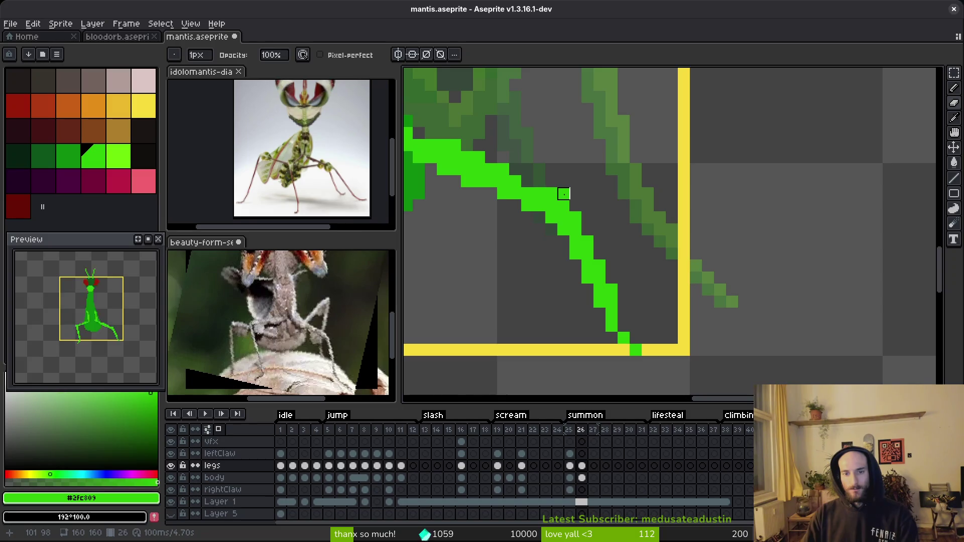
Step: Erase the old right leg and draw a new green leg stroke downward
scroll(575, 209, "up", 2)
key("b")
scroll(588, 209, "down", 1)
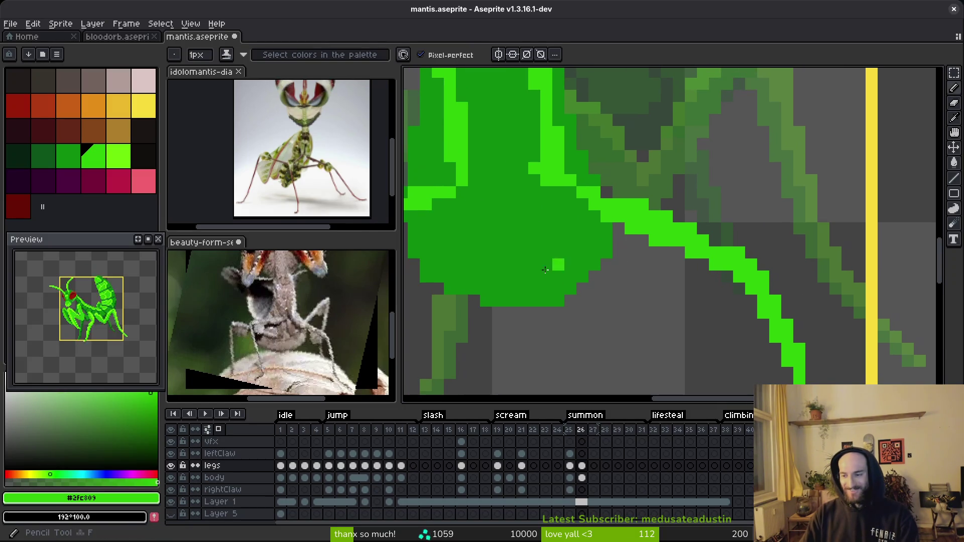
left_click_drag(535, 243, 605, 262)
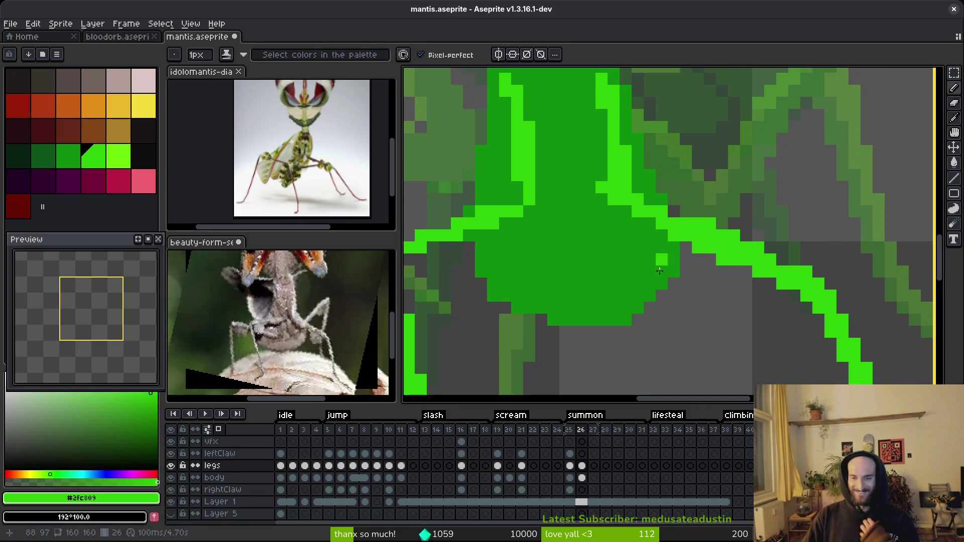
key("e")
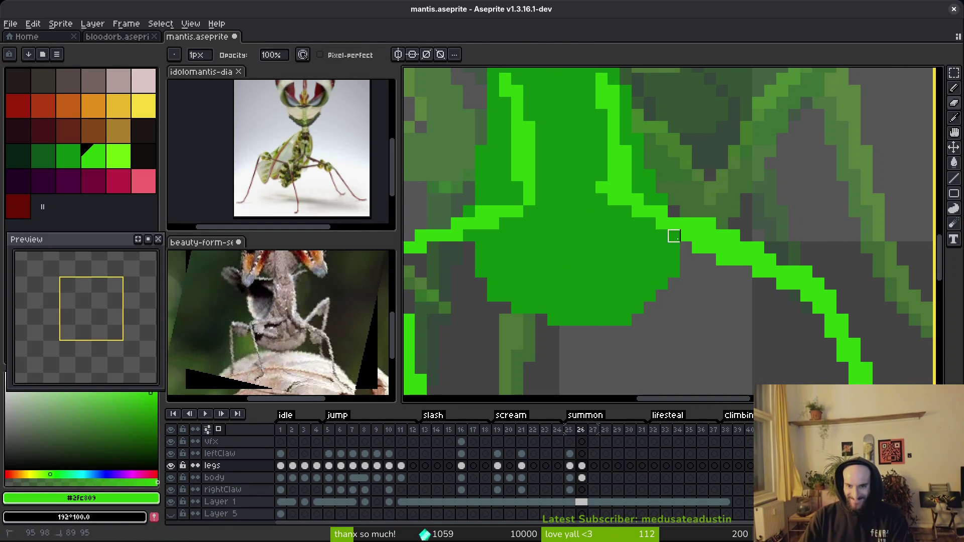
left_click_drag(638, 224, 796, 284)
key("b")
scroll(591, 247, "down", 5)
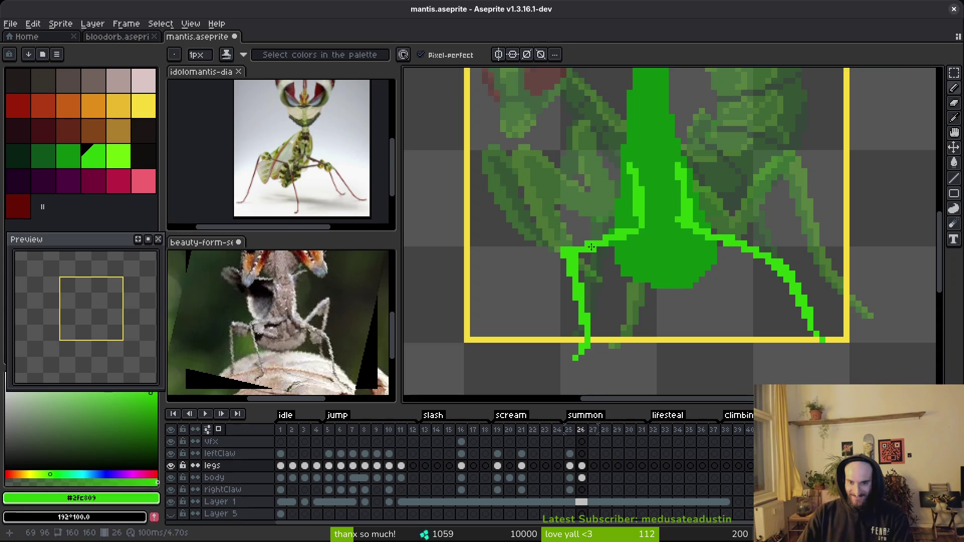
scroll(590, 247, "up", 4)
mouse_move(569, 219)
left_mouse_down()
mouse_move(550, 342)
mouse_move(528, 351)
left_mouse_up()
key("e")
mouse_move(625, 301)
left_mouse_down()
mouse_move(624, 316)
mouse_move(612, 206)
mouse_move(601, 211)
mouse_move(601, 366)
left_mouse_up()
Step: Draw and trim light-green outline strokes on the body, then save mantis.aseprite
scroll(594, 328, "up", 2)
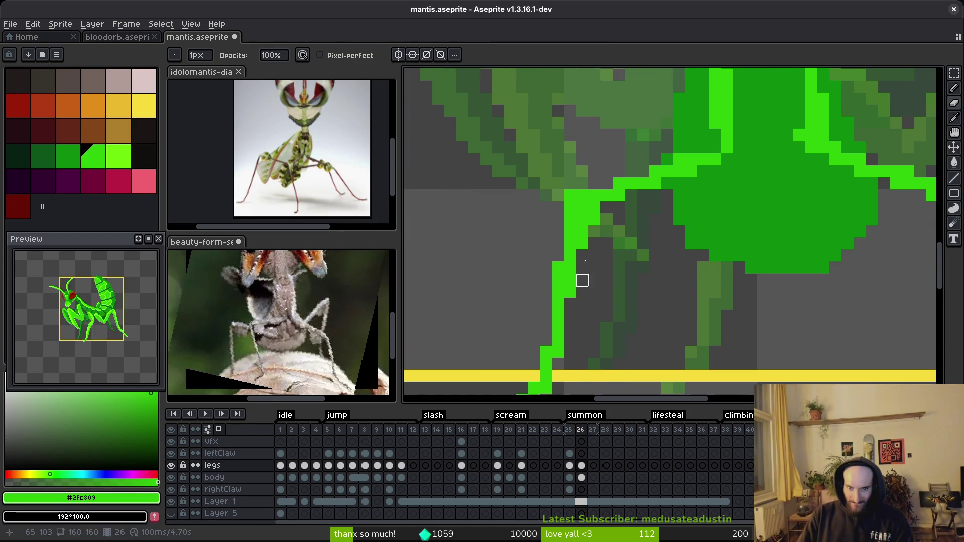
scroll(571, 194, "down", 3)
key("b")
scroll(654, 199, "up", 3)
scroll(654, 199, "up", 2)
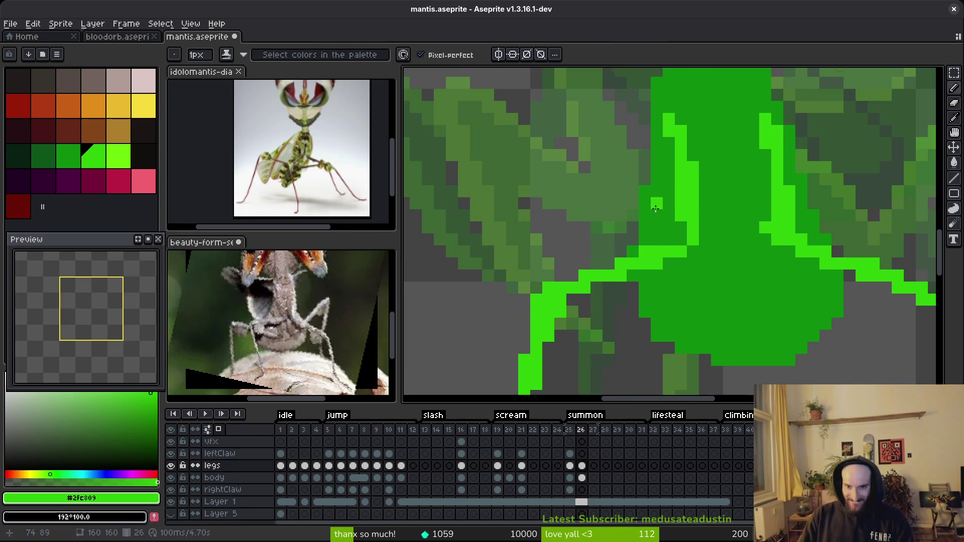
left_click_drag(672, 246, 673, 174)
key("e")
mouse_move(688, 140)
left_mouse_down()
mouse_move(683, 246)
mouse_move(668, 261)
left_mouse_up()
key("b")
mouse_move(681, 139)
left_mouse_down()
mouse_move(674, 187)
mouse_move(671, 132)
left_mouse_up()
key("e")
key("ctrl+s")
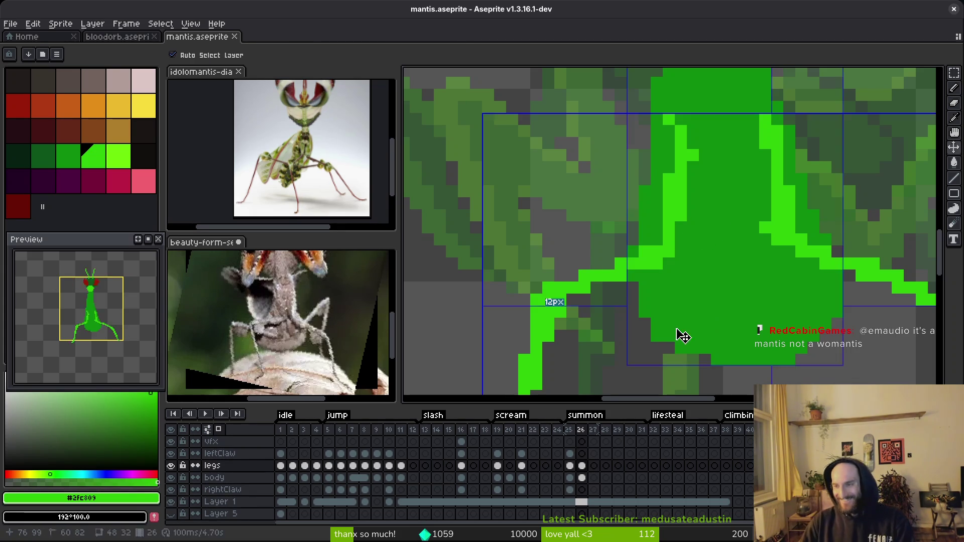
scroll(681, 324, "down", 3)
key("alt")
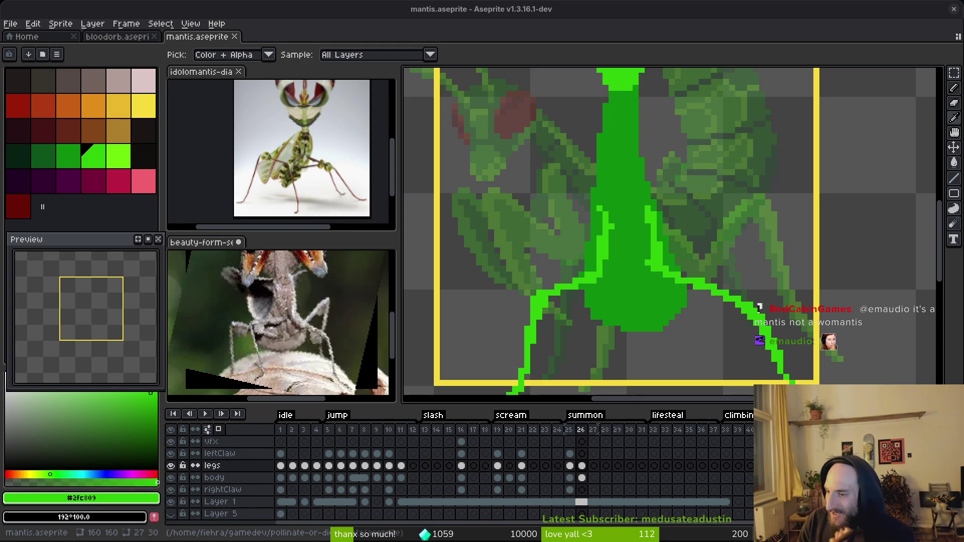
key("b")
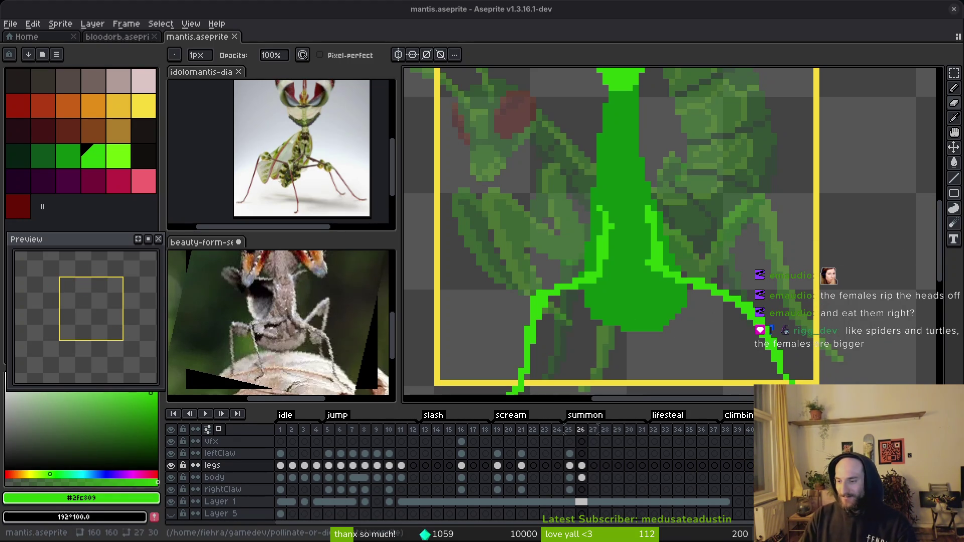
scroll(684, 281, "down", 1)
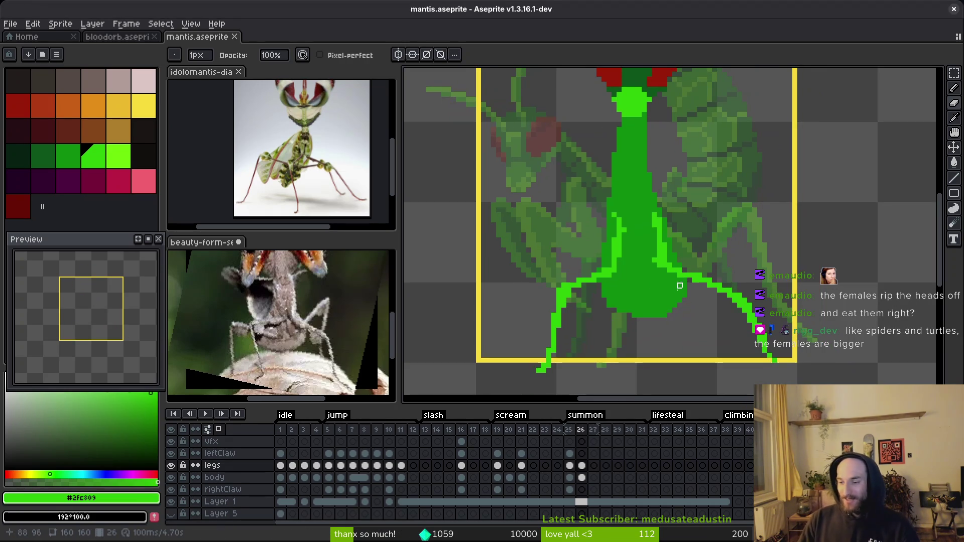
Step: Erase the isolated light-green pixel and the top pixels of the right outline
left_click_drag(674, 297, 670, 264)
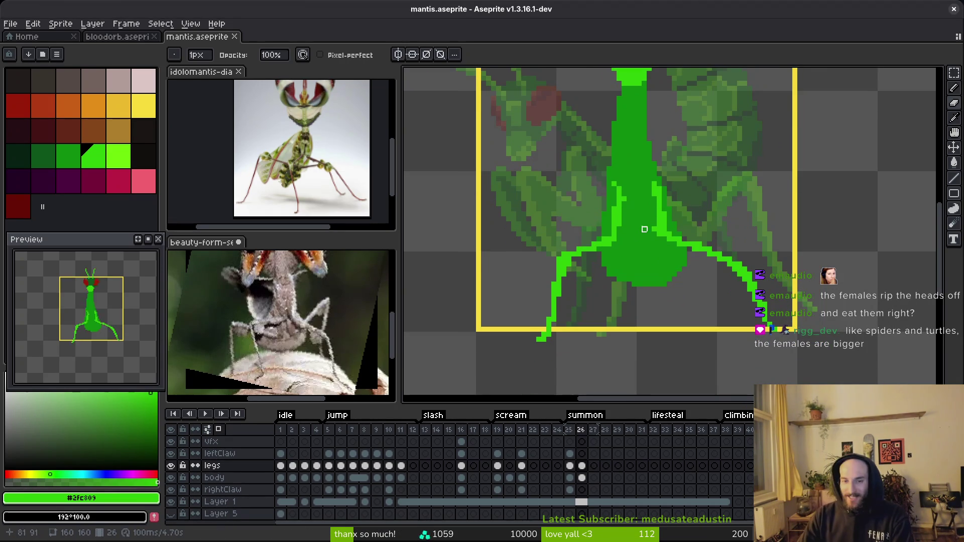
scroll(645, 230, "up", 3)
key("b")
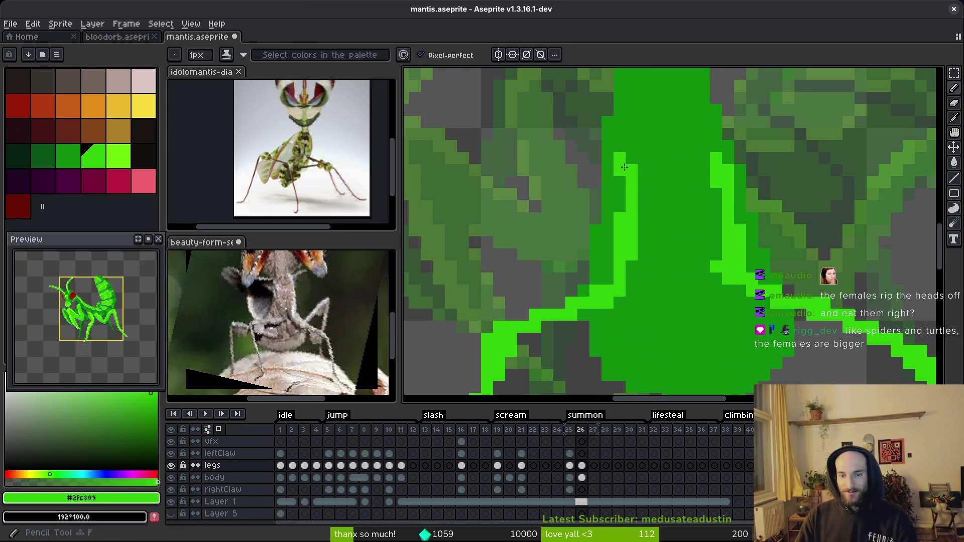
key("e")
left_click(655, 181)
left_click(716, 158)
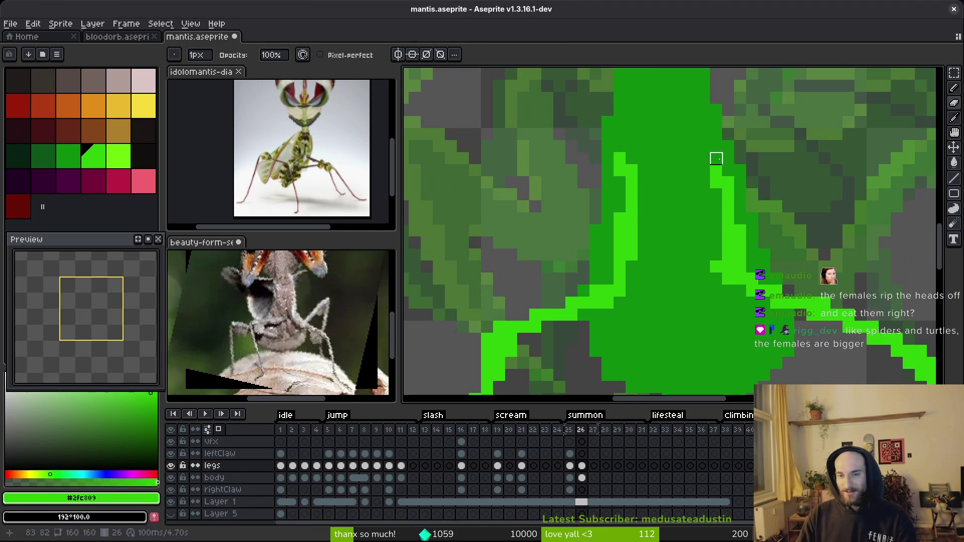
scroll(718, 166, "down", 2)
scroll(727, 185, "up", 2)
key("b")
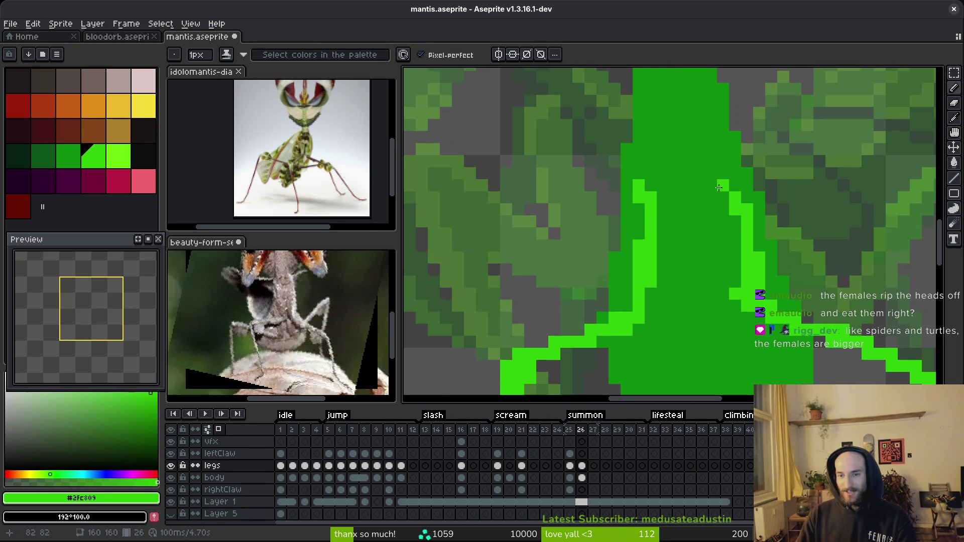
scroll(728, 186, "up", 1)
key("e")
scroll(752, 207, "down", 1)
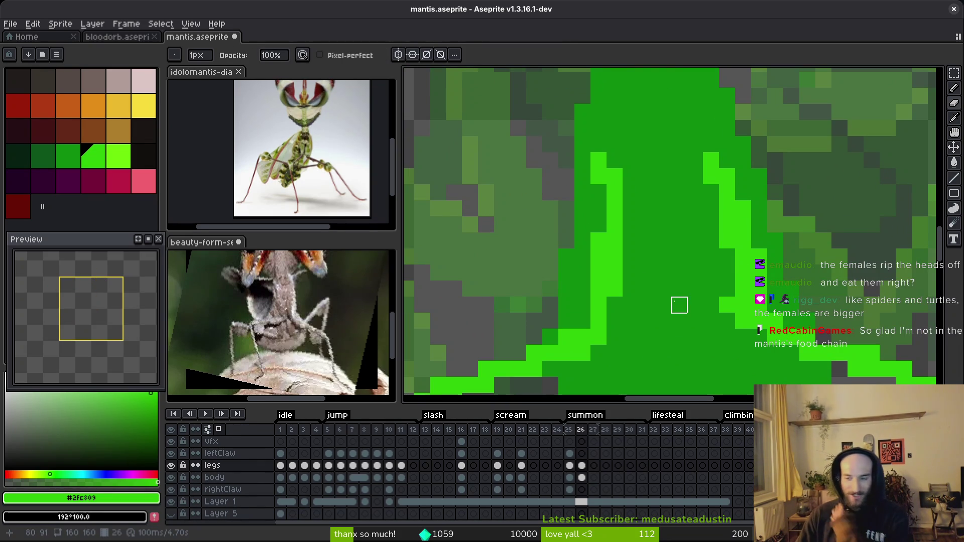
key("b")
Step: Add a light-green pixel to the body outline and save the sprite
left_click(634, 310)
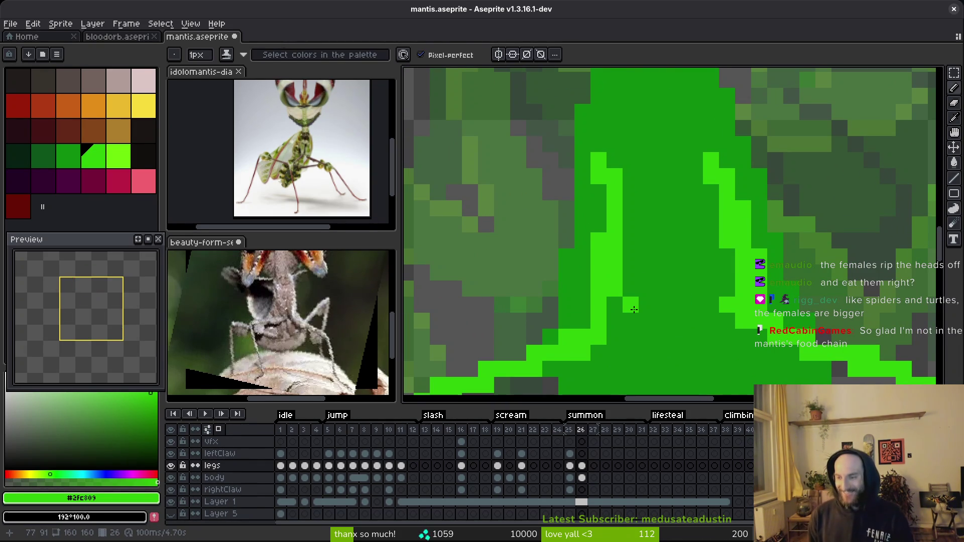
scroll(634, 310, "down", 3)
scroll(668, 237, "up", 3)
key("e")
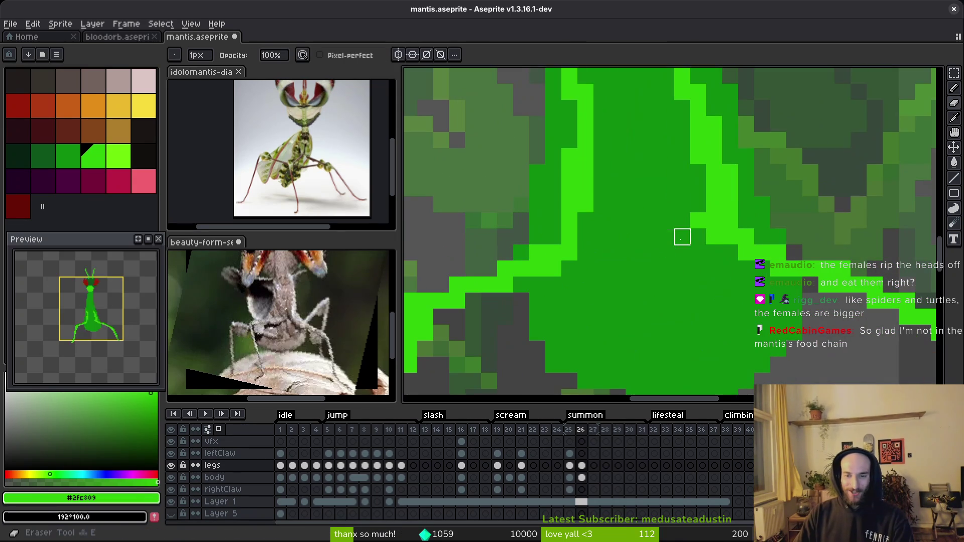
scroll(715, 238, "down", 3)
key("ctrl+s")
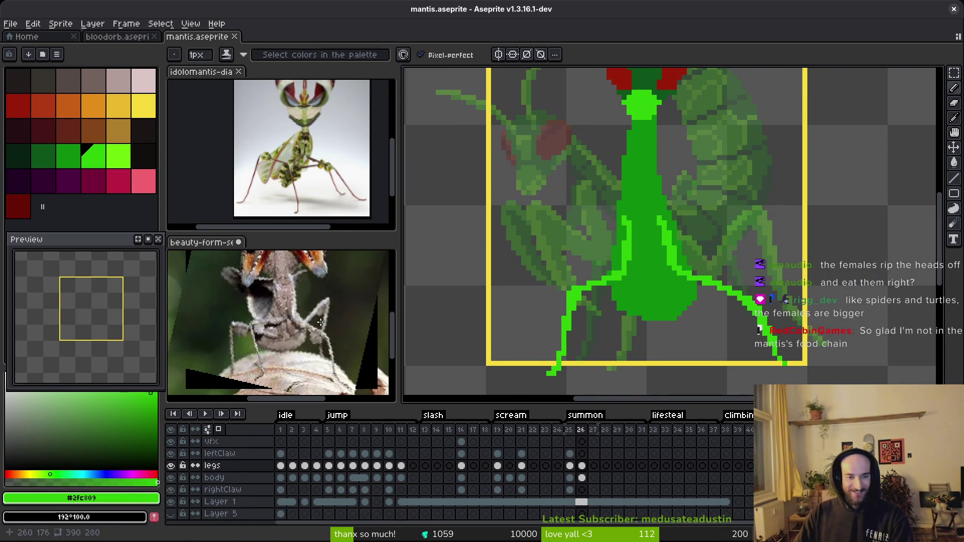
Step: Choose the darker then lighter body green, comparing frame 25, and save again
left_click(68, 156)
scroll(703, 294, "up", 2)
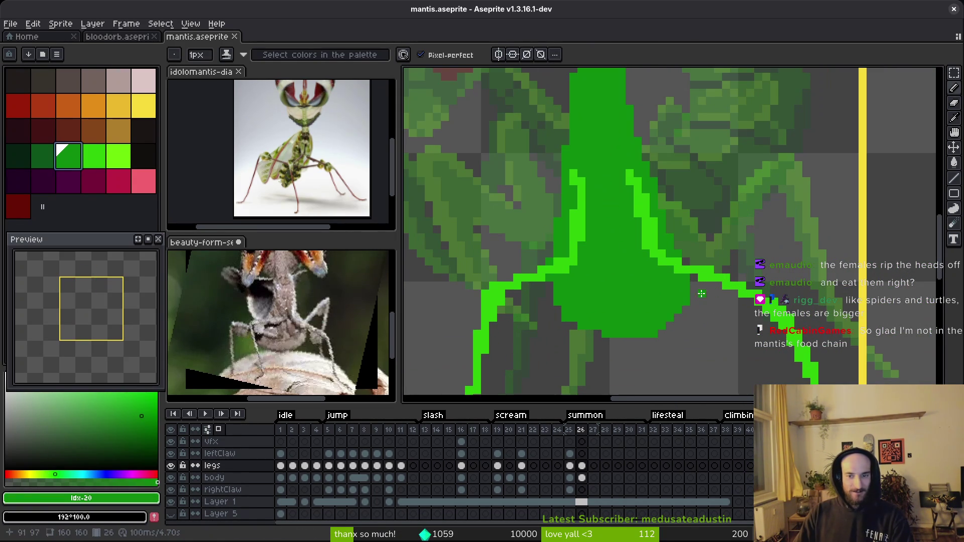
scroll(586, 284, "down", 3)
key("Left")
key("i")
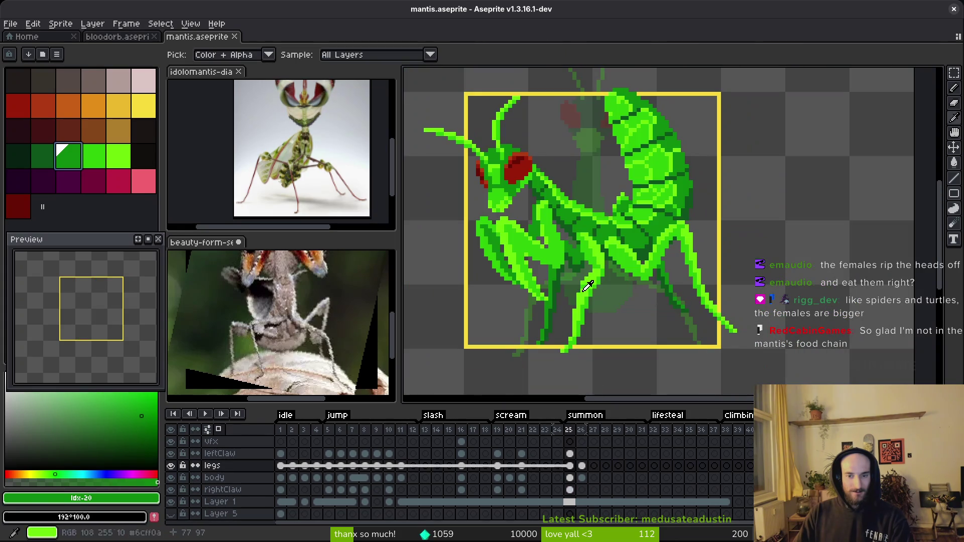
key("Right")
key("b")
left_click(43, 155)
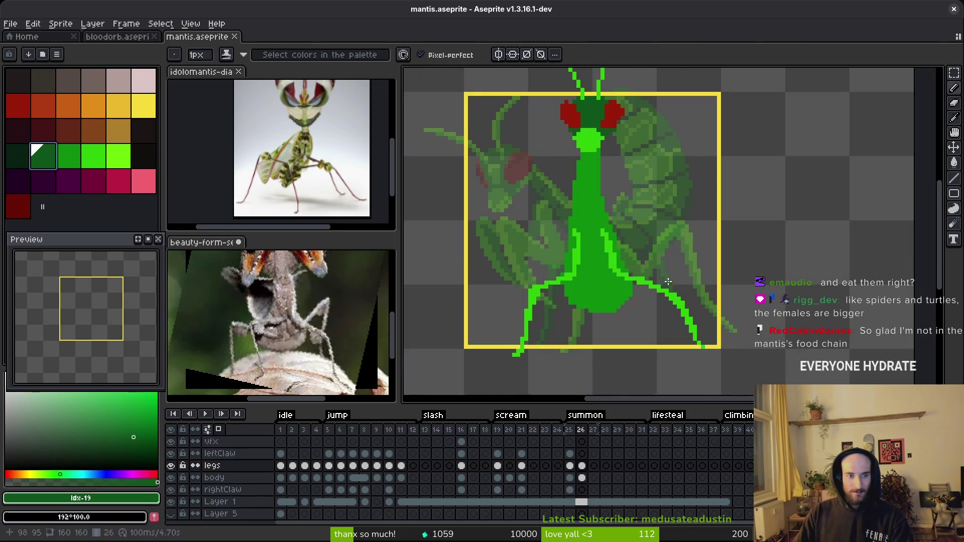
scroll(577, 279, "up", 1)
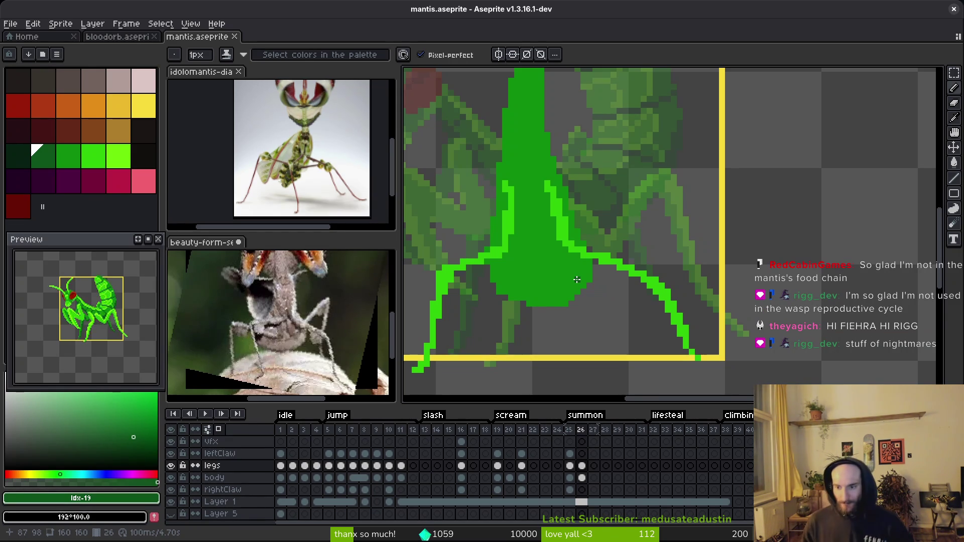
scroll(536, 256, "down", 5)
key("ctrl+s")
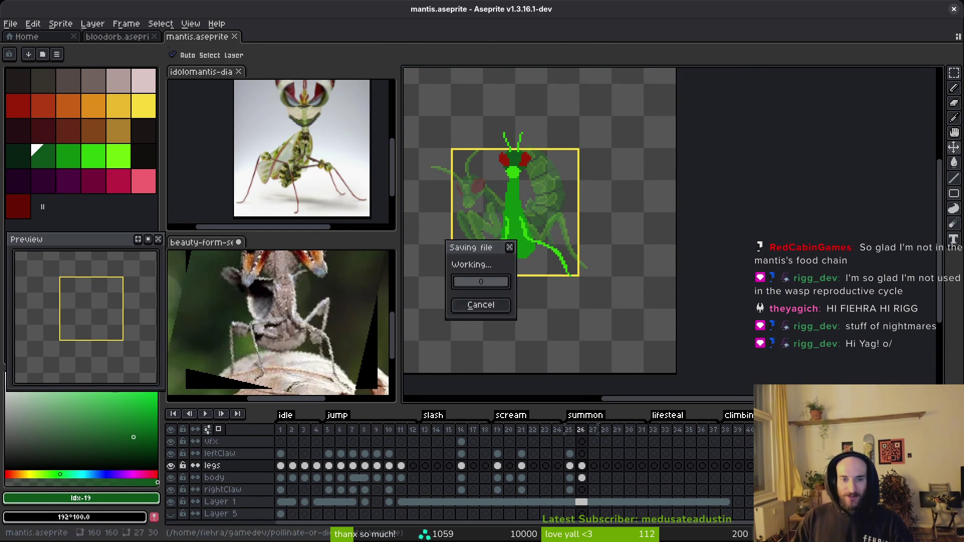
Step: Select the whole mantis, rotate it twice with Ctrl+Shift+R, and deselect
key("m")
mouse_move(427, 78)
left_mouse_down()
mouse_move(553, 229)
mouse_move(695, 329)
left_mouse_up()
left_click(549, 274)
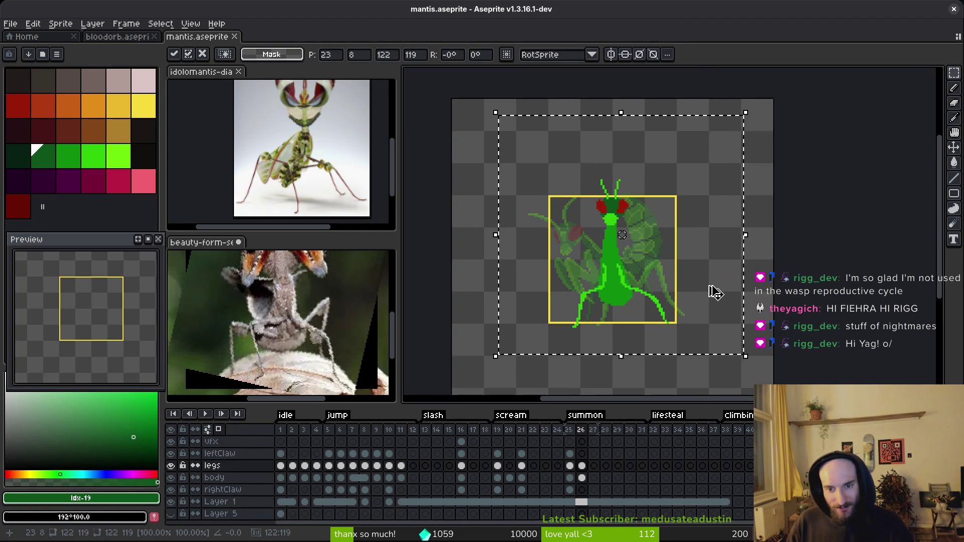
left_click_drag(582, 466, 582, 478)
key("ctrl+shift+r")
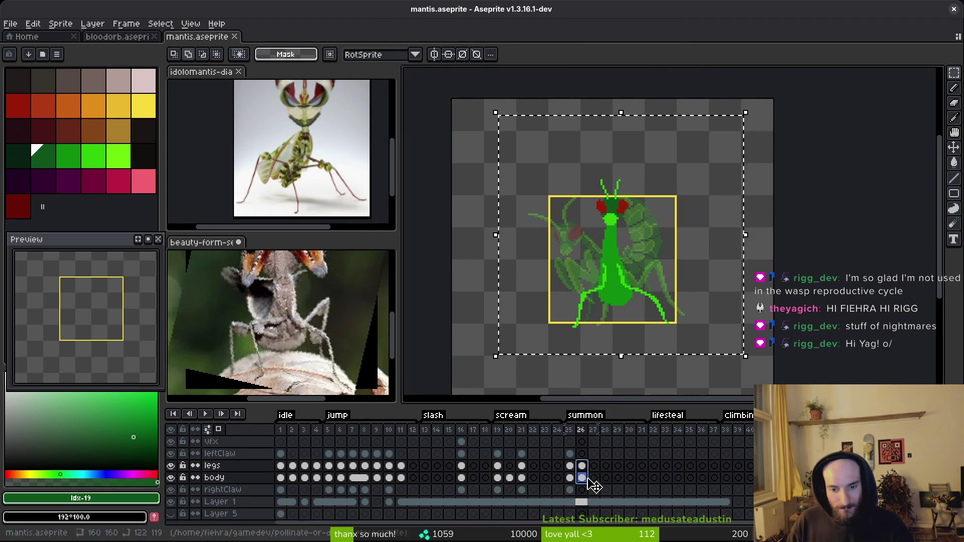
key("ctrl+shift+r")
key("ctrl+d")
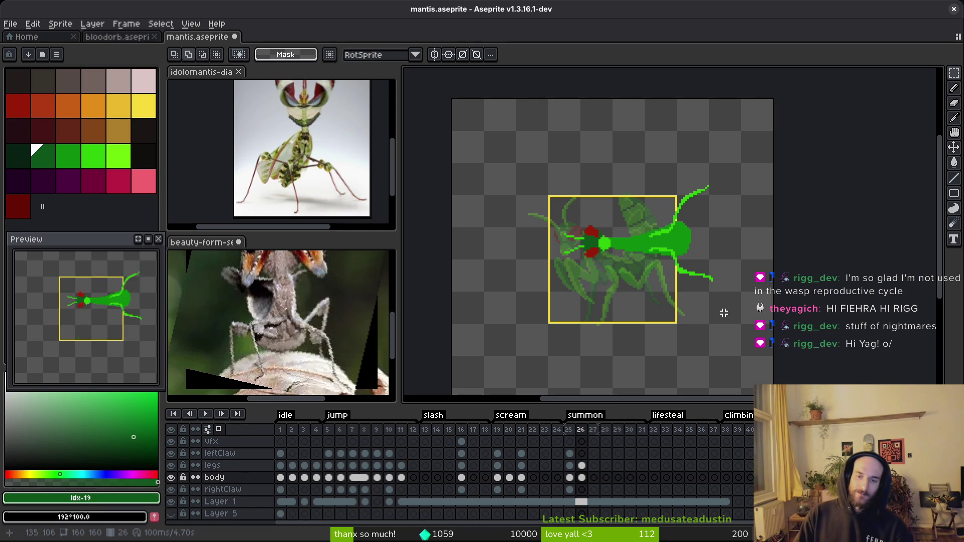
Step: Paste the body again, commit it upright on the legs layer, and save mantis.aseprite
key("b")
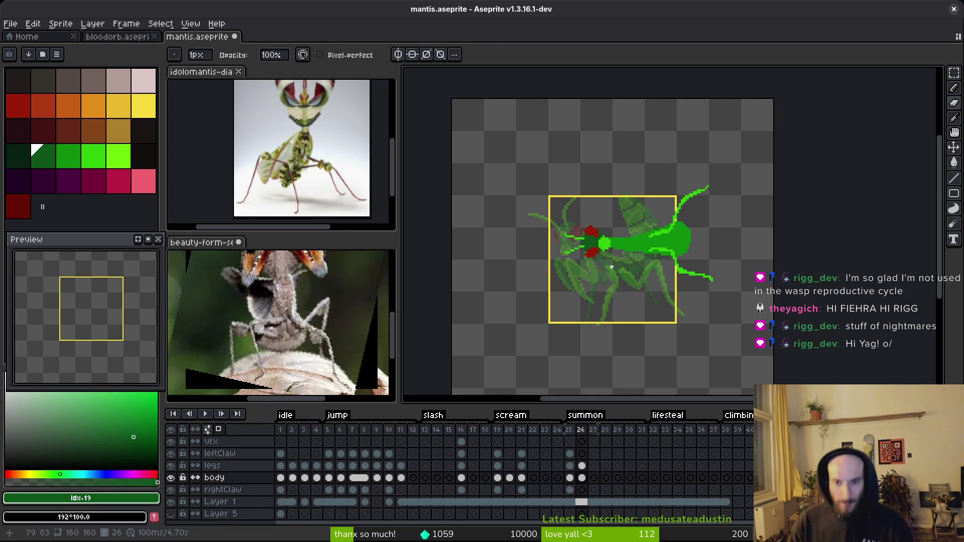
key("ctrl+v")
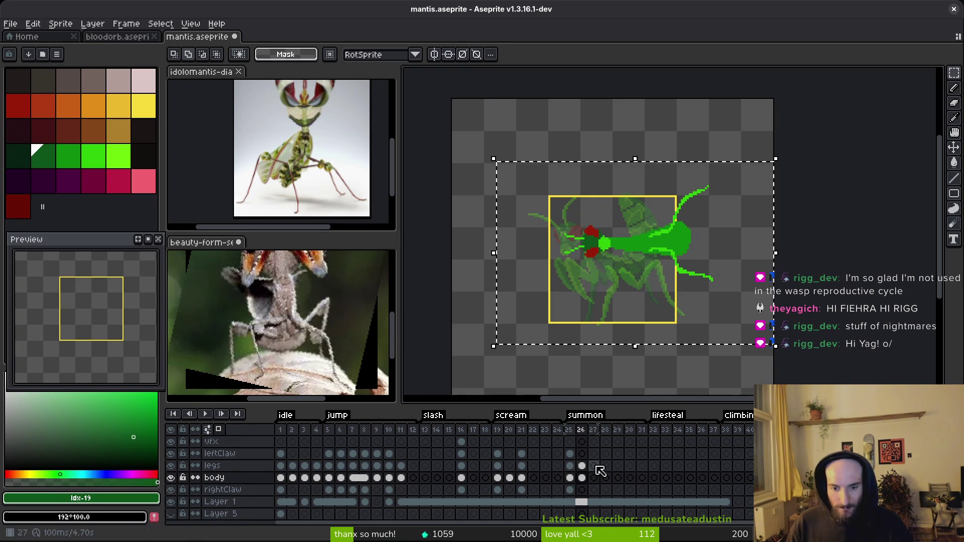
key("shift+r")
key("Up")
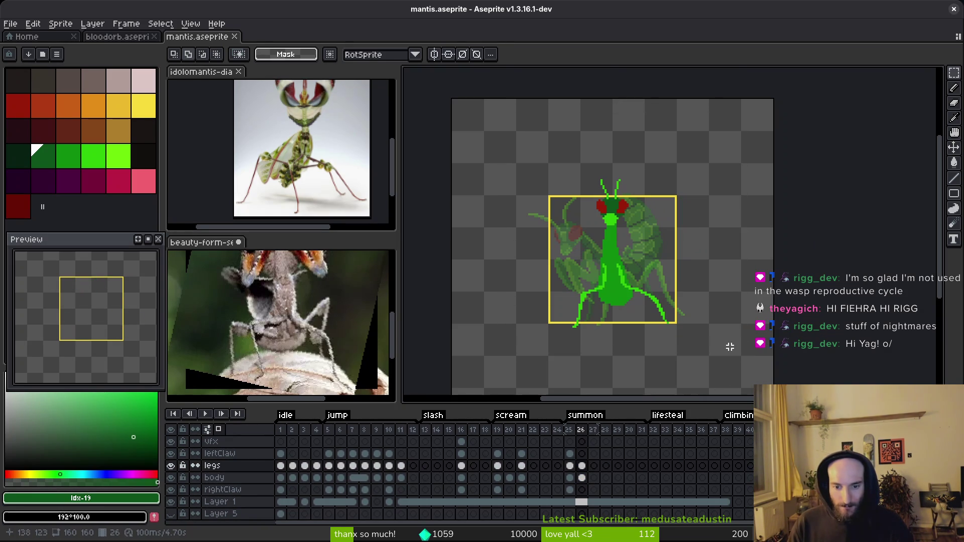
key("ctrl+s")
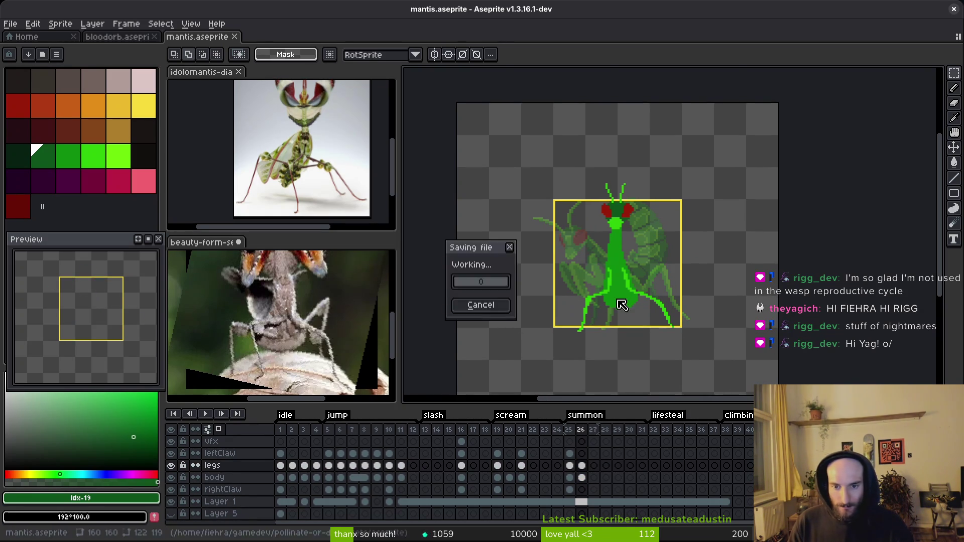
scroll(622, 297, "up", 6)
key("b")
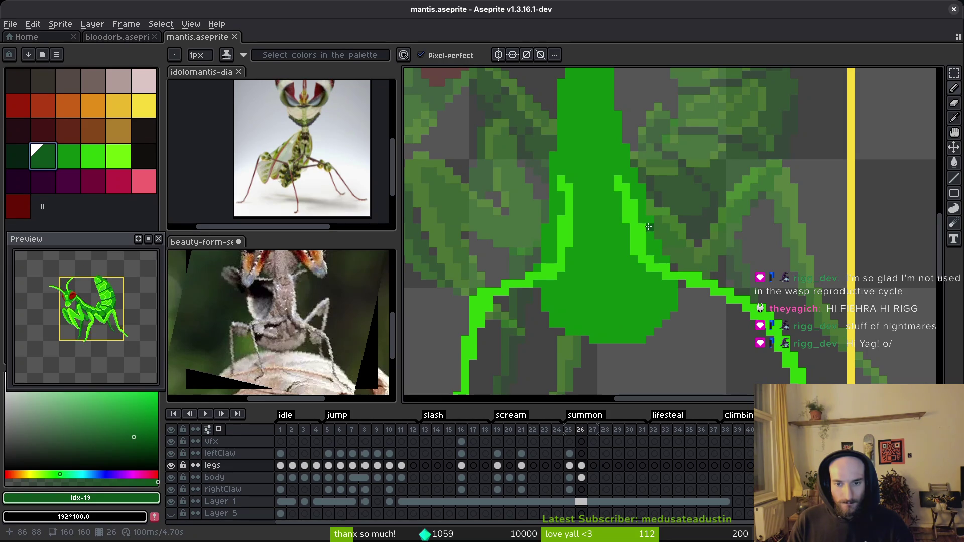
Step: Draw dark-green shadow lines along the left leg, checking the reference photo
scroll(282, 321, "up", 3)
left_click_drag(524, 304, 752, 216)
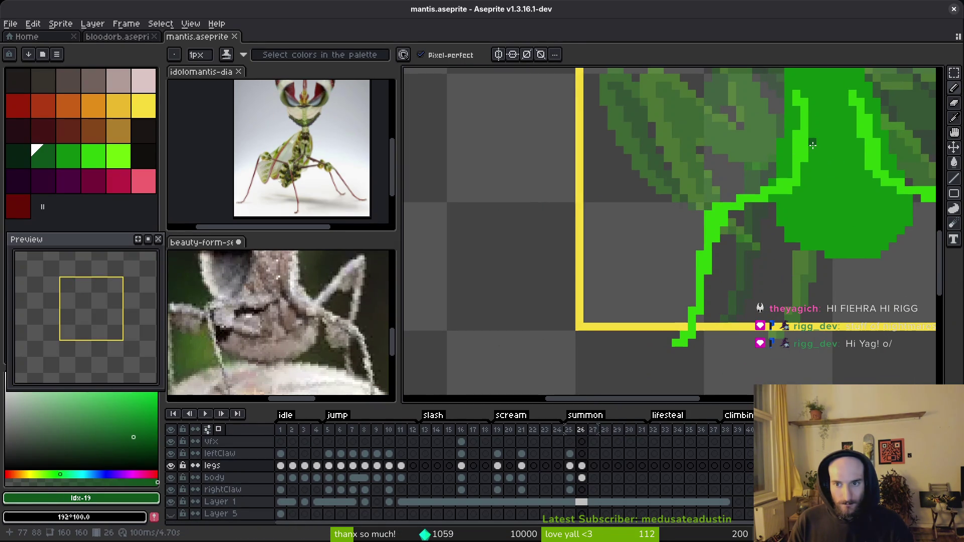
left_click_drag(813, 139, 808, 202)
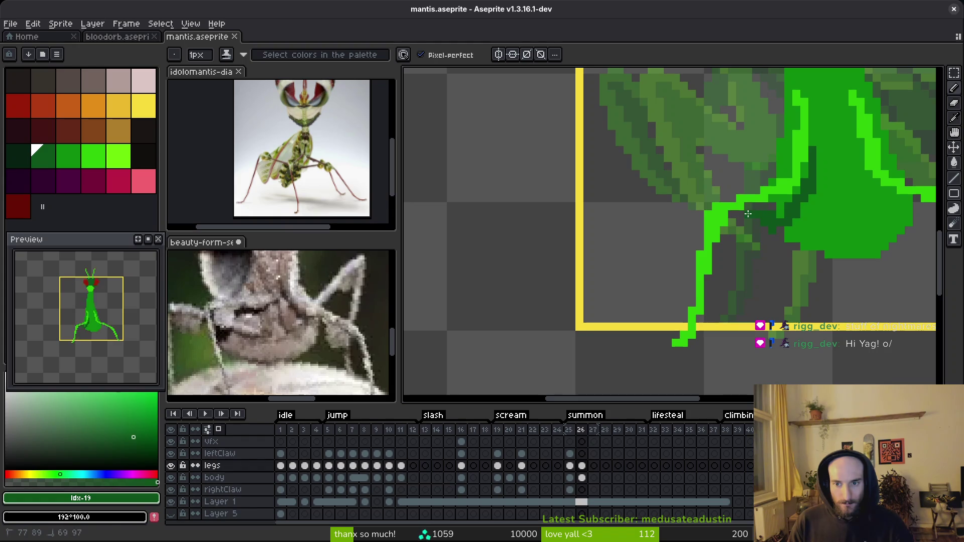
left_click_drag(748, 214, 789, 220)
scroll(281, 321, "up", 2)
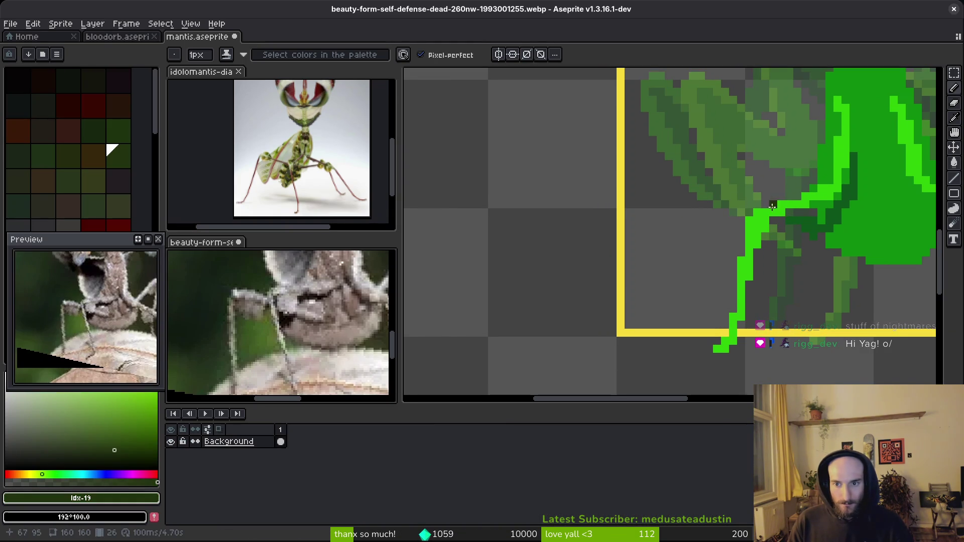
left_click(773, 208)
left_click_drag(744, 190, 693, 279)
mouse_move(282, 351)
left_mouse_down()
mouse_move(267, 299)
mouse_move(271, 342)
left_mouse_up()
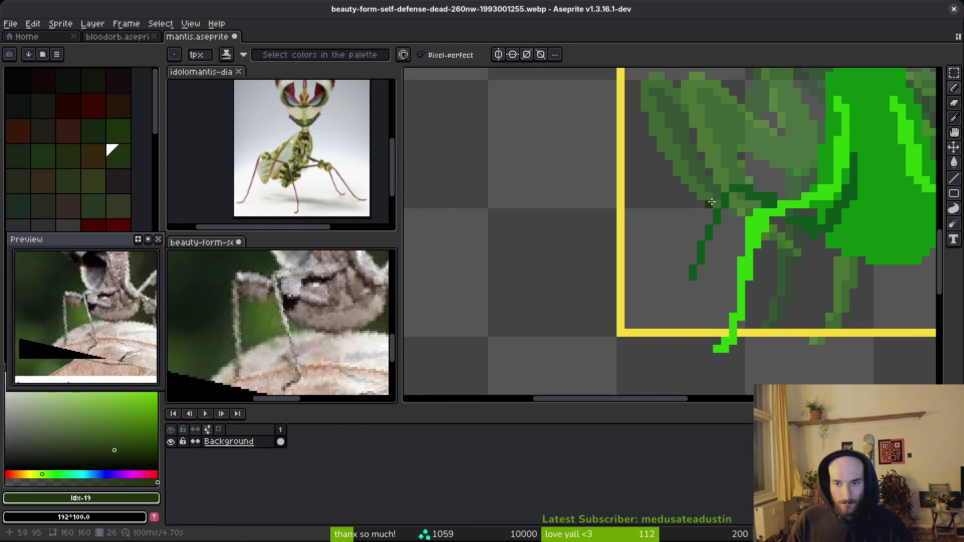
left_click(736, 191)
left_click_drag(736, 191, 686, 302)
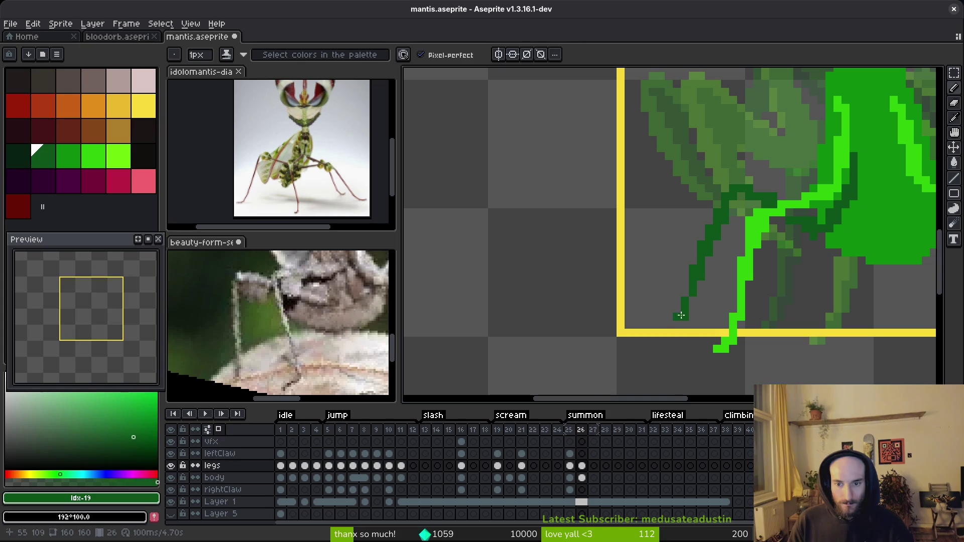
Step: Redraw the lower-leg shadow straight down and darken two gap pixels at the leg joint
scroll(690, 295, "right", 2)
left_click_drag(727, 201, 677, 310)
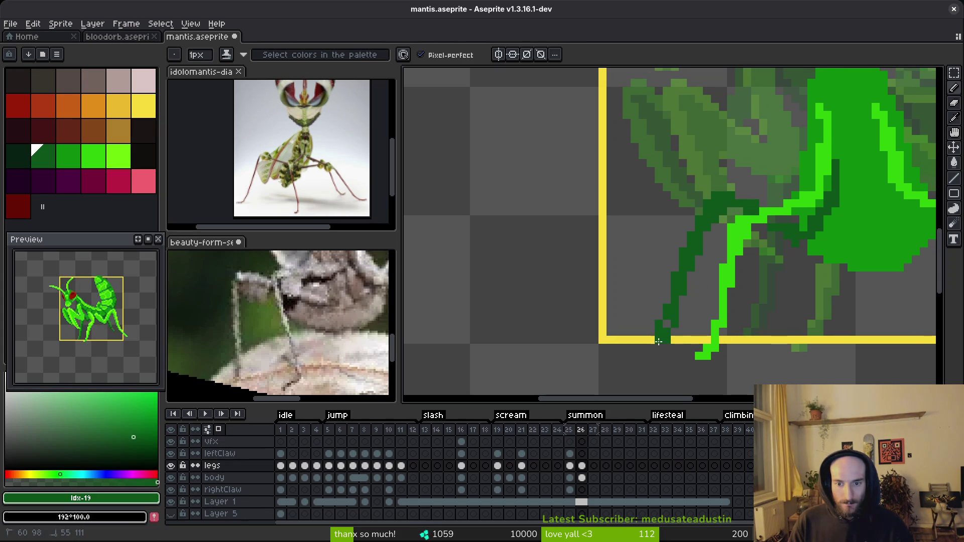
key("ctrl+z")
left_click_drag(674, 289, 673, 315)
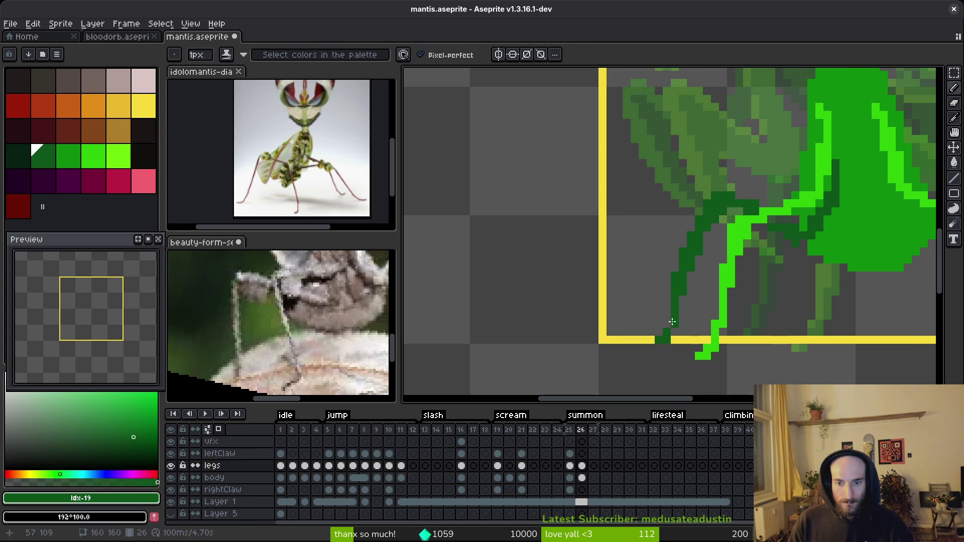
scroll(693, 314, "down", 2)
scroll(738, 241, "up", 3)
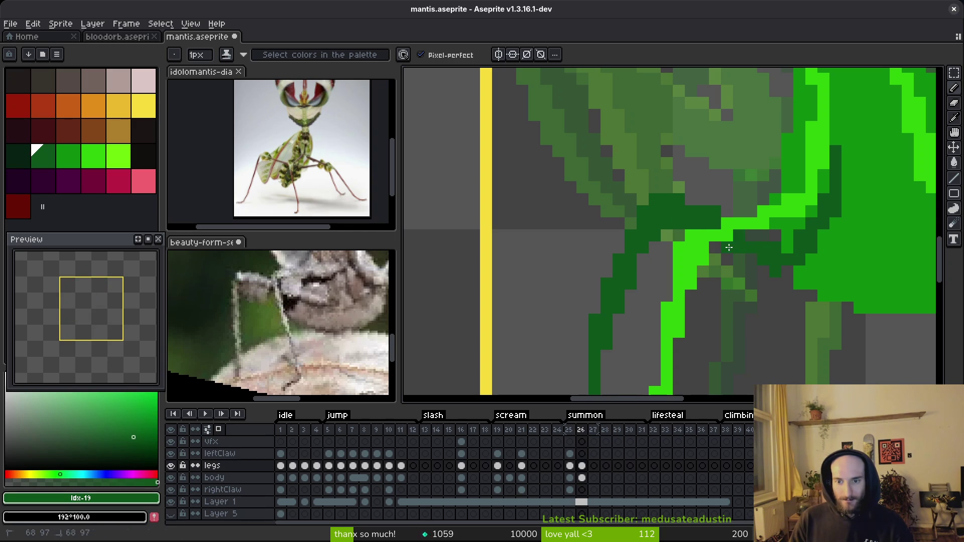
scroll(809, 280, "right", 3)
left_click(686, 199)
left_click(675, 221)
scroll(687, 234, "down", 4)
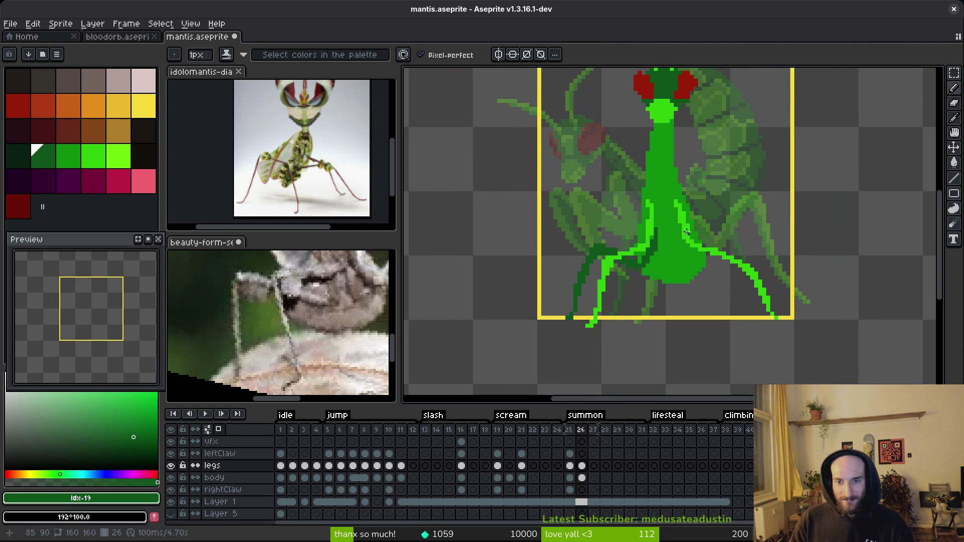
scroll(688, 234, "up", 3)
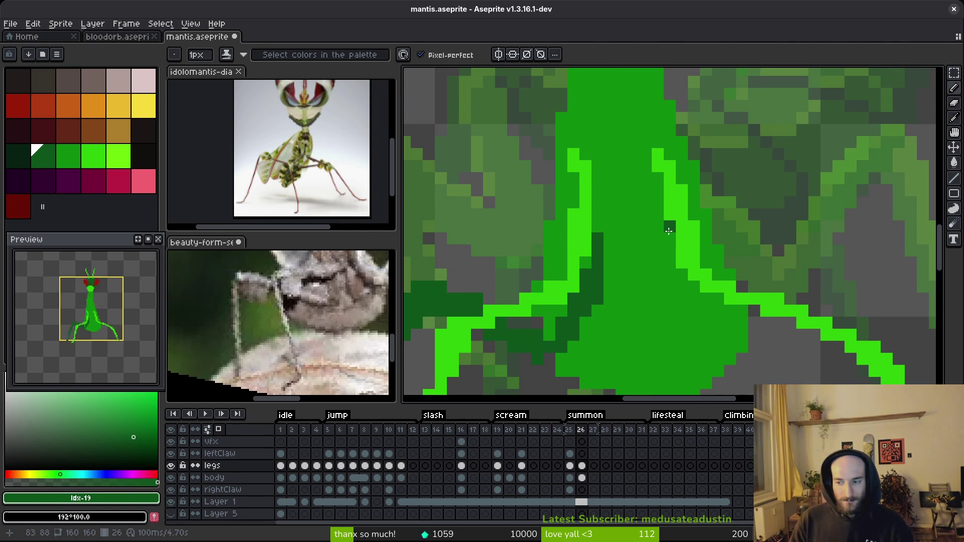
Step: Add a dark vertical line down the body side and extra dark-green leg pixels
left_click(281, 322)
scroll(281, 322, "right", 3)
mouse_move(668, 230)
left_mouse_down()
mouse_move(667, 295)
mouse_move(615, 336)
mouse_move(637, 326)
mouse_move(632, 337)
mouse_move(644, 311)
left_mouse_up()
left_click(595, 342)
mouse_move(643, 299)
left_mouse_down()
mouse_move(622, 306)
mouse_move(645, 299)
mouse_move(715, 237)
mouse_move(704, 261)
mouse_move(648, 302)
mouse_move(683, 279)
left_mouse_up()
scroll(683, 290, "down", 6)
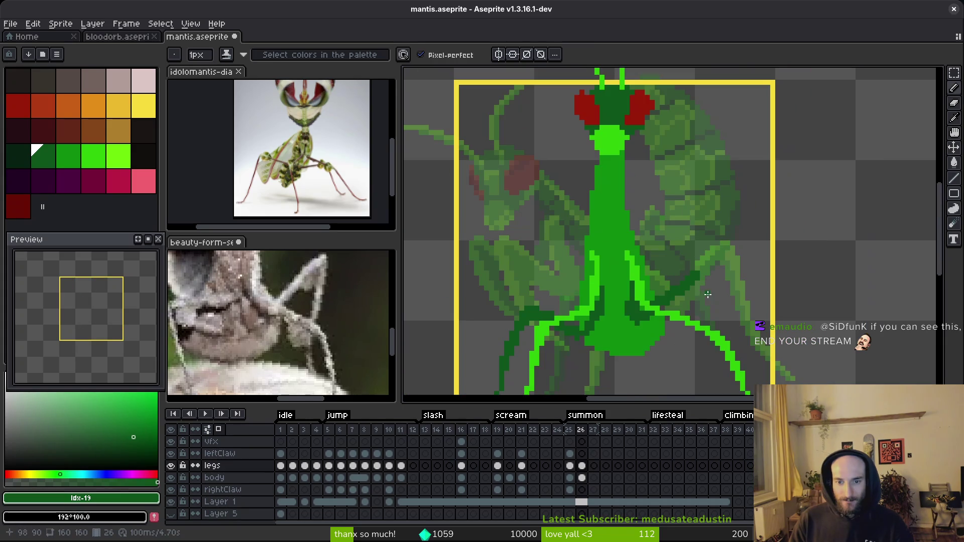
scroll(334, 349, "up", 3)
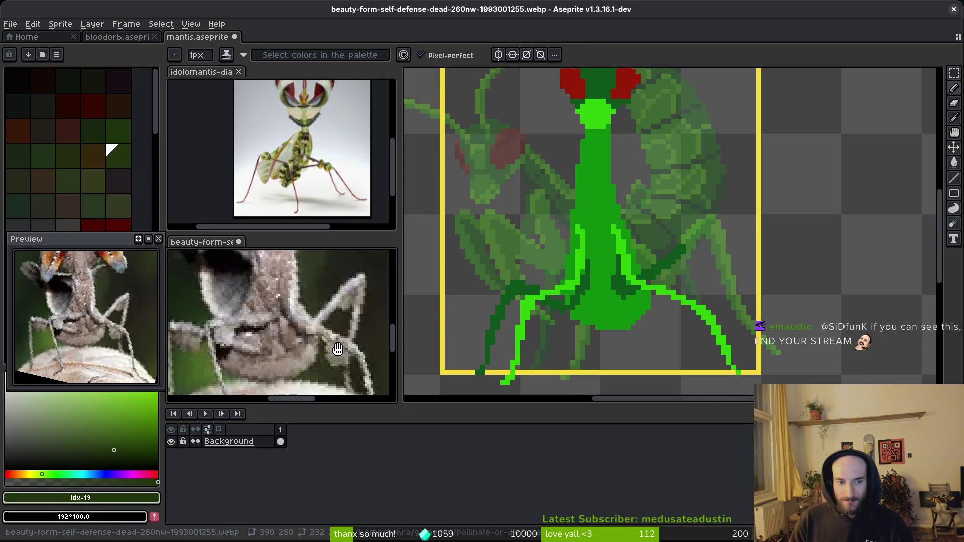
scroll(725, 282, "up", 2)
Step: Redraw the right-leg dark-green shadow line reaching lower, resampling the greens
left_click_drag(624, 182, 657, 258)
key("ctrl+z")
left_click_drag(625, 179, 646, 333)
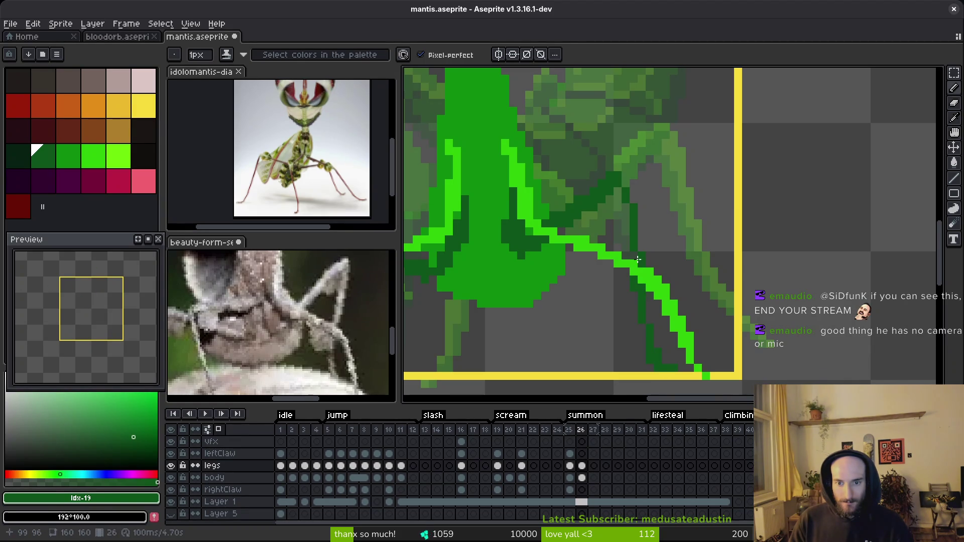
left_click(636, 263, "alt")
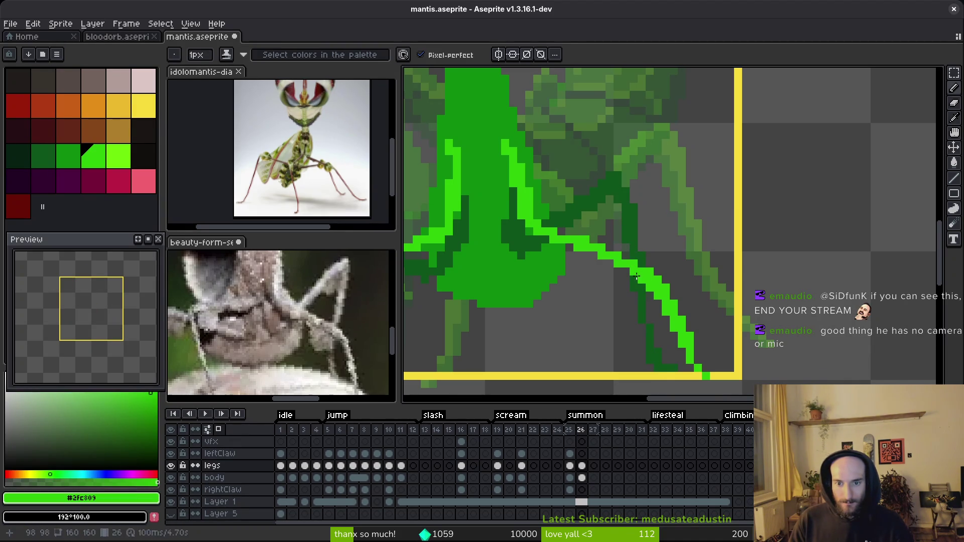
key("e")
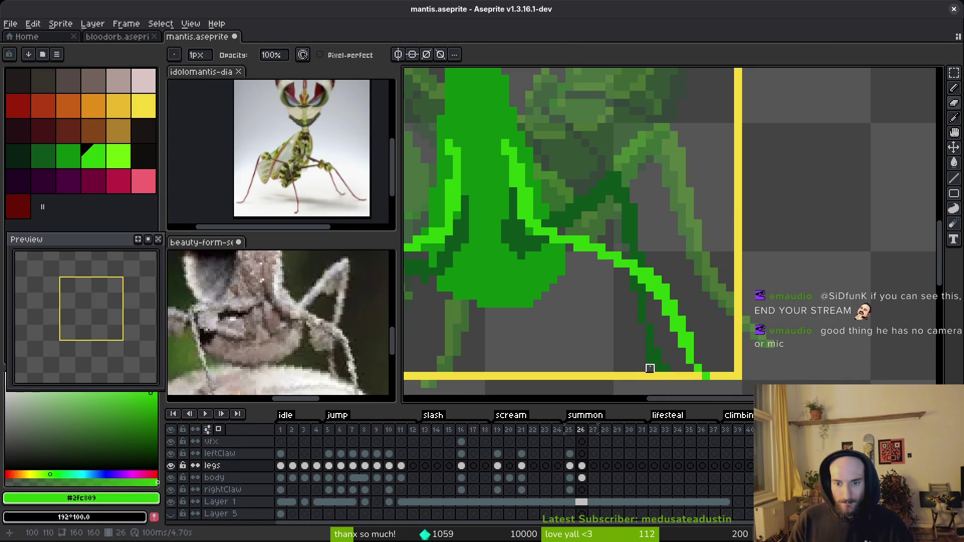
key("b")
left_click(650, 327, "alt")
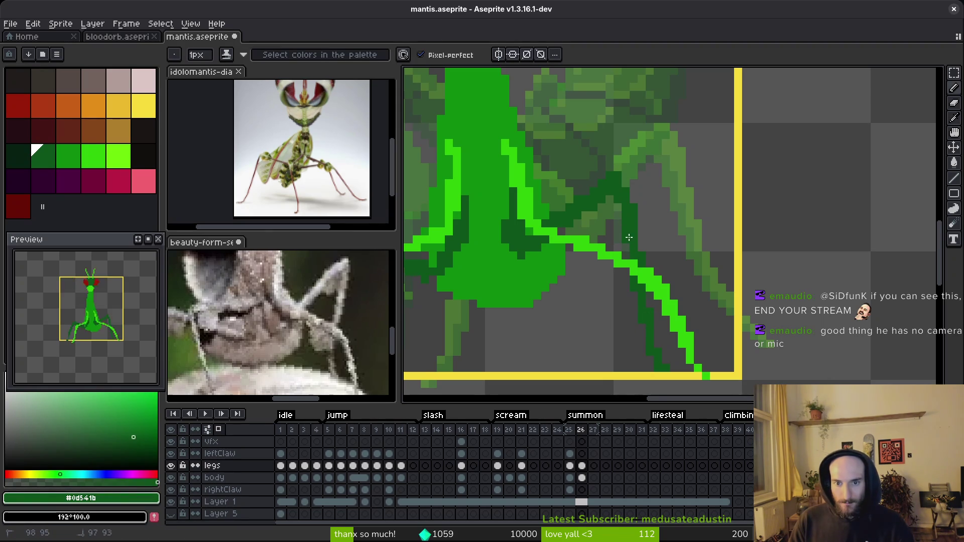
Step: Check the bottom ends of the legs and save the mantis sprite
scroll(648, 334, "up", 1)
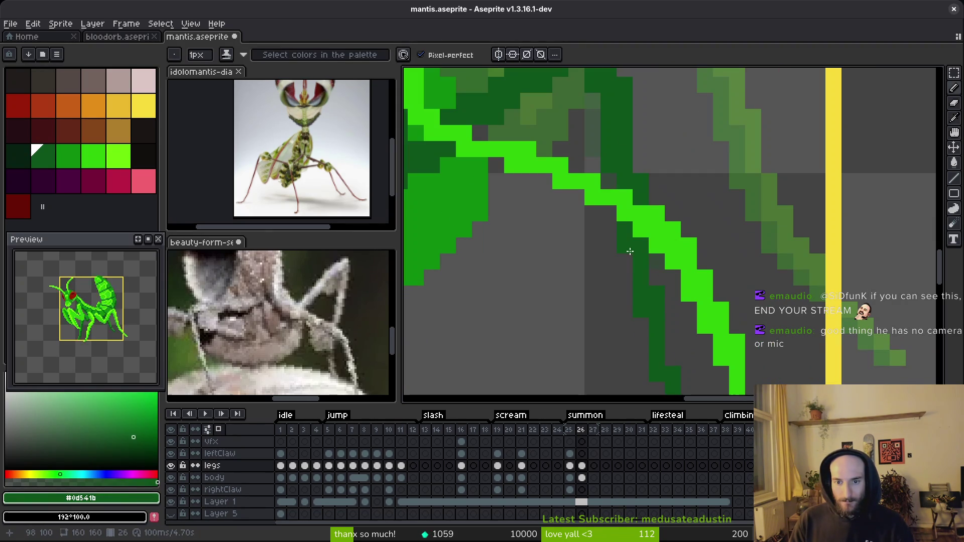
left_click_drag(633, 286, 617, 259)
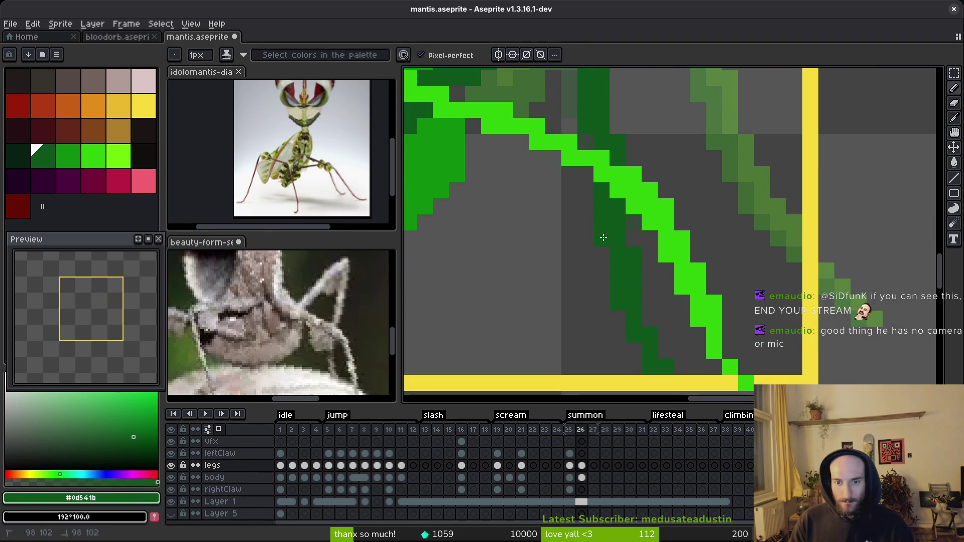
scroll(668, 341, "down", 1)
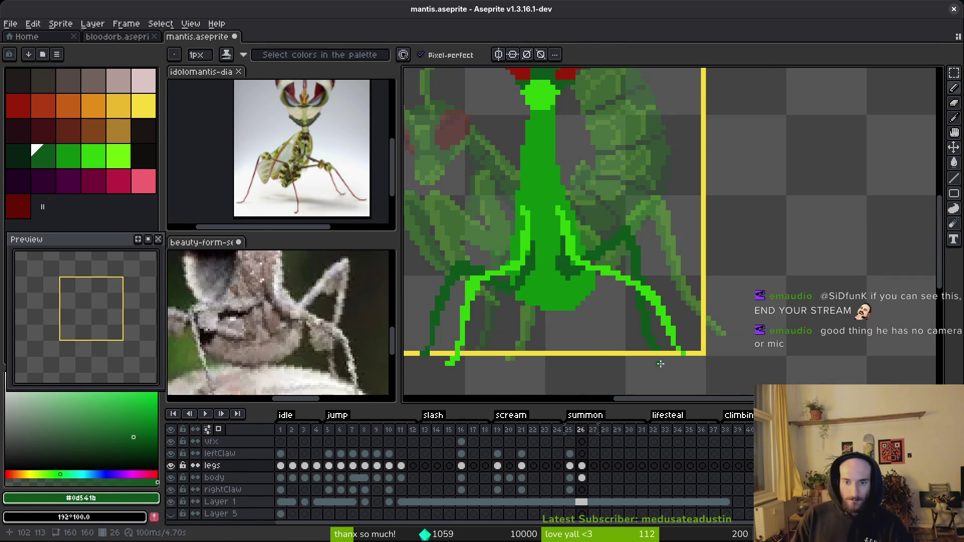
scroll(668, 344, "down", 1)
scroll(555, 342, "up", 3)
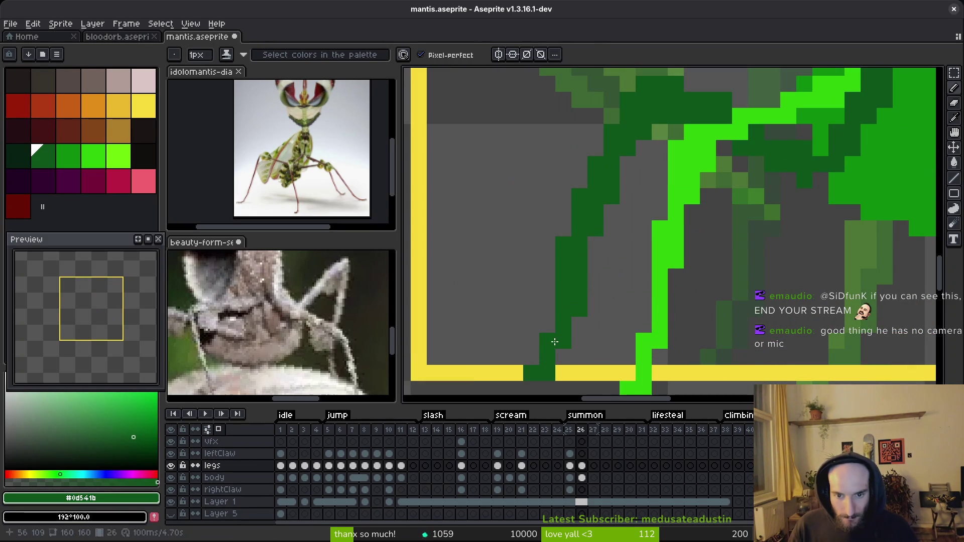
scroll(585, 324, "down", 2)
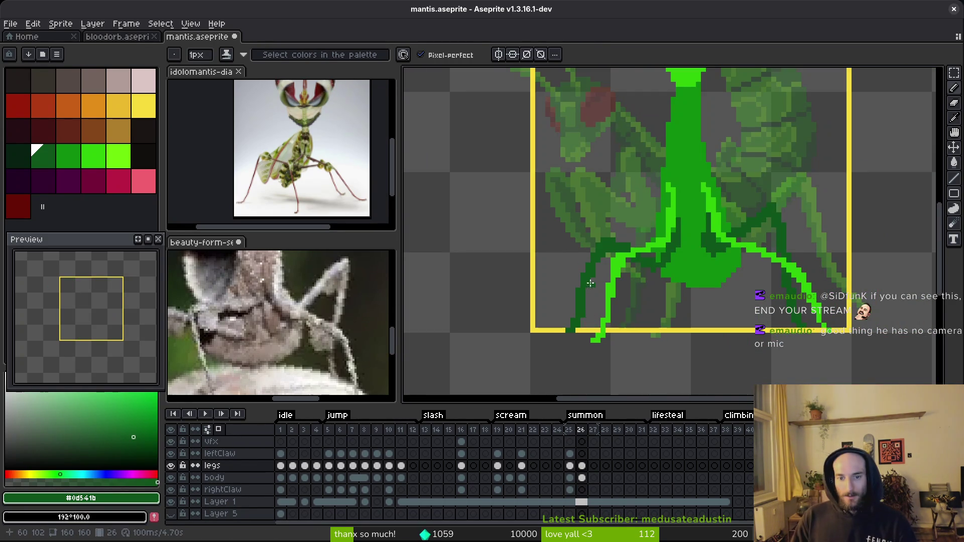
scroll(593, 283, "up", 1)
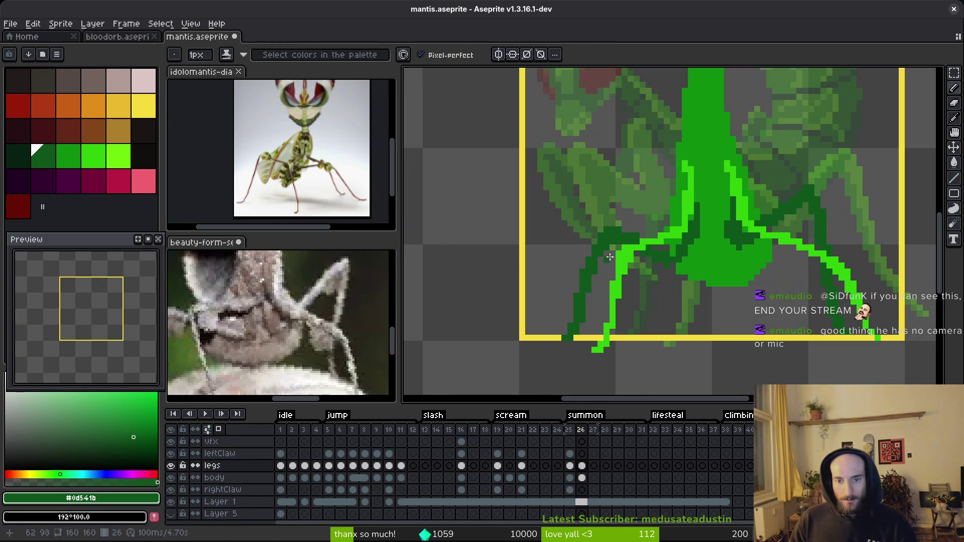
key("ctrl+s")
scroll(624, 295, "down", 1)
scroll(624, 294, "down", 2)
scroll(602, 330, "up", 2)
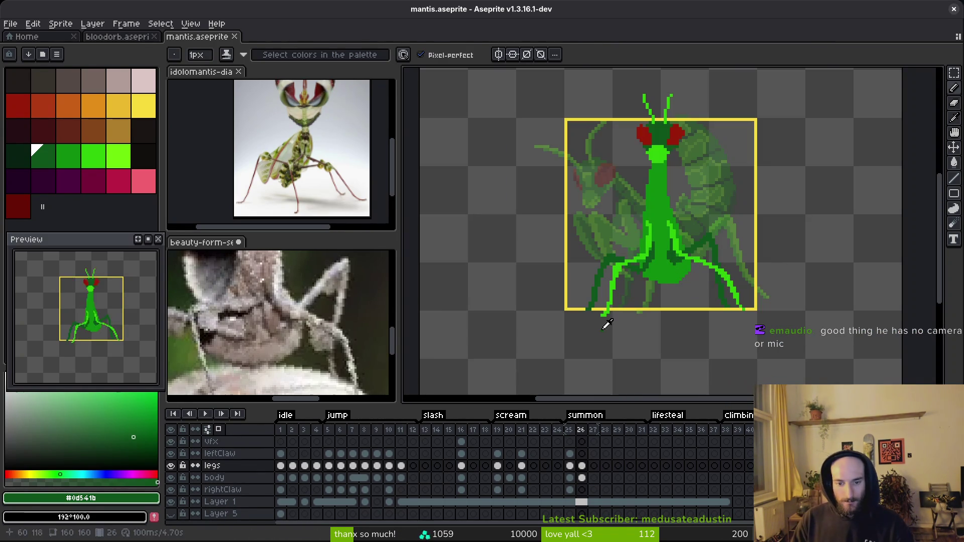
left_click(581, 430)
Step: Move frame 26 after frame 27 and pick dark red as the drawing colour
left_click_drag(587, 433, 605, 438)
scroll(673, 304, "up", 2)
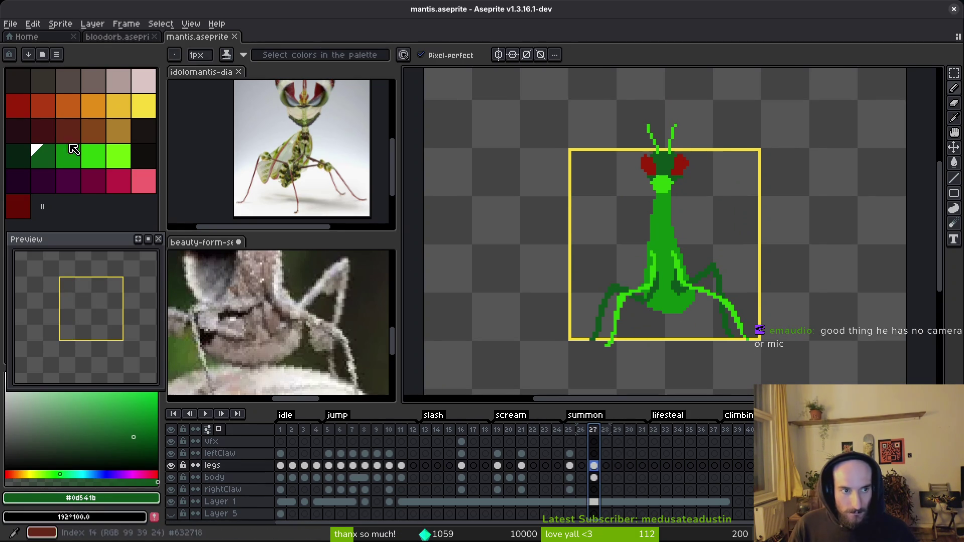
left_click(18, 105)
scroll(646, 312, "up", 2)
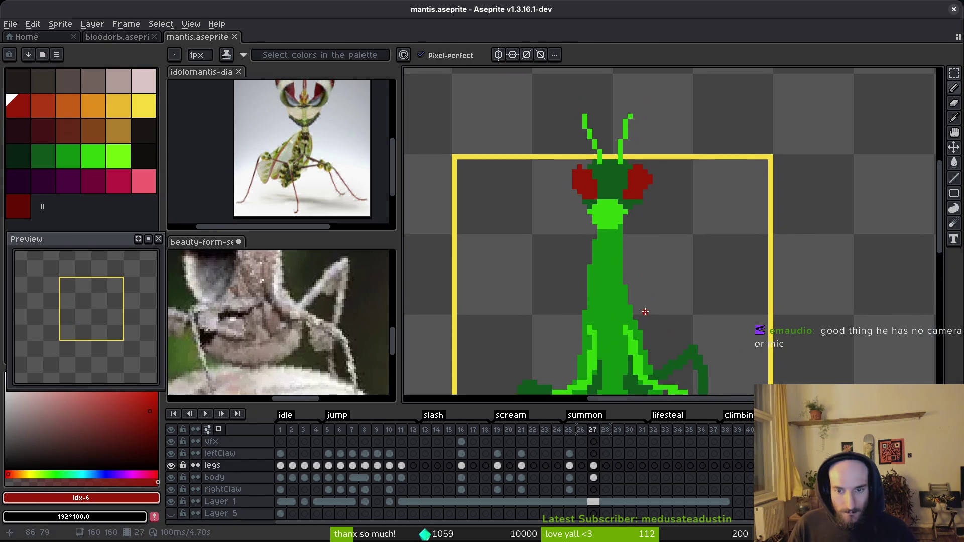
left_click(309, 335)
scroll(309, 335, "up", 3)
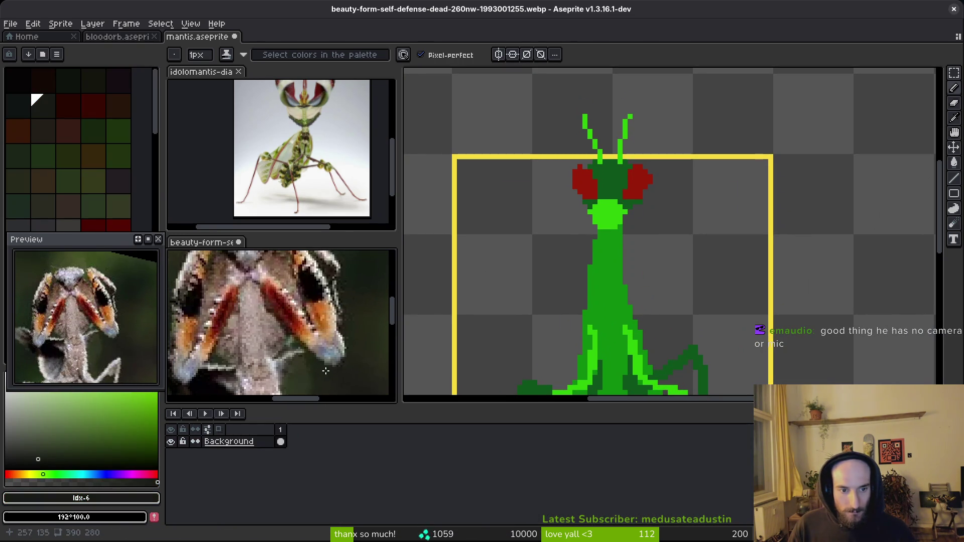
scroll(309, 335, "down", 3)
left_click(634, 291)
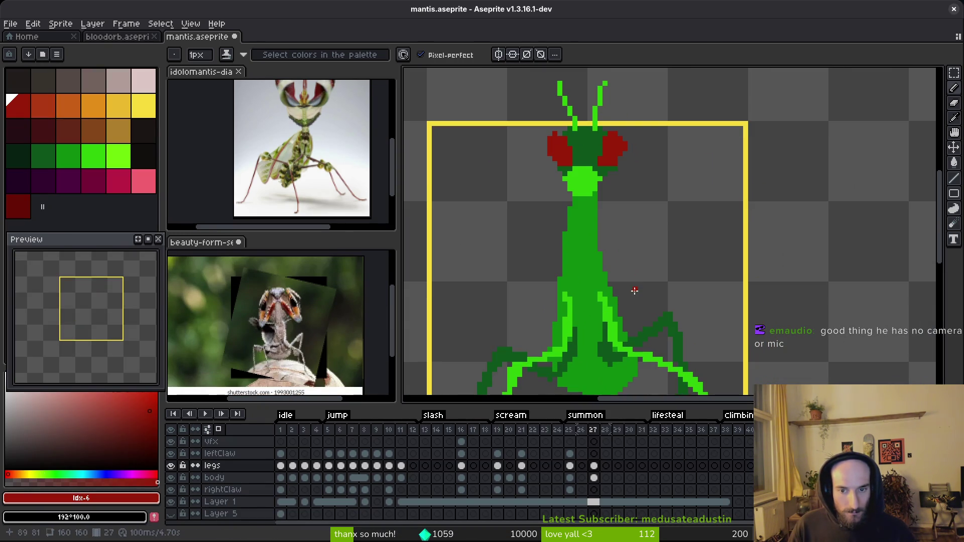
scroll(387, 330, "up", 3)
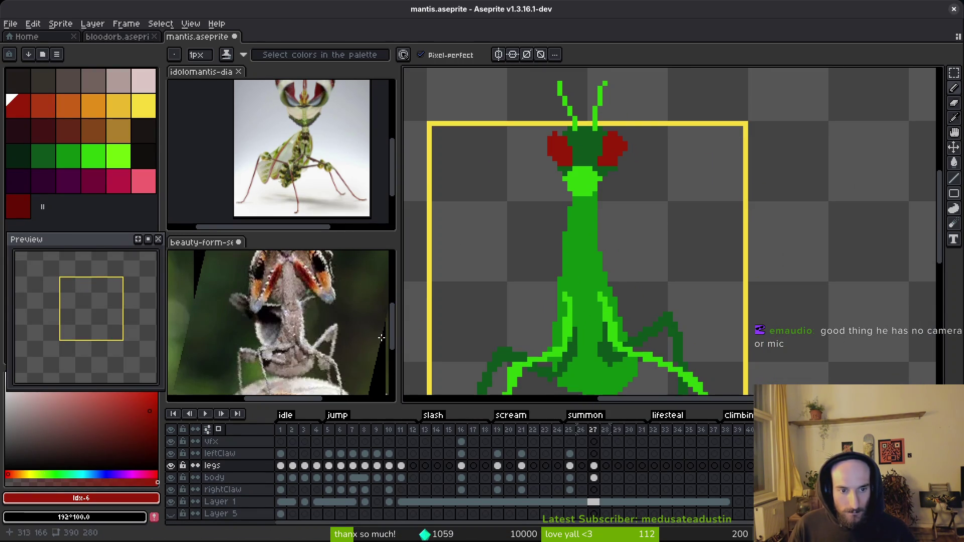
Step: Sketch three red claw strokes from the body up beside the head, per the Idolomantis reference
left_click(278, 172)
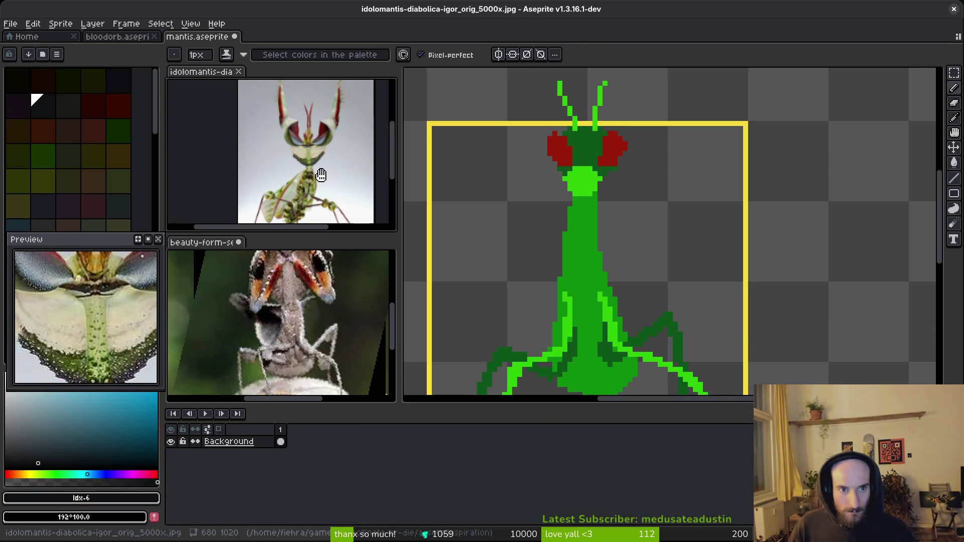
left_click(632, 257)
scroll(602, 244, "up", 1)
scroll(605, 244, "up", 1)
scroll(610, 246, "down", 2)
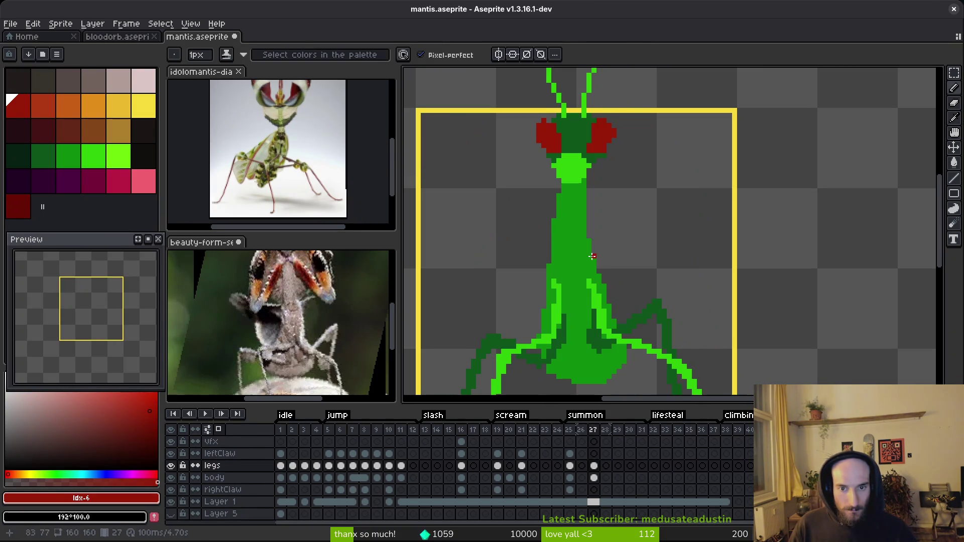
left_click_drag(582, 226, 589, 243)
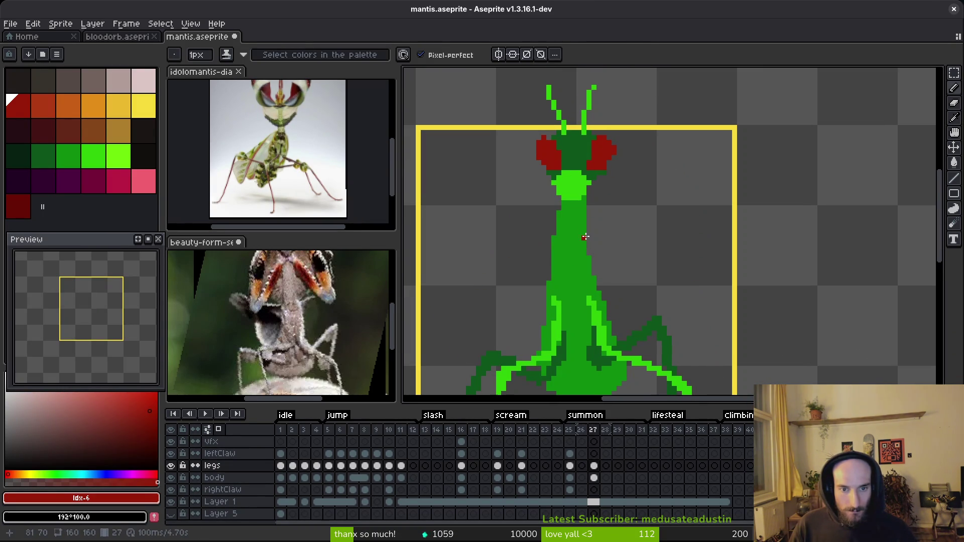
left_click_drag(588, 223, 624, 294)
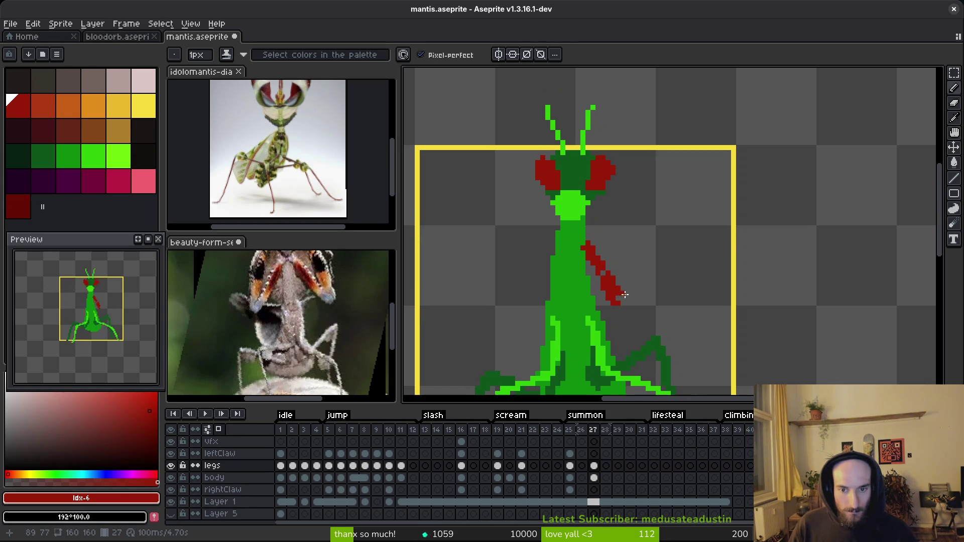
left_click_drag(609, 213, 615, 298)
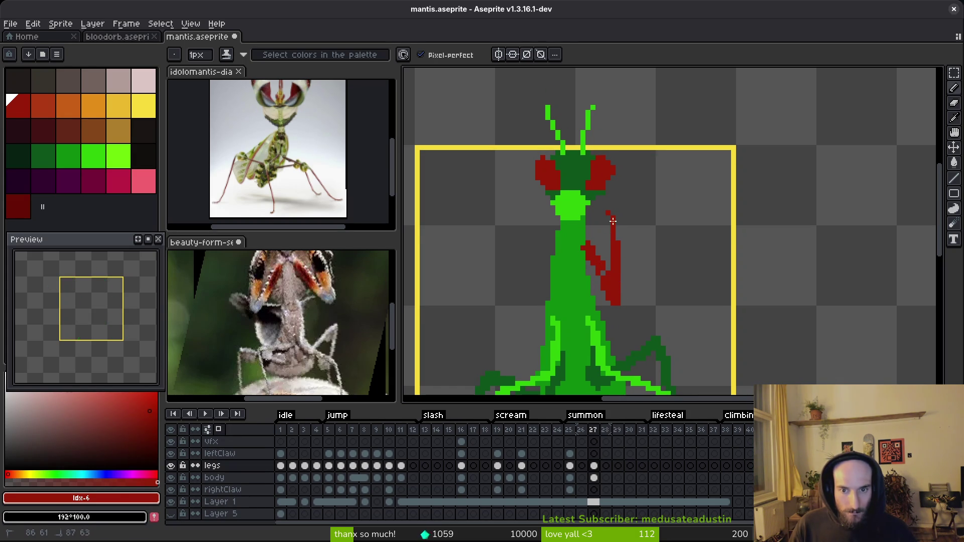
left_click_drag(610, 191, 645, 259)
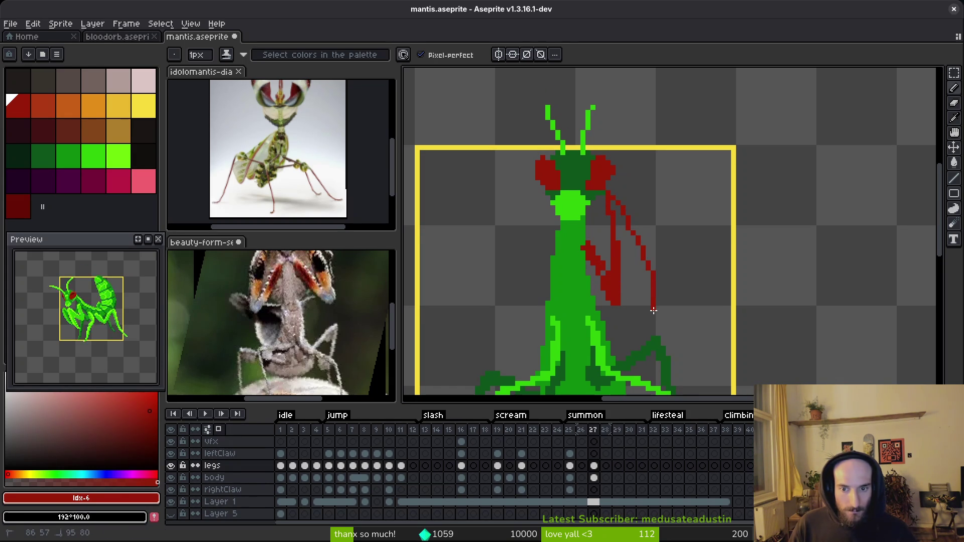
scroll(702, 301, "down", 2)
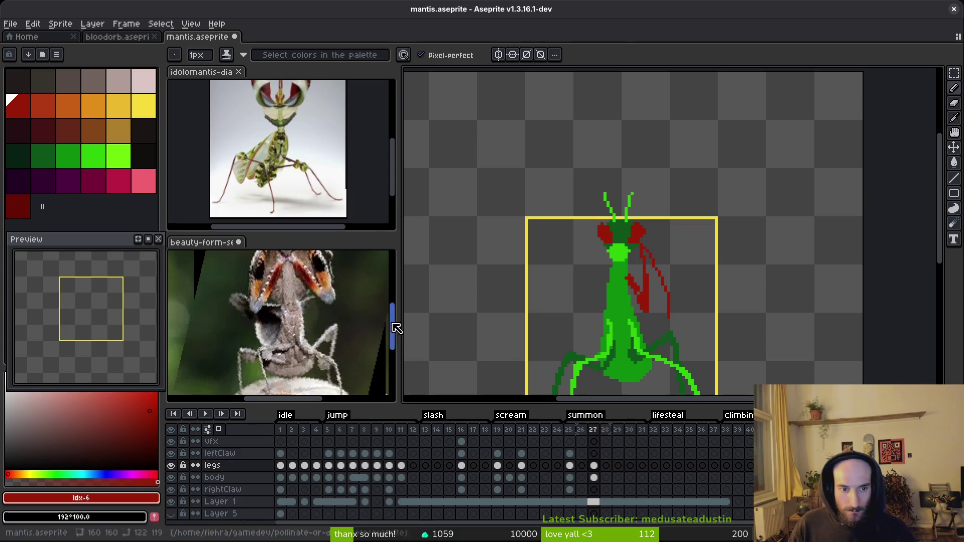
Step: Revert the rotation on the beauty-form reference image
left_click(333, 370)
key("ctrl+a")
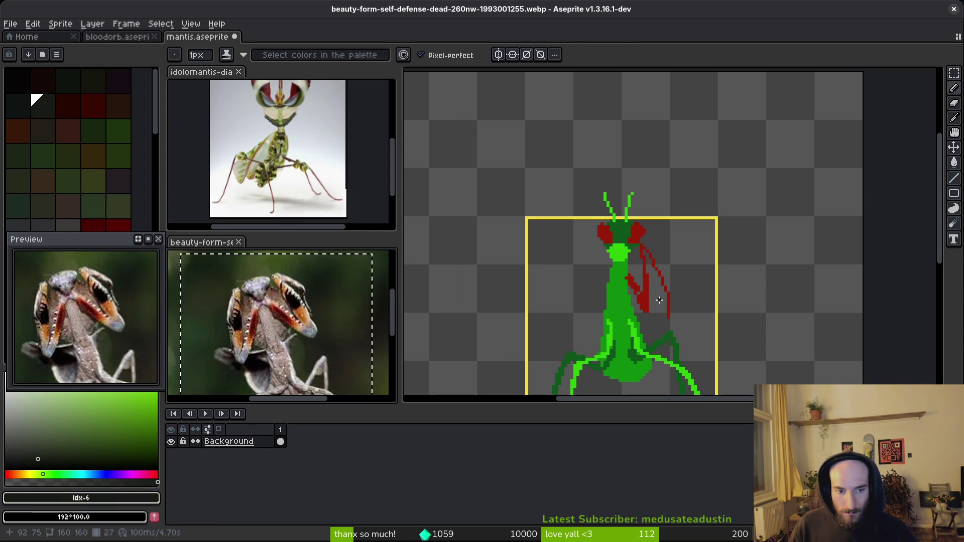
key("ctrl+y")
Step: Undo the rough red claw strokes and patch the body edge with mid green
left_click(659, 297)
key("ctrl+z")
key("ctrl+z")
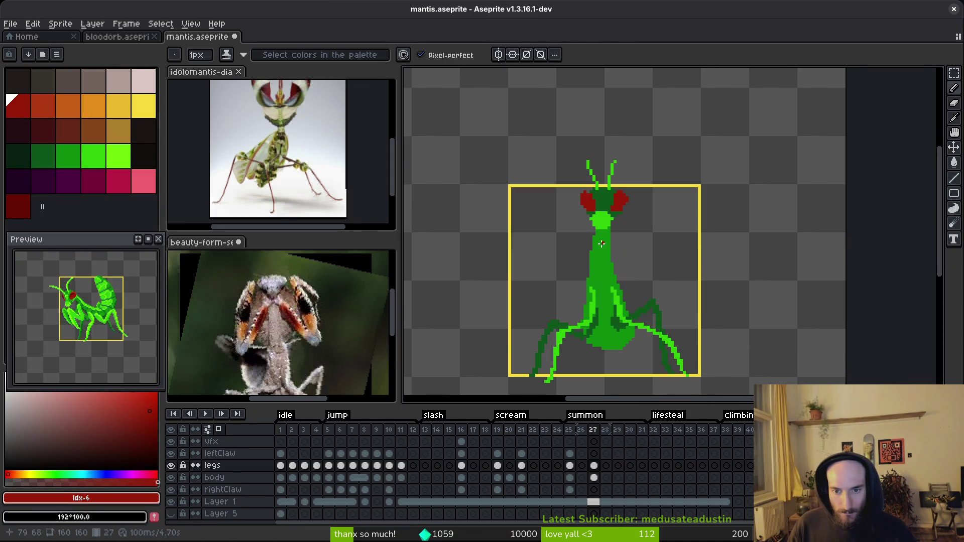
scroll(600, 246, "up", 2)
left_click(583, 227, "alt")
left_click_drag(585, 226, 585, 259)
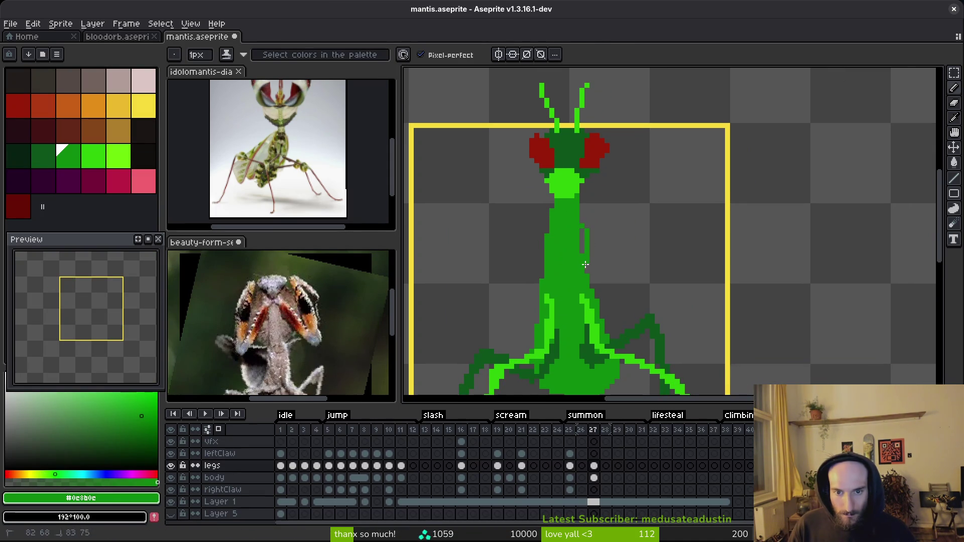
Step: Undo and redo the frame range move in the timeline
scroll(585, 260, "up", 2)
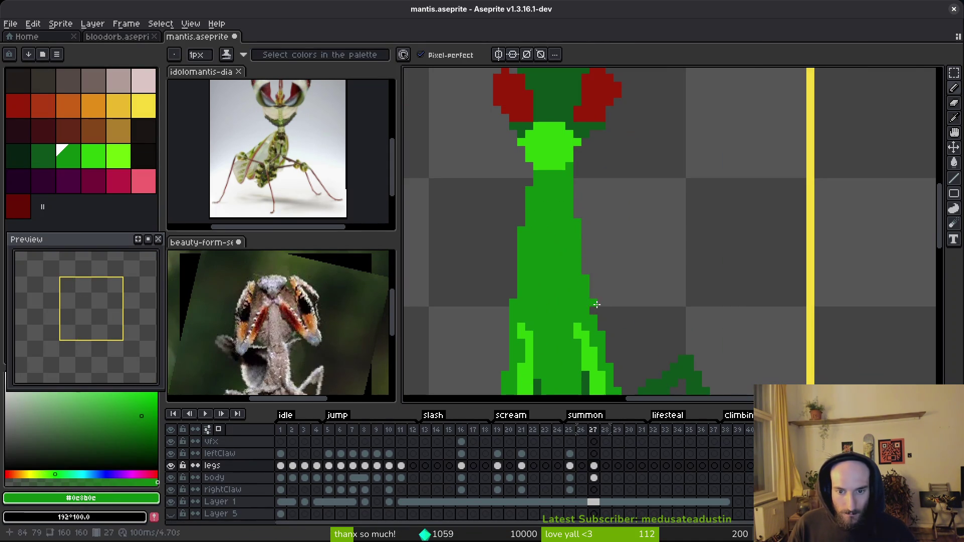
key("m")
scroll(553, 164, "down", 2)
scroll(549, 202, "up", 1)
scroll(639, 311, "down", 3)
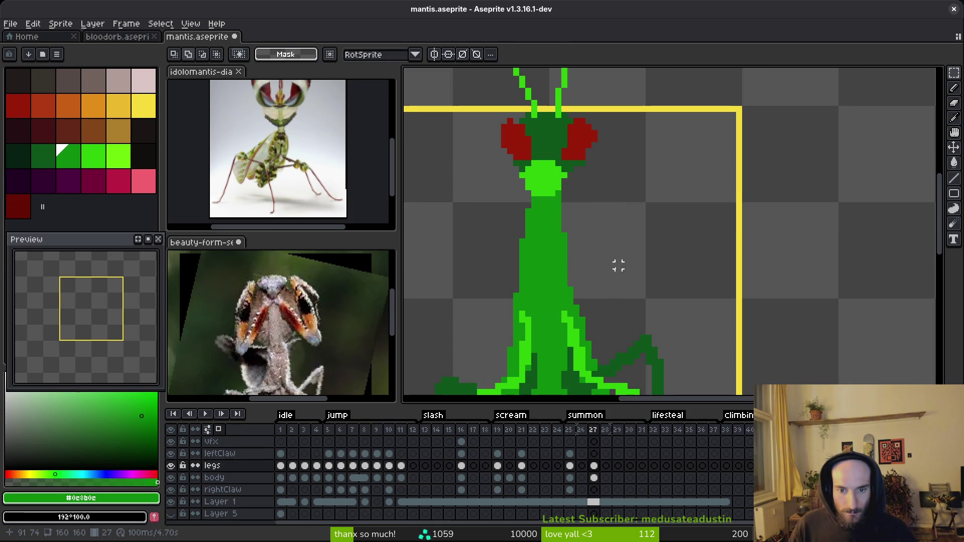
key("ctrl+z")
key("ctrl+y")
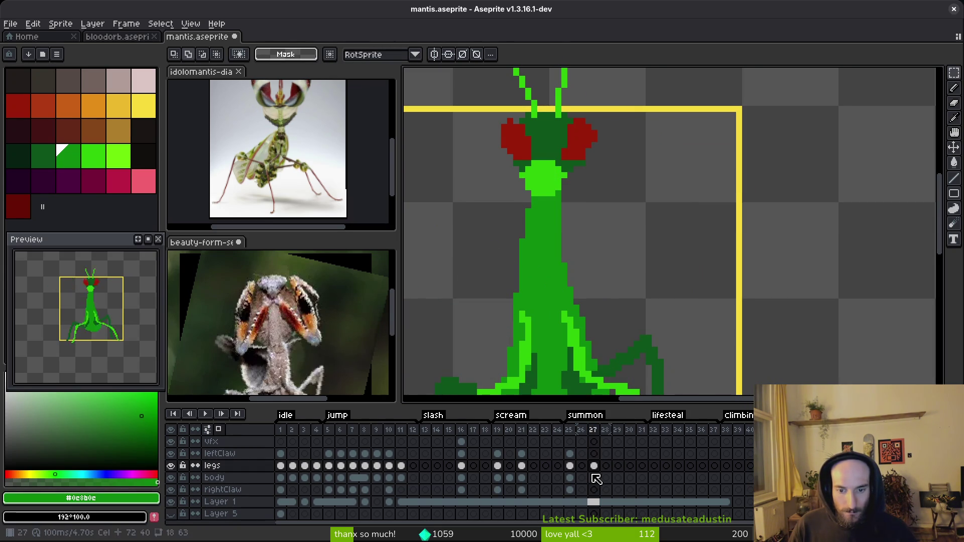
Step: On frame 27's leftClaw cel, draw a first red pixel at the neck using dark red #981b08 from frame 25
left_click(595, 479)
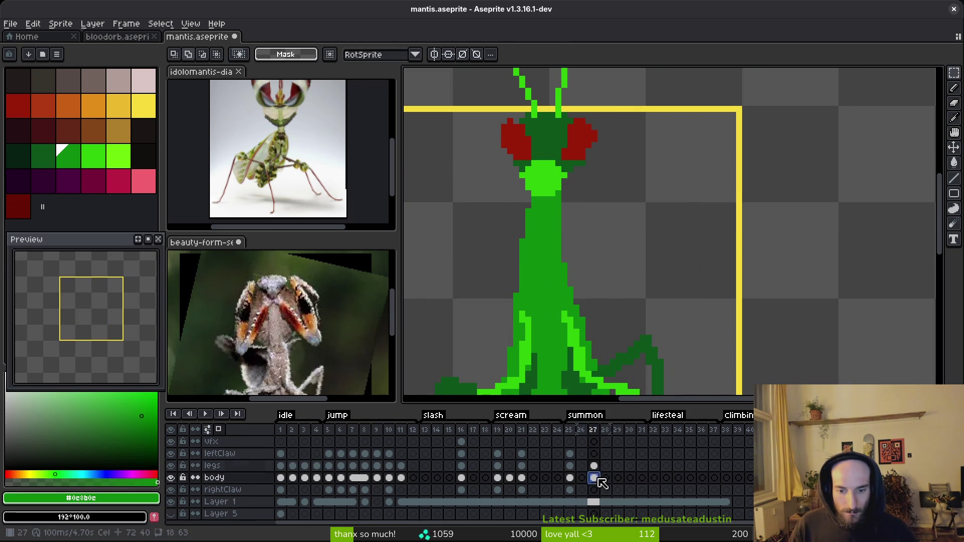
left_click(594, 453)
scroll(581, 276, "up", 1)
key("b")
key("comma")
key("alt")
key("comma")
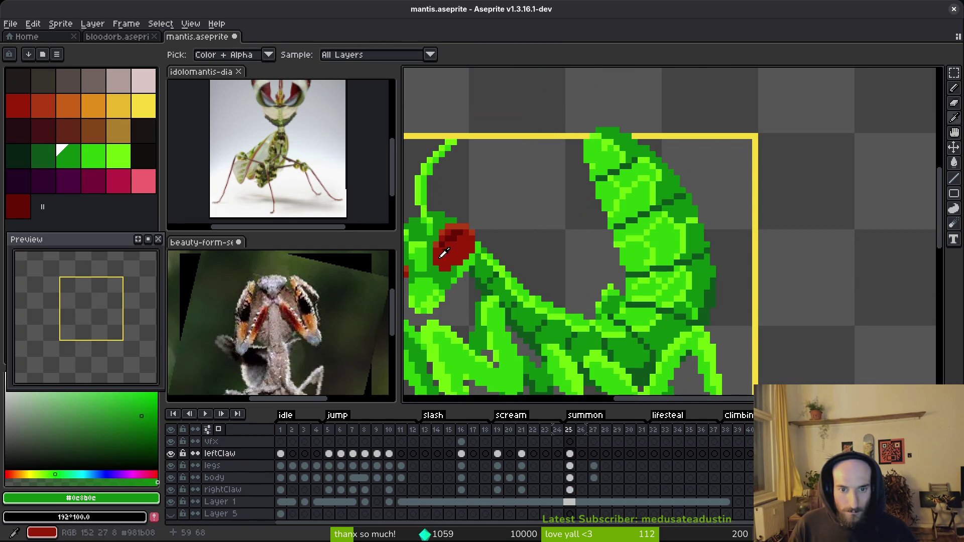
left_click(470, 232)
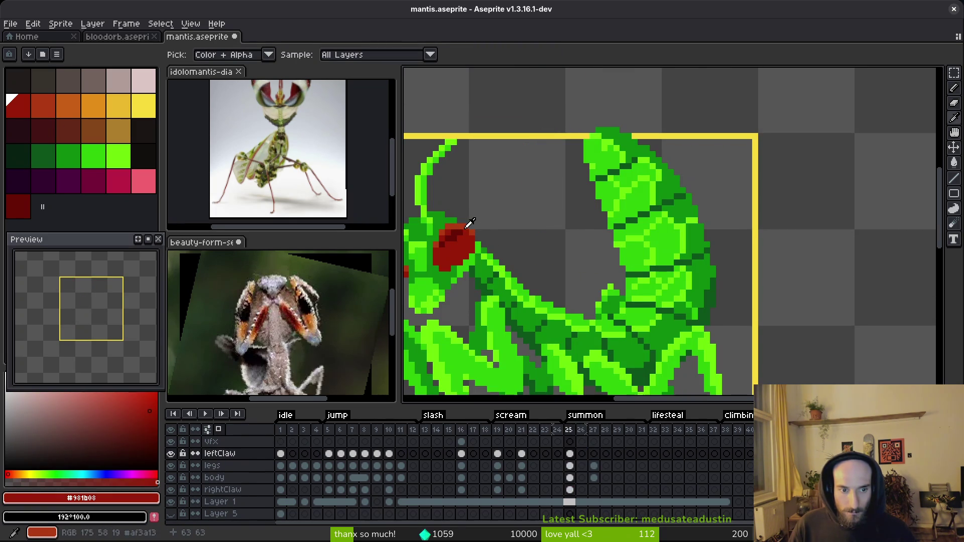
key("period")
key("period")
left_click(575, 255)
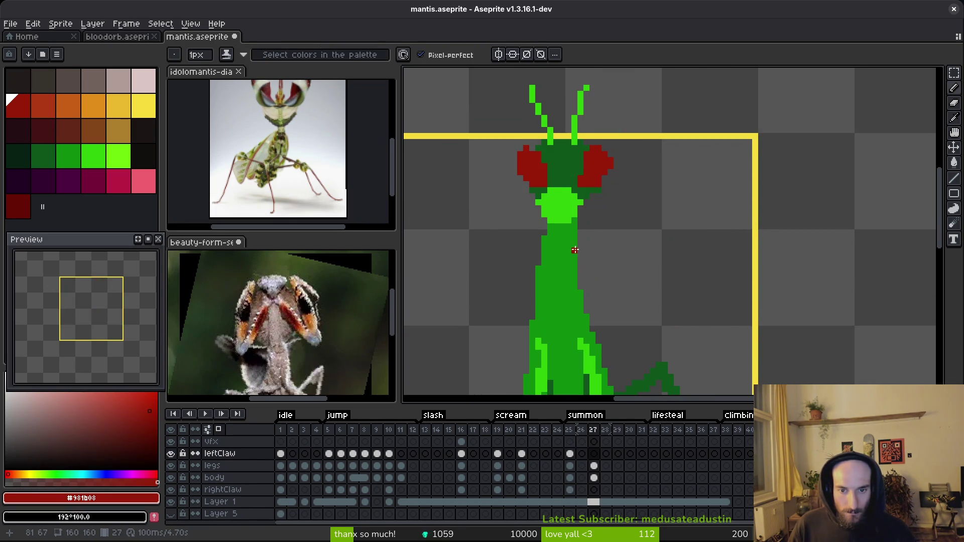
Step: Draw thick red forearms from the neck, one down-right and one down-left
left_click(611, 275, "shift")
left_click(634, 298, "shift")
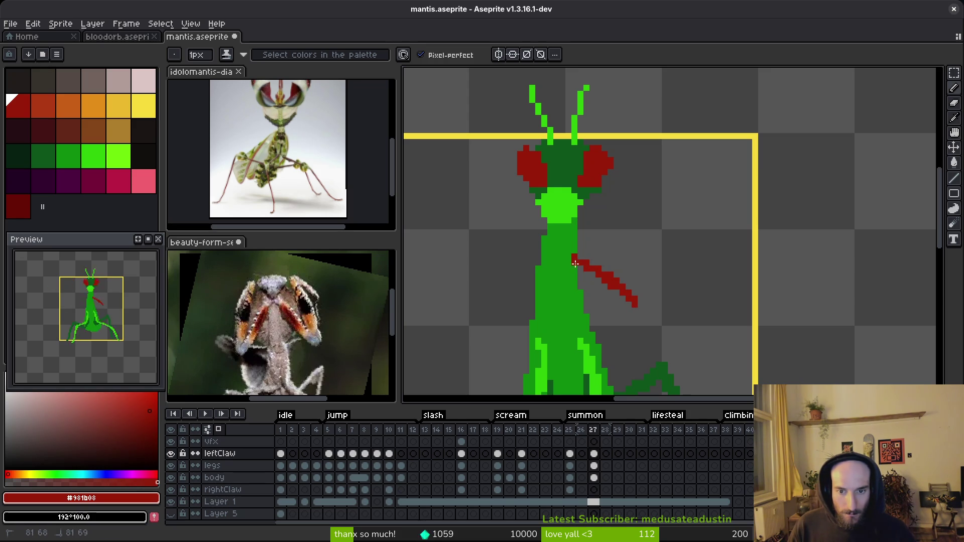
key("plus")
left_click(593, 286, "shift")
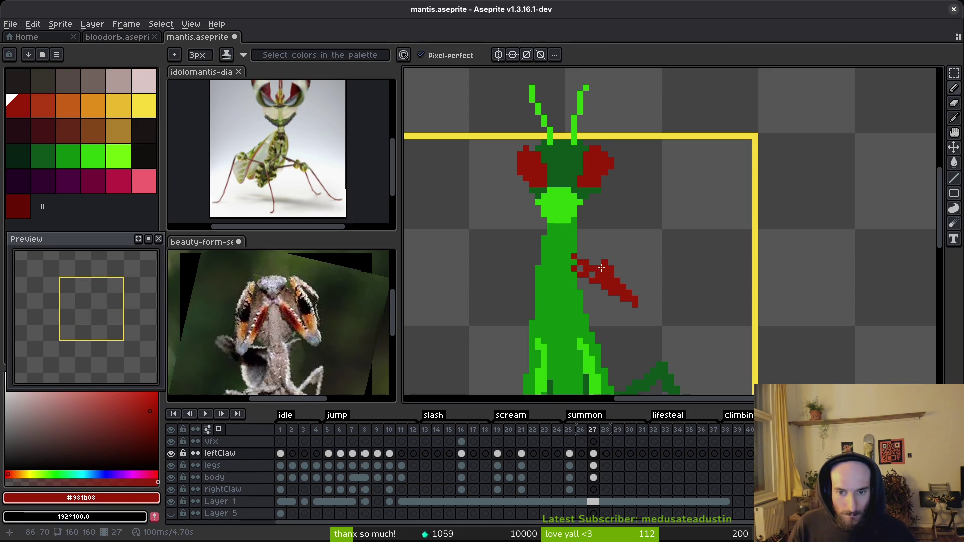
left_click_drag(572, 263, 602, 279)
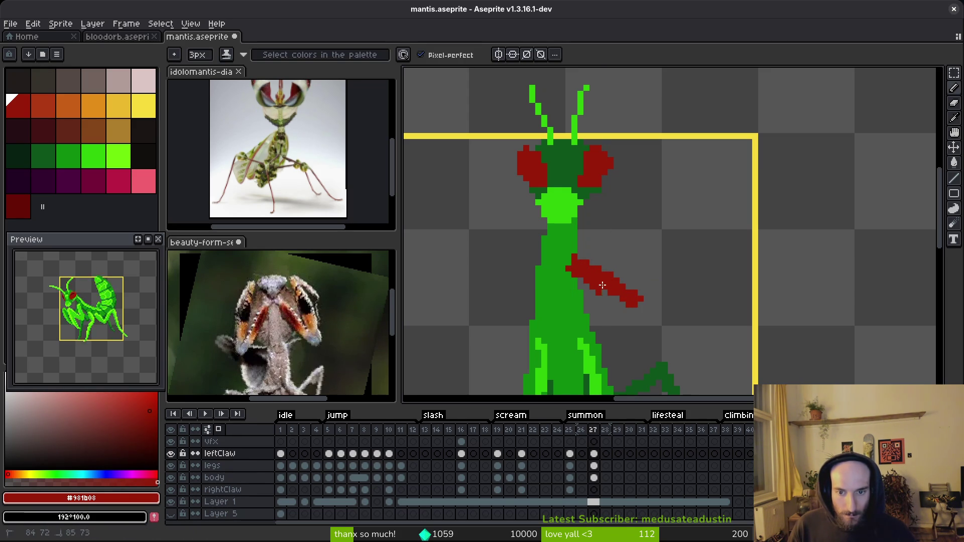
left_click_drag(545, 263, 525, 291)
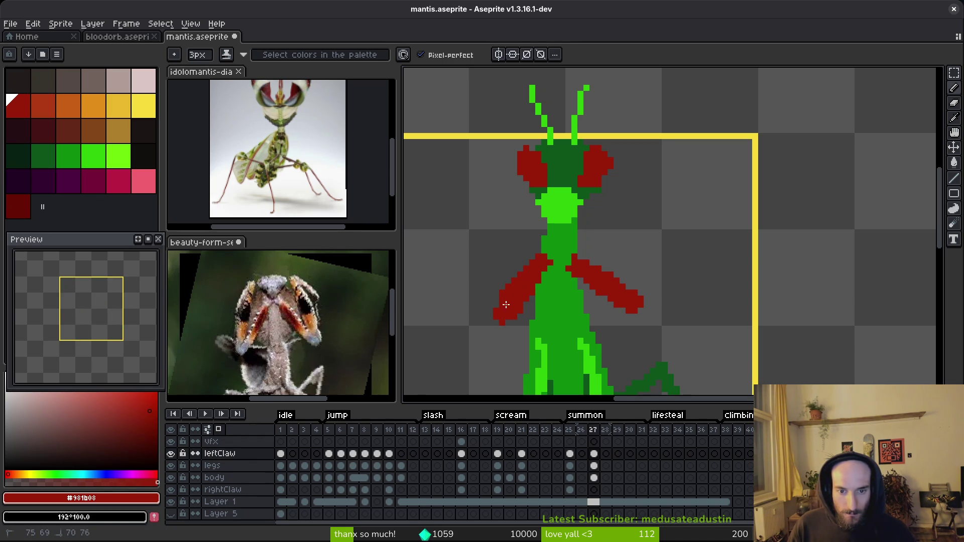
Step: Draw the left and right claws' upper arms rising beside the head
key("e")
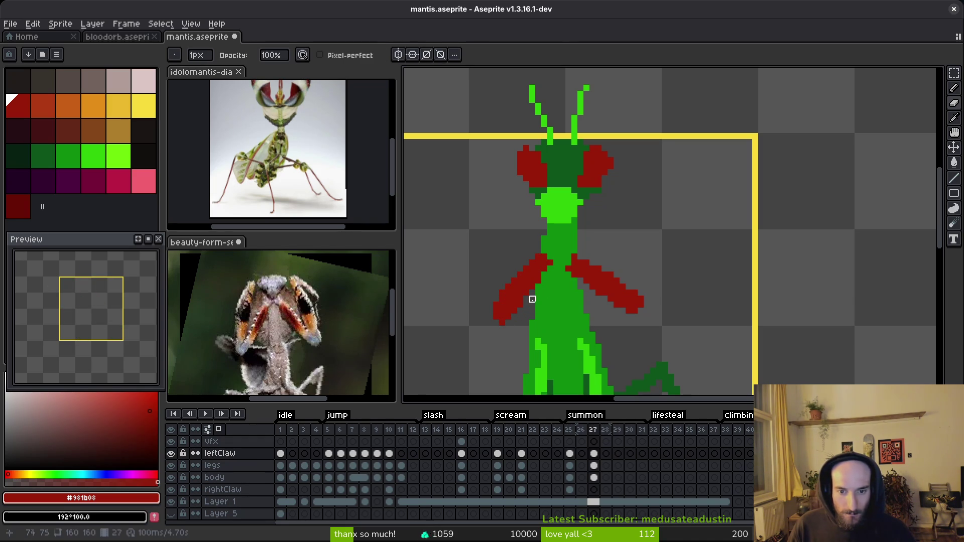
key("b")
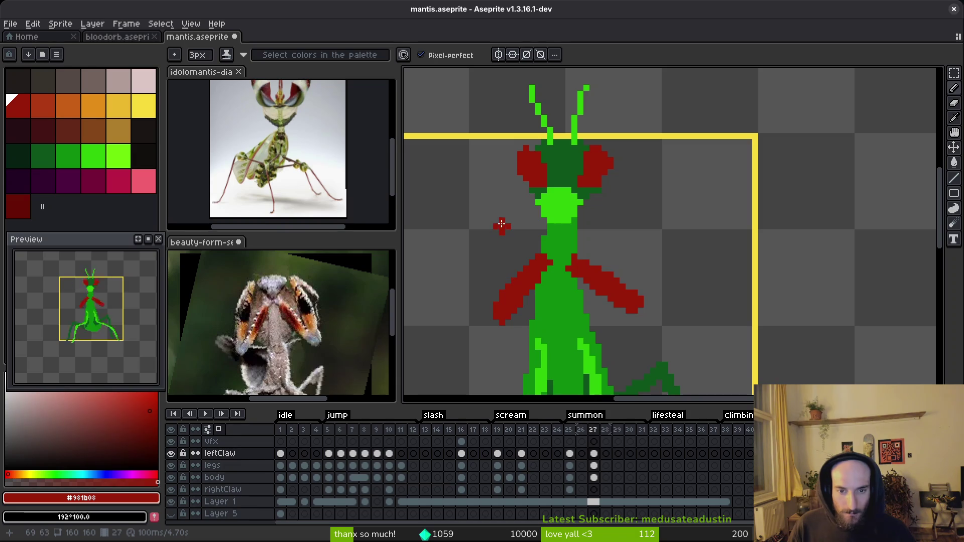
mouse_move(502, 205)
left_mouse_down()
mouse_move(485, 236)
mouse_move(502, 320)
left_mouse_up()
left_click_drag(503, 206, 493, 247)
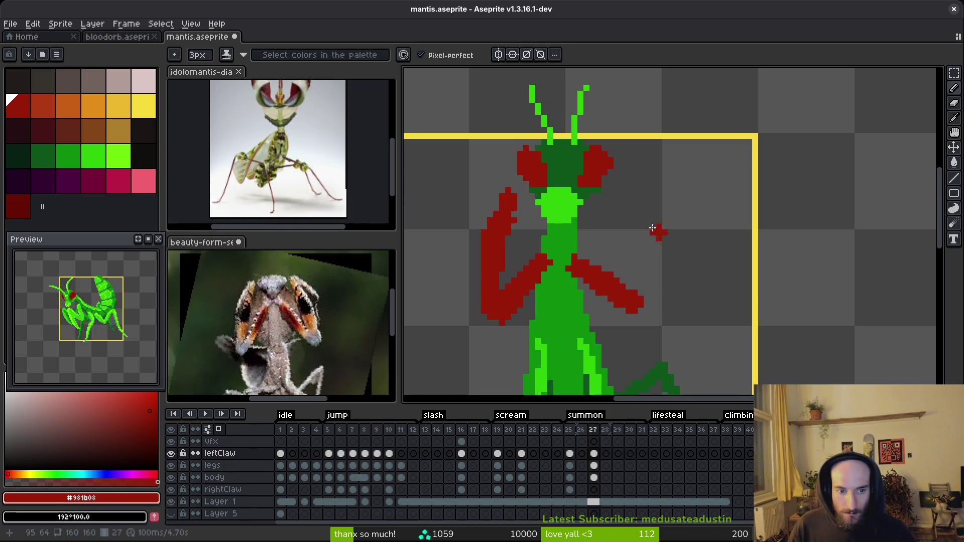
left_click_drag(634, 166, 640, 295)
mouse_move(628, 148)
left_mouse_down()
mouse_move(645, 241)
mouse_move(628, 282)
left_mouse_up()
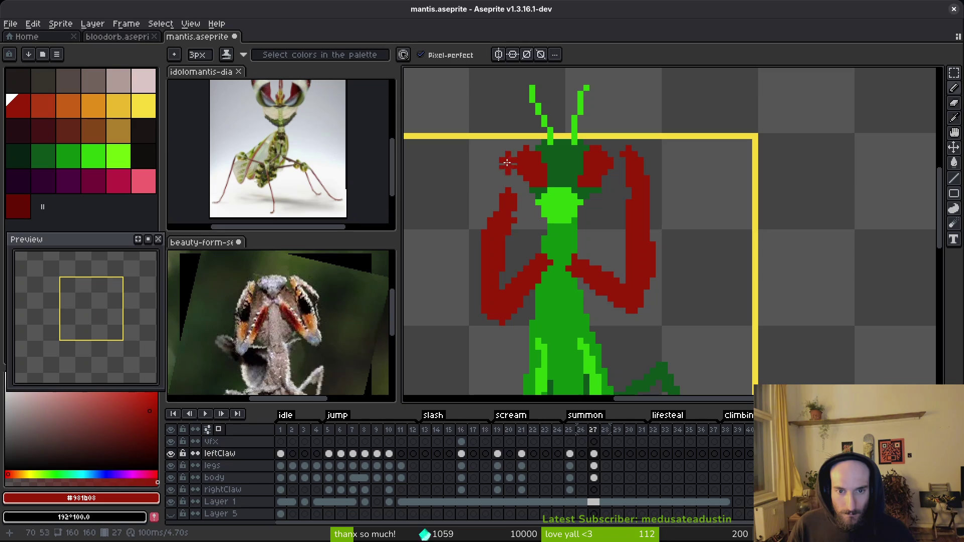
mouse_move(497, 168)
left_mouse_down()
mouse_move(500, 182)
mouse_move(503, 160)
left_mouse_up()
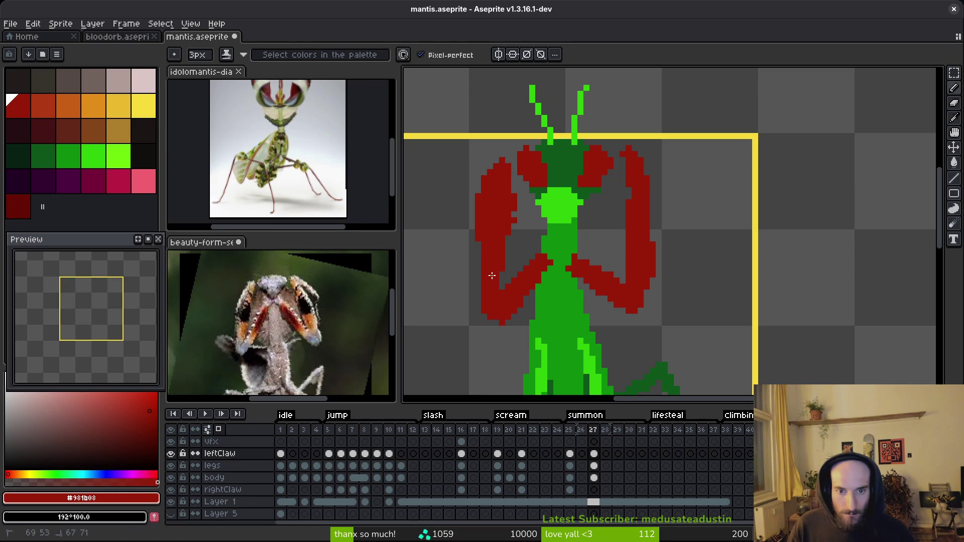
Step: Erase stray red pixels inside both claws
key("e")
mouse_move(516, 194)
left_mouse_down()
mouse_move(508, 179)
mouse_move(502, 275)
left_mouse_up()
left_click_drag(512, 224, 512, 189)
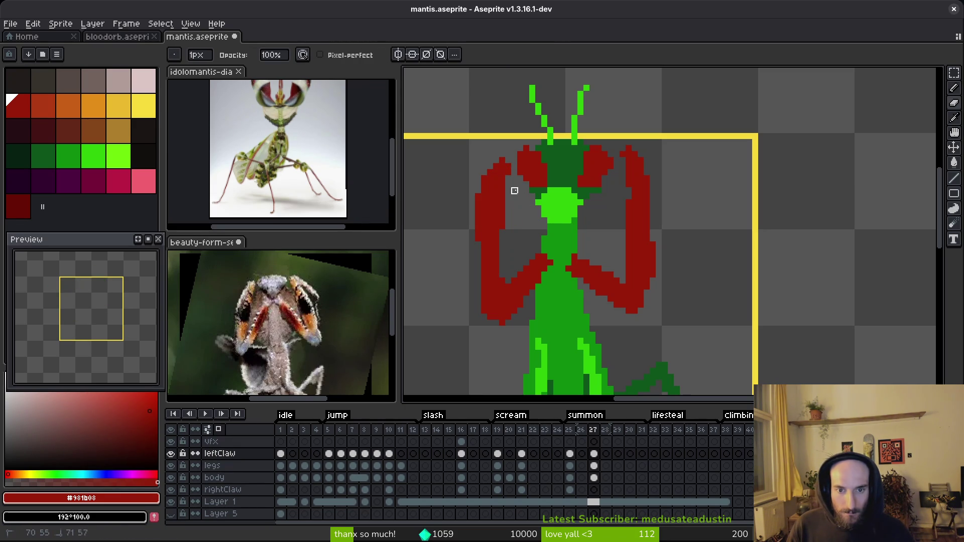
left_click(624, 160)
left_click_drag(628, 232, 629, 240)
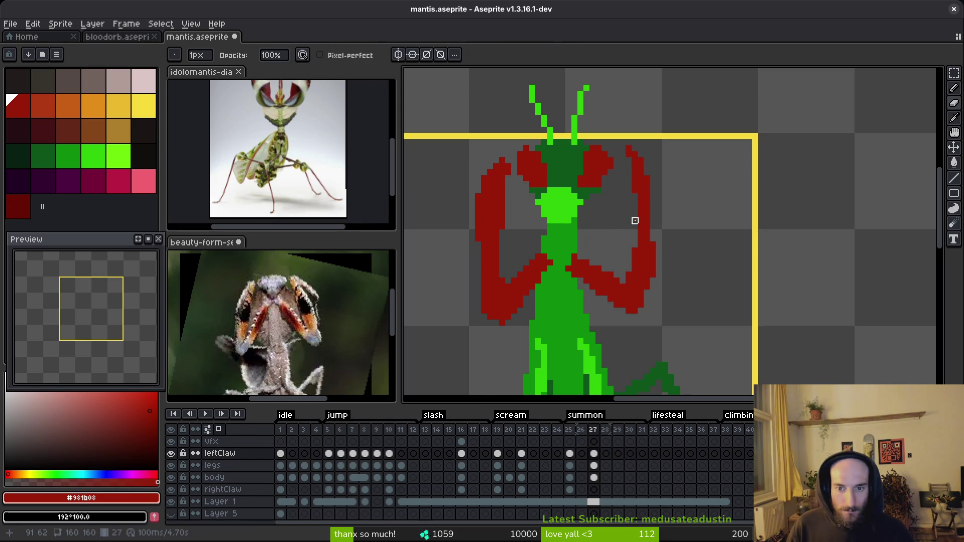
Step: Pencil new outer and inner red edges that widen both claws
key("b")
mouse_move(634, 149)
left_mouse_down()
mouse_move(675, 206)
mouse_move(719, 315)
left_mouse_up()
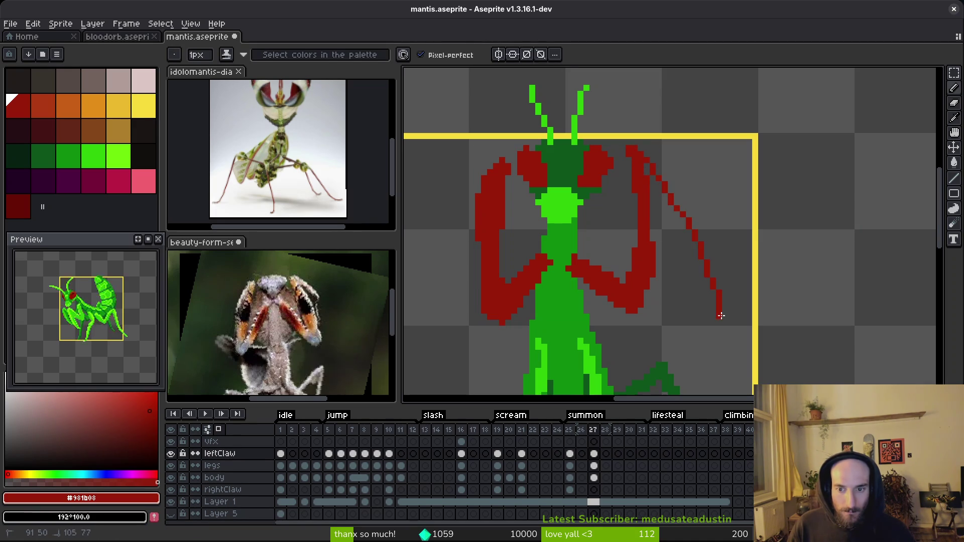
left_click_drag(653, 204, 671, 222)
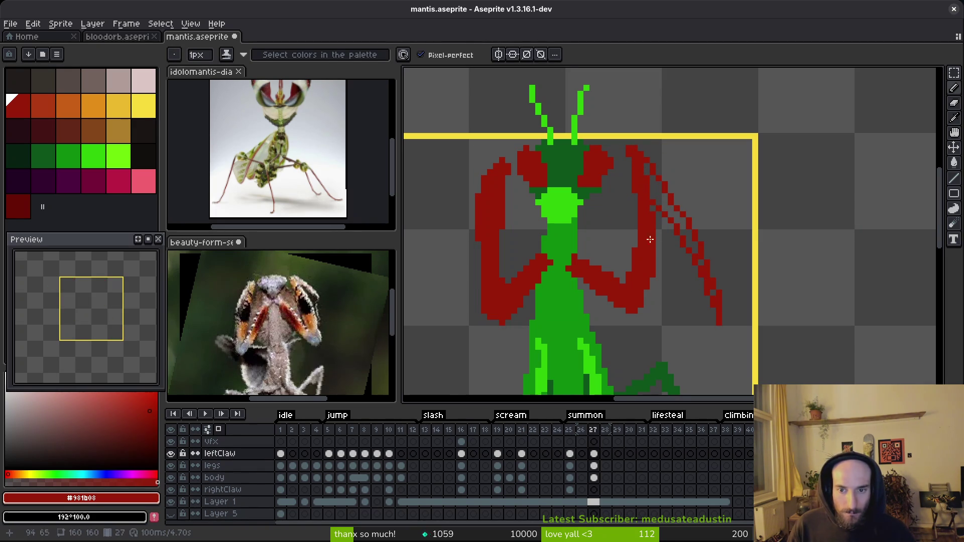
scroll(463, 191, "left", 5)
mouse_move(688, 134)
left_mouse_down()
mouse_move(641, 195)
mouse_move(612, 271)
left_mouse_up()
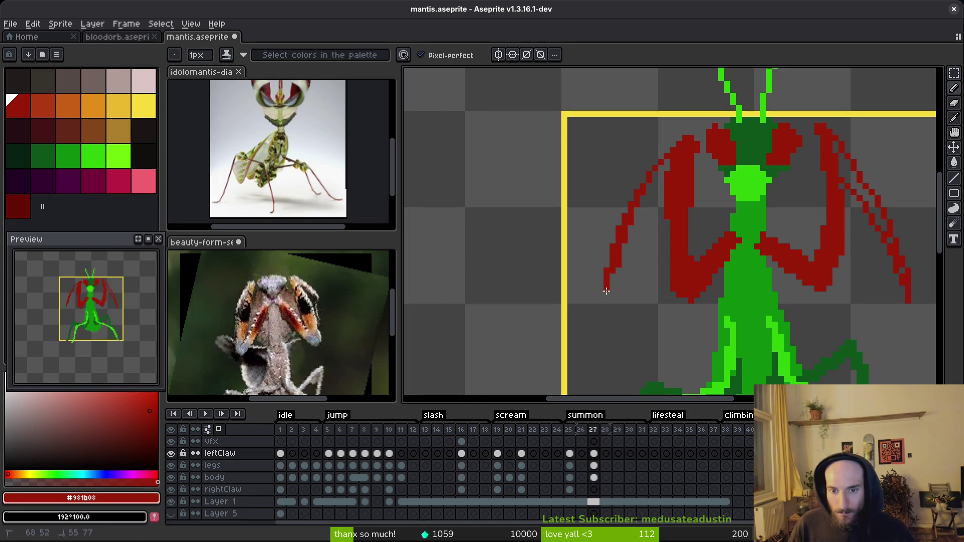
left_click_drag(672, 181, 643, 218)
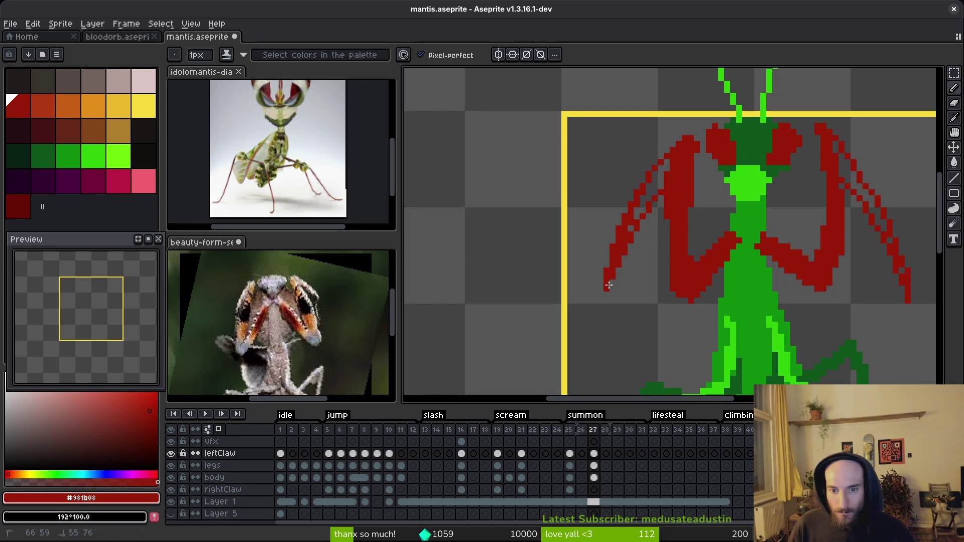
Step: Fill both claws solid red, undo the stray background fill, and smooth the right claw's top
key("g")
left_click(670, 174)
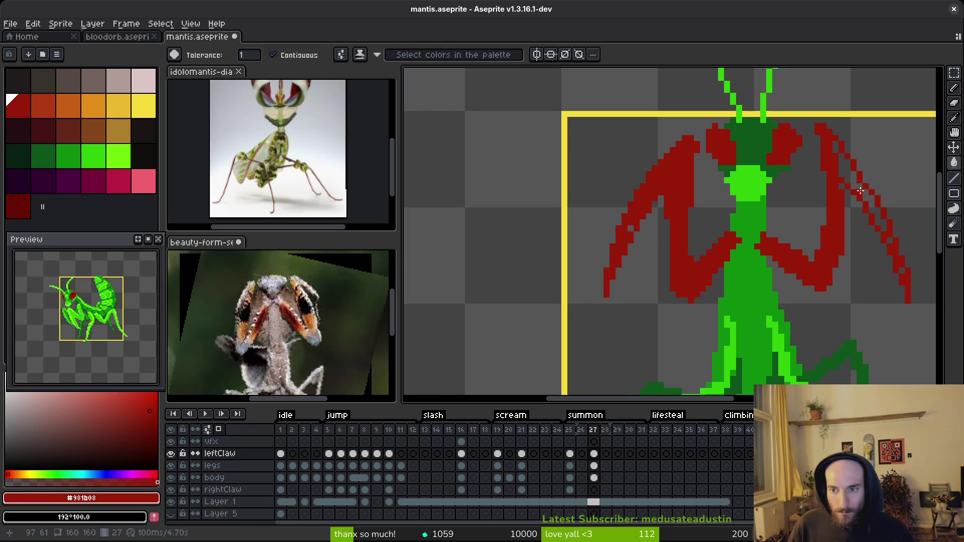
left_click(860, 191)
left_click(846, 150)
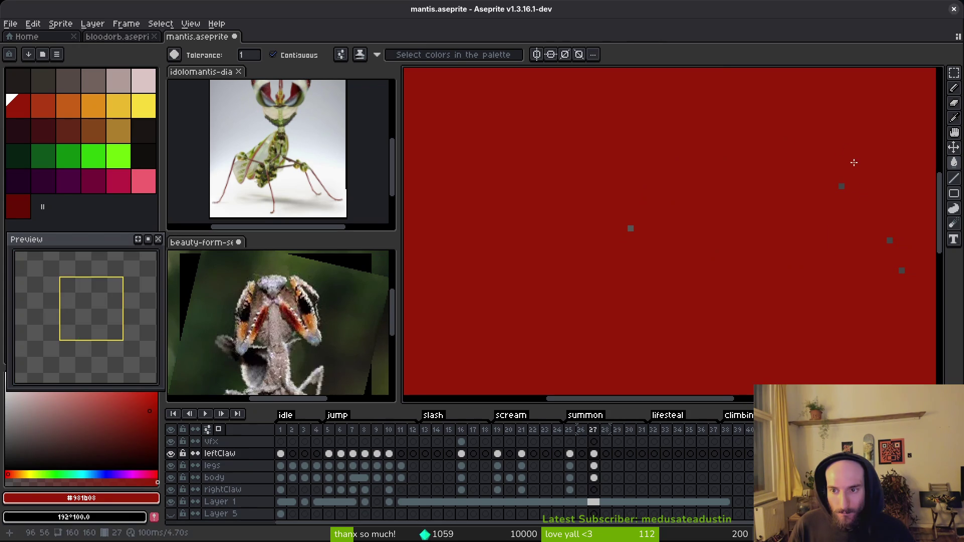
key("ctrl+z")
key("b")
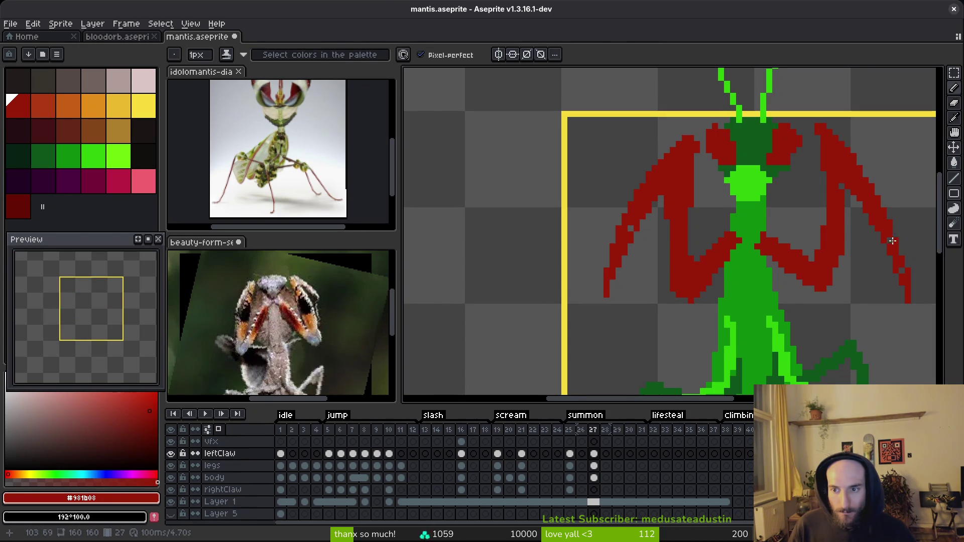
left_click(738, 206)
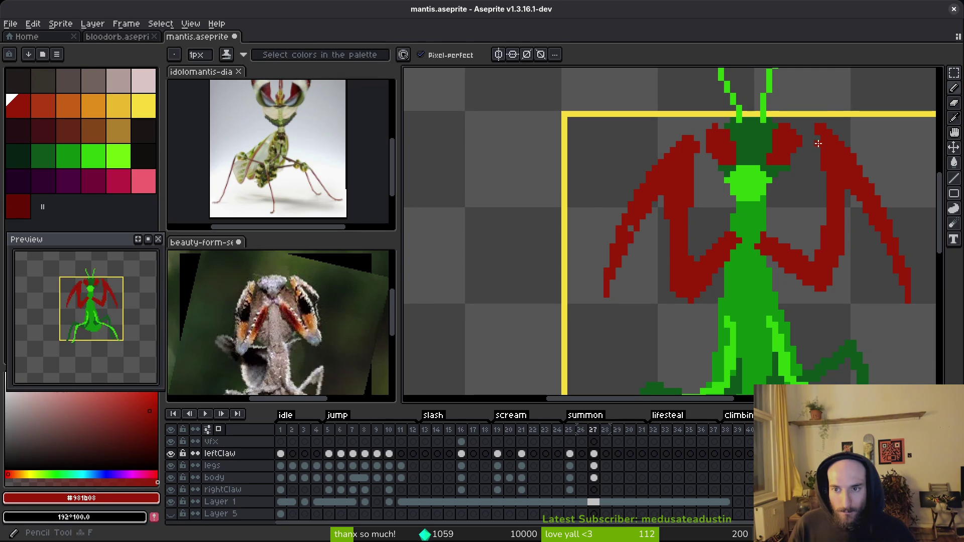
left_click(820, 128)
left_click(829, 127)
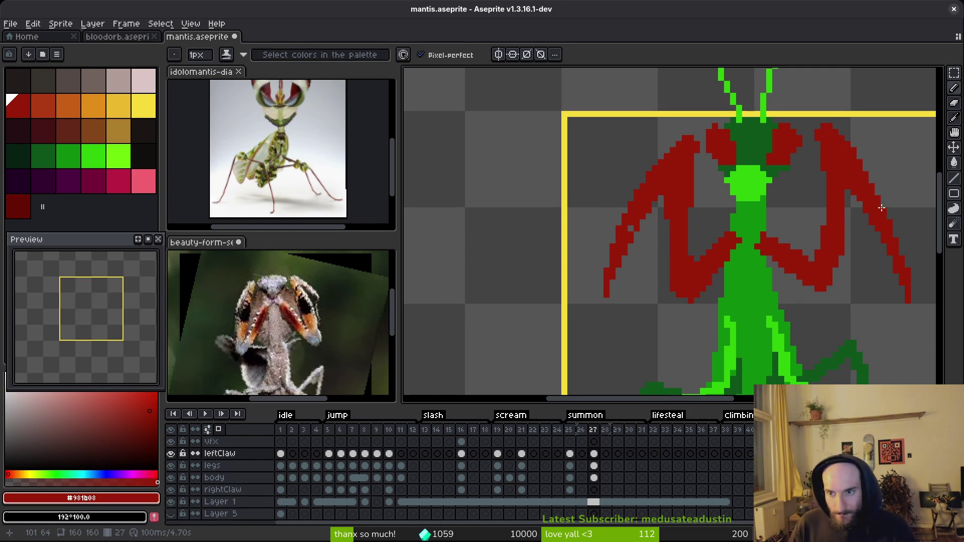
Step: Save mantis.aseprite
scroll(882, 211, "down", 1)
scroll(811, 171, "up", 1)
key("e")
key("v")
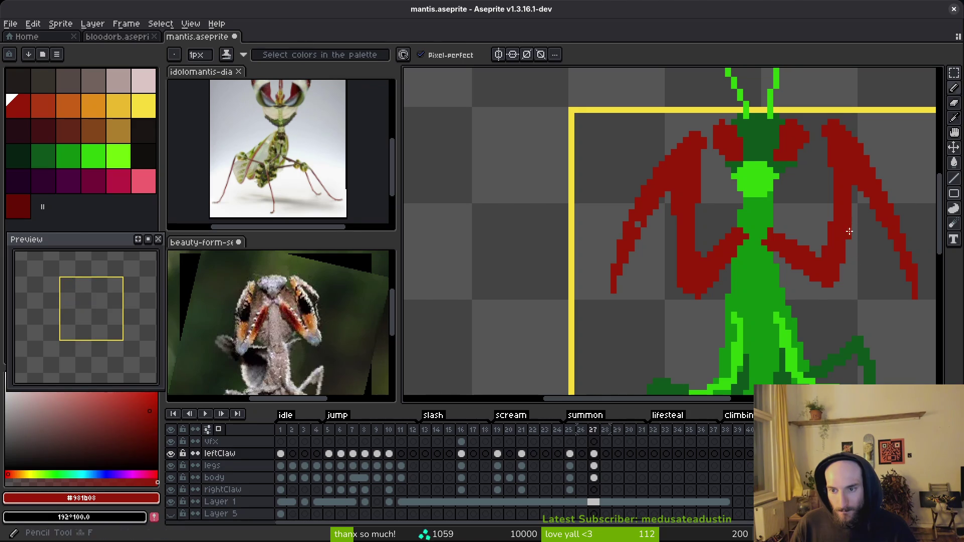
scroll(849, 242, "down", 1)
key("ctrl+s")
Step: Step forward to the next frame, then back to frame 27
key("b")
scroll(753, 327, "down", 2)
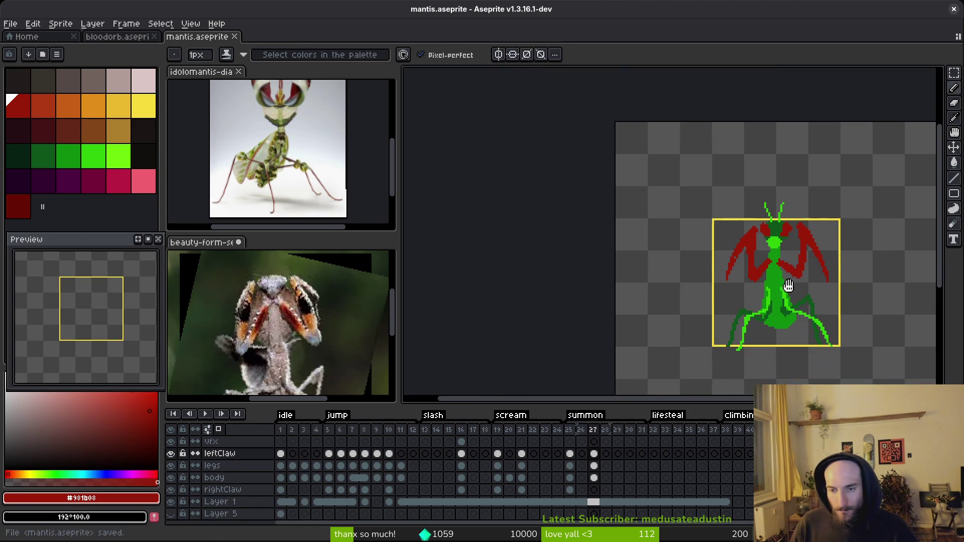
key("i")
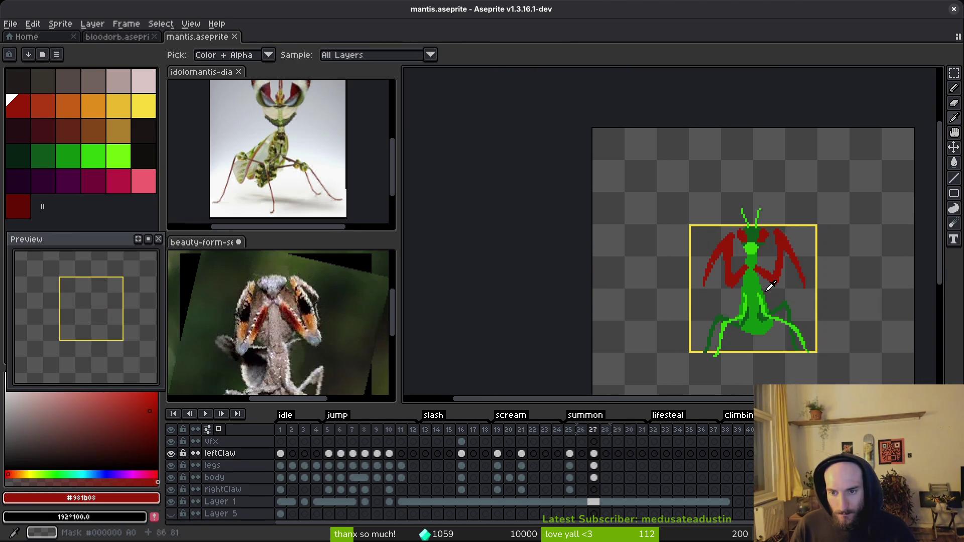
key("Right")
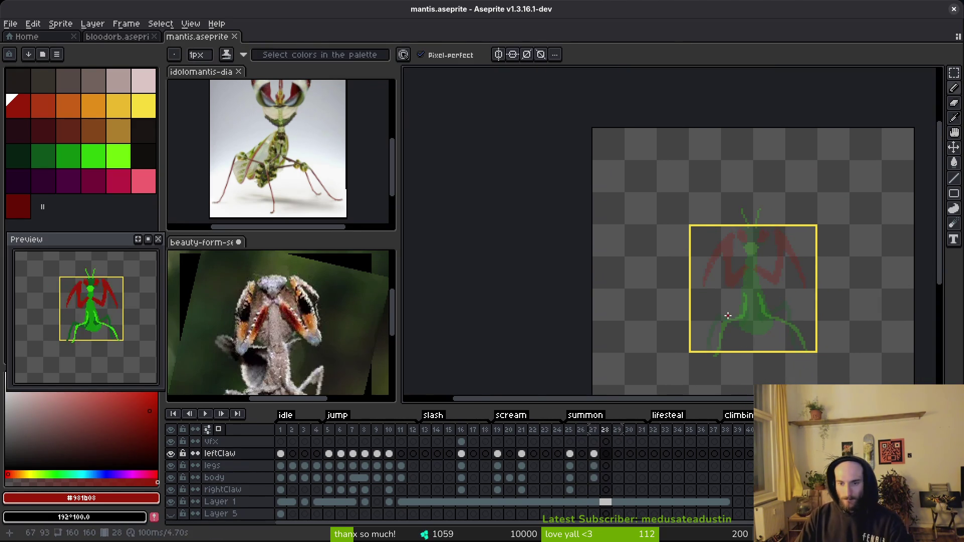
scroll(821, 325, "up", 1)
key("Left")
Step: Try a dark-green stroke along the right leg, then undo it
left_click(822, 325, "alt")
scroll(716, 326, "up", 3)
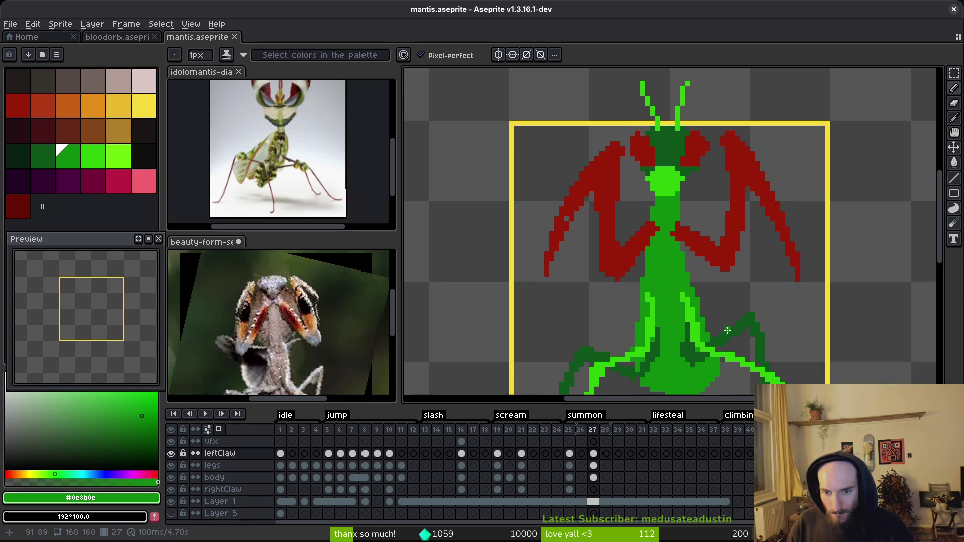
mouse_move(721, 303)
left_mouse_down()
mouse_move(727, 331)
mouse_move(695, 301)
mouse_move(726, 324)
left_mouse_up()
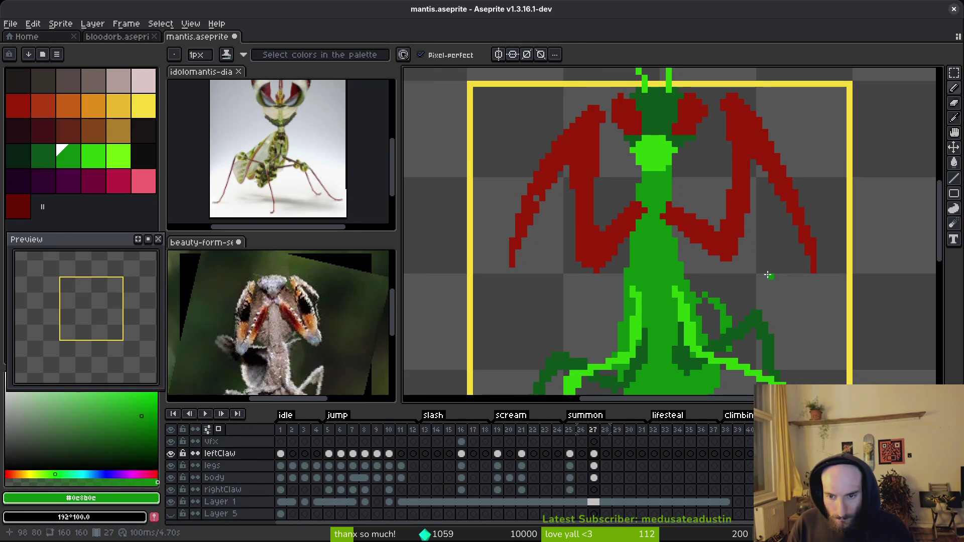
key("ctrl+z")
key("ctrl+z")
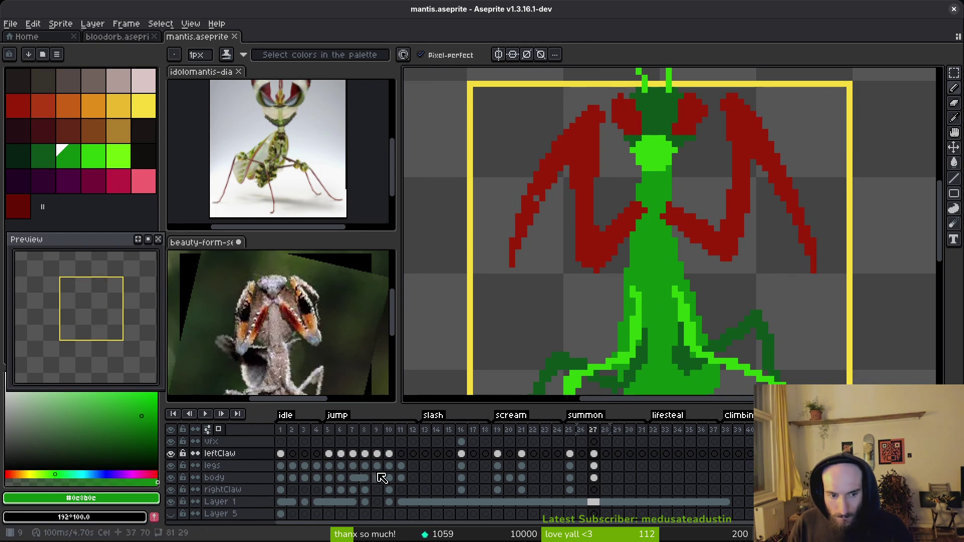
Step: Lasso the left claw, cut it, and paste it onto the rightClaw layer
key("w")
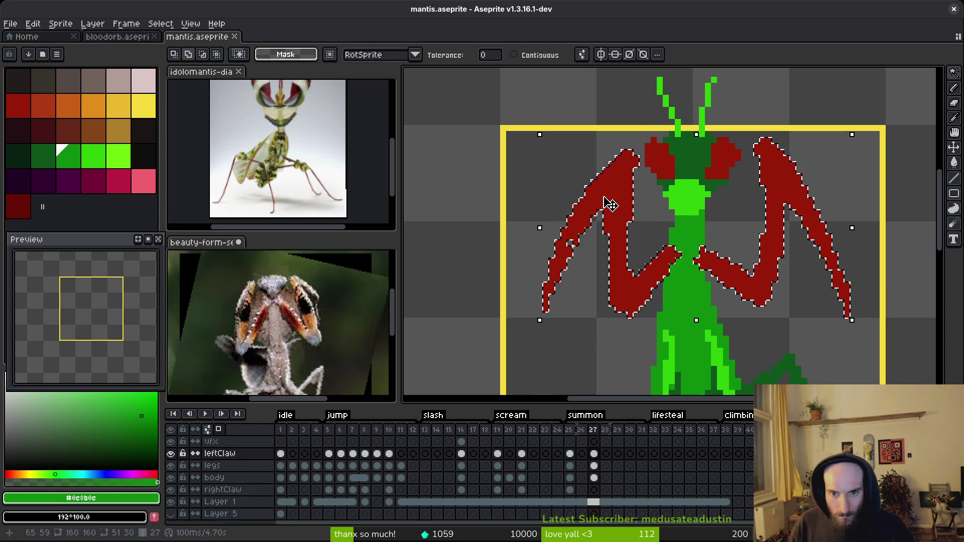
key("q")
mouse_move(655, 214)
left_mouse_down()
mouse_move(626, 149)
mouse_move(474, 361)
mouse_move(630, 289)
left_mouse_up()
scroll(630, 288, "up", 5)
scroll(693, 259, "up", 2)
mouse_move(703, 235)
left_mouse_down()
mouse_move(723, 279)
mouse_move(632, 325)
mouse_move(592, 173)
mouse_move(673, 138)
left_mouse_up()
left_click_drag(692, 198, 704, 234)
key("ctrl+x")
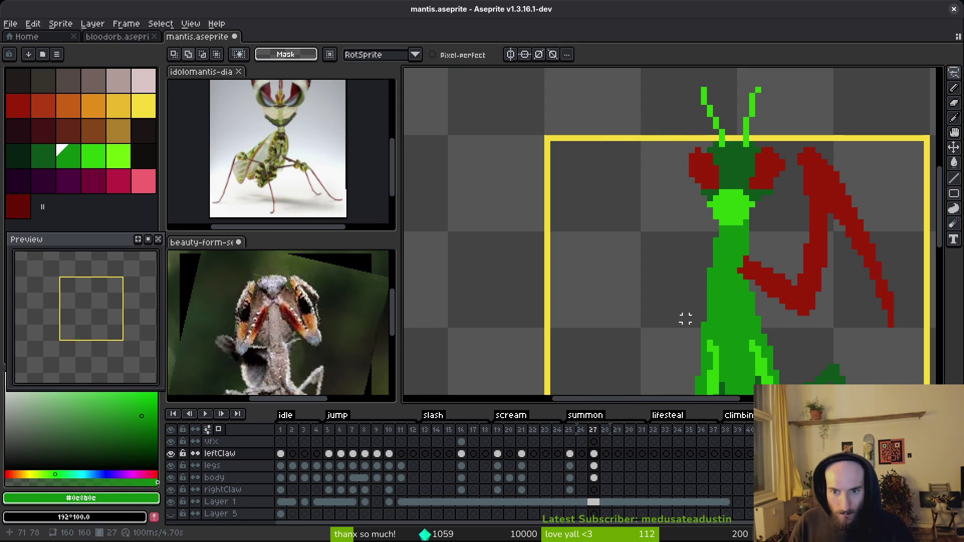
left_click(594, 490)
key("ctrl+v")
Step: Place a green pixel beside the leg joint on the body layer
left_click(596, 477)
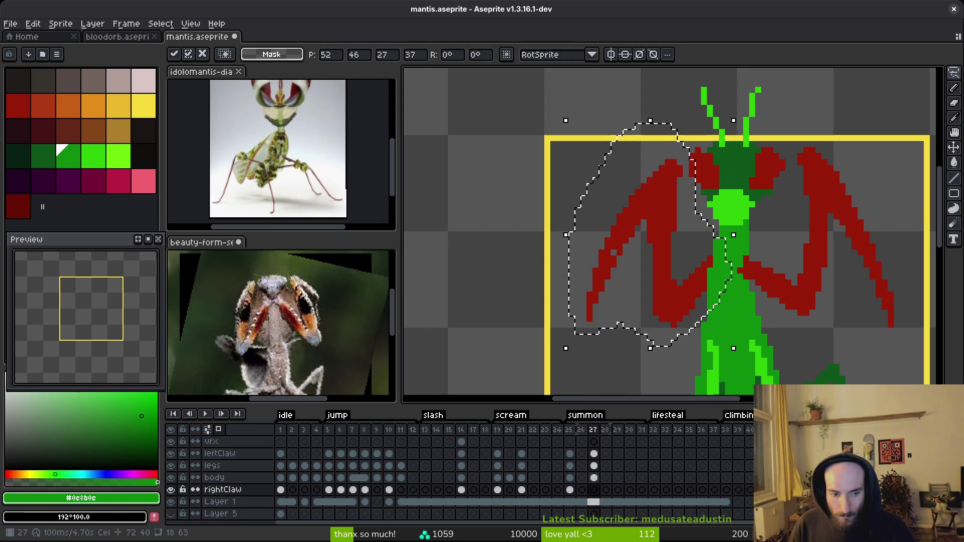
scroll(687, 267, "down", 1)
scroll(688, 266, "up", 3)
key("b")
left_click(598, 213)
Step: Move the green pixel one step lower and outline a green ring by the right leg
key("ctrl+z")
left_click(594, 232)
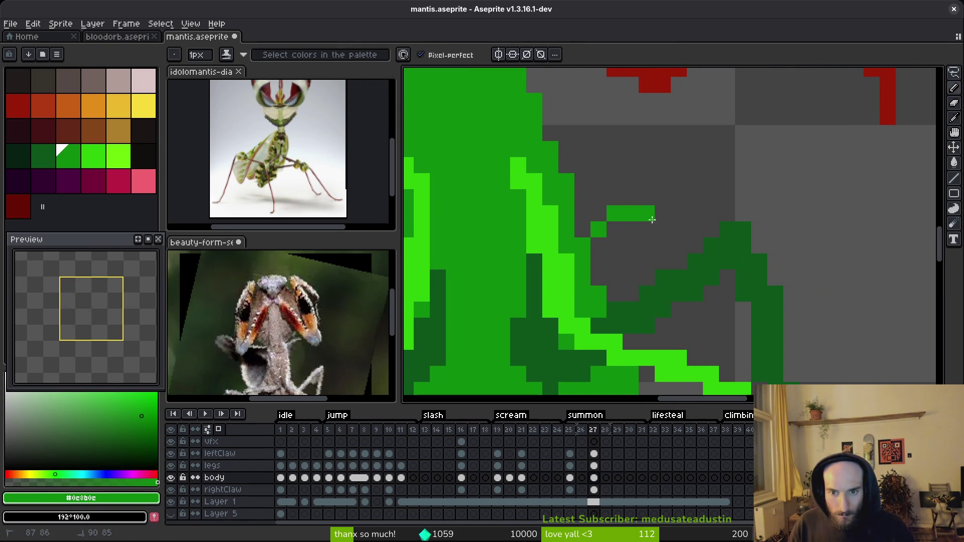
left_click_drag(650, 219, 676, 257)
mouse_move(685, 297)
left_mouse_down()
mouse_move(684, 245)
mouse_move(663, 276)
mouse_move(673, 288)
left_mouse_up()
left_click(664, 291)
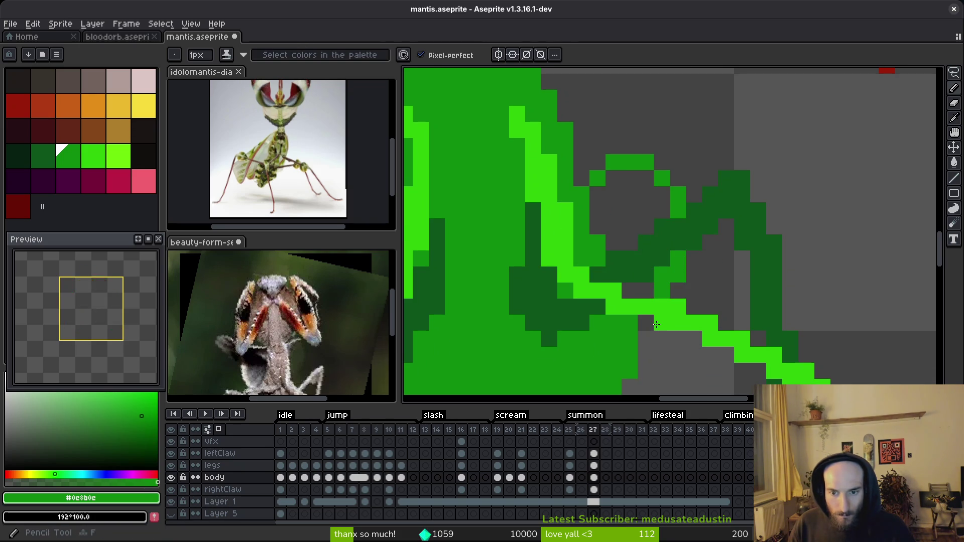
scroll(618, 362, "down", 2)
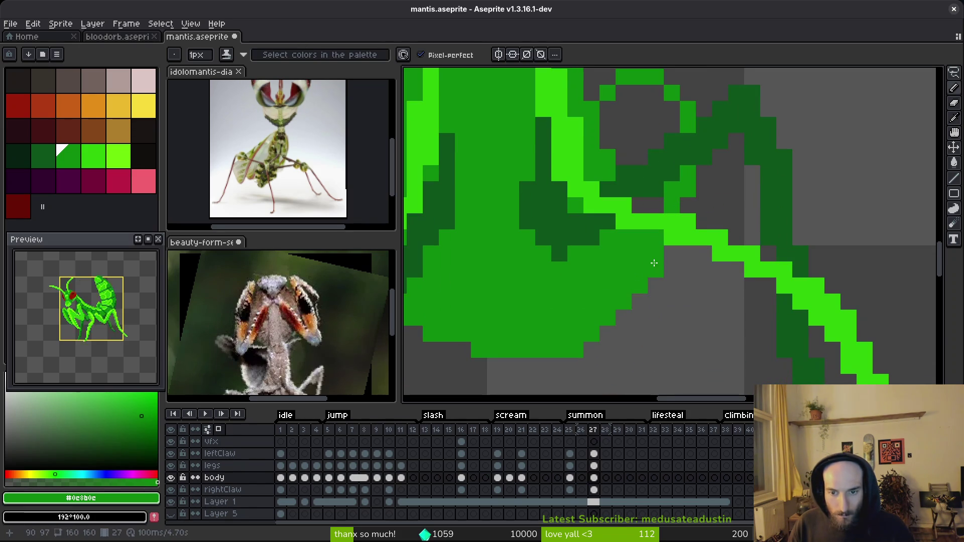
scroll(644, 308, "down", 2)
scroll(644, 307, "up", 4)
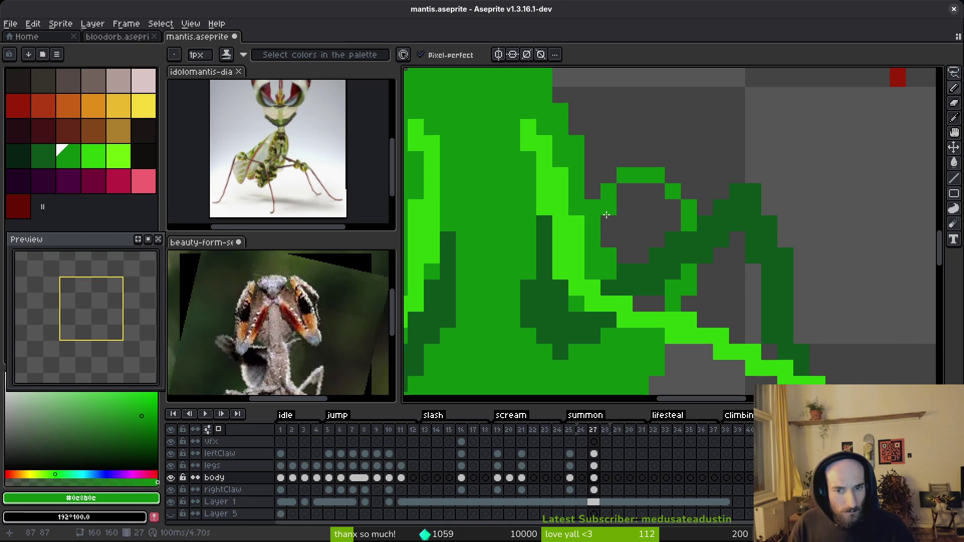
Step: With the legs layer hidden, fill the ring's interior green, then restore the leg detail
left_click(171, 465)
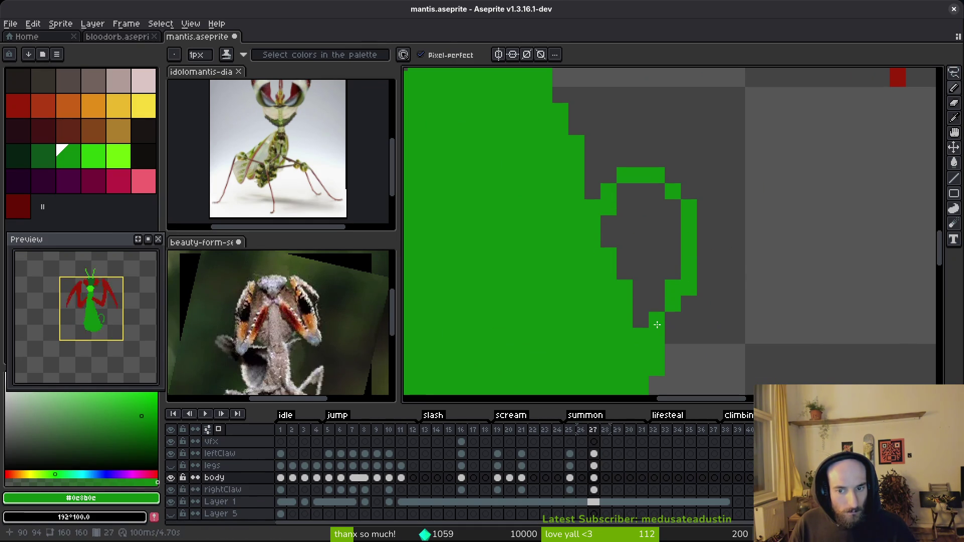
key("g")
left_click(664, 261)
scroll(664, 261, "down", 5)
scroll(674, 278, "up", 1)
scroll(673, 278, "down", 1)
key("b")
scroll(663, 279, "down", 3)
key("ctrl+z")
scroll(643, 269, "up", 2)
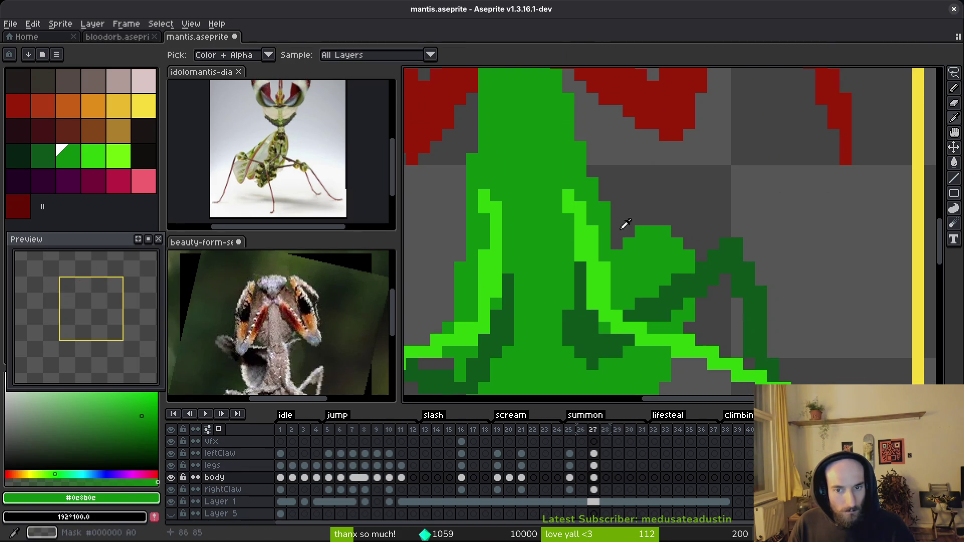
Step: Draw a bright-green highlight arc across the top of the foreleg
left_click(598, 265, "alt")
left_click(699, 244)
key("ctrl+z")
mouse_move(628, 243)
left_mouse_down()
mouse_move(645, 231)
mouse_move(683, 257)
mouse_move(648, 246)
mouse_move(616, 255)
mouse_move(644, 289)
left_mouse_up()
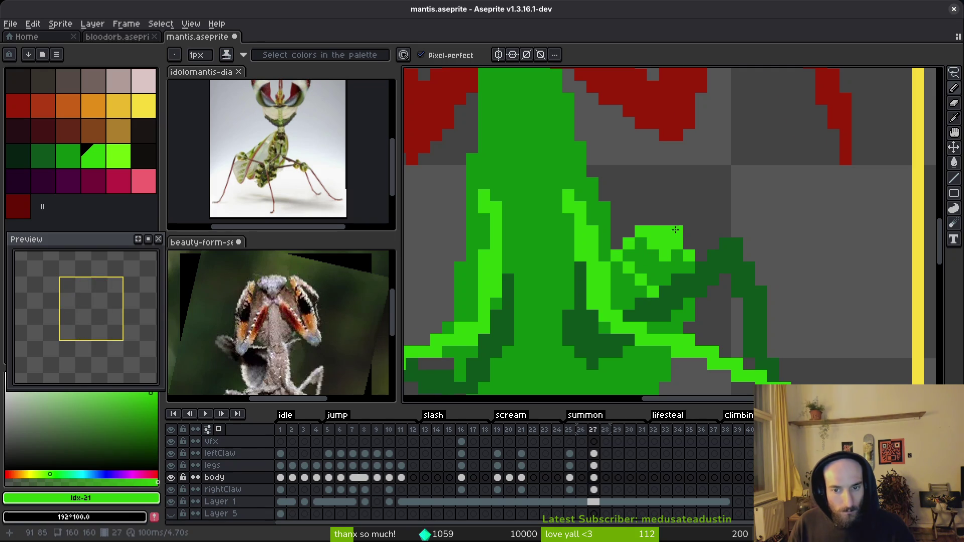
scroll(679, 278, "down", 5)
scroll(685, 252, "up", 5)
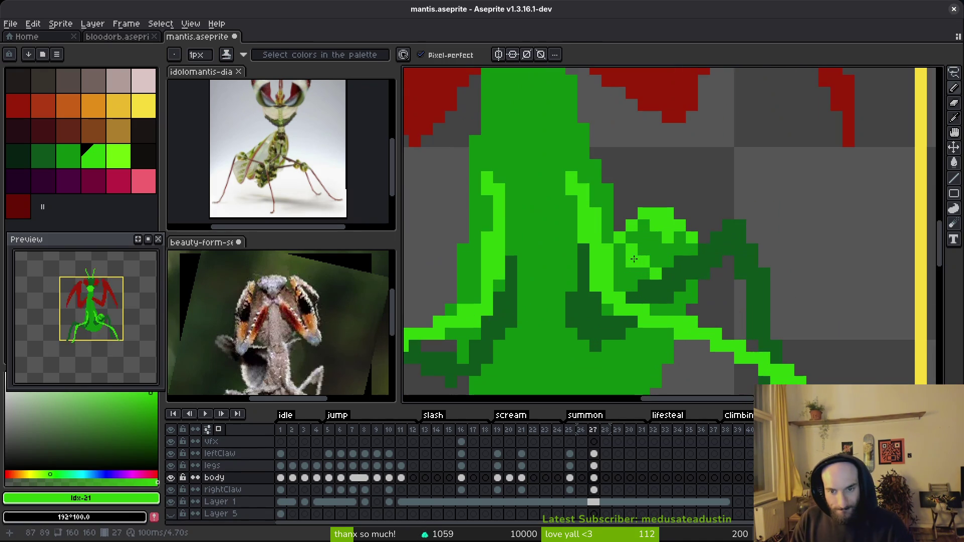
scroll(648, 271, "down", 6)
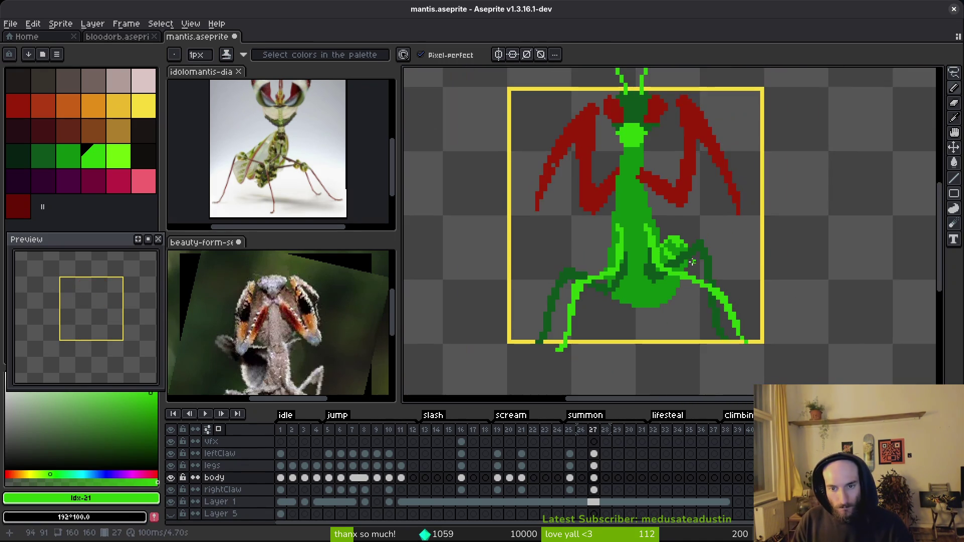
scroll(671, 254, "up", 5)
Step: Paint the foreleg solid bright green
left_click_drag(643, 229, 674, 236)
scroll(675, 236, "down", 3)
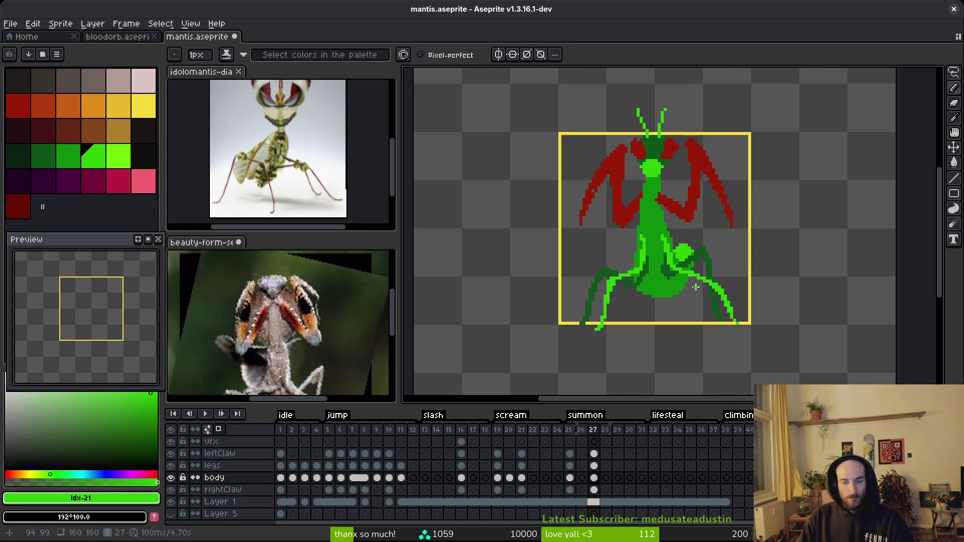
scroll(683, 254, "up", 3)
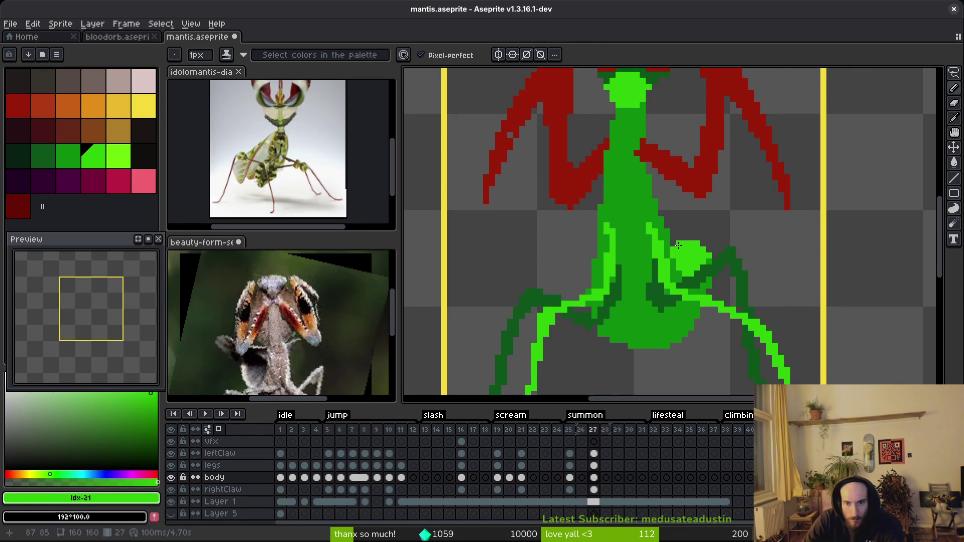
scroll(703, 274, "down", 4)
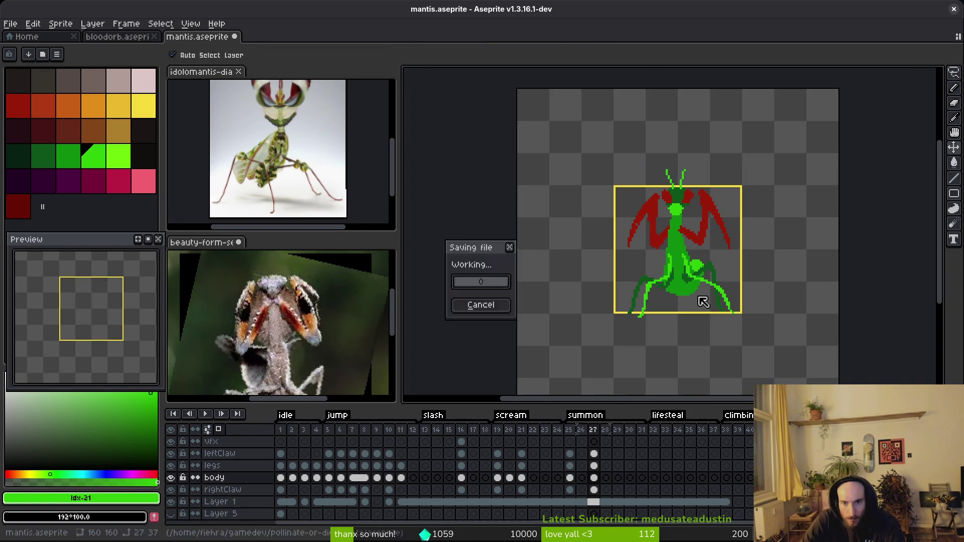
Step: Reposition the mantis reference photo and eyedrop the body green from the sprite
left_click(324, 308)
left_click_drag(324, 308, 322, 286)
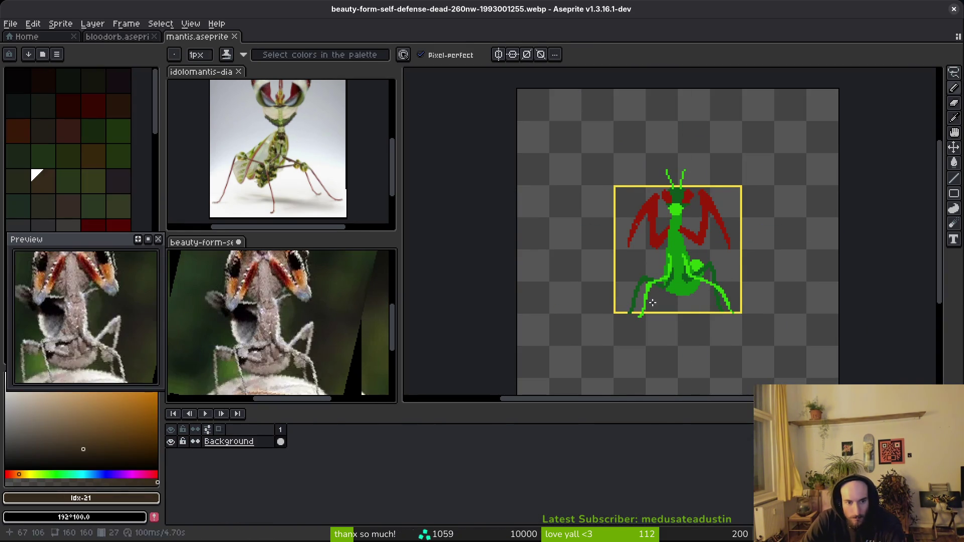
left_click(703, 281)
scroll(728, 272, "up", 3)
left_click(728, 272, "alt")
scroll(728, 271, "up", 1)
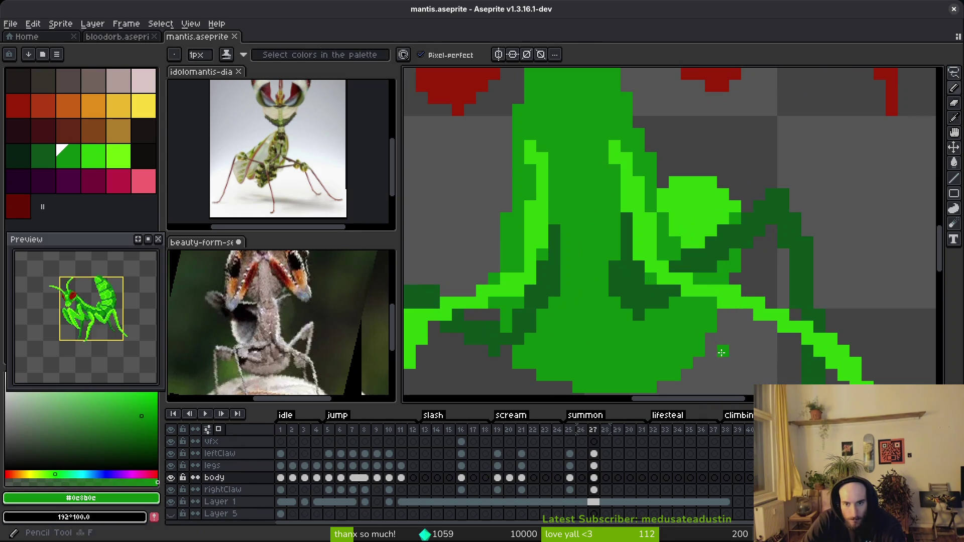
scroll(670, 380, "down", 2)
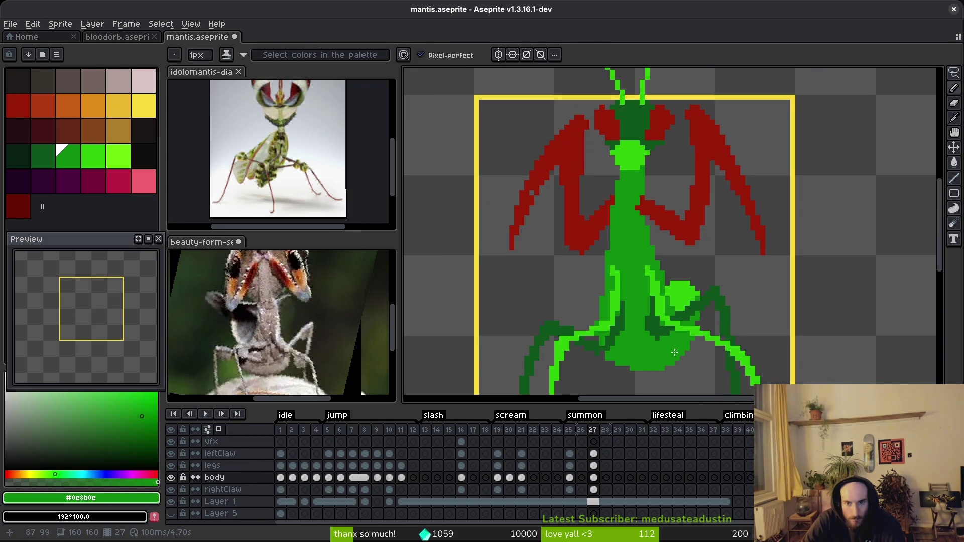
scroll(679, 275, "down", 1)
Step: Save mantis.aseprite and move to the empty frame 28 with frame 27 ghosted beneath
key("ctrl+s")
scroll(637, 321, "down", 2)
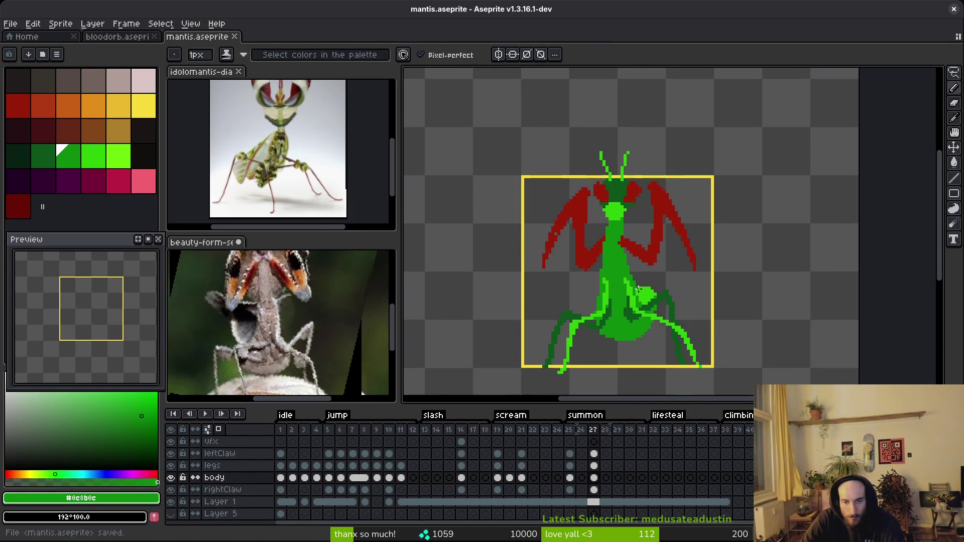
key("Right")
key("Left")
key("Right")
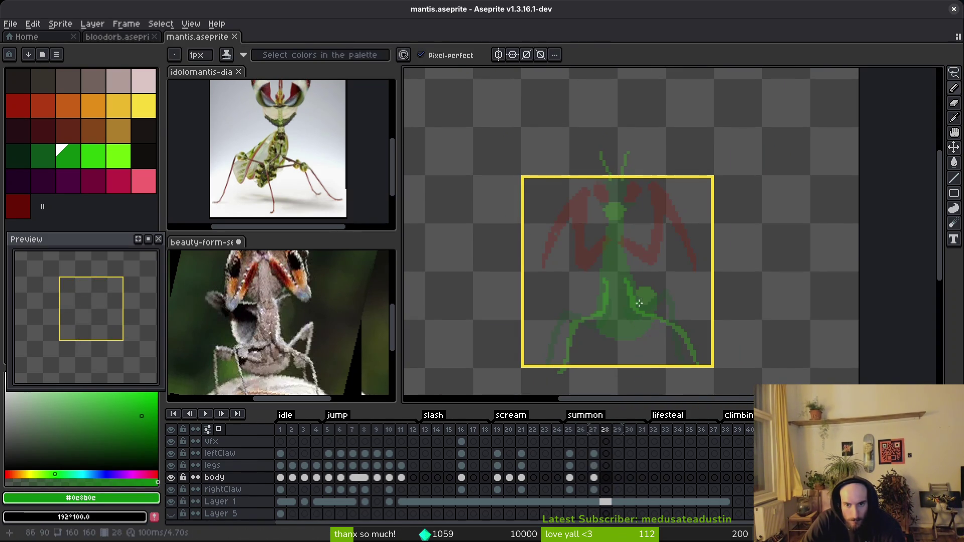
scroll(631, 282, "up", 1)
Step: Trace a green mantis body outline in frame 28 over the ghosted previous pose
left_click_drag(597, 212, 601, 254)
mouse_move(597, 313)
left_mouse_down()
mouse_move(593, 324)
mouse_move(596, 285)
left_mouse_up()
left_click_drag(641, 322, 649, 357)
mouse_move(649, 357)
left_mouse_down()
mouse_move(625, 307)
mouse_move(620, 255)
left_mouse_up()
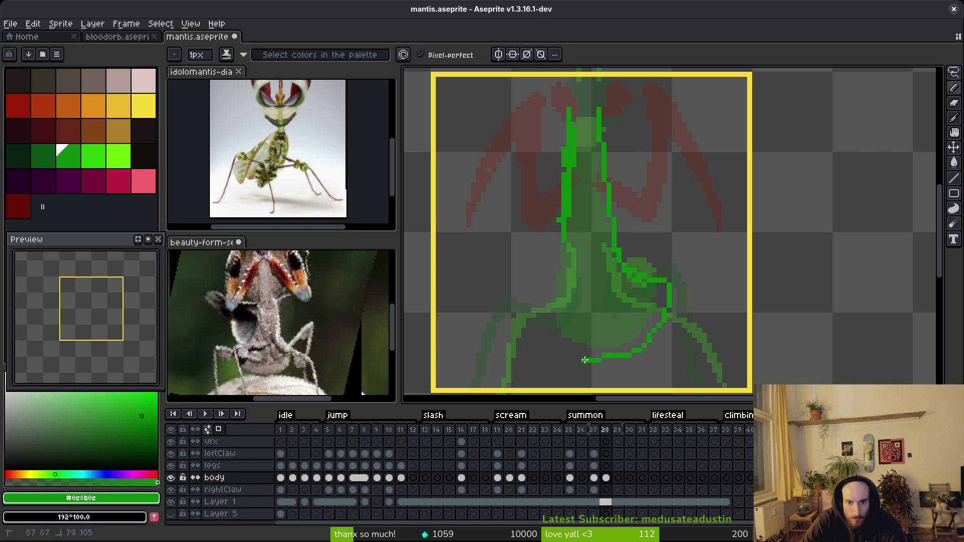
Step: Undo the bad right-side outline stroke and fill the upper body solid green
key("ctrl+z")
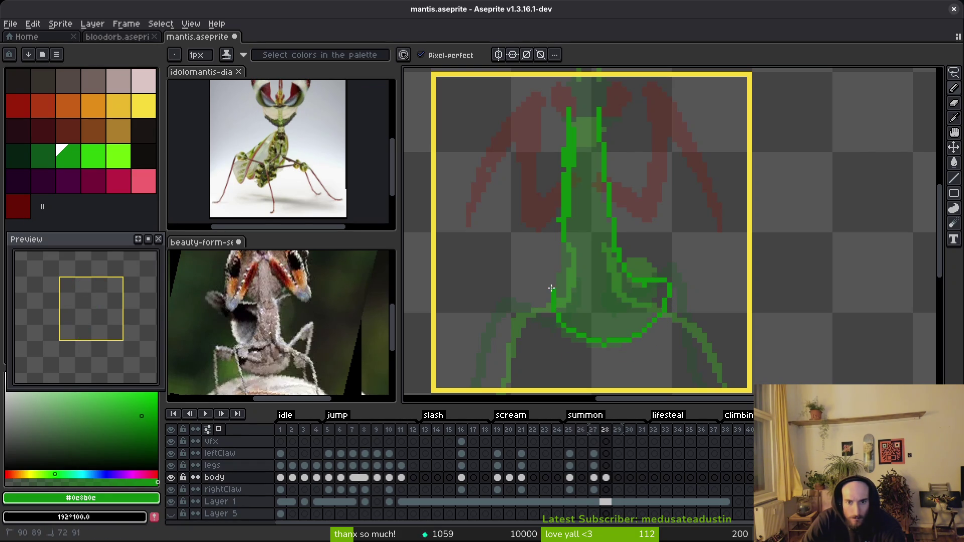
scroll(557, 240, "up", 6)
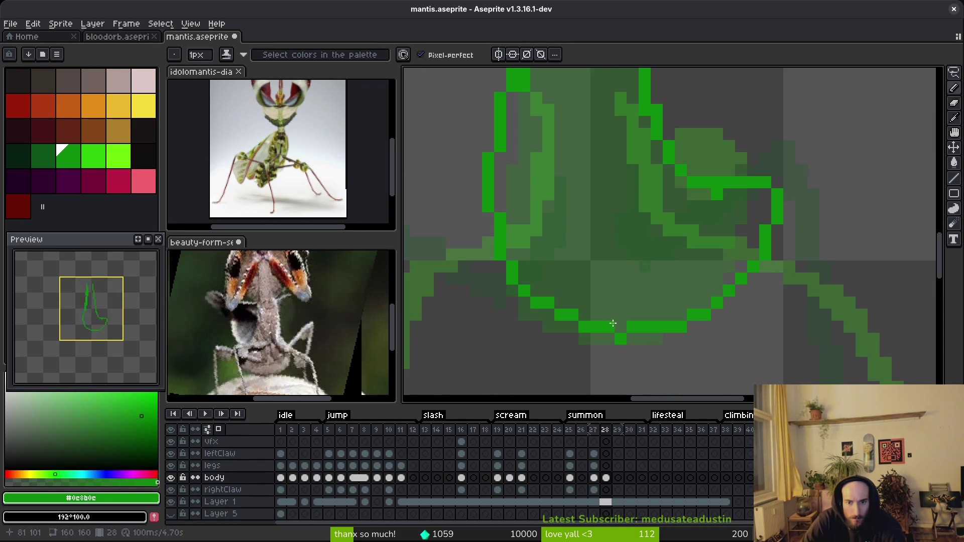
scroll(623, 327, "up", 4)
scroll(606, 266, "down", 8)
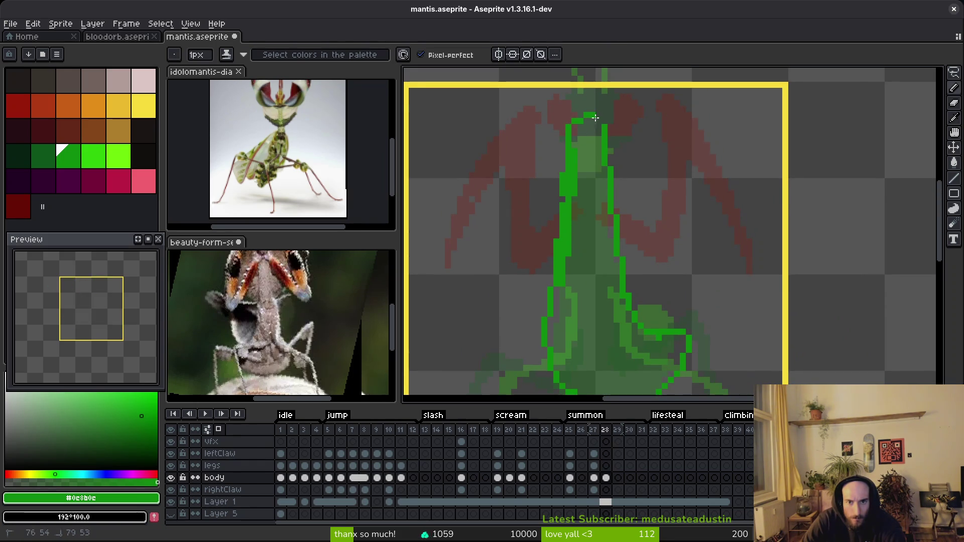
left_click(598, 134)
Step: Draw two green lines up from the body top and fill a missing body pixel
scroll(596, 344, "down", 1)
scroll(585, 264, "up", 2)
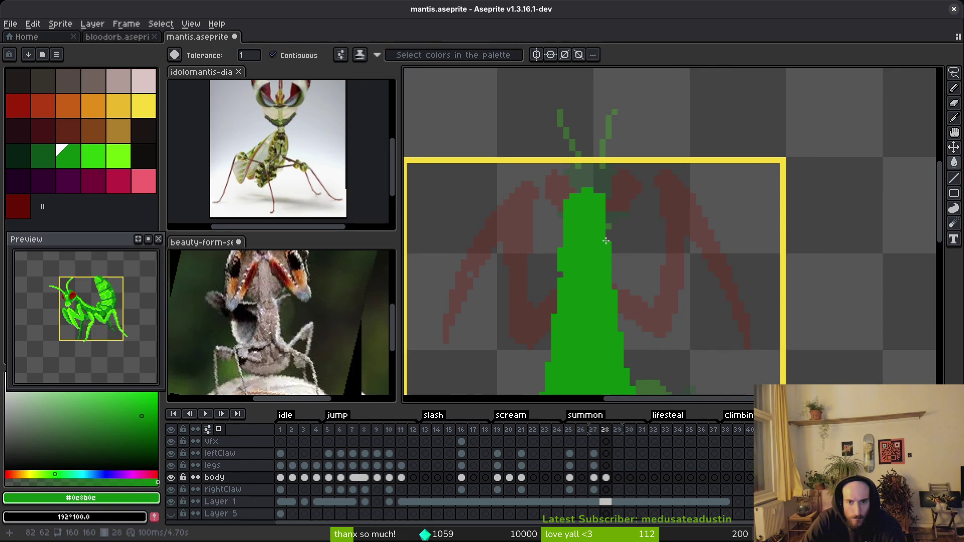
left_click_drag(567, 207, 566, 248)
left_click_drag(598, 210, 598, 248)
left_click(575, 239)
scroll(581, 265, "down", 3)
Step: Save the mantis file and flip between frames 27 and 28 to compare poses
key("v")
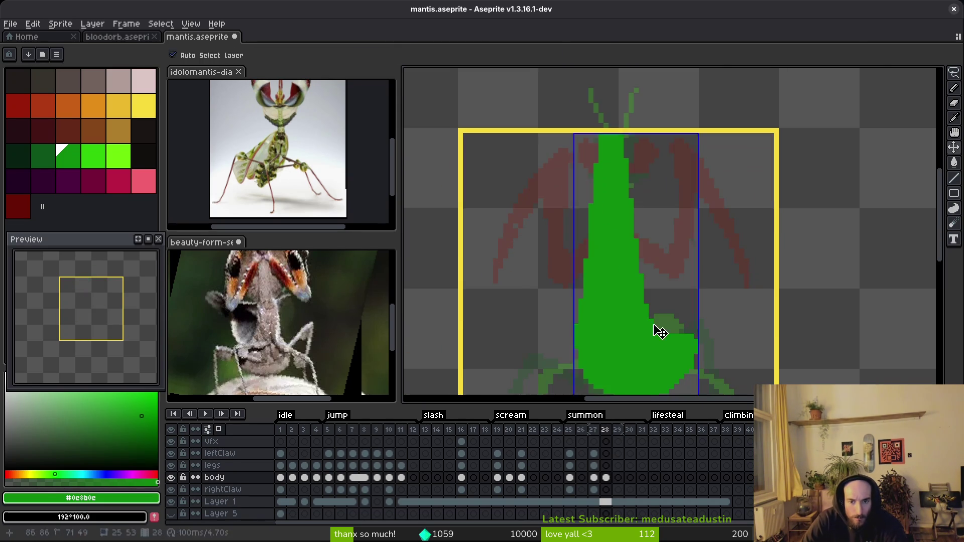
scroll(583, 286, "down", 2)
key("i")
key("Left")
key("ctrl+s")
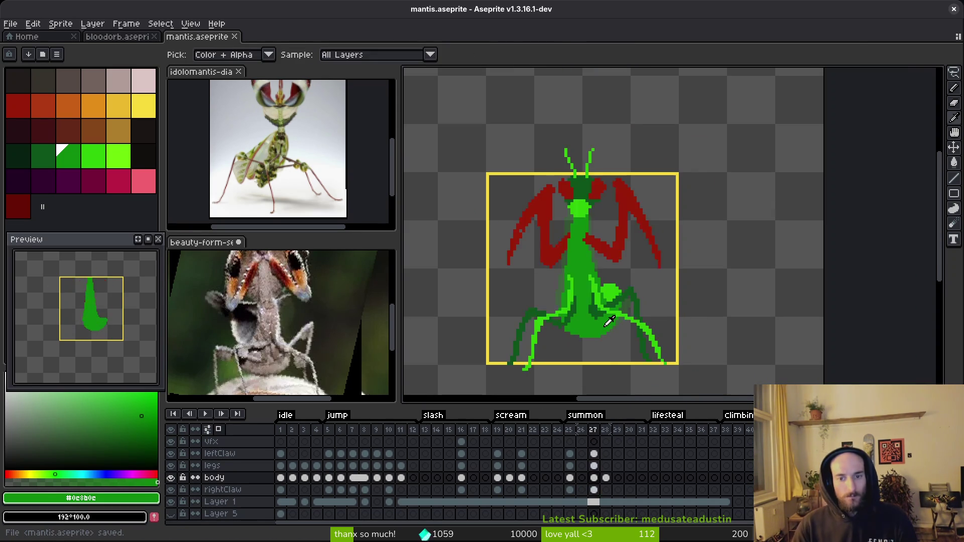
key("Right")
key("Left")
key("Right")
Step: Erase a stray green pixel and add green pixels along the body's lower edge
key("e")
scroll(606, 278, "up", 4)
left_click(606, 279)
scroll(608, 281, "down", 3)
key("b")
left_click_drag(597, 298, 527, 366)
Step: Trim the body's left and lower-left edge with the Eraser, then return to Pencil
scroll(530, 362, "down", 4)
scroll(533, 358, "up", 3)
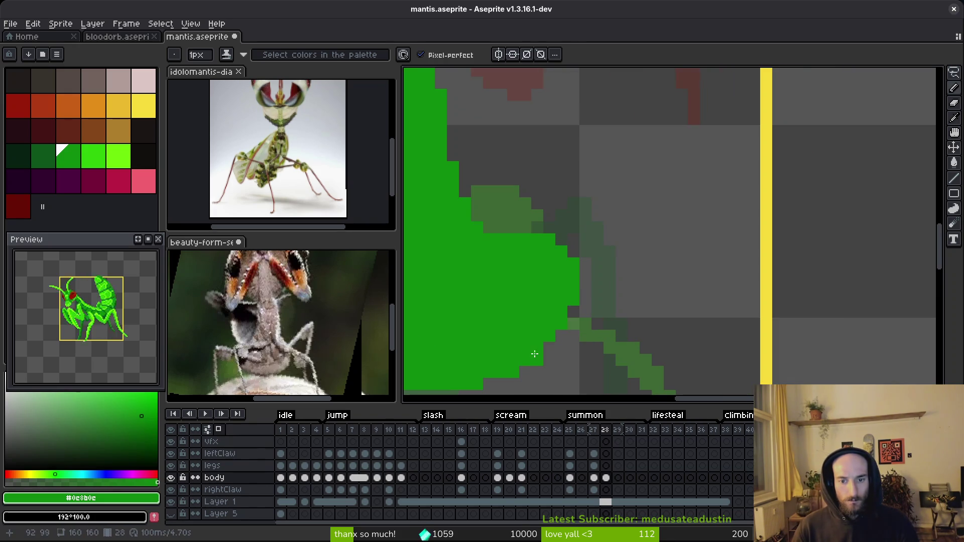
scroll(533, 358, "down", 3)
scroll(649, 203, "up", 3)
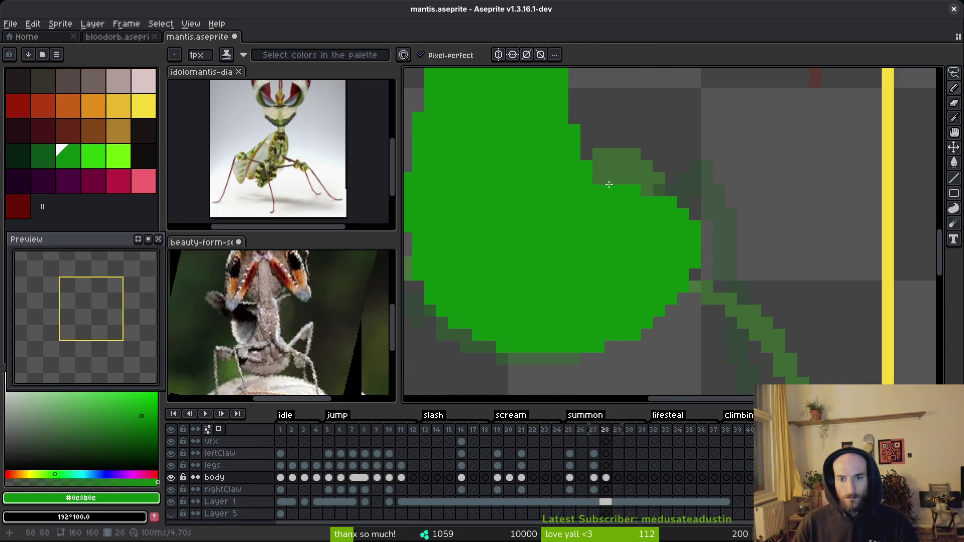
scroll(603, 241, "down", 3)
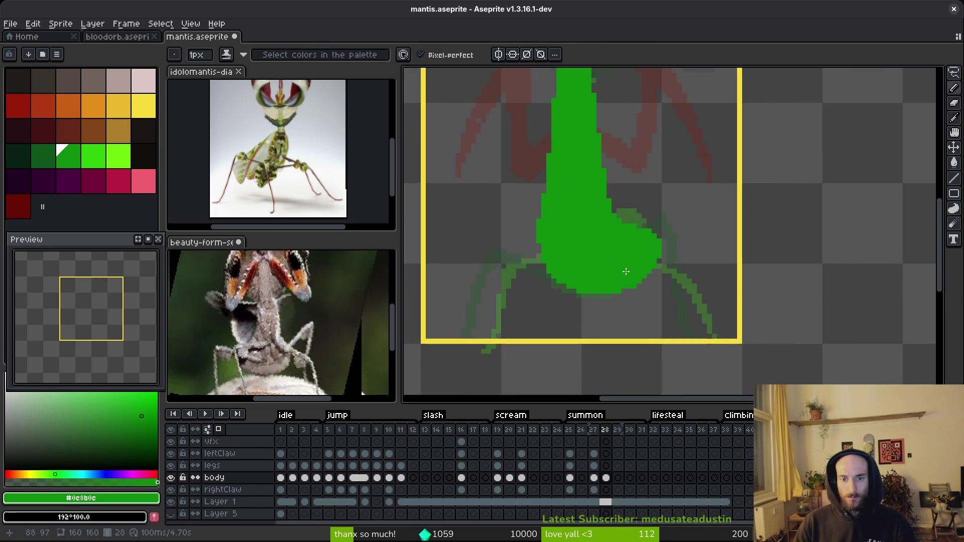
scroll(622, 281, "down", 1)
scroll(628, 294, "up", 3)
key("e")
mouse_move(585, 291)
left_mouse_down()
mouse_move(512, 209)
mouse_move(506, 161)
mouse_move(506, 202)
mouse_move(585, 283)
left_mouse_up()
key("b")
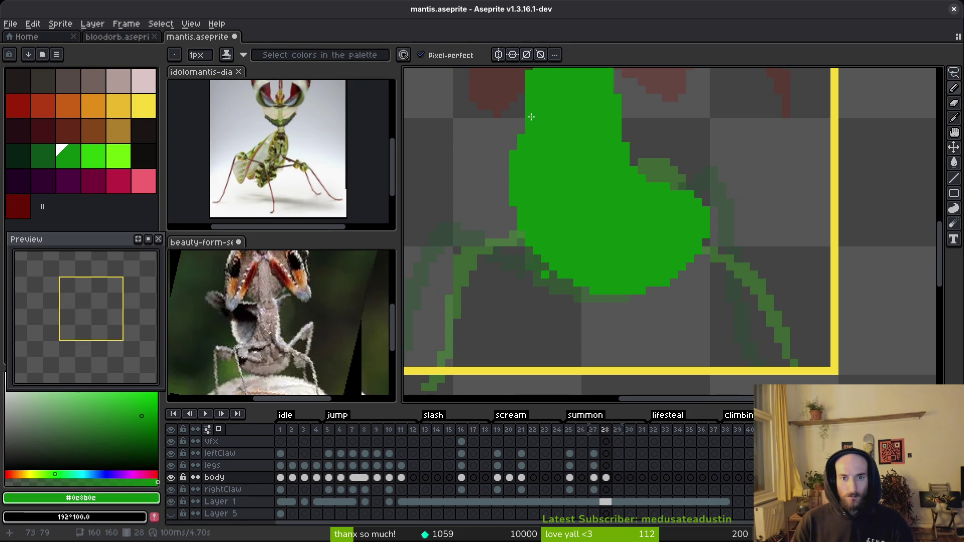
Step: Save the tidied solid green teardrop body with Ctrl+S
scroll(552, 270, "up", 3)
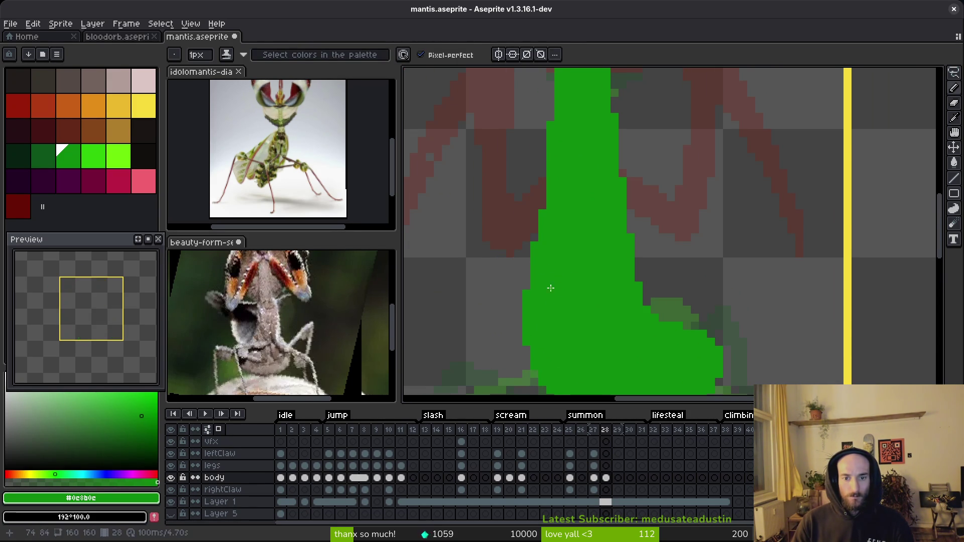
scroll(536, 207, "up", 1)
scroll(576, 307, "down", 2)
scroll(576, 308, "up", 2)
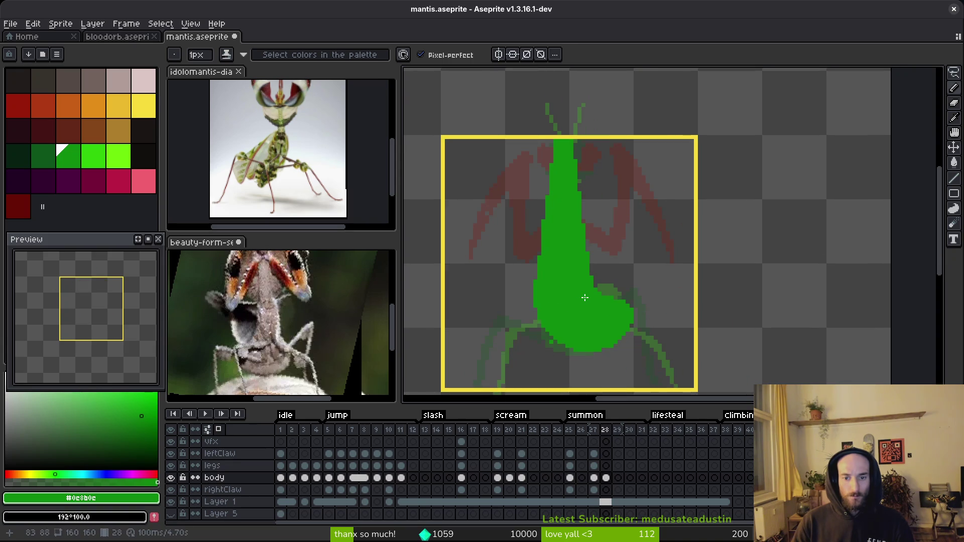
scroll(586, 289, "down", 2)
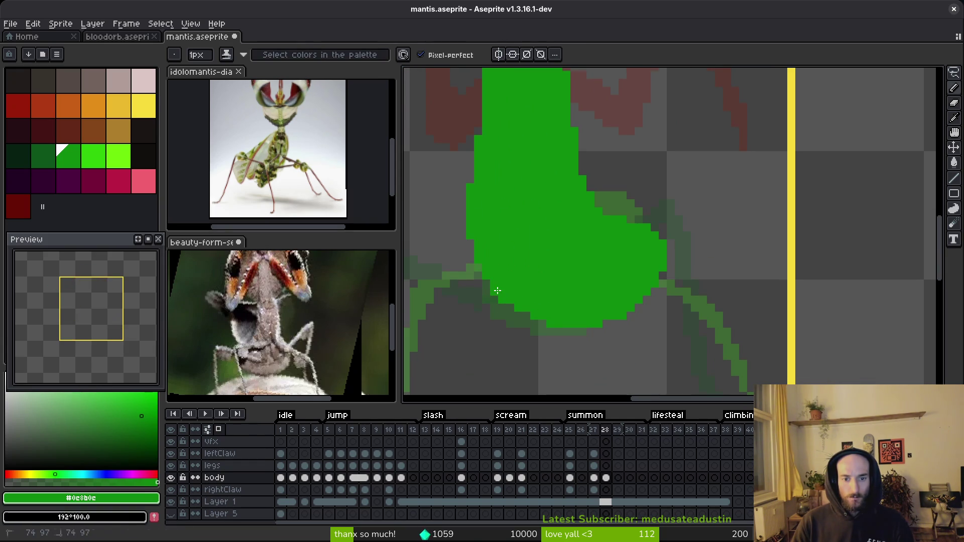
key("ctrl+s")
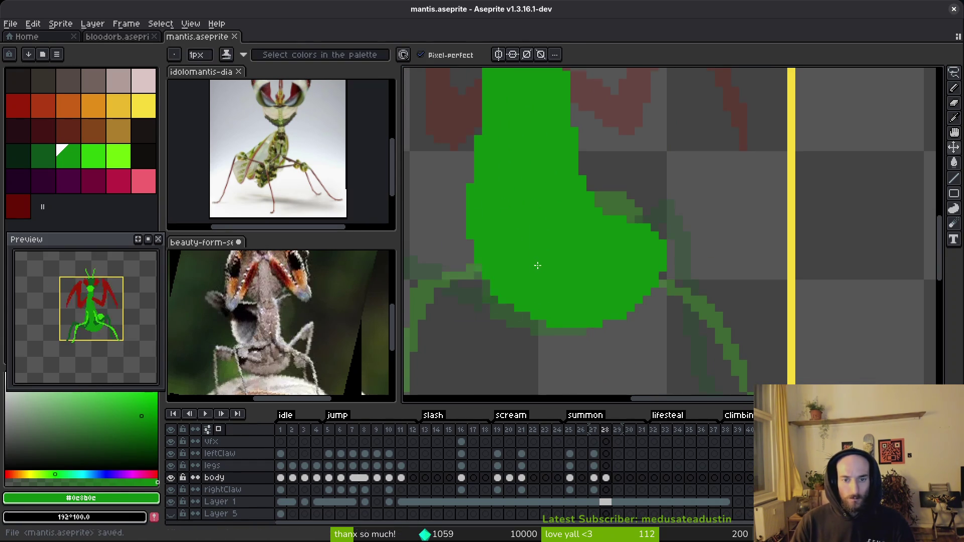
scroll(540, 268, "down", 2)
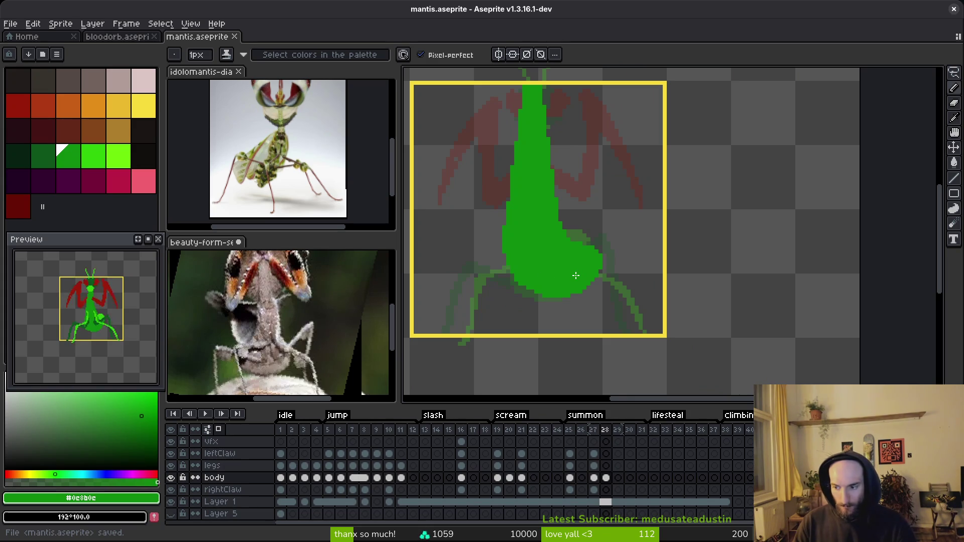
Step: Pan up the body and down toward the legs, then save the mantis file again
left_click_drag(591, 262, 596, 226)
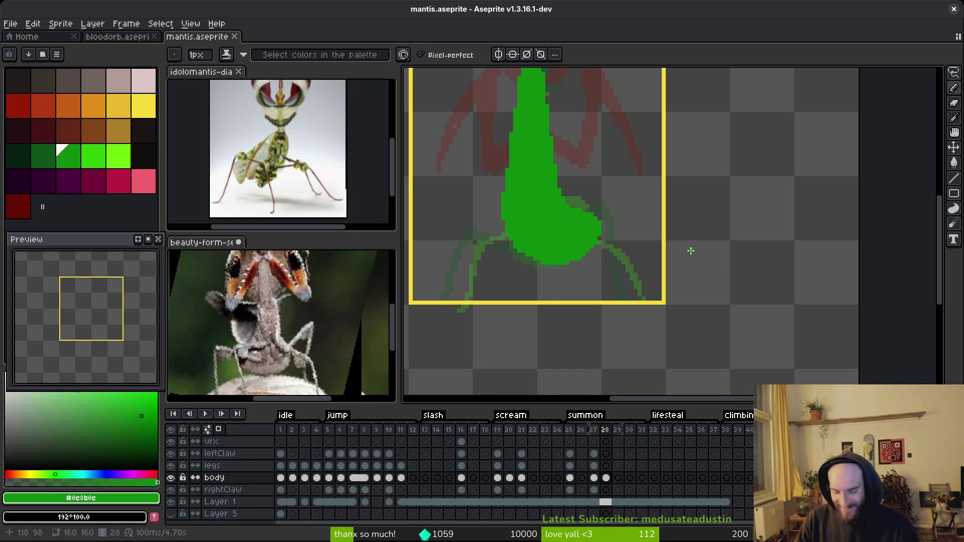
scroll(588, 264, "up", 1)
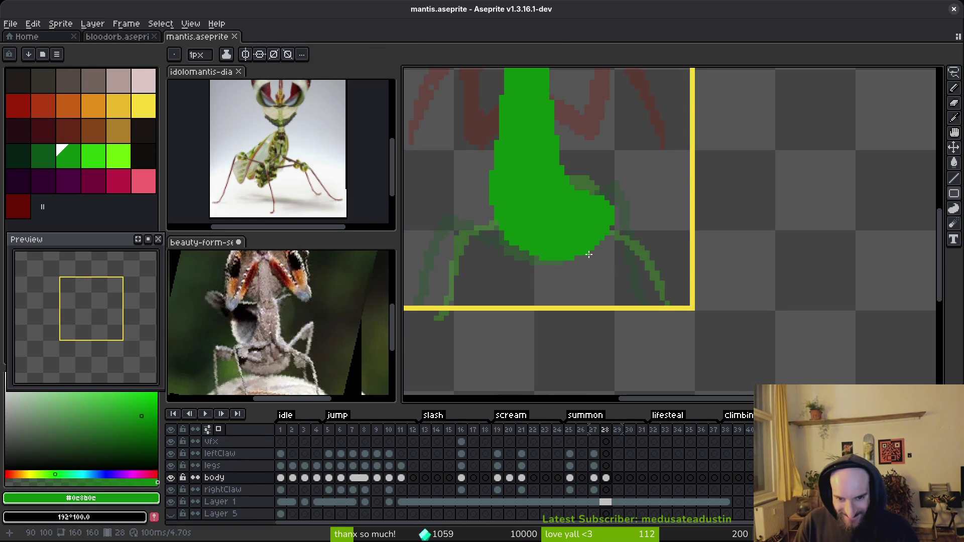
left_click_drag(587, 252, 598, 297)
key("b")
key("ctrl+s")
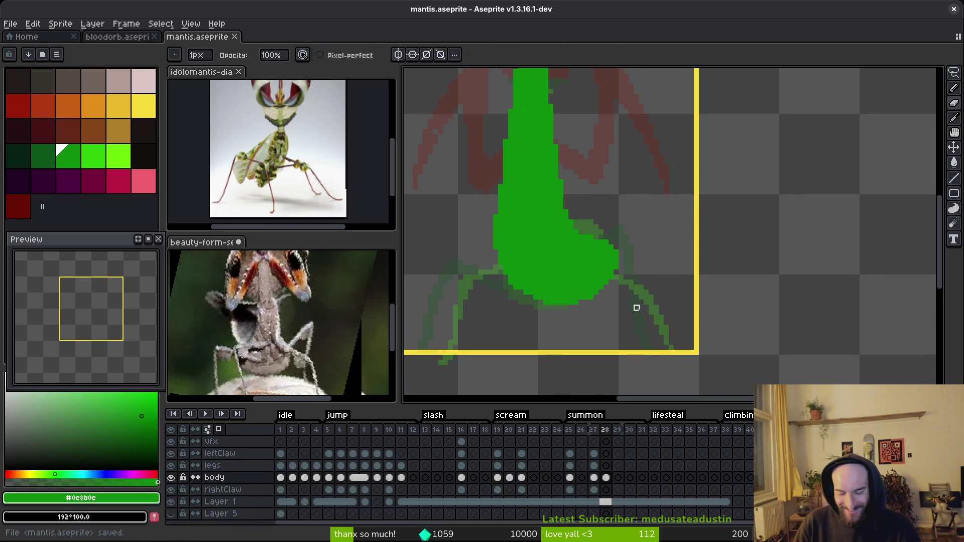
key("b")
scroll(596, 298, "down", 1)
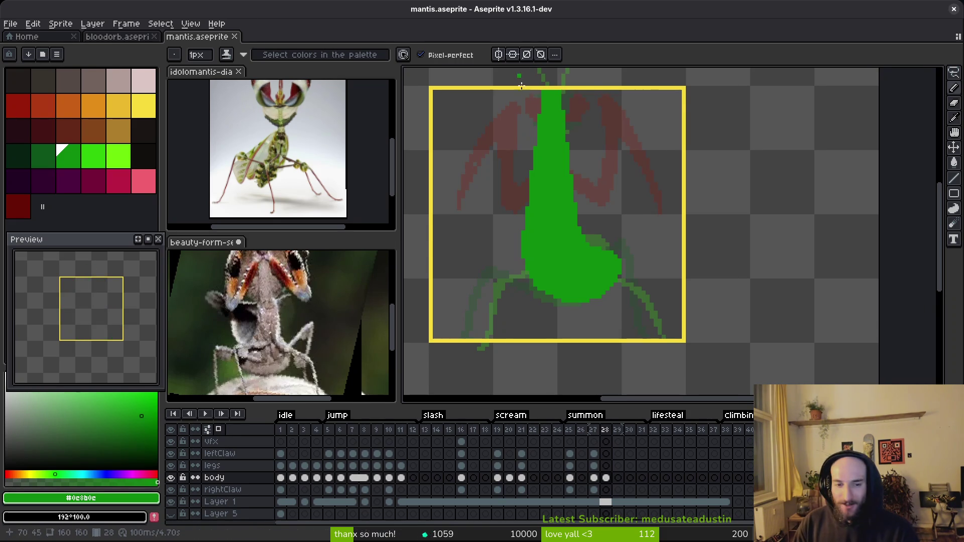
Step: Save the mantis sprite with Ctrl+S
scroll(592, 280, "up", 1)
scroll(549, 275, "up", 1)
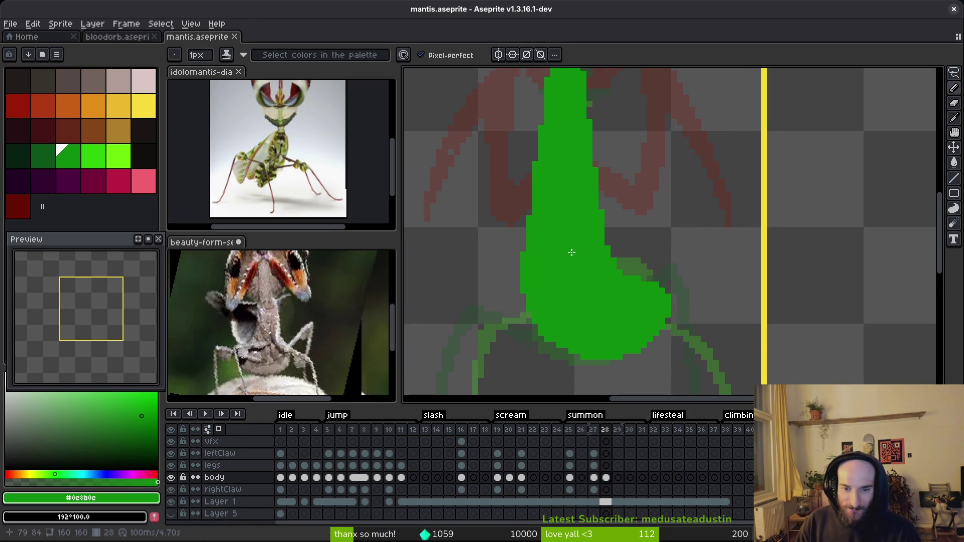
key("ctrl+s")
scroll(552, 266, "down", 3)
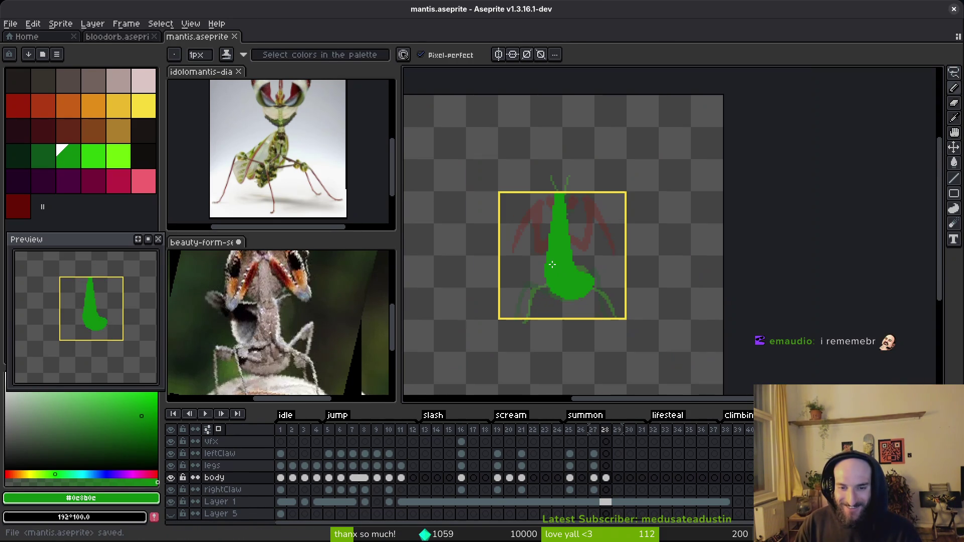
scroll(565, 219, "up", 3)
key("i")
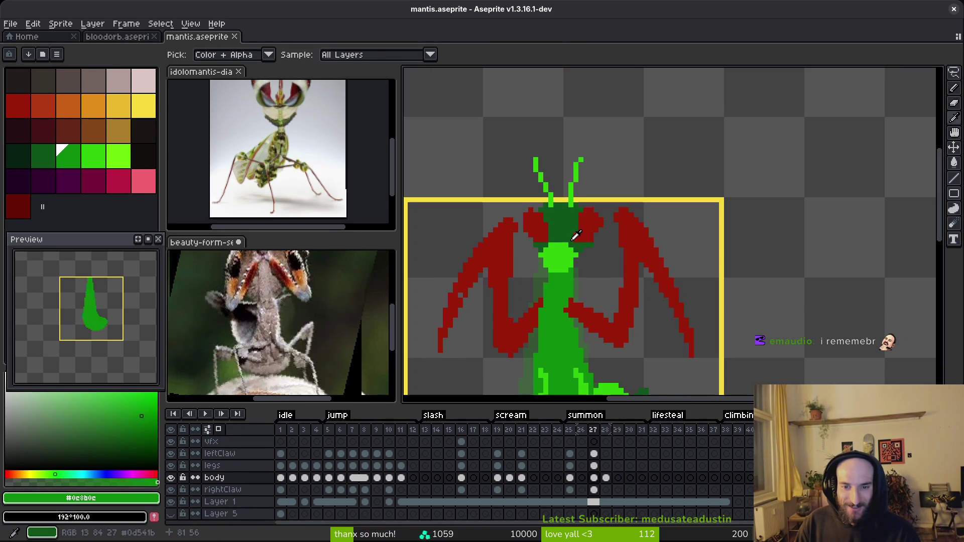
Step: Eyedrop the darker head green from frame 27 as the drawing colour
key("Left")
key("b")
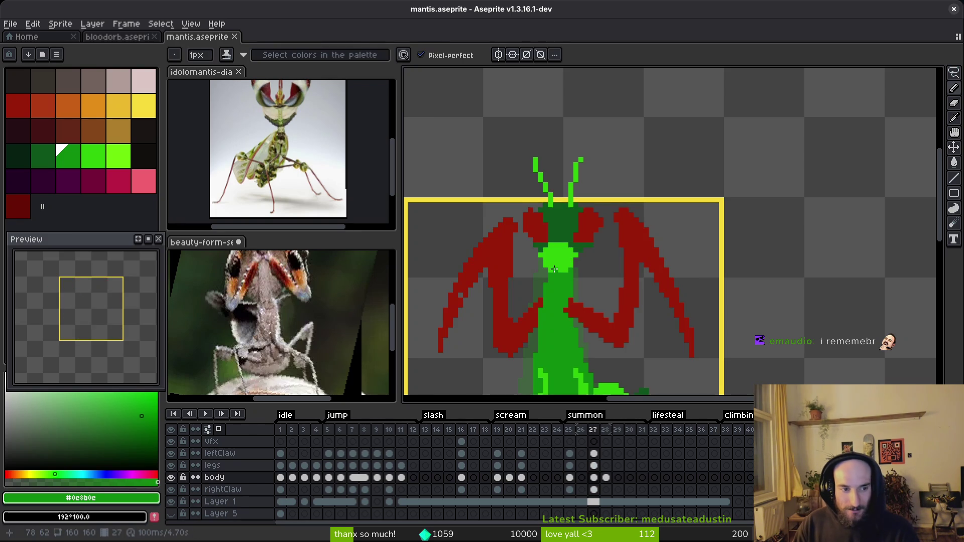
key("Left")
key("i")
key("Right")
left_click(569, 224)
key("Left")
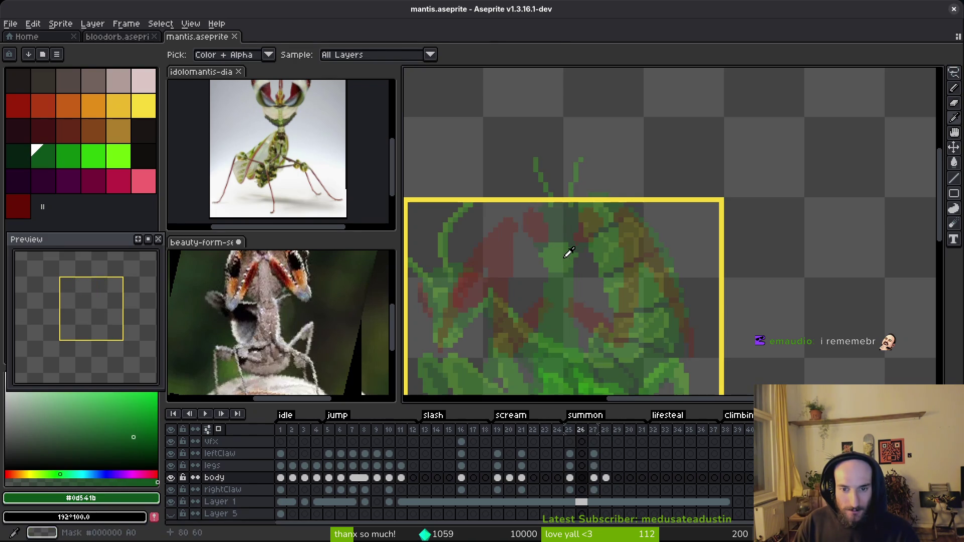
key("b")
Step: Return to frame 28 with the green body, then select the legs layer cel at frame 19
left_click_drag(573, 179, 575, 190)
key("Right")
key("Right")
scroll(568, 232, "up", 2)
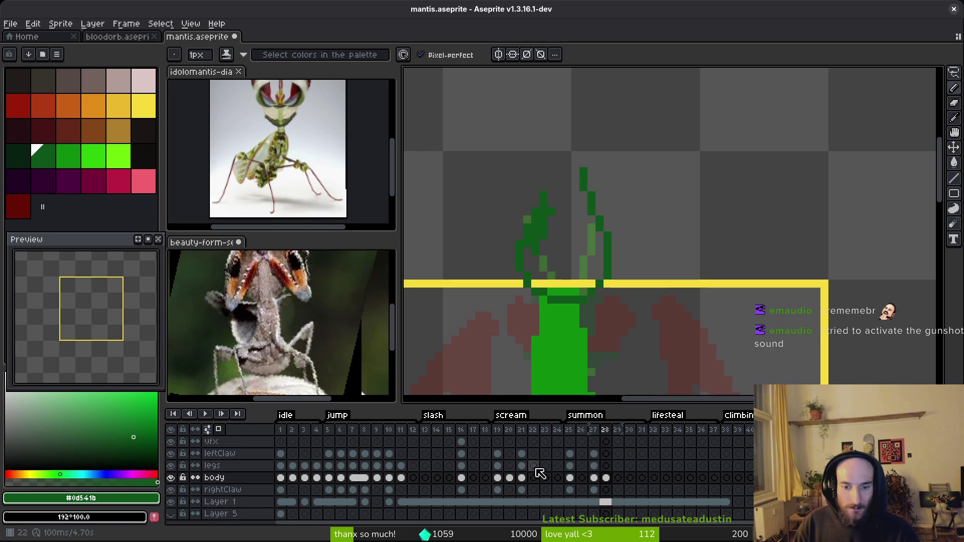
left_click(497, 465)
Step: In frame 20, marquee-select a box around the mantis head
left_click(509, 478)
scroll(613, 279, "down", 2)
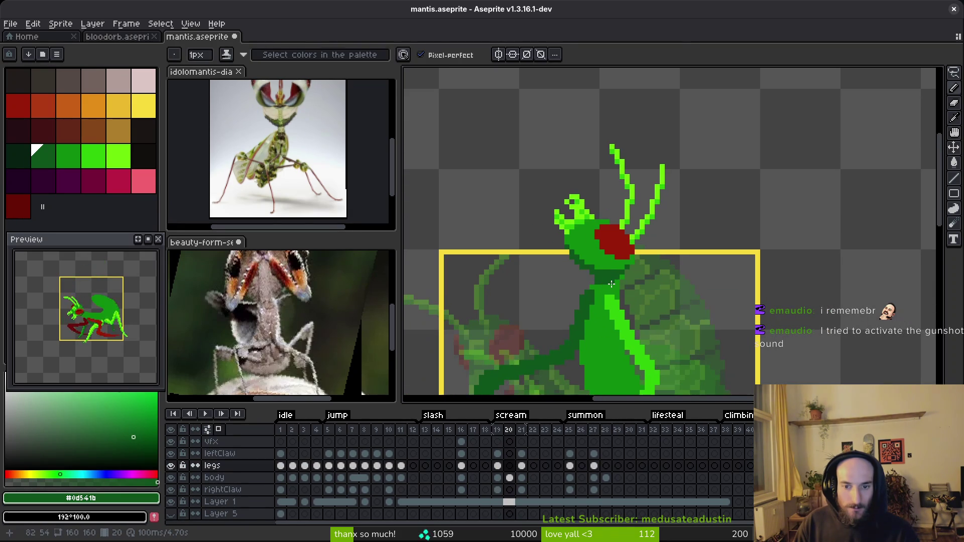
key("alt")
scroll(614, 279, "down", 1)
key("m")
left_click_drag(540, 140, 664, 261)
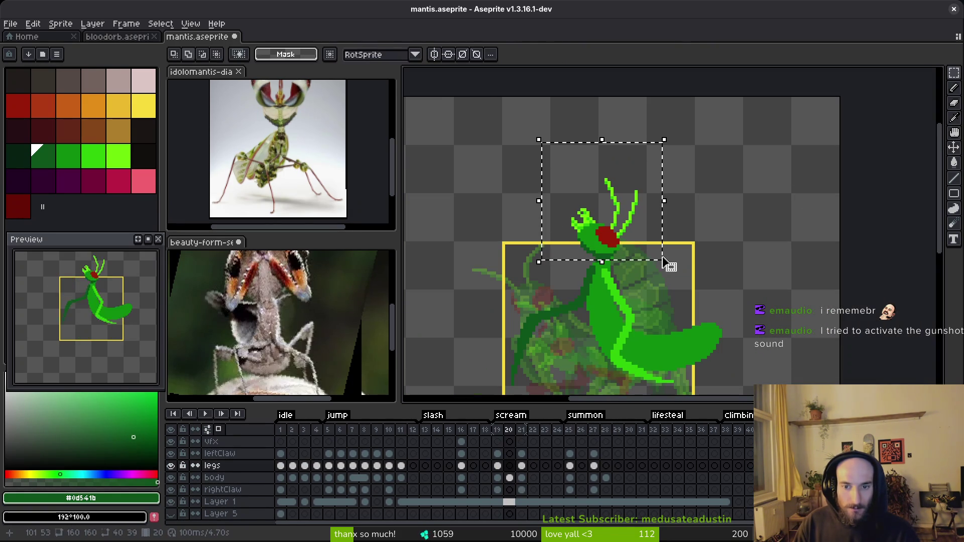
Step: On frame 28's body layer, move the selected head up and slightly left, then choose bright green
left_click(513, 478)
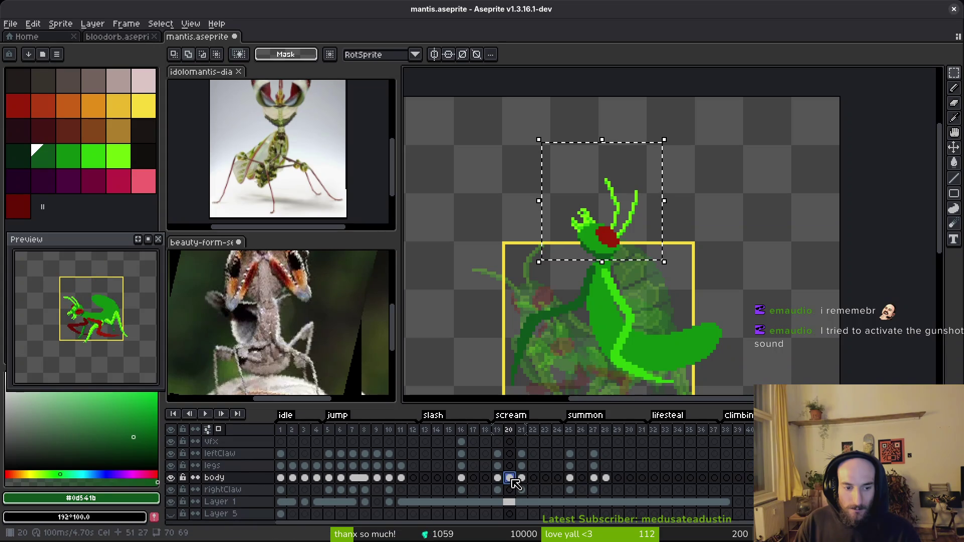
left_click_drag(581, 285, 577, 252)
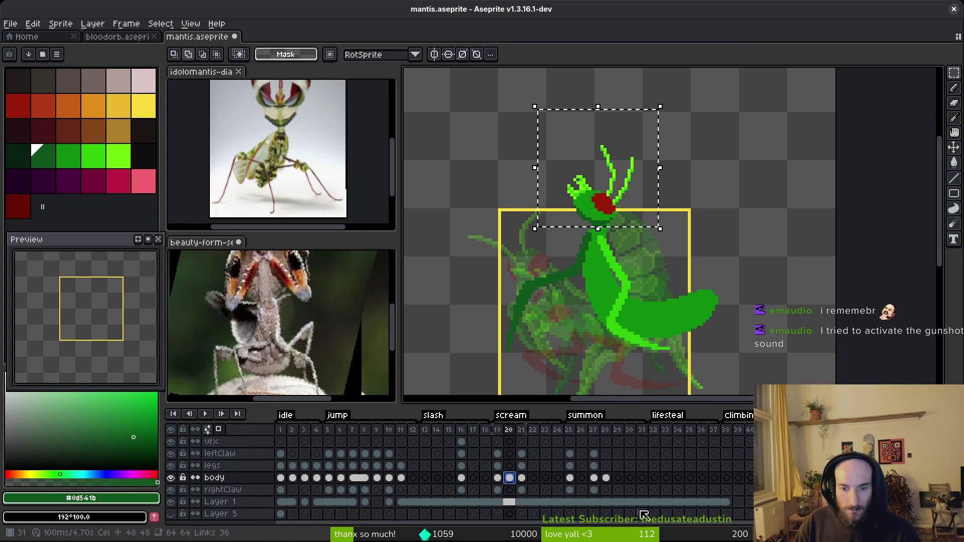
left_click(594, 466)
left_click(606, 478)
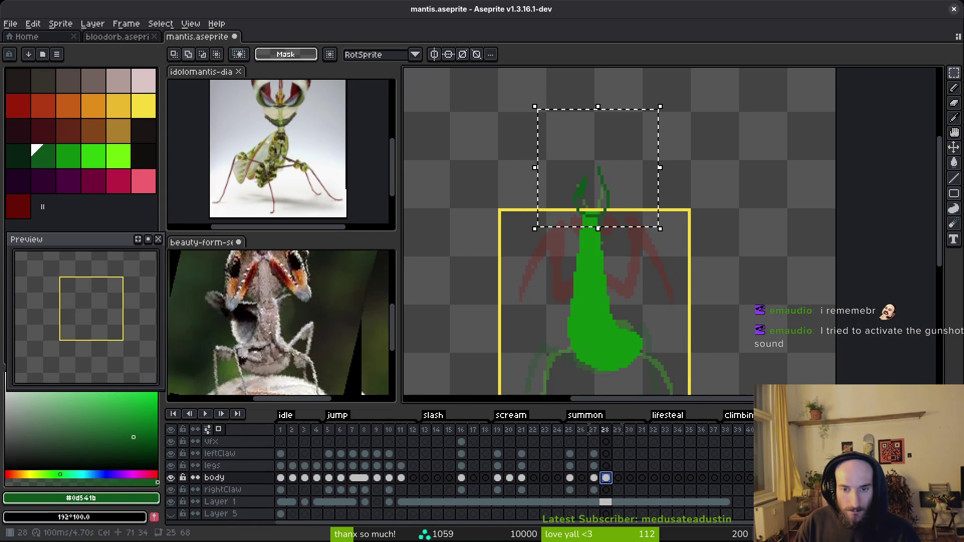
left_click(620, 237)
scroll(615, 205, "up", 1)
mouse_move(616, 205)
left_mouse_down()
mouse_move(593, 189)
mouse_move(587, 203)
mouse_move(592, 195)
left_mouse_up()
key("Return")
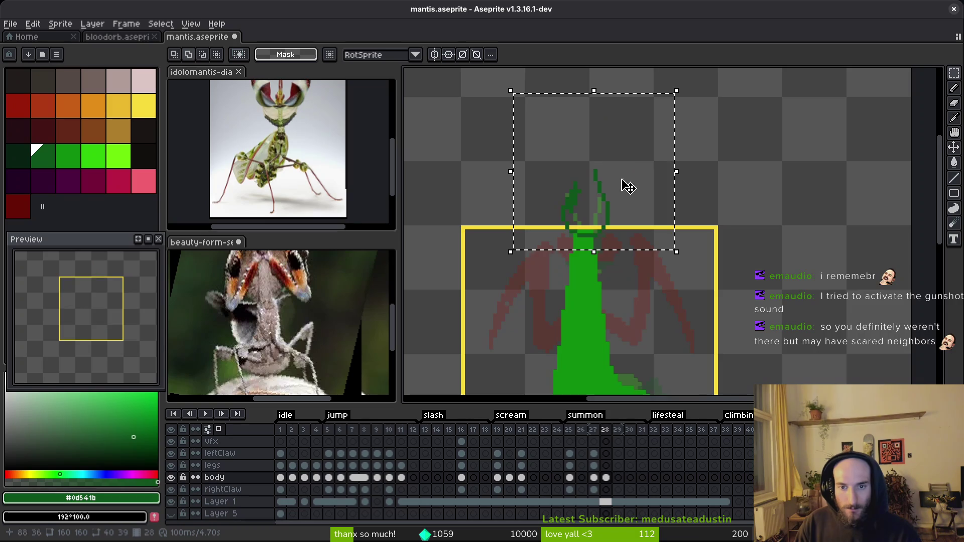
scroll(600, 211, "up", 3)
left_click(93, 156)
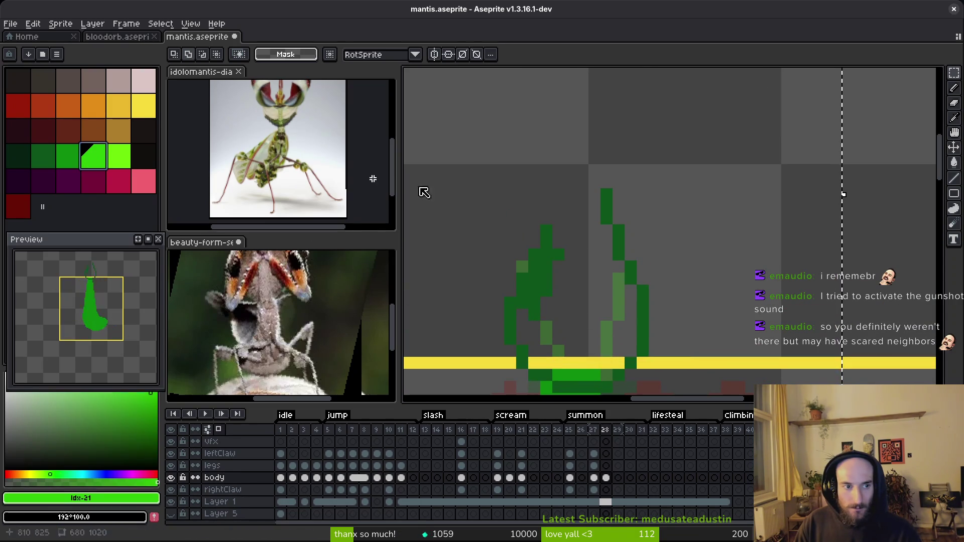
Step: Pencil bright green strokes up the head's left side, removing a stray pixel
key("b")
left_click_drag(546, 243, 596, 250)
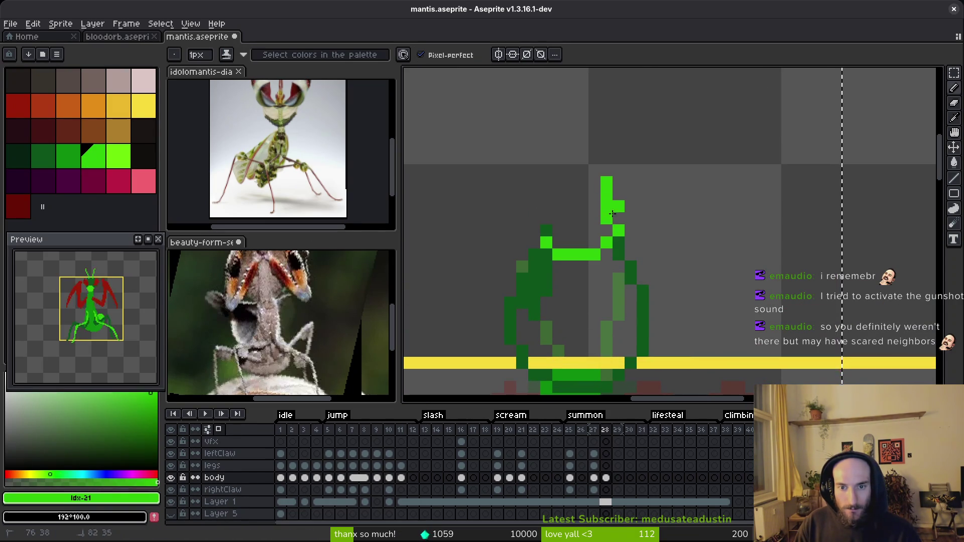
mouse_move(559, 183)
left_mouse_down()
mouse_move(547, 194)
mouse_move(546, 243)
mouse_move(605, 236)
left_mouse_up()
left_click_drag(534, 221, 546, 254)
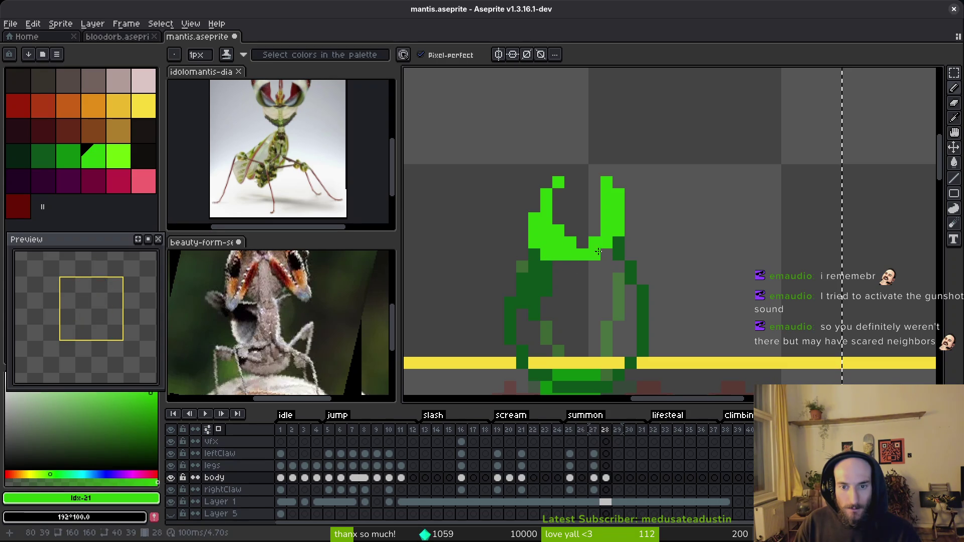
right_click(563, 239)
left_click(569, 242)
Step: Redraw and trim the right head column, undoing a bad lower-right stroke
key("e")
left_click_drag(606, 206, 607, 182)
key("b")
left_click(616, 184)
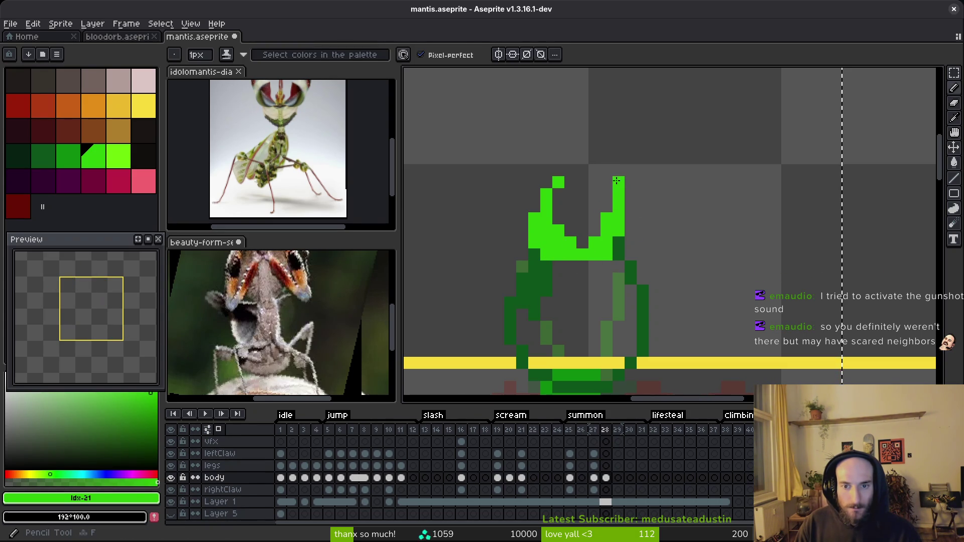
left_click_drag(631, 255, 629, 242)
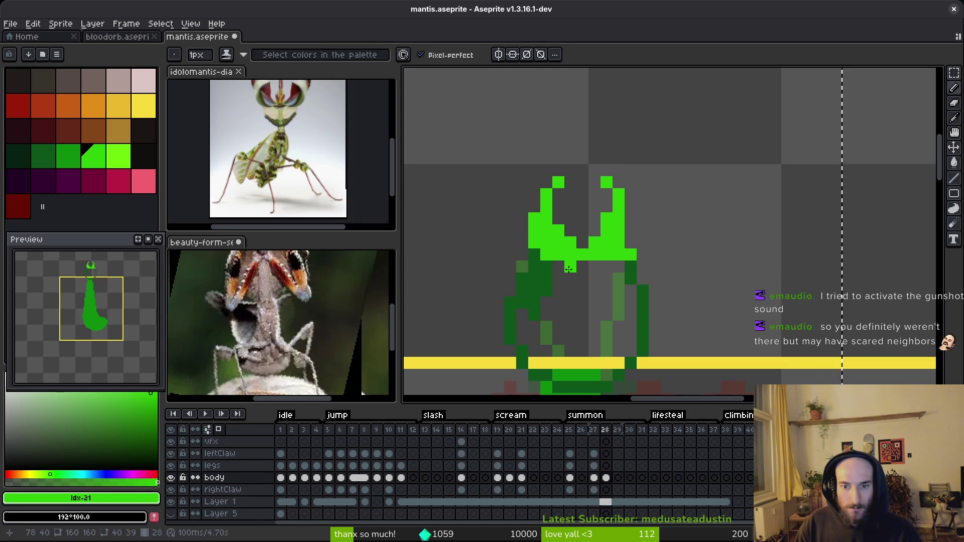
right_click(631, 255)
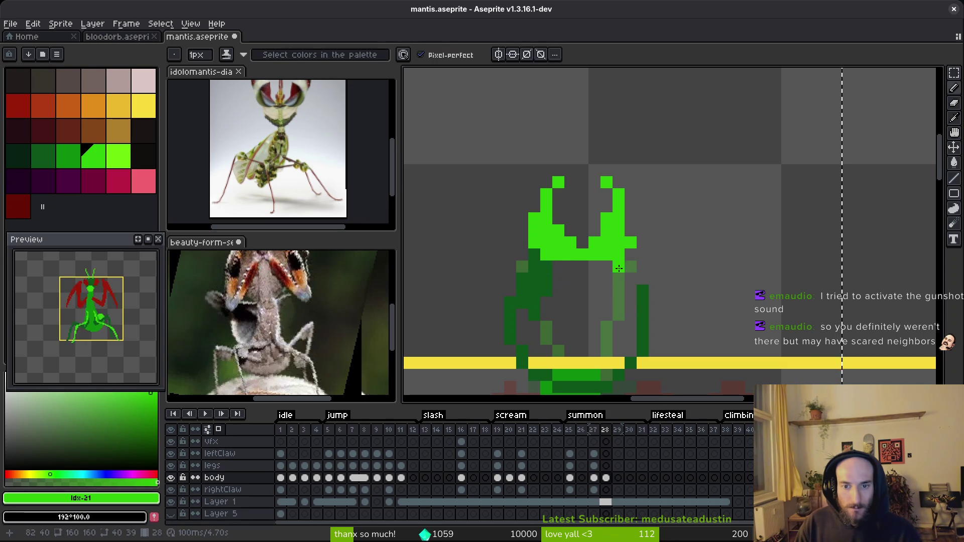
key("ctrl+z")
key("ctrl+z")
key("ctrl+z")
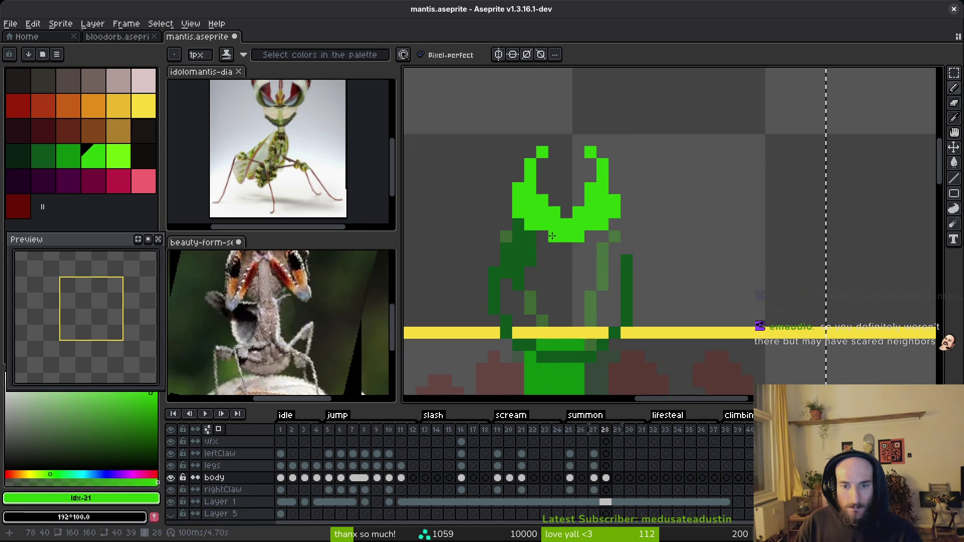
Step: Outline the head in dark green #0d541b and bucket-fill its interior
scroll(607, 266, "down", 3)
scroll(608, 265, "up", 3)
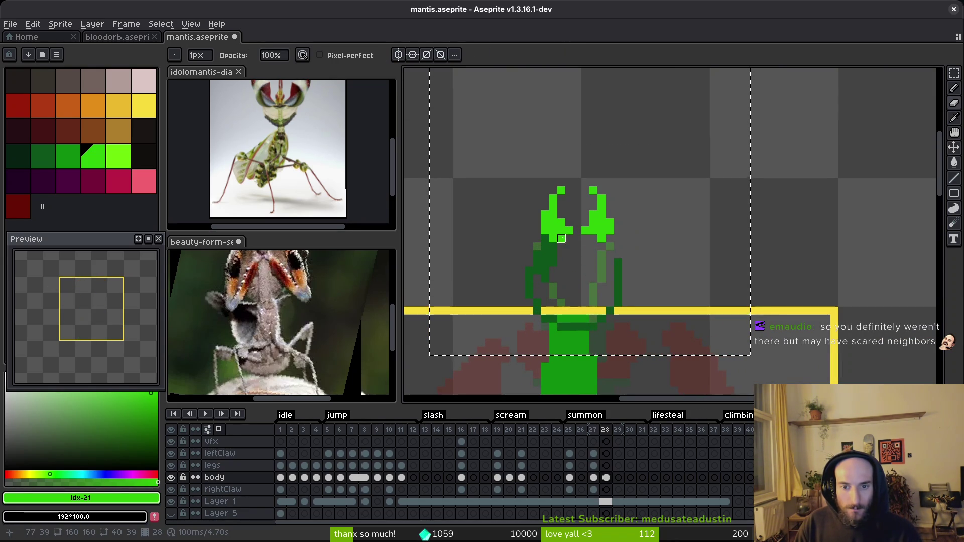
key("b")
scroll(624, 265, "down", 2)
scroll(625, 265, "up", 2)
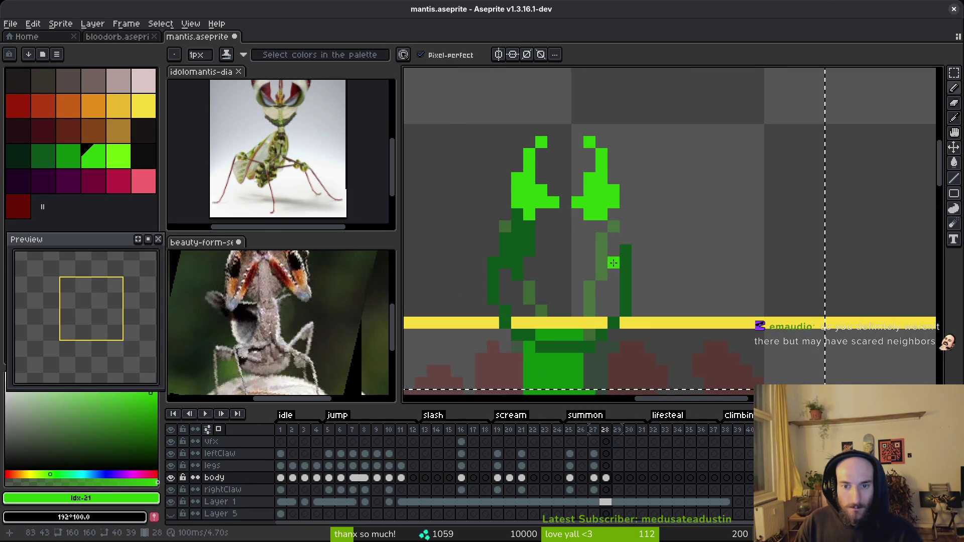
left_click(624, 265, "alt")
left_click(615, 216)
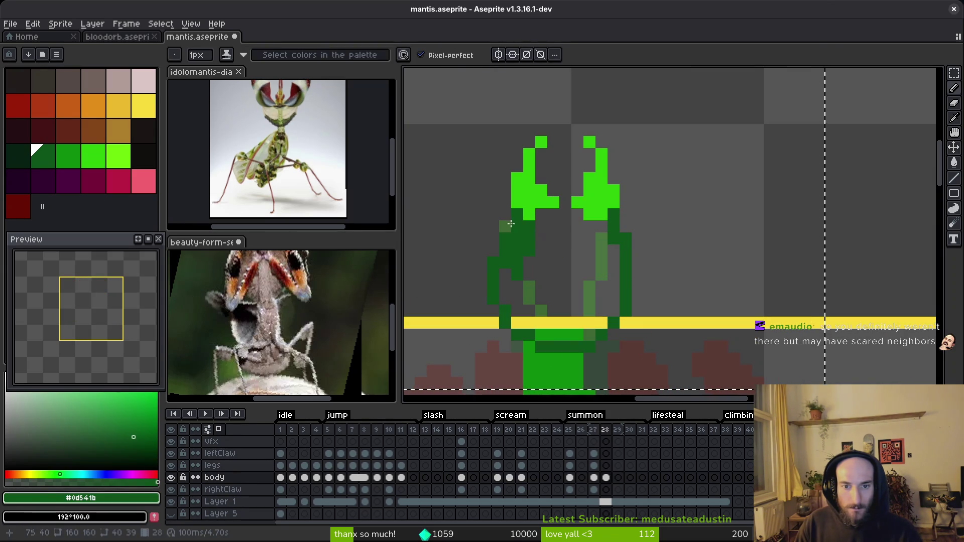
left_click_drag(529, 283, 511, 214)
left_click(562, 209)
key("g")
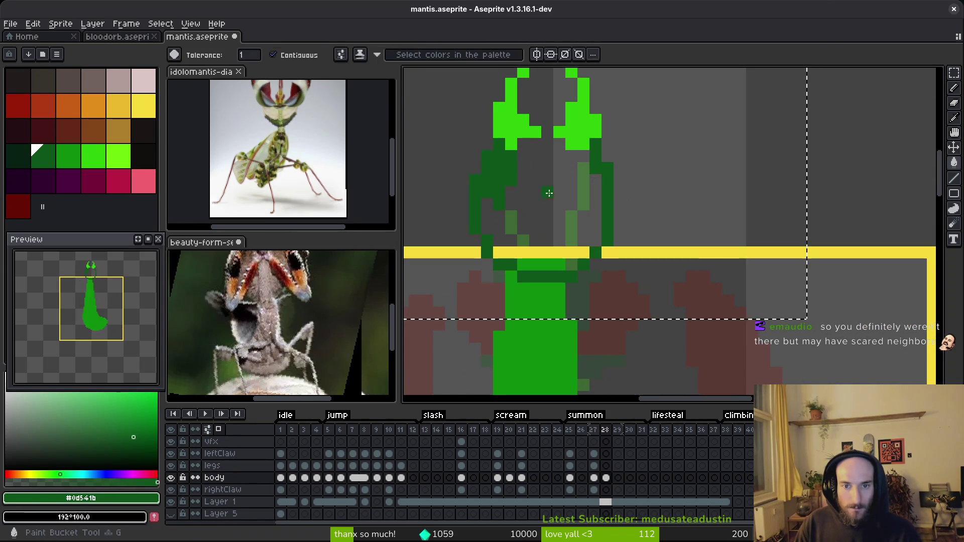
left_click(556, 227)
Step: Draw red claw strokes right of the head and down the body's left edge
scroll(556, 227, "down", 2)
scroll(556, 228, "down", 2)
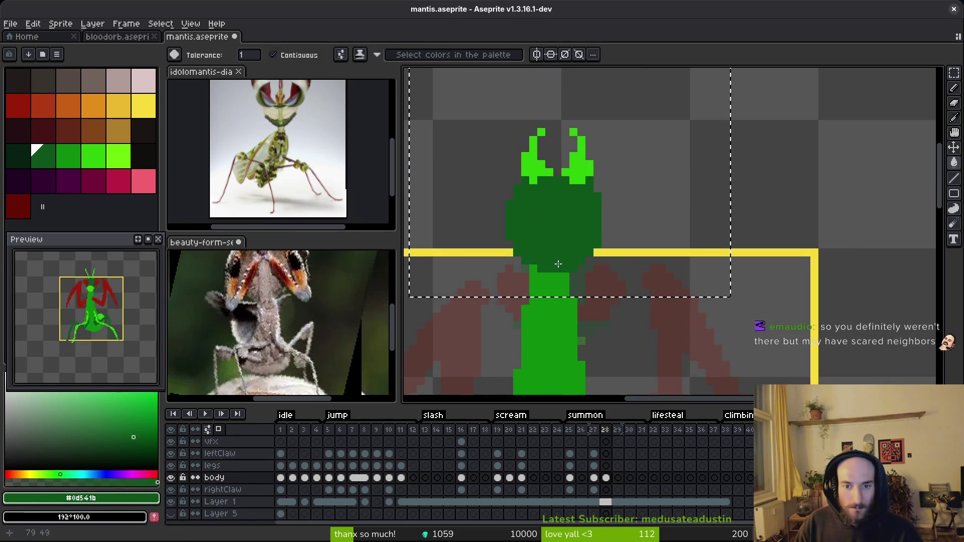
scroll(578, 288, "down", 1)
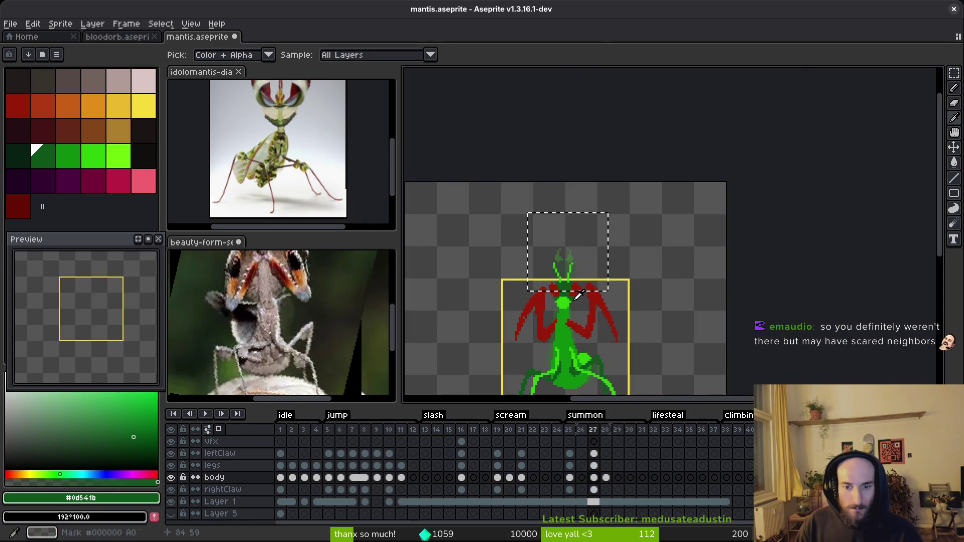
left_click(578, 288, "alt")
scroll(576, 254, "up", 3)
key("b")
scroll(576, 255, "up", 2)
mouse_move(579, 273)
left_mouse_down()
mouse_move(591, 333)
mouse_move(603, 297)
left_mouse_up()
scroll(527, 281, "down", 1)
scroll(500, 299, "up", 1)
left_click(477, 255)
left_click_drag(477, 255, 465, 295)
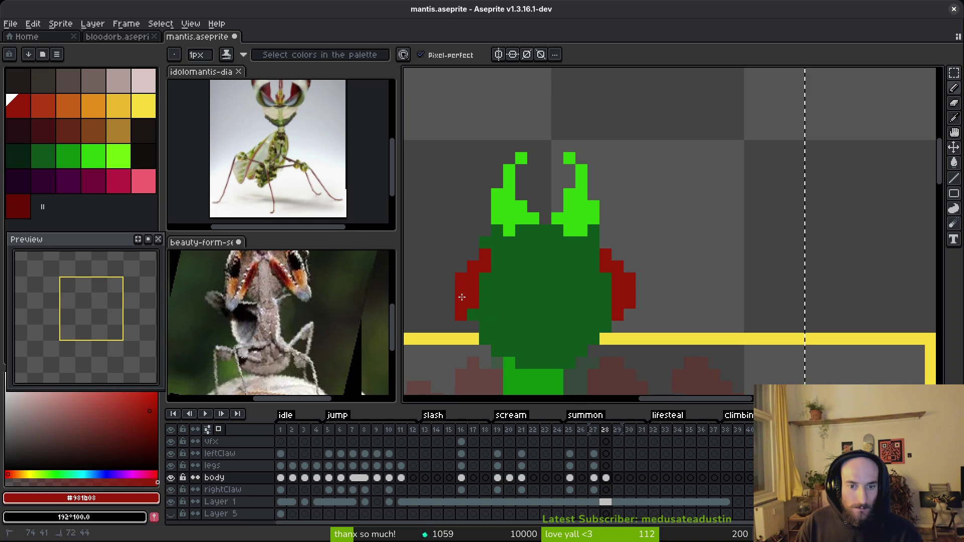
Step: Check the beauty-form and Idolomantis reference images, then switch to the bloodorb sprite
left_click(275, 357)
left_click(281, 151)
scroll(282, 150, "up", 3)
left_click(117, 37)
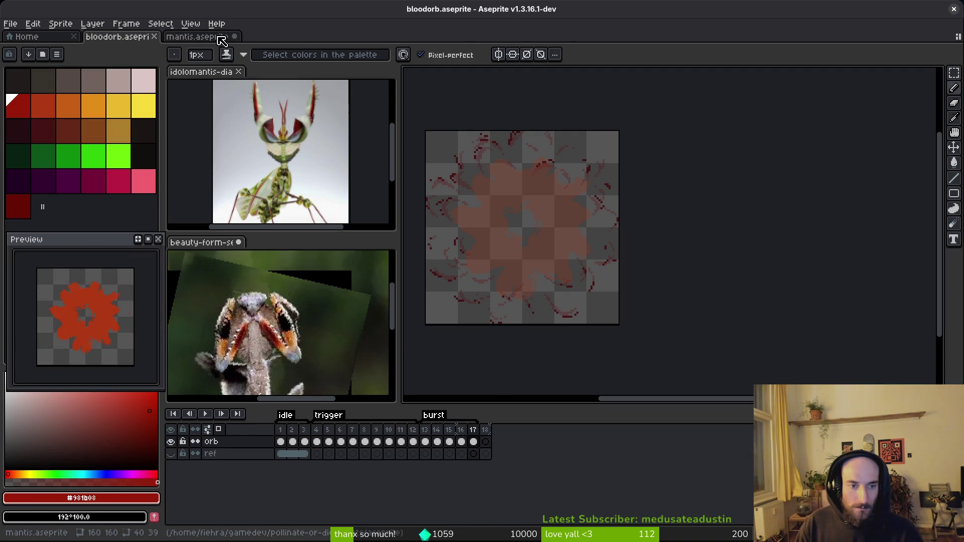
Step: Go back to mantis.aseprite and open a Files window on the Home folder with Super+E
left_click(198, 37)
key("super+e")
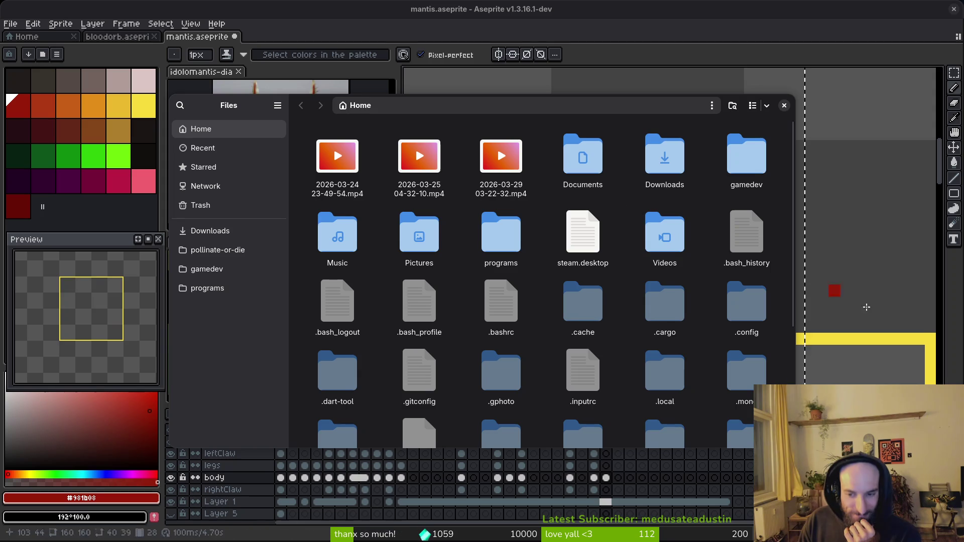
Step: Navigate the file browser to the pollinate-or-die/assets/inspiration folder
mouse_move(309, 111)
left_mouse_down()
mouse_move(338, 141)
mouse_move(216, 104)
mouse_move(309, 118)
left_mouse_up()
left_click(250, 263)
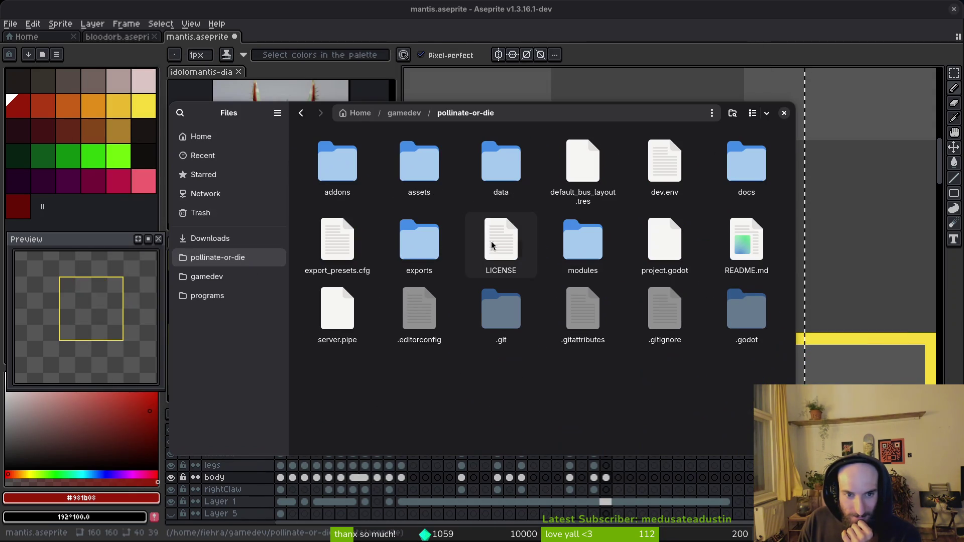
double_click(425, 169)
double_click(665, 167)
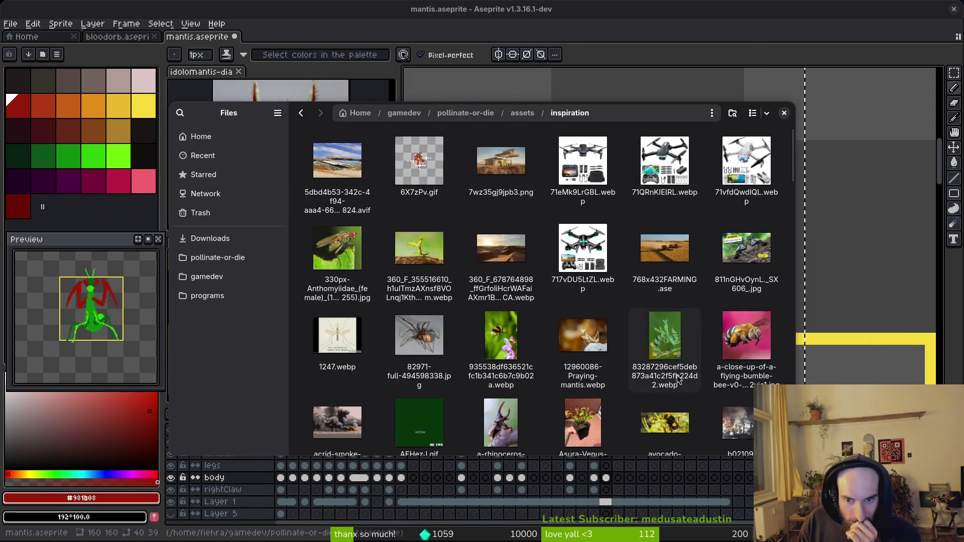
Step: Preview the green mantis and beauty-form-self-defense mantis reference photos
left_click(662, 347)
key("space")
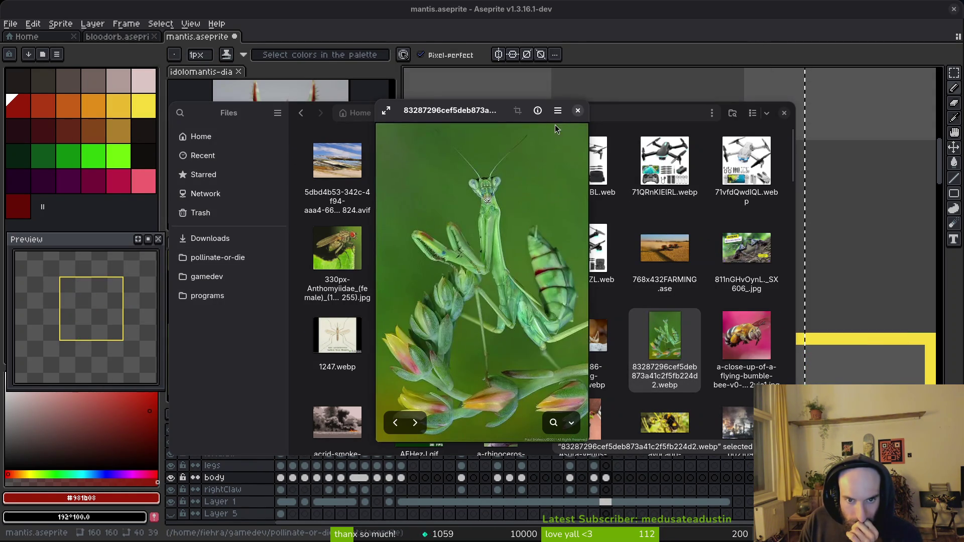
left_click(577, 111)
scroll(401, 382, "down", 5)
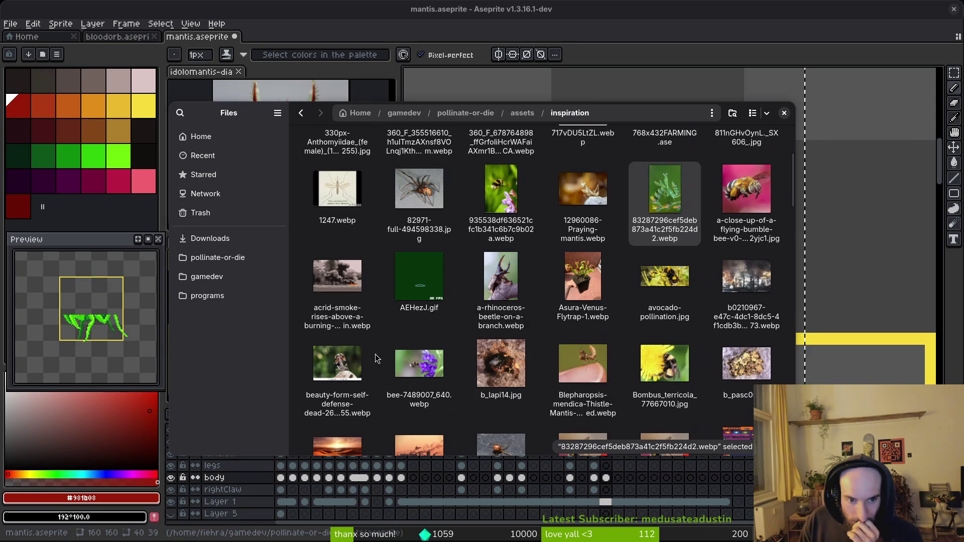
left_click(354, 366)
key("space")
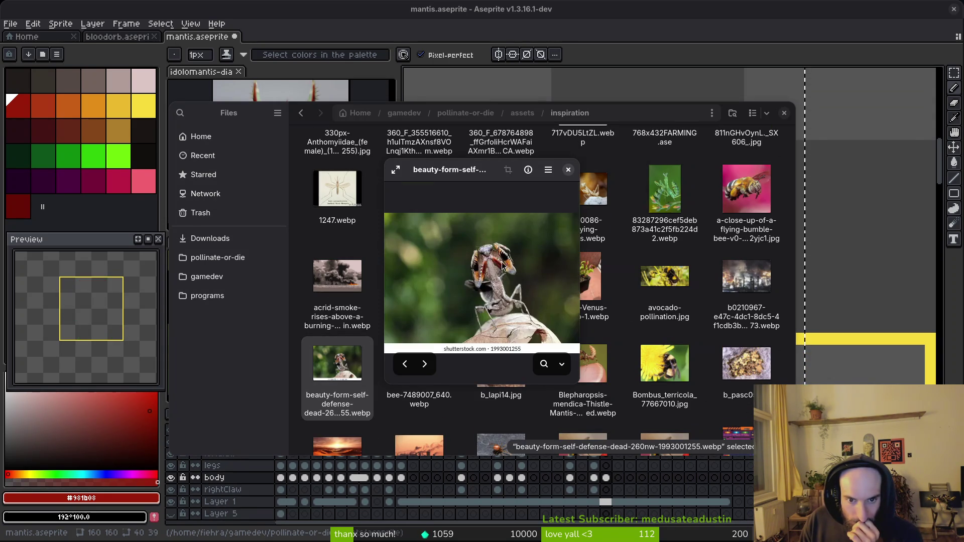
left_click(568, 170)
scroll(653, 322, "down", 5)
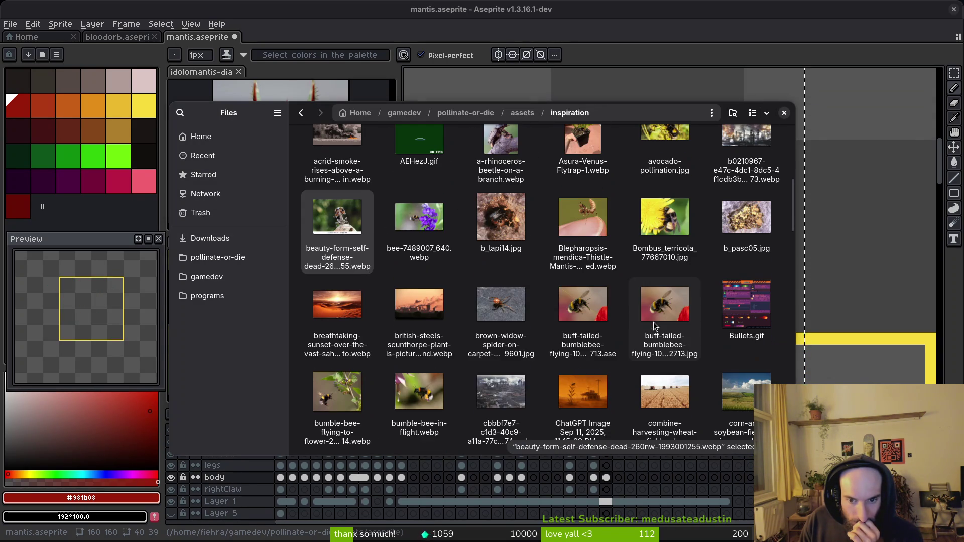
scroll(648, 329, "down", 7)
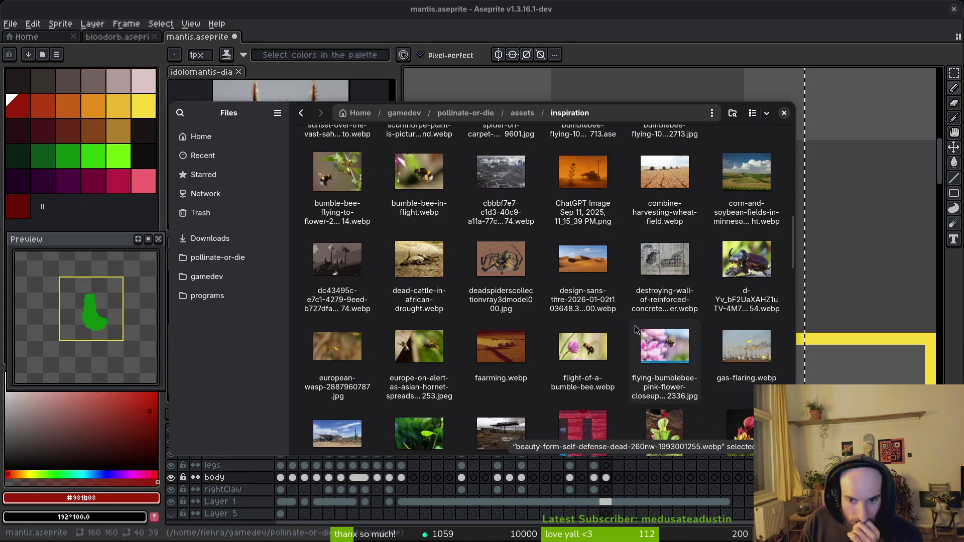
scroll(635, 325, "down", 5)
double_click(495, 377)
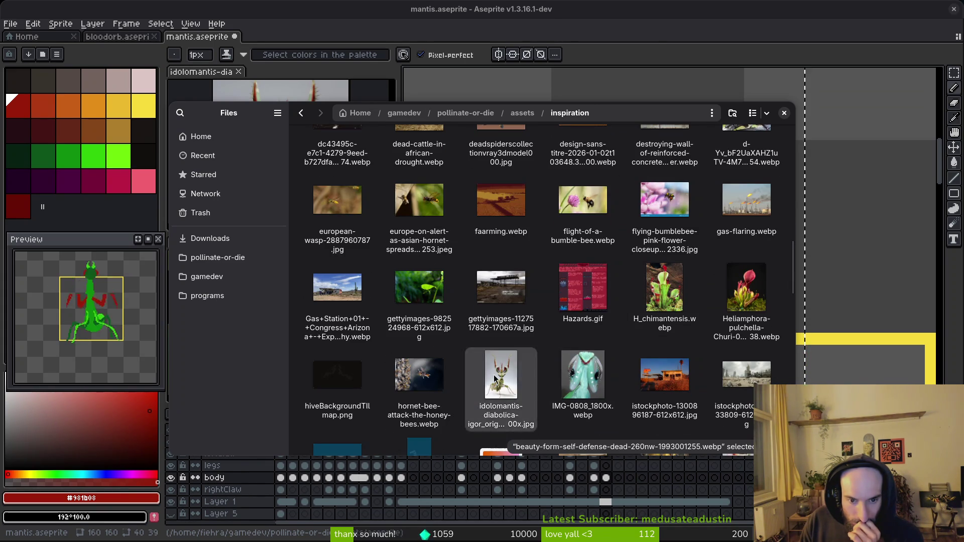
left_click(634, 26)
double_click(583, 377)
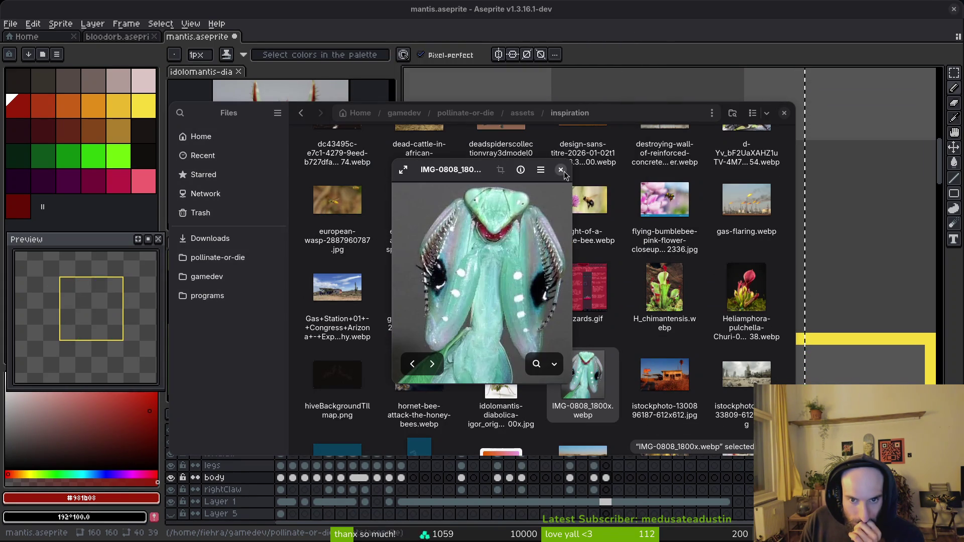
left_click(561, 169)
double_click(417, 297)
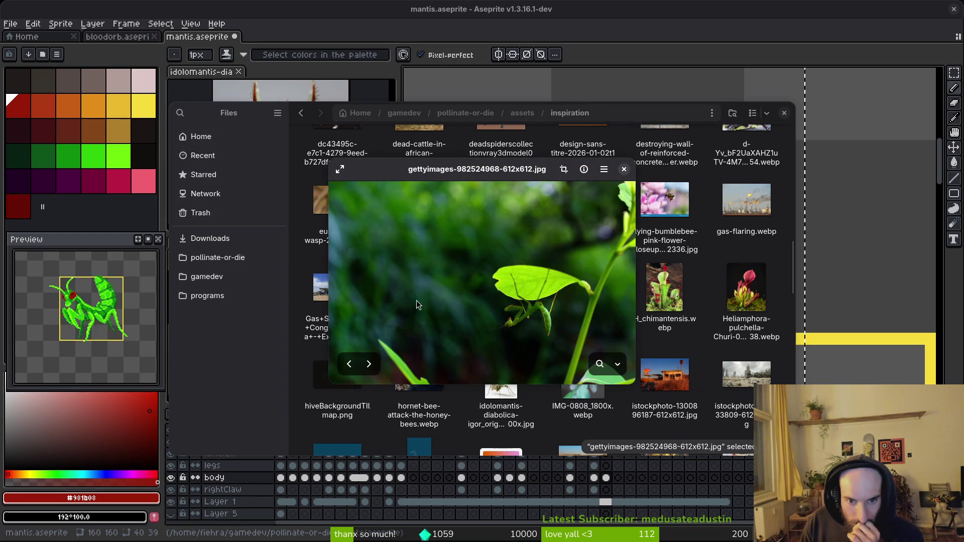
left_click(625, 170)
scroll(566, 339, "down", 3)
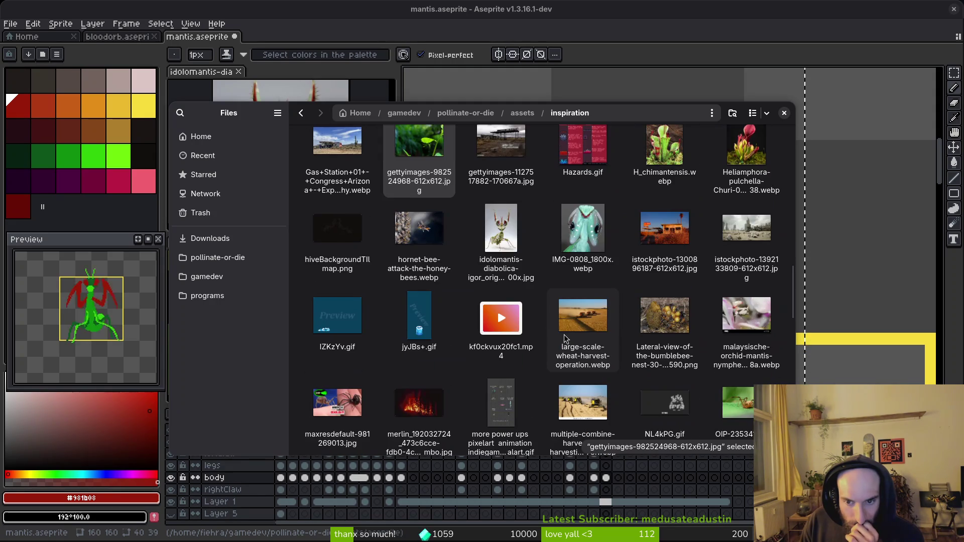
scroll(565, 352, "down", 2)
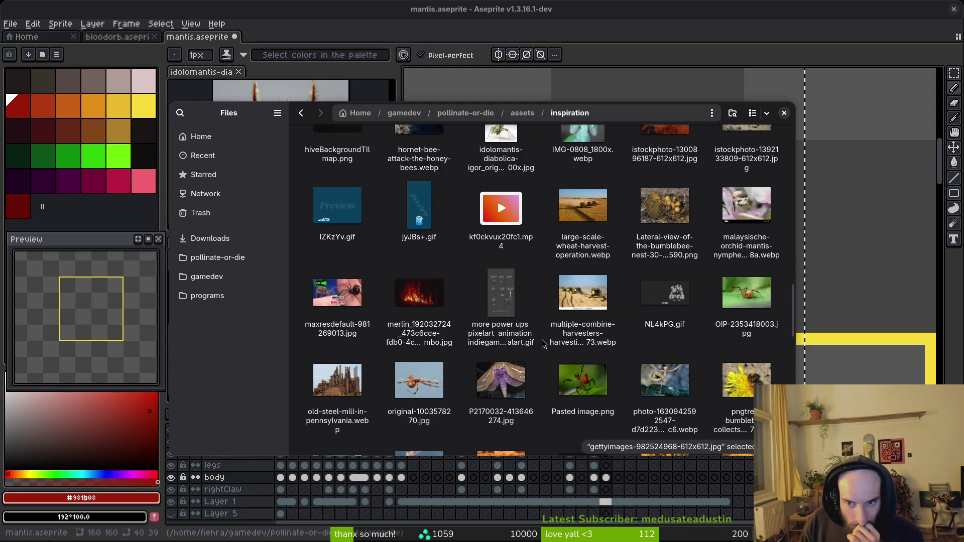
Step: Preview the orchid mantis and stock-photo-pink-orchid-mantis-leaf.webp photos, then close the file browser
double_click(746, 206)
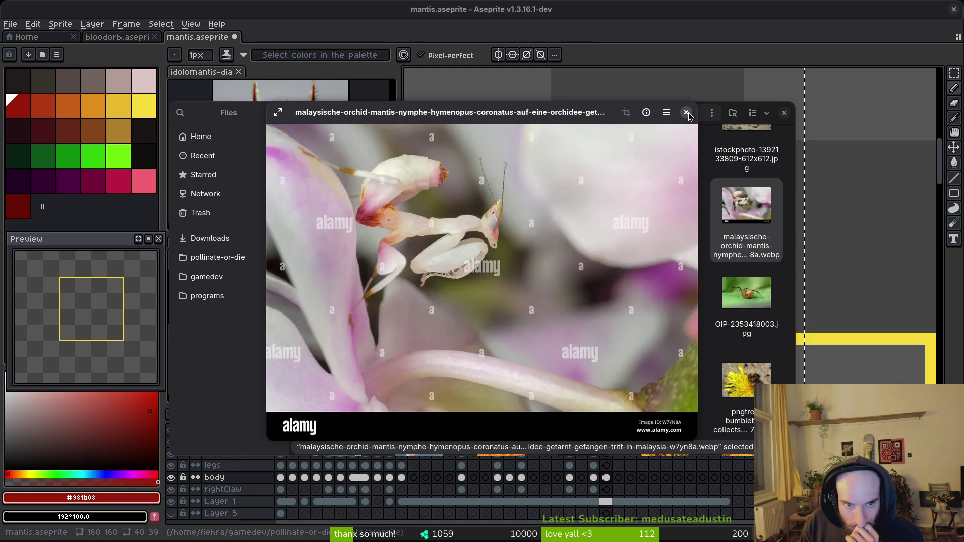
left_click(687, 113)
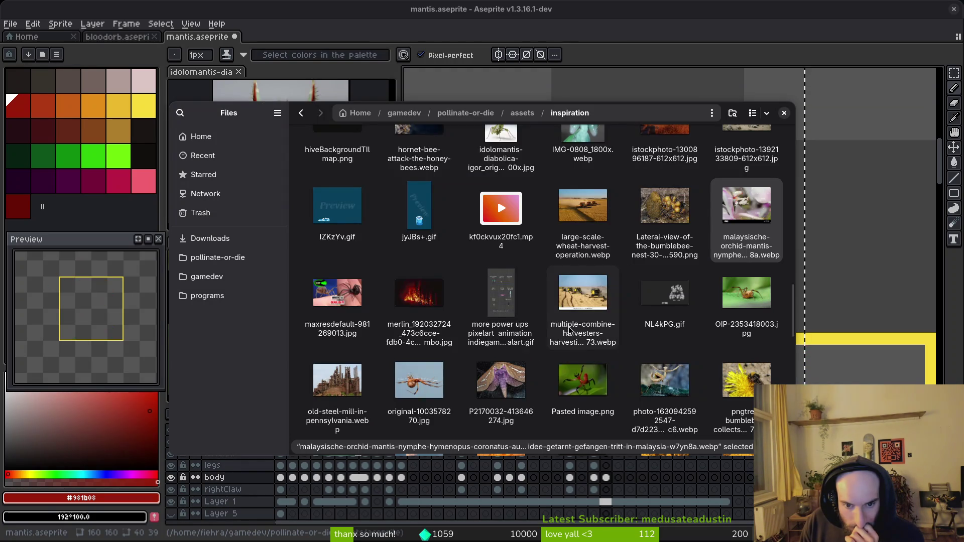
scroll(583, 318, "down", 3)
scroll(597, 311, "down", 8)
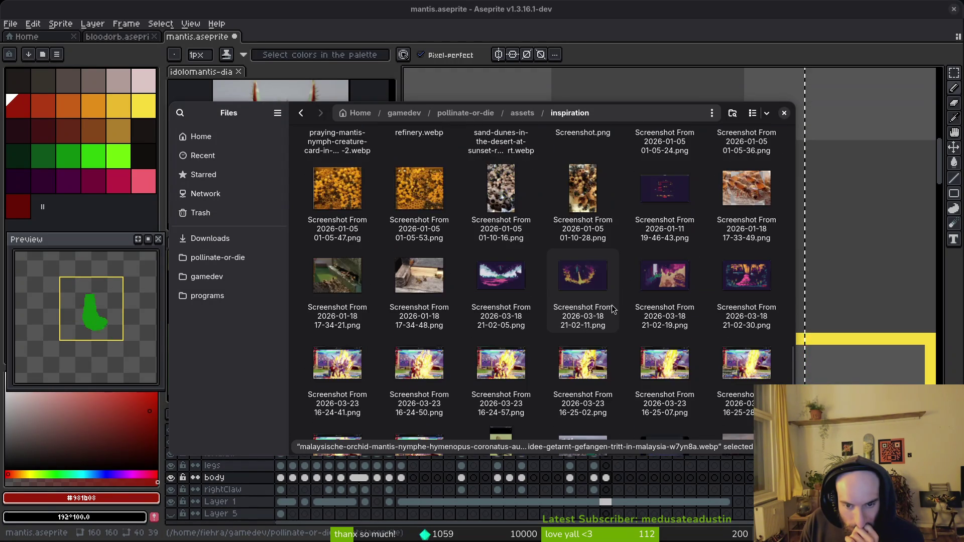
scroll(619, 314, "down", 1)
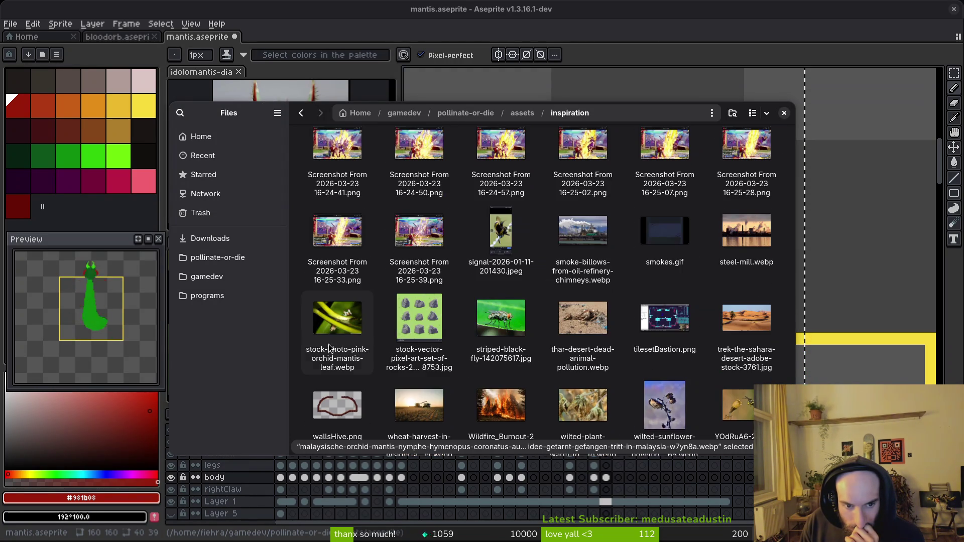
double_click(338, 321)
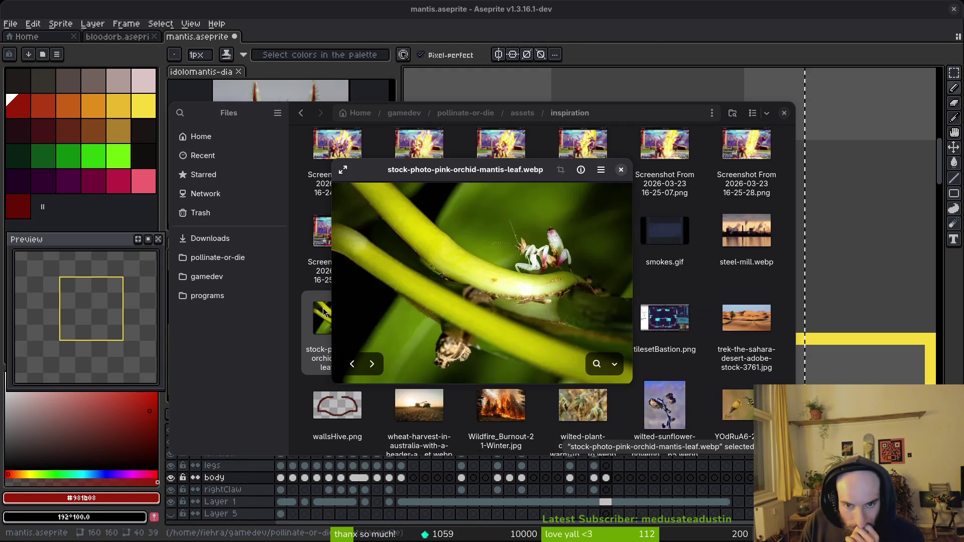
left_click(623, 171)
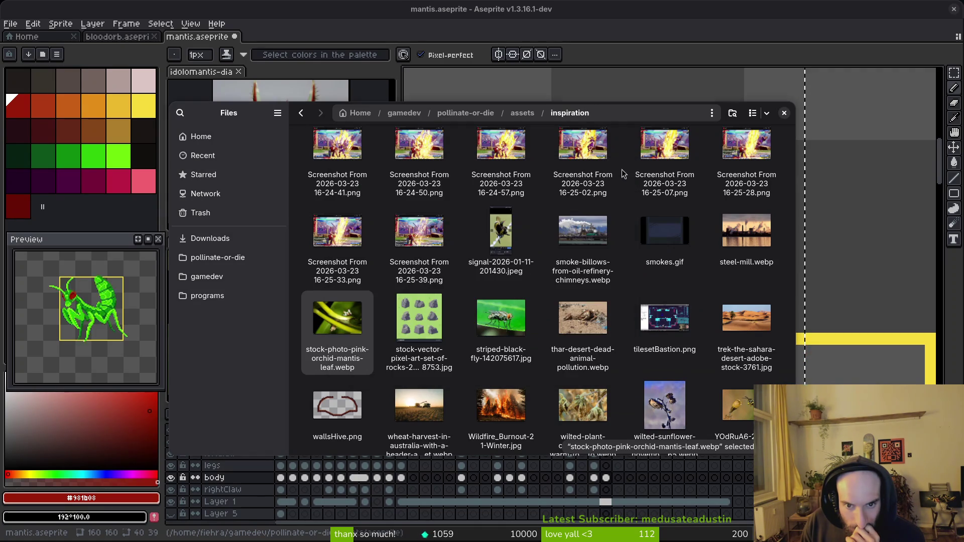
scroll(607, 318, "down", 1)
scroll(608, 306, "down", 1)
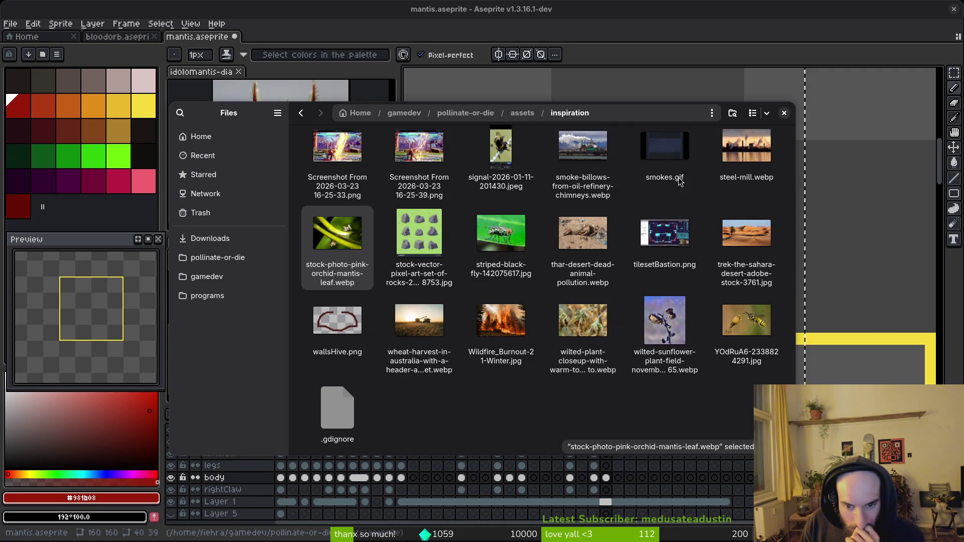
left_click(784, 114)
scroll(442, 275, "down", 2)
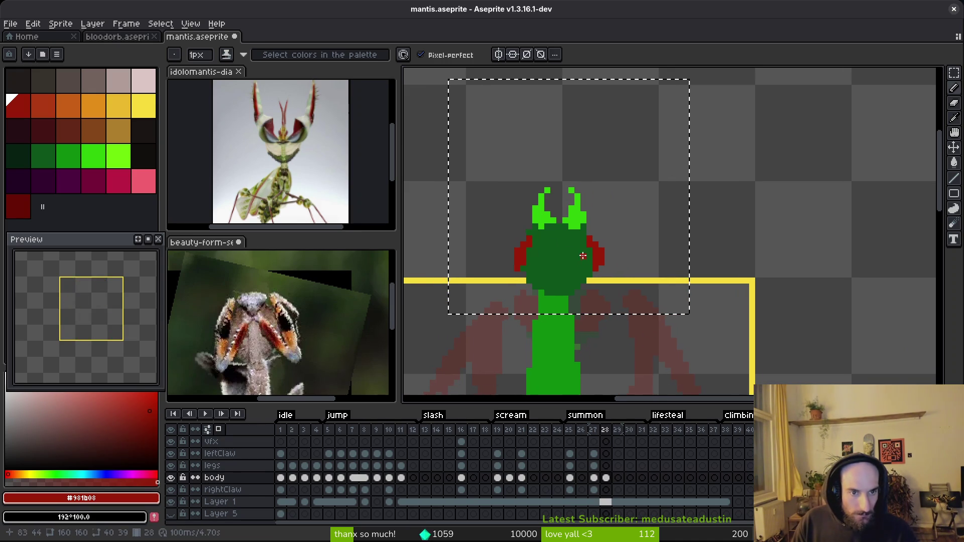
Step: Add red pixels to the right claw and along the body's upper right edge
scroll(566, 229, "up", 2)
scroll(557, 226, "up", 2)
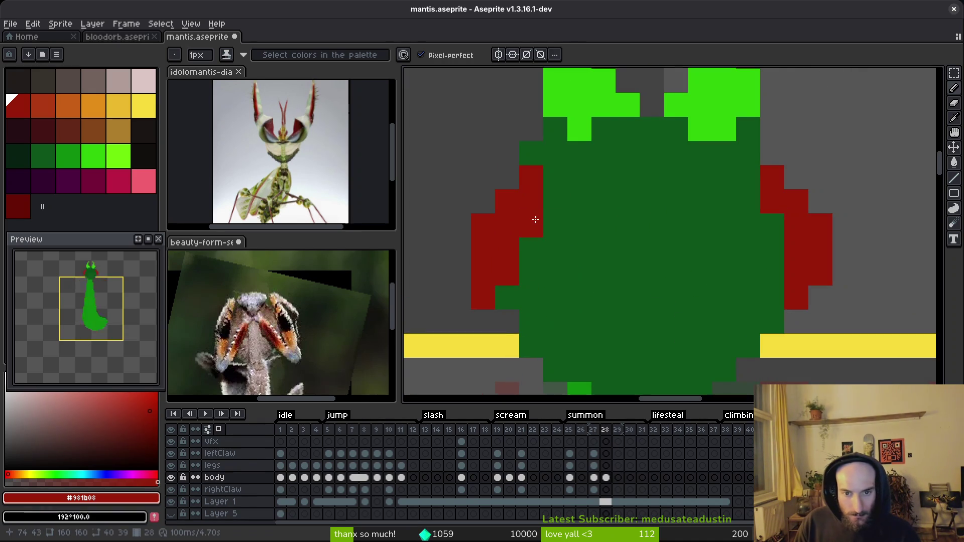
left_click_drag(742, 262, 696, 262)
left_click(707, 253)
left_click(707, 277)
left_click(731, 324)
left_click(707, 301)
scroll(731, 272, "down", 2)
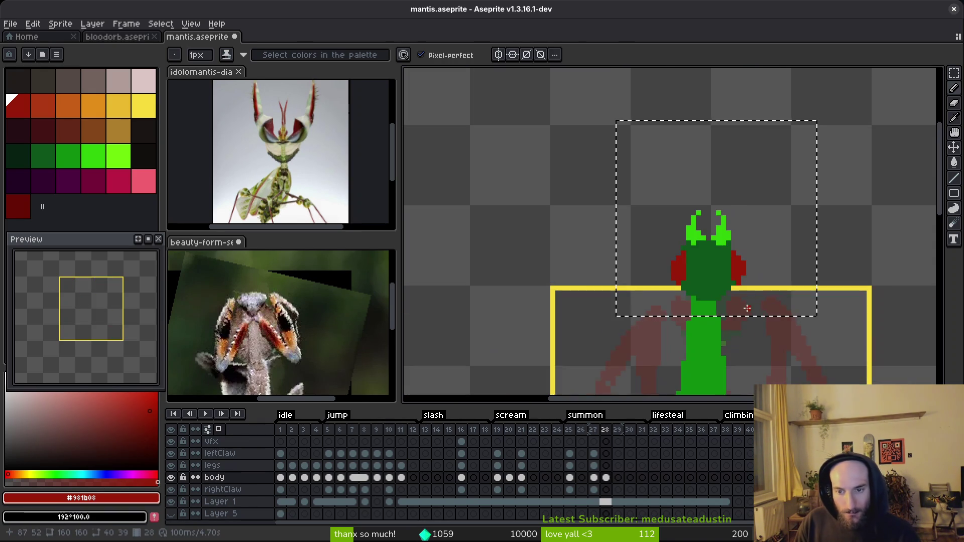
scroll(726, 251, "up", 1)
left_click(708, 208)
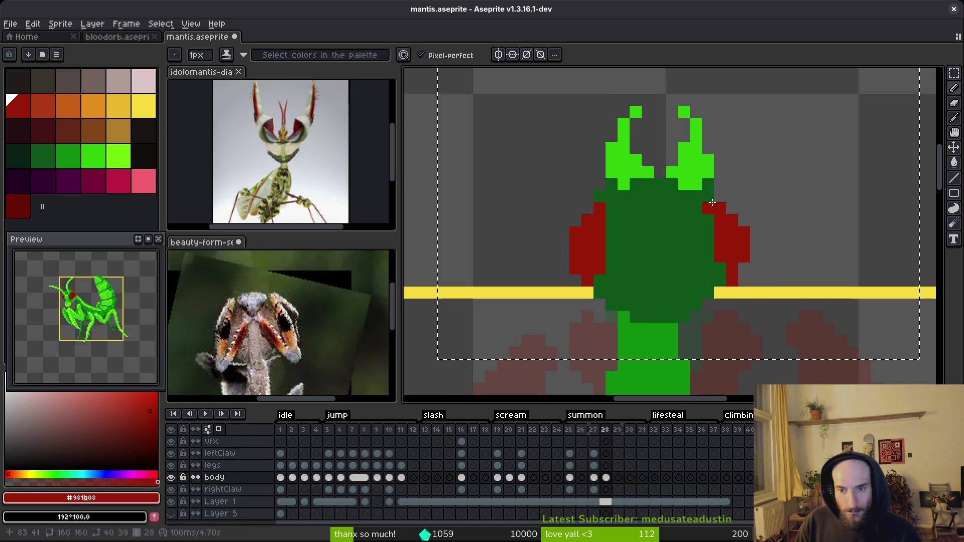
left_click(713, 201)
left_click(720, 197)
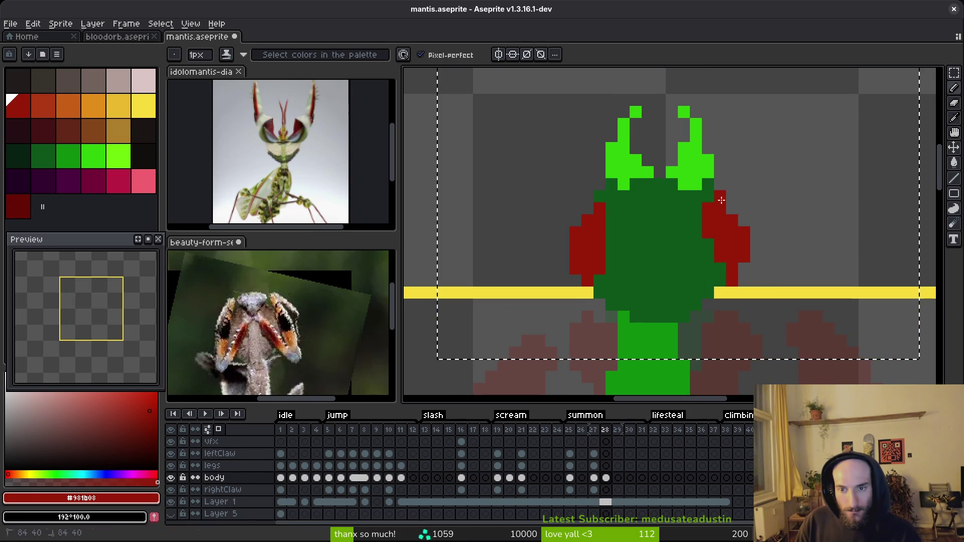
Step: Add red pixels atop the left claw and along its inner edge, then sample dark green
left_click(588, 209)
left_click(587, 196)
left_click(612, 245)
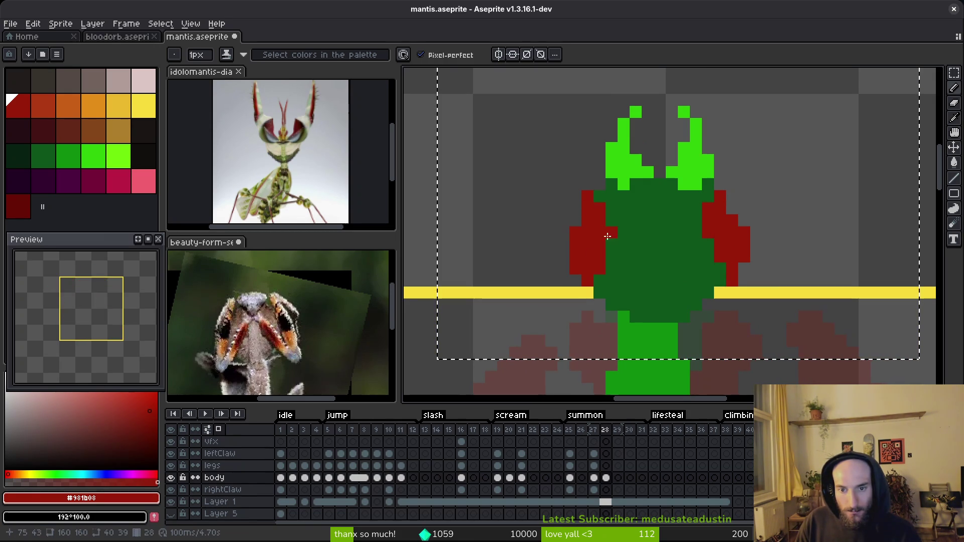
left_click(612, 220)
left_click(624, 233)
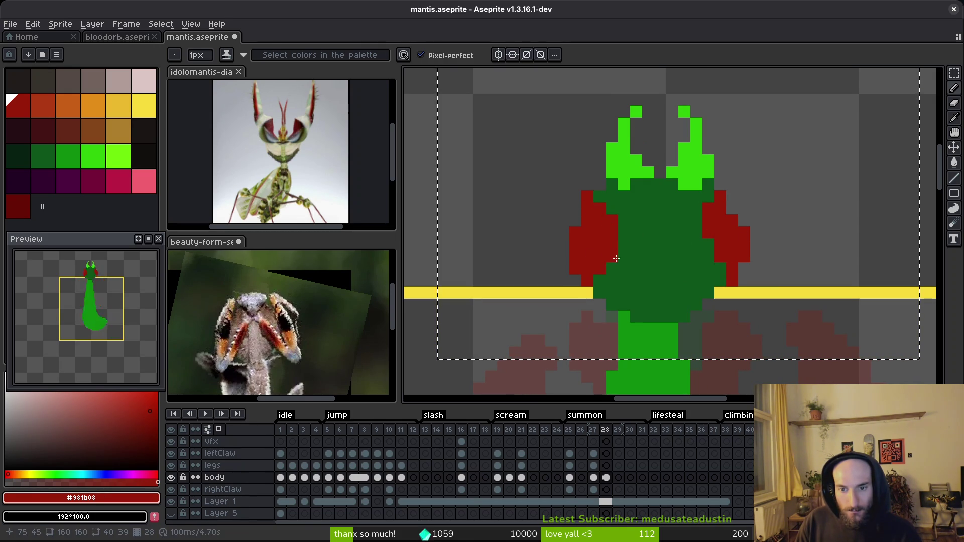
right_click(631, 245, "alt")
scroll(652, 264, "down", 4)
scroll(652, 263, "down", 1)
scroll(652, 263, "up", 2)
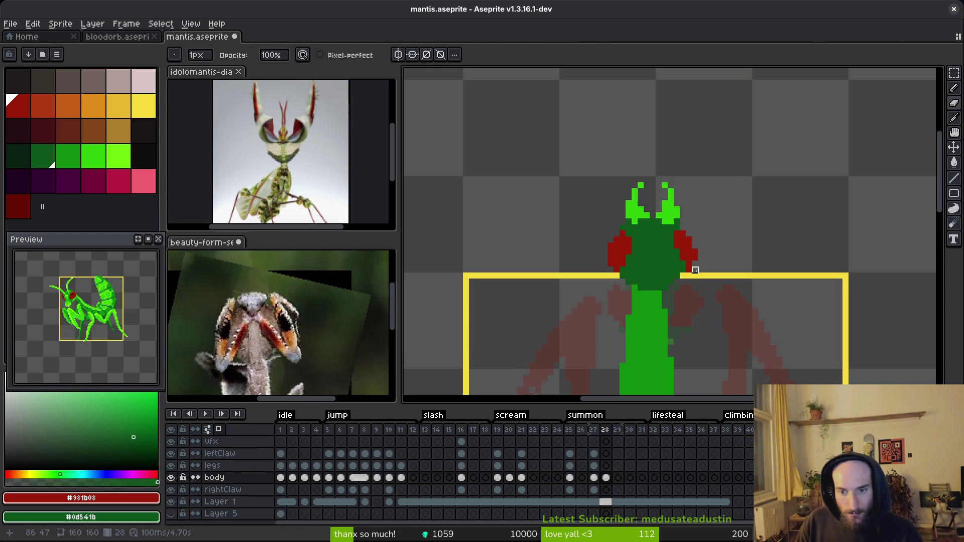
Step: Recolour the claws' inner edges beside the head dark green with the Pencil
key("b")
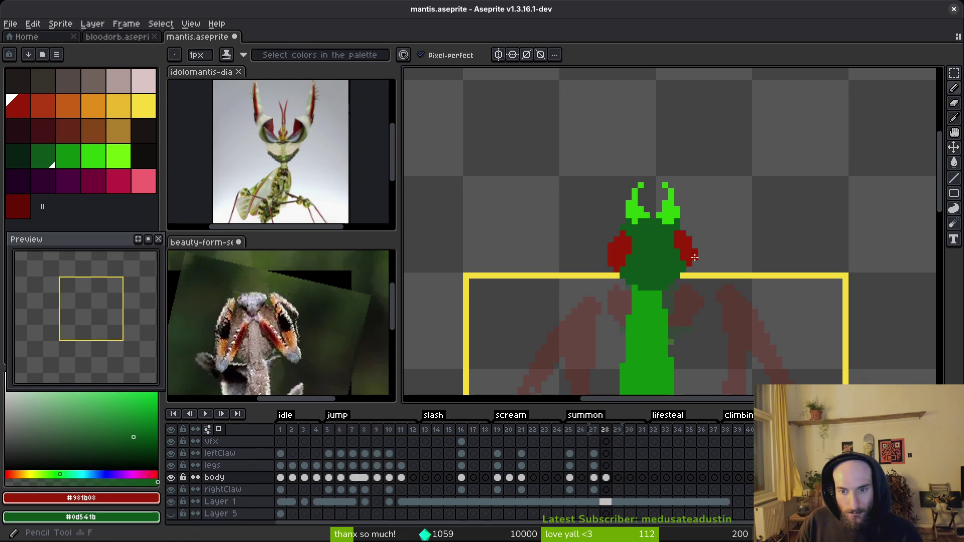
scroll(712, 265, "down", 6)
scroll(711, 265, "up", 5)
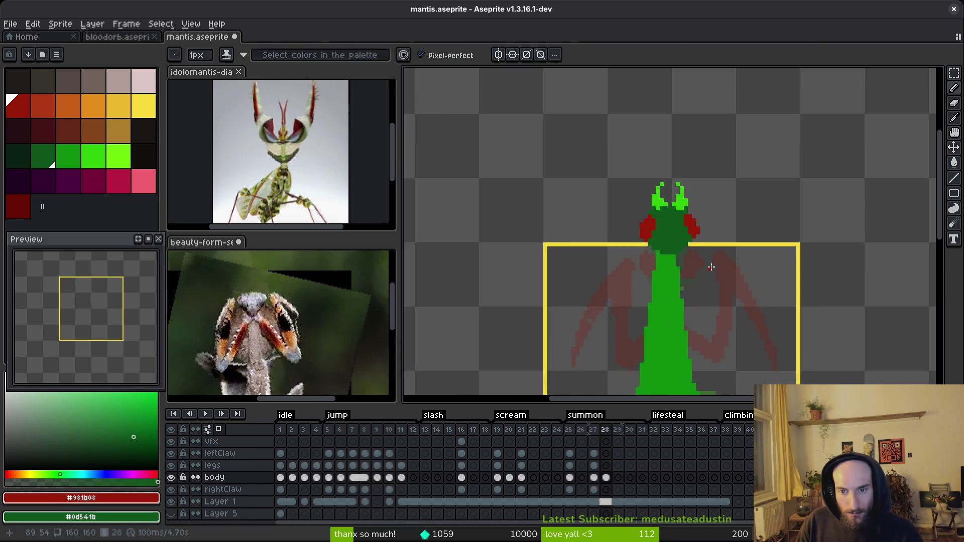
scroll(711, 273, "down", 4)
scroll(711, 281, "up", 1)
scroll(711, 276, "up", 3)
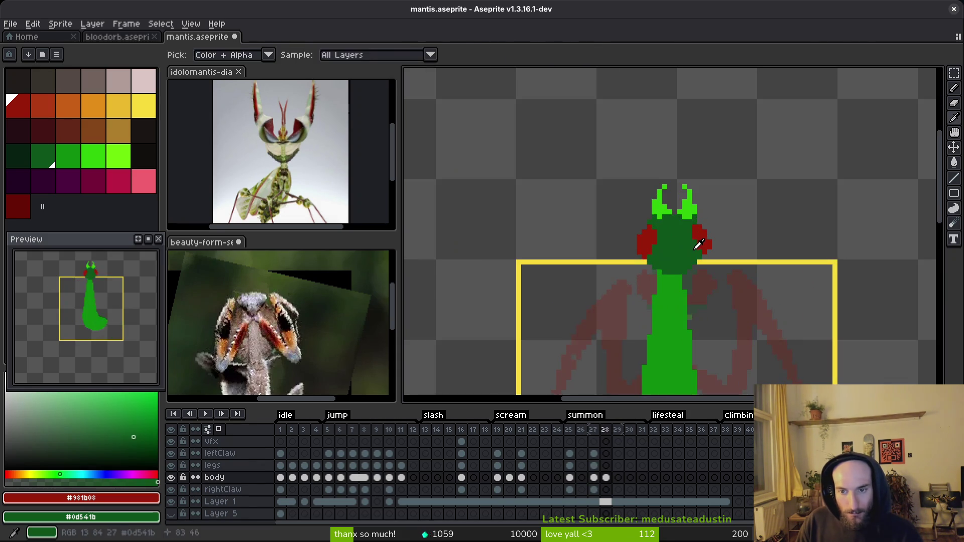
left_click(698, 258, "alt")
scroll(697, 256, "up", 4)
left_click_drag(695, 252, 692, 229)
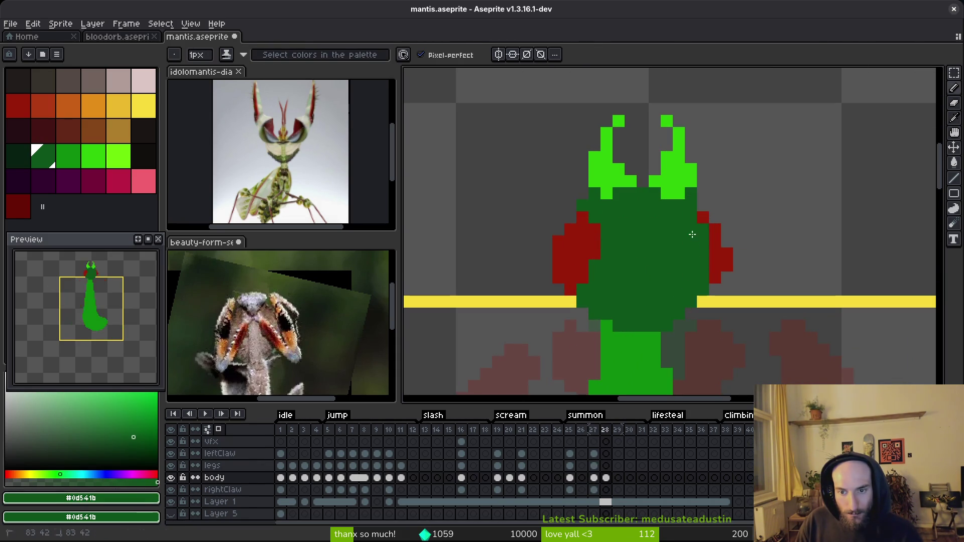
mouse_move(584, 224)
left_mouse_down()
mouse_move(584, 281)
mouse_move(582, 244)
left_mouse_up()
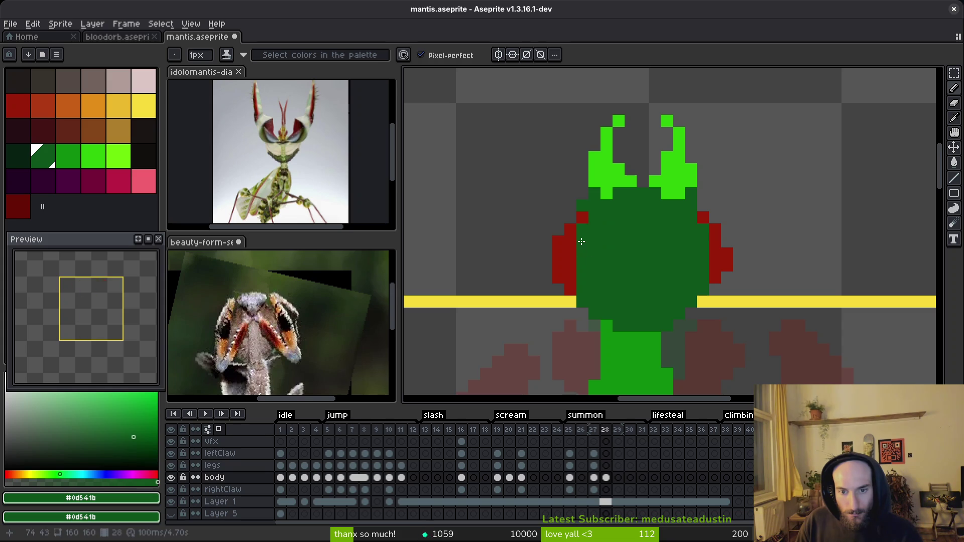
scroll(586, 215, "down", 5)
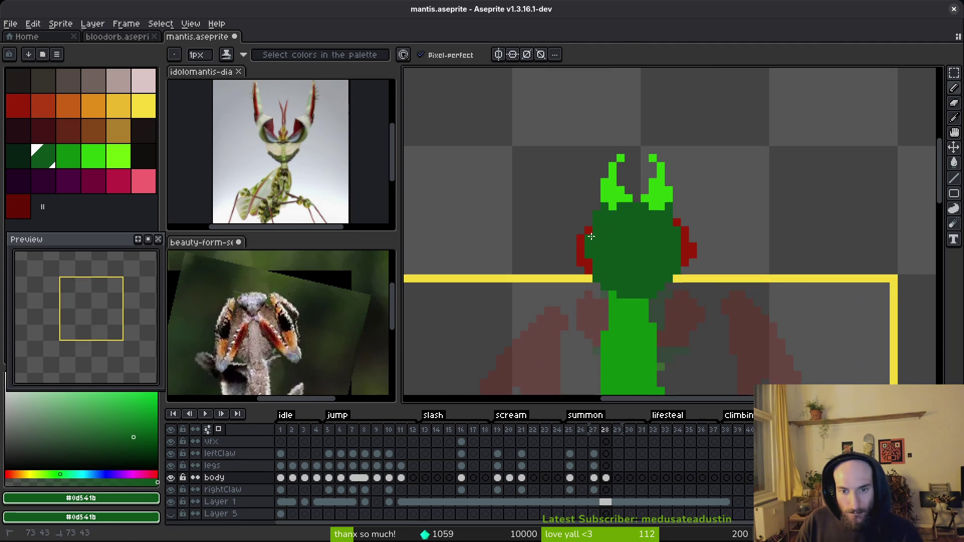
scroll(660, 255, "down", 1)
key("alt")
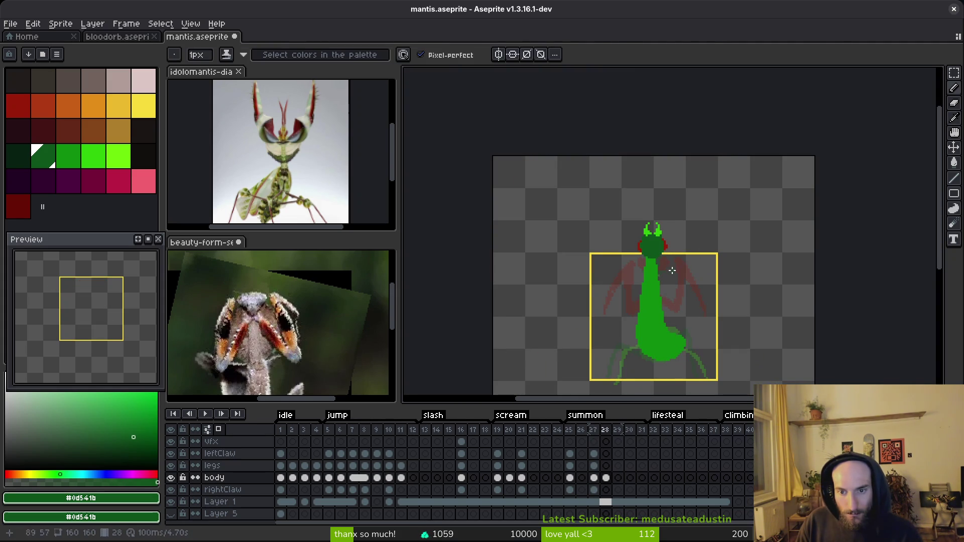
scroll(661, 251, "up", 5)
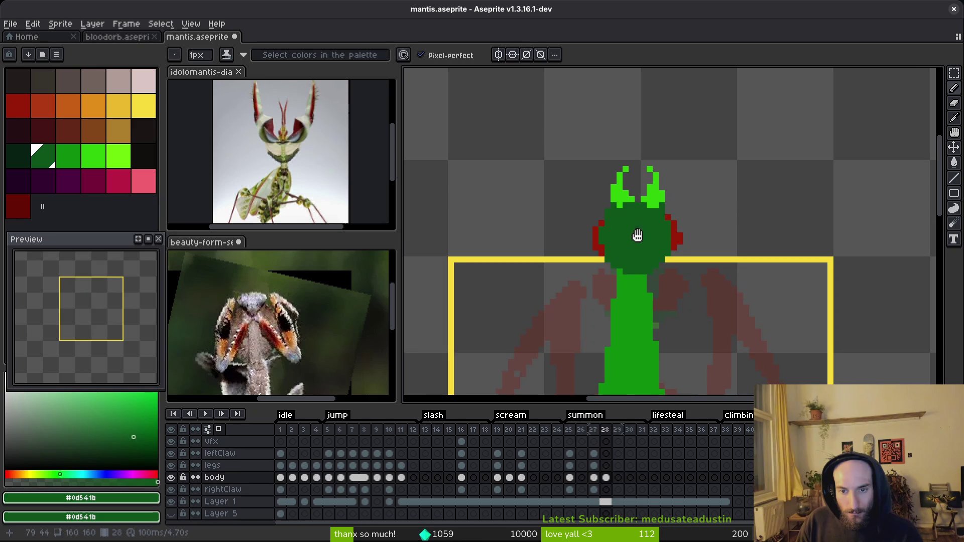
scroll(615, 239, "up", 4)
Step: Nudge the horns on top of the head down one pixel
key("m")
mouse_move(457, 170)
left_mouse_down()
mouse_move(685, 306)
mouse_move(705, 339)
left_mouse_up()
key("Down")
key("ctrl+d")
scroll(628, 295, "down", 3)
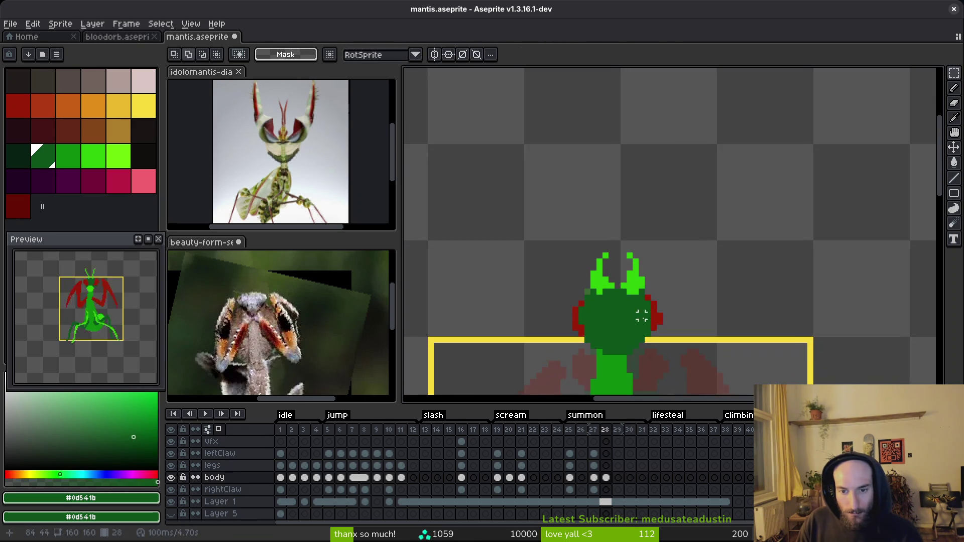
scroll(600, 283, "up", 3)
Step: Draw a bright-green row across the chin and a diagonal to the body edge, then save
key("b")
left_click(570, 300, "alt")
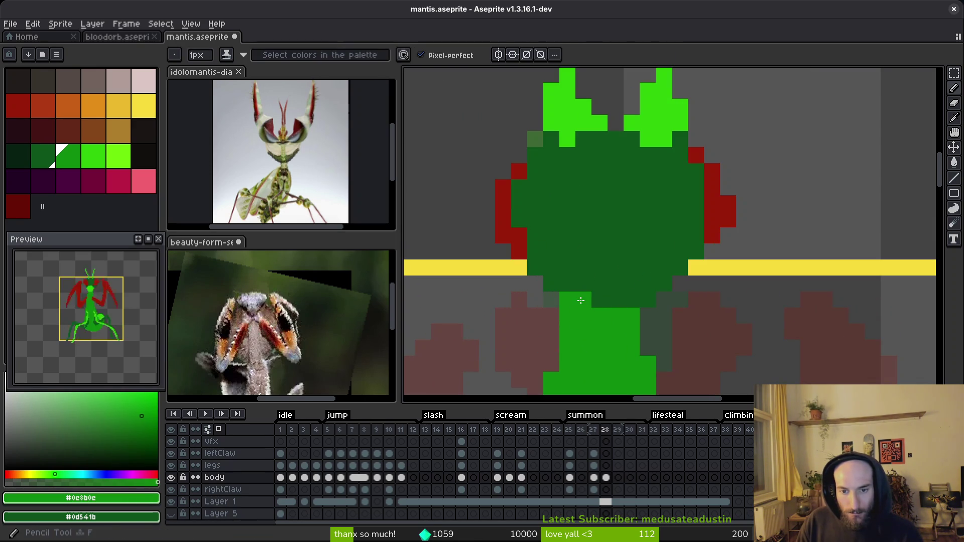
left_click_drag(583, 300, 650, 300)
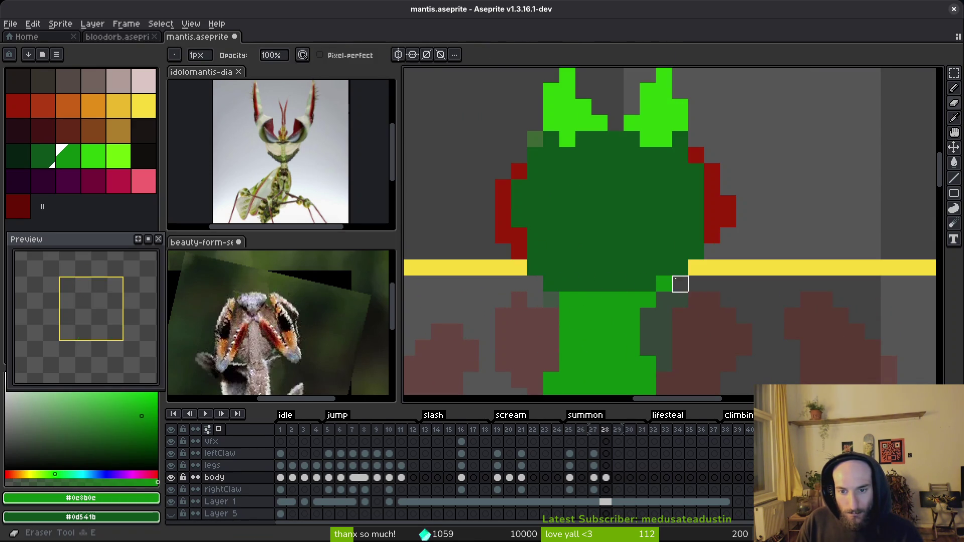
left_click(664, 246, "alt")
left_click(664, 283, "alt")
mouse_move(663, 267)
left_mouse_down()
mouse_move(696, 251)
mouse_move(630, 291)
left_mouse_up()
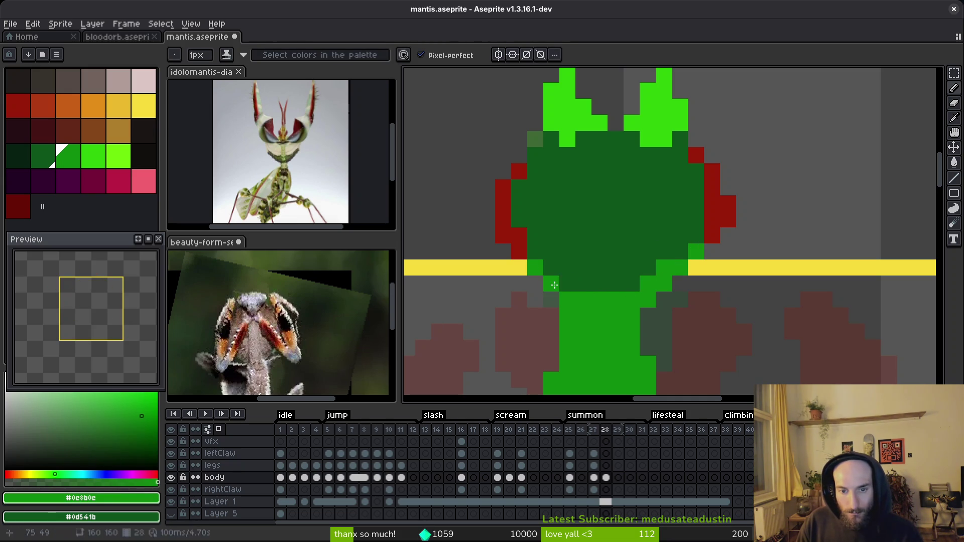
scroll(618, 299, "down", 3)
key("ctrl+s")
scroll(617, 325, "down", 3)
scroll(616, 325, "up", 5)
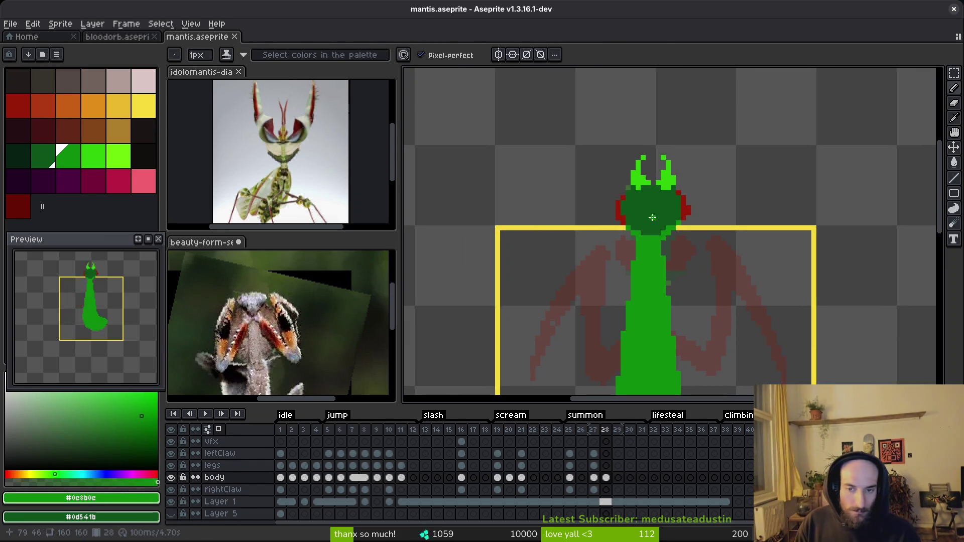
Step: Flood-fill the head bright green and save the sprite
key("g")
left_click(648, 213)
scroll(648, 213, "down", 3)
key("ctrl+s")
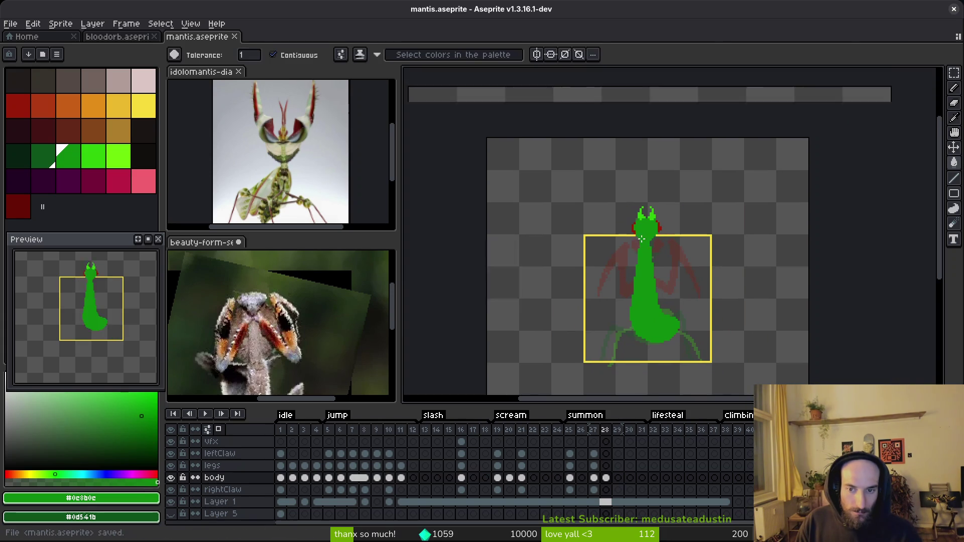
scroll(663, 244, "up", 4)
key("ctrl+z")
left_click(669, 241, "alt")
key("ctrl+z")
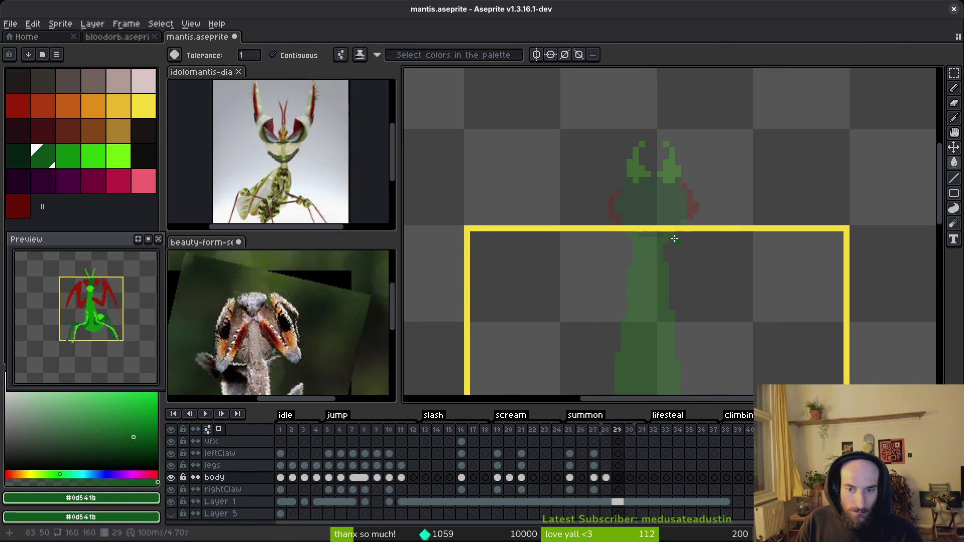
key("ctrl+y")
key("ctrl+y")
scroll(674, 239, "up", 3)
Step: Draw a dark-green neck line beneath the head and save
key("b")
mouse_move(614, 220)
left_mouse_down()
mouse_move(699, 238)
mouse_move(630, 248)
mouse_move(626, 233)
left_mouse_up()
key("ctrl+z")
left_click_drag(693, 251, 723, 221)
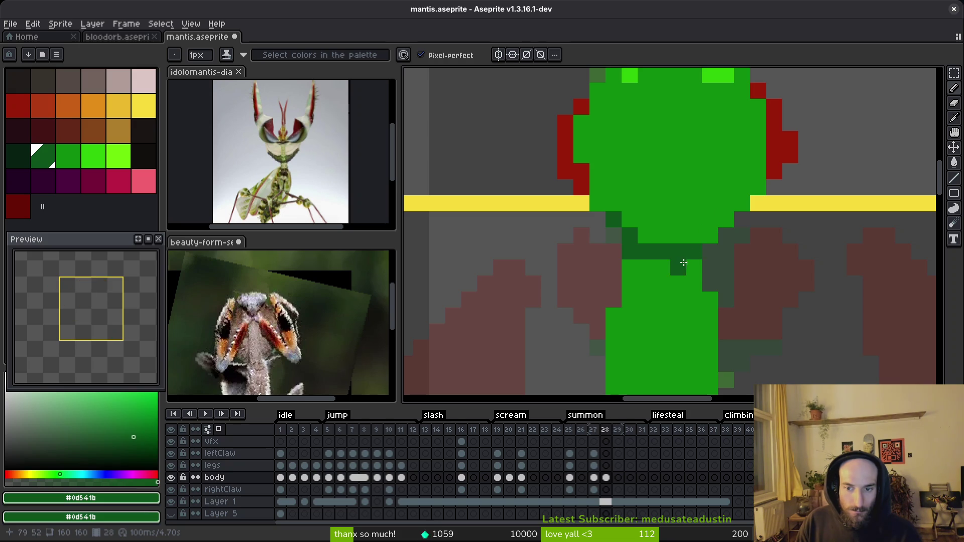
scroll(697, 236, "down", 5)
scroll(701, 239, "up", 4)
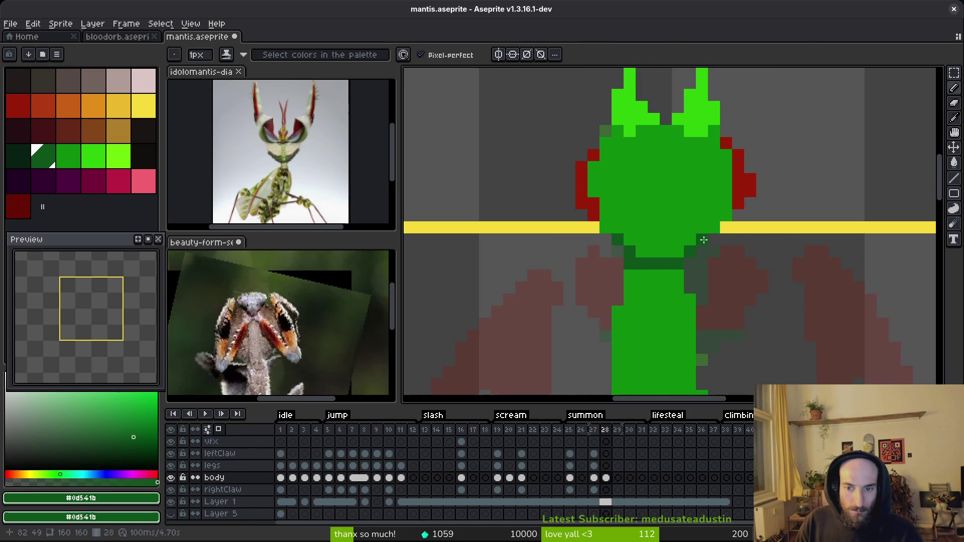
left_click_drag(703, 241, 678, 252)
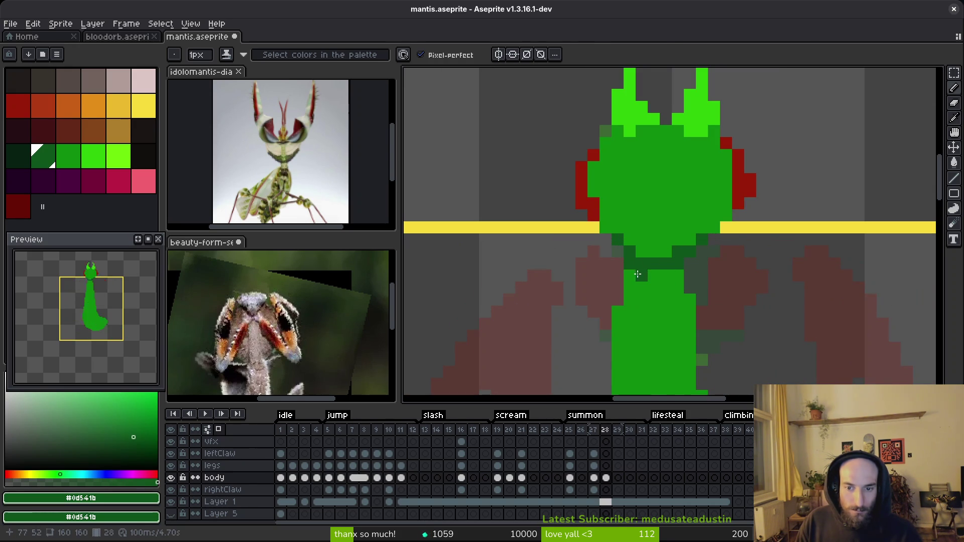
scroll(716, 303, "down", 3)
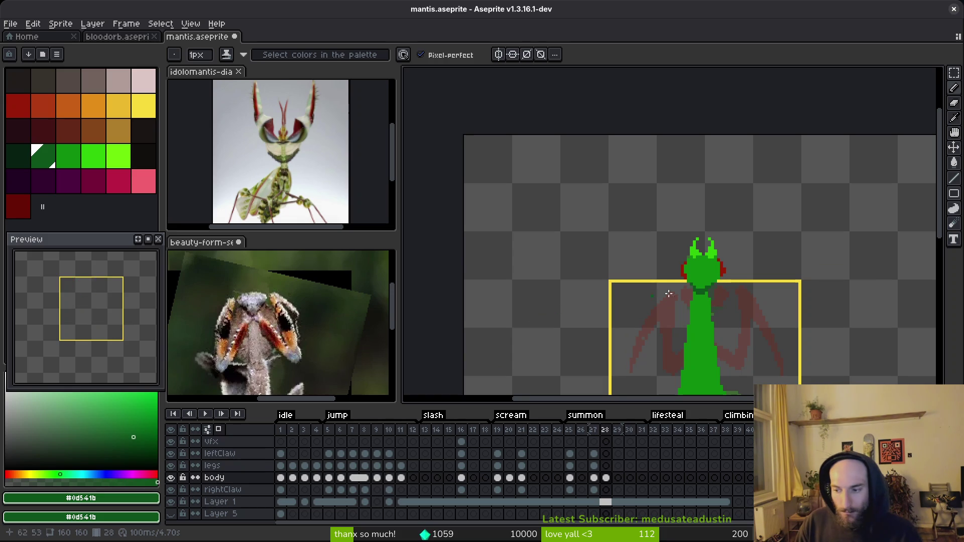
key("ctrl+s")
scroll(662, 264, "up", 2)
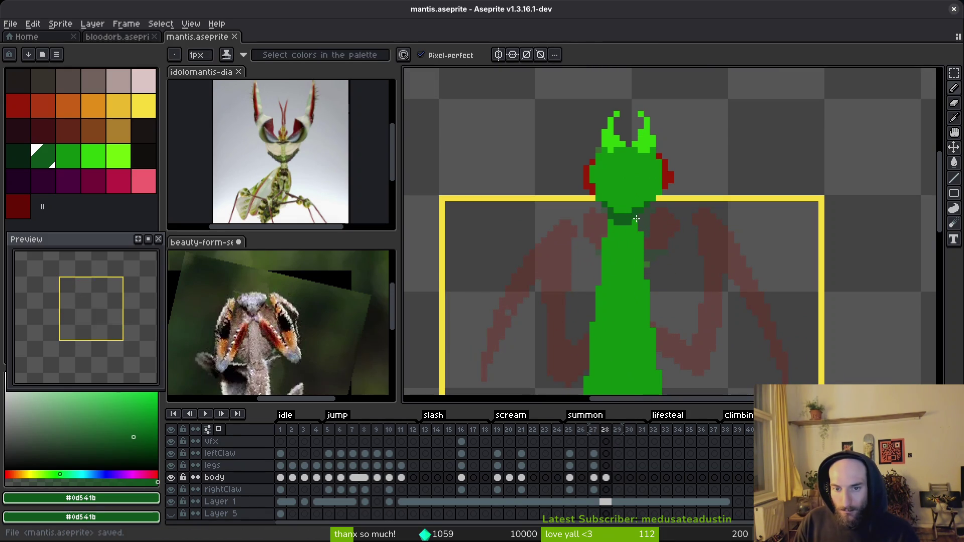
scroll(643, 216, "up", 2)
scroll(661, 211, "down", 4)
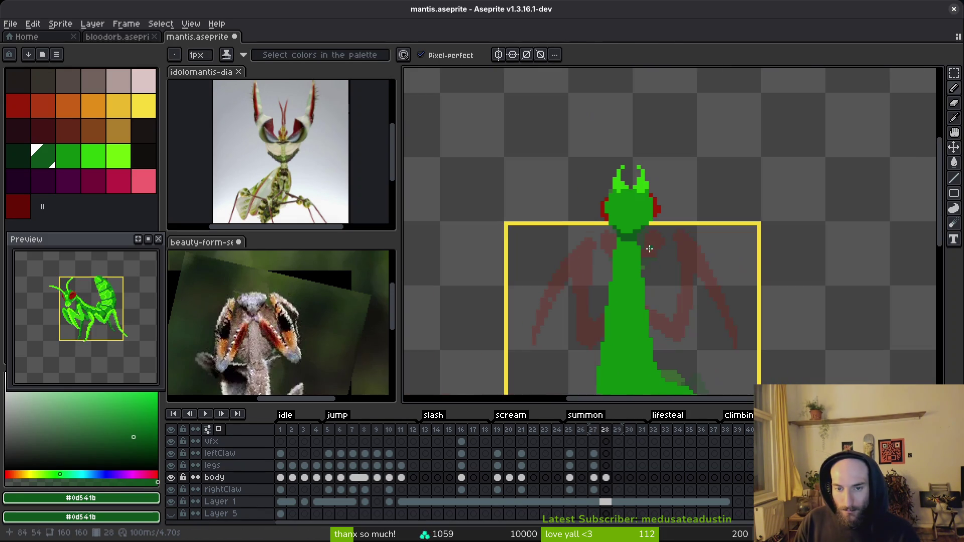
scroll(637, 223, "up", 2)
scroll(643, 229, "down", 3)
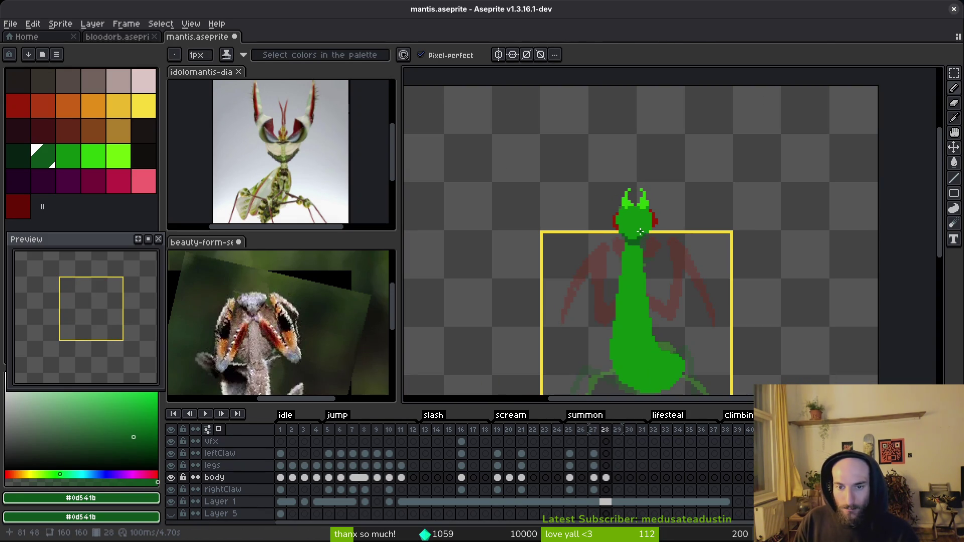
scroll(641, 232, "down", 2)
scroll(650, 254, "up", 2)
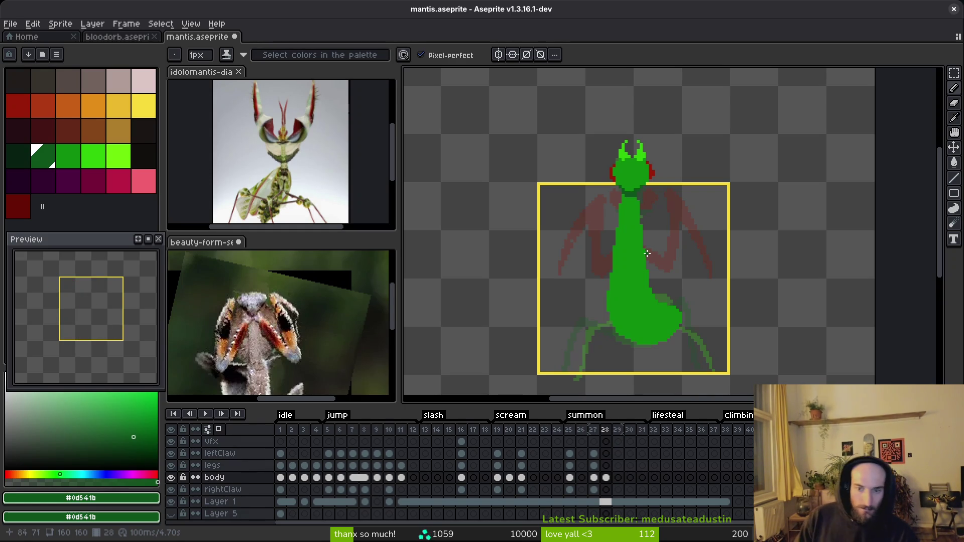
Step: Recentre the view on the mantis and make red the drawing colour
left_click_drag(681, 307, 693, 314)
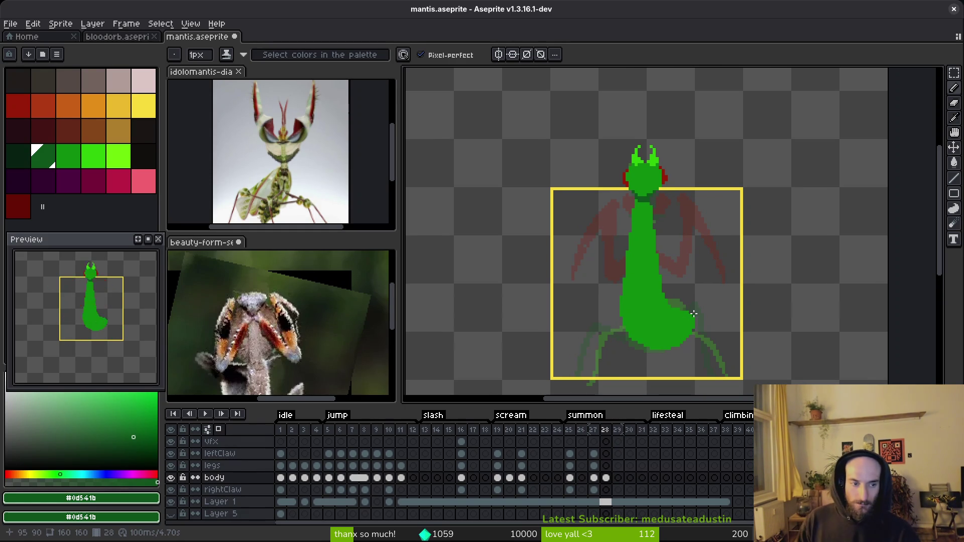
scroll(611, 301, "down", 2)
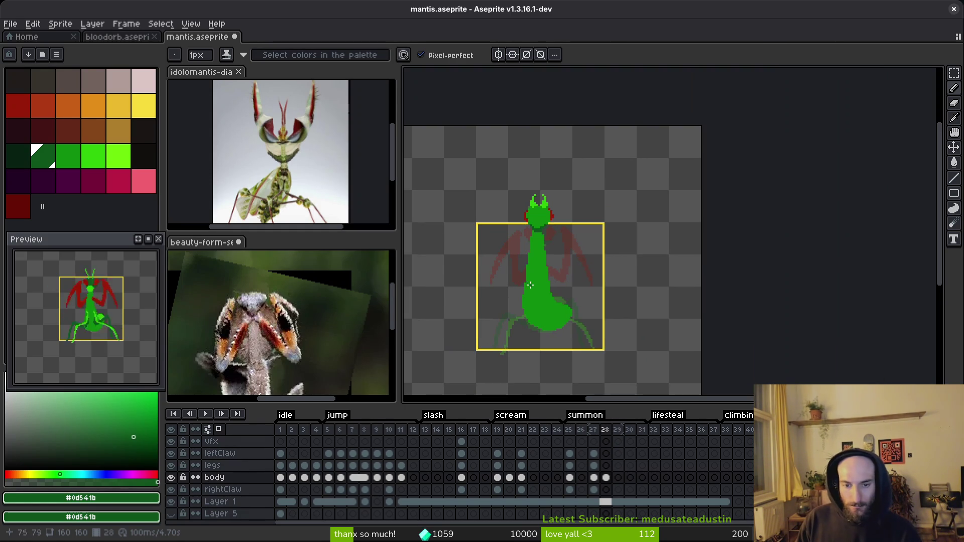
left_click(26, 106)
left_click_drag(578, 327, 595, 331)
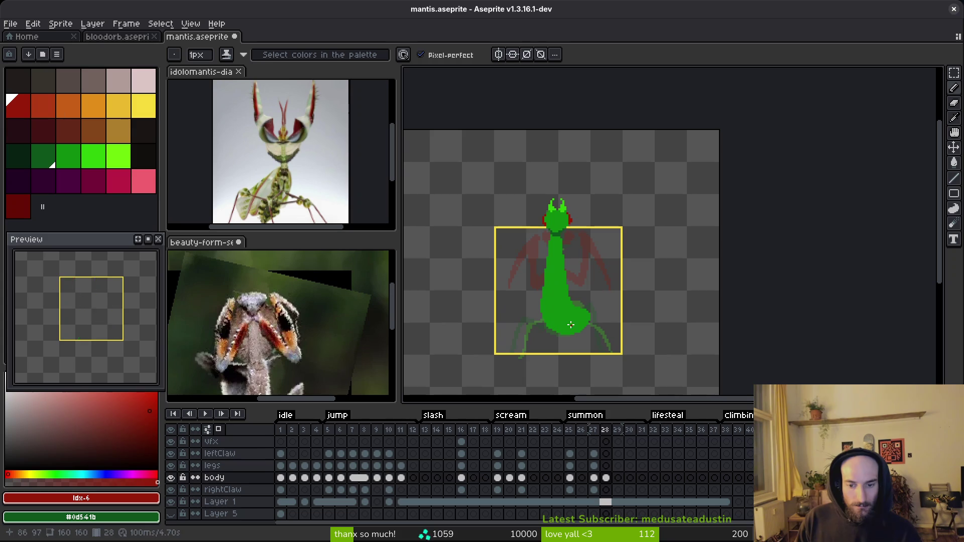
Step: Select the leftClaw cel on frame 28 and compare it against frame 27
left_click(607, 454)
key("g")
scroll(602, 291, "up", 3)
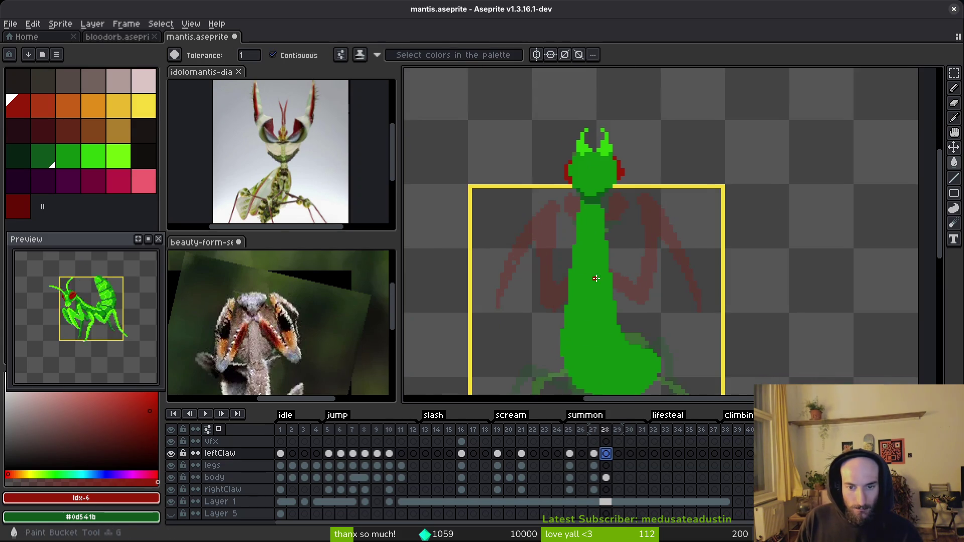
key("alt")
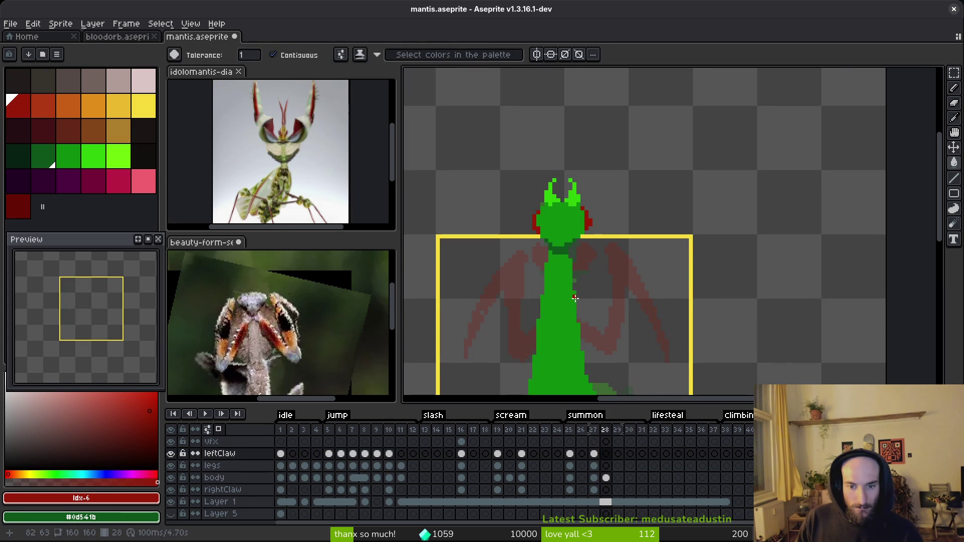
key("Left")
scroll(588, 306, "down", 2)
key("Right")
key("Left")
key("Right")
scroll(585, 302, "up", 2)
Step: Marquee the claw area and whole mantis, cancel, and reselect the leftClaw cel on frame 28
left_click_drag(584, 300, 579, 235)
key("m")
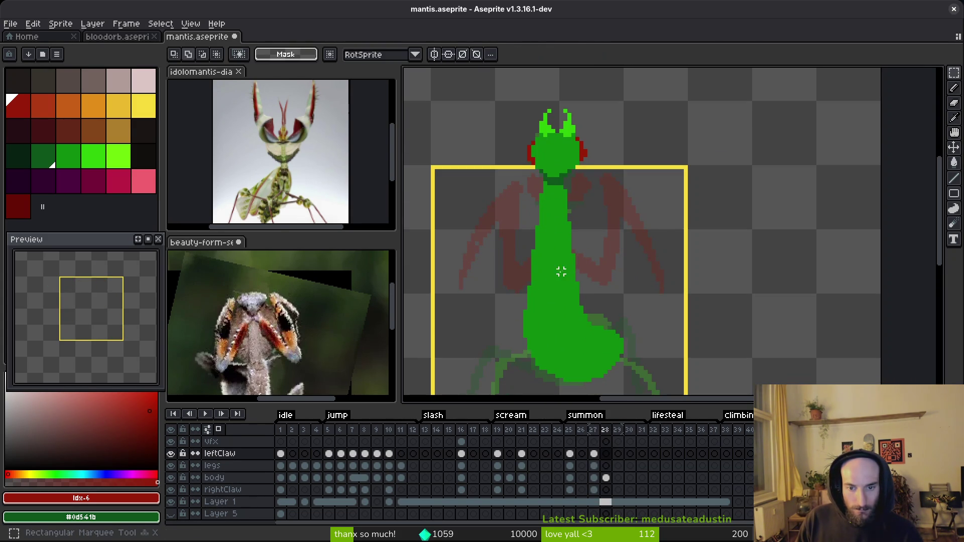
mouse_move(656, 215)
left_mouse_down()
mouse_move(573, 390)
mouse_move(553, 392)
left_mouse_up()
left_click_drag(577, 179, 567, 216)
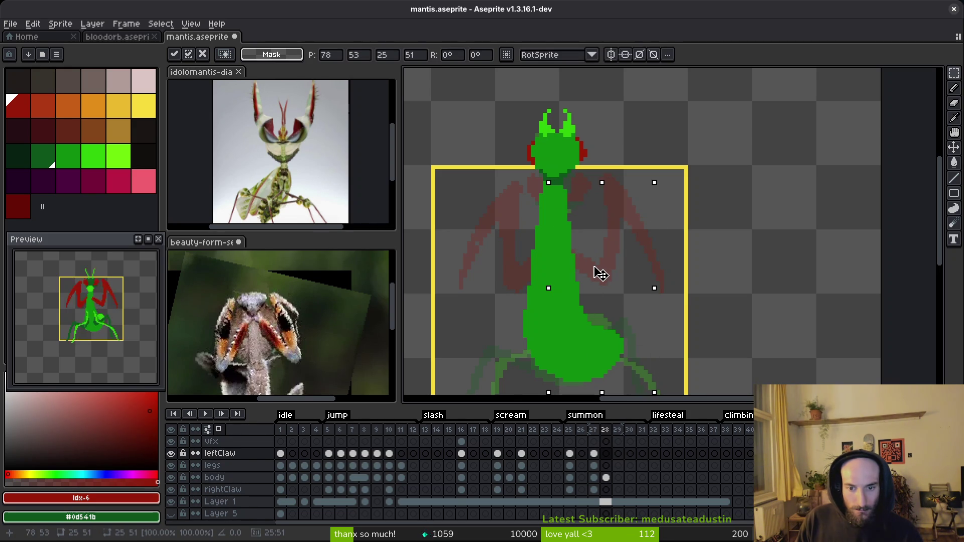
left_click(606, 478)
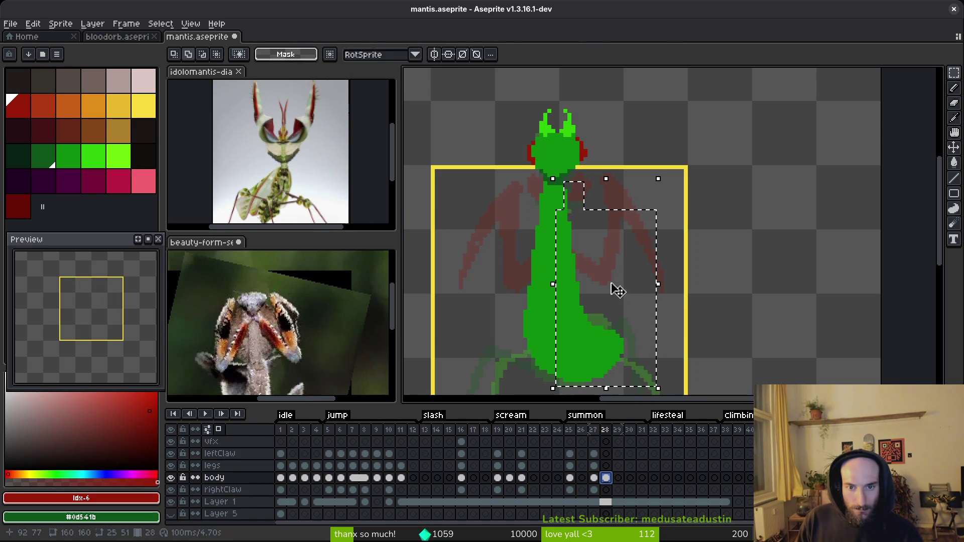
key("ctrl+d")
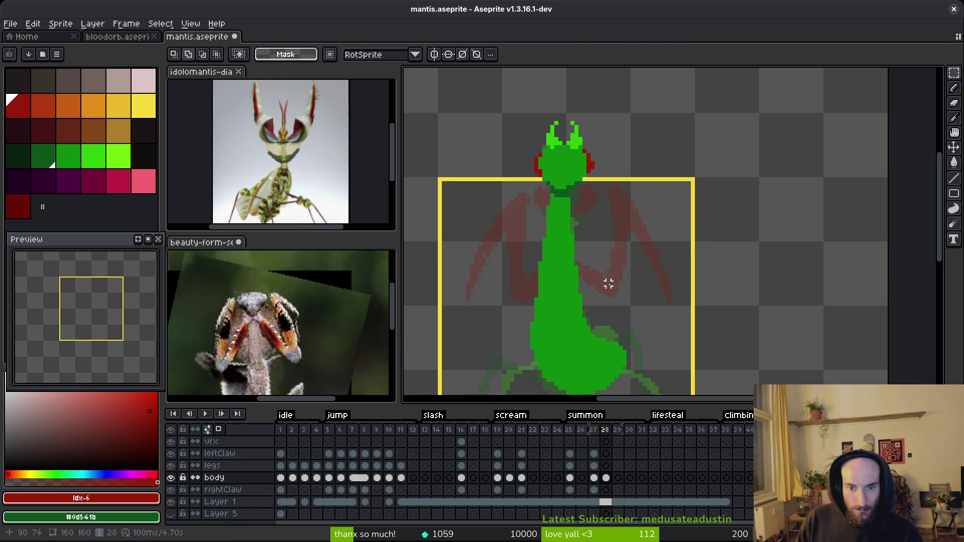
scroll(531, 190, "down", 1)
left_click_drag(490, 122, 685, 362)
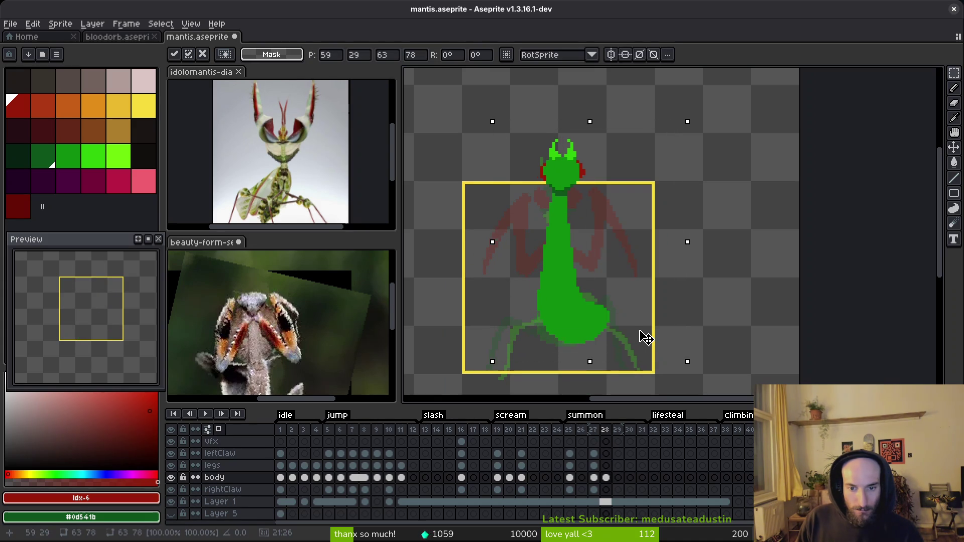
key("Return")
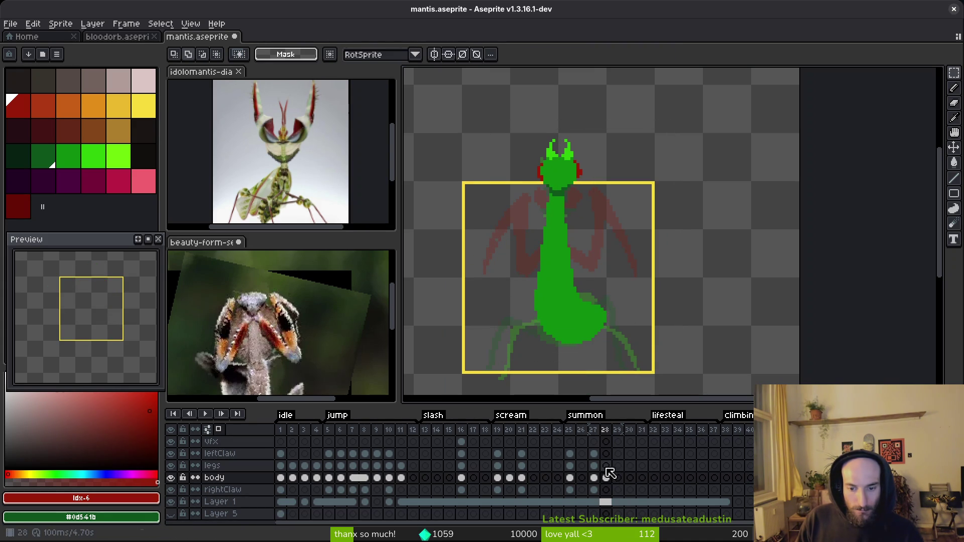
left_click(606, 454)
scroll(562, 274, "up", 2)
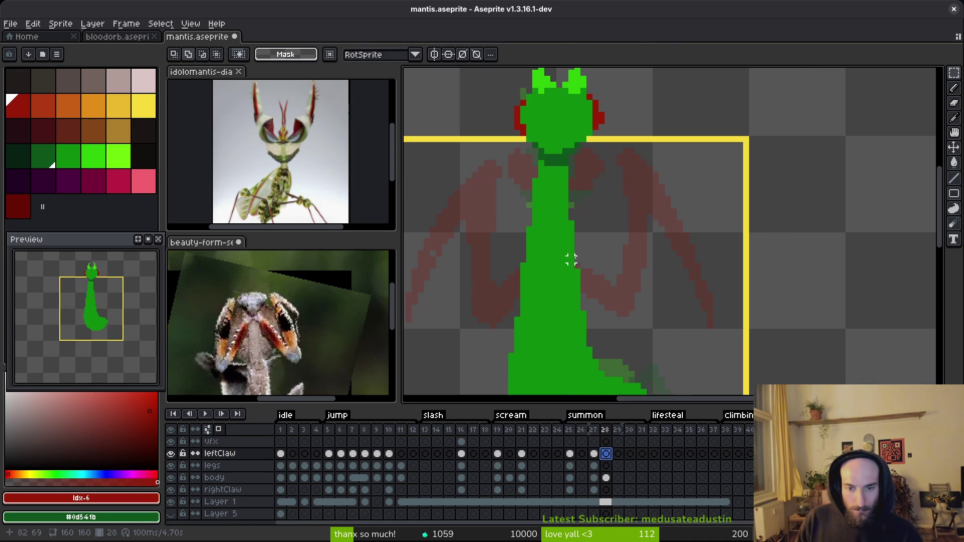
Step: With the Pencil active, flip between frames 27 and 28 to compare the poses
key("b")
scroll(584, 237, "up", 2)
key("alt+comma")
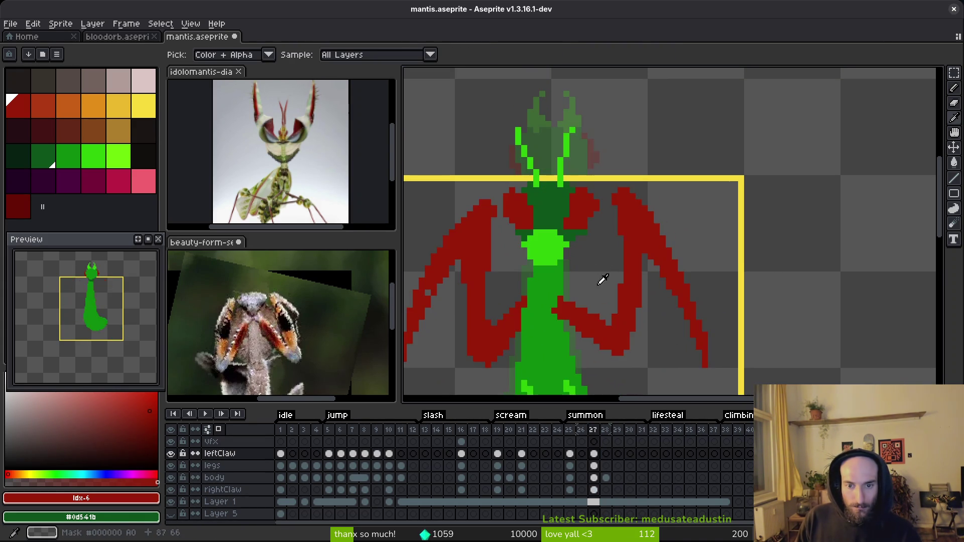
key("alt+period")
key("alt+comma")
key("alt+period")
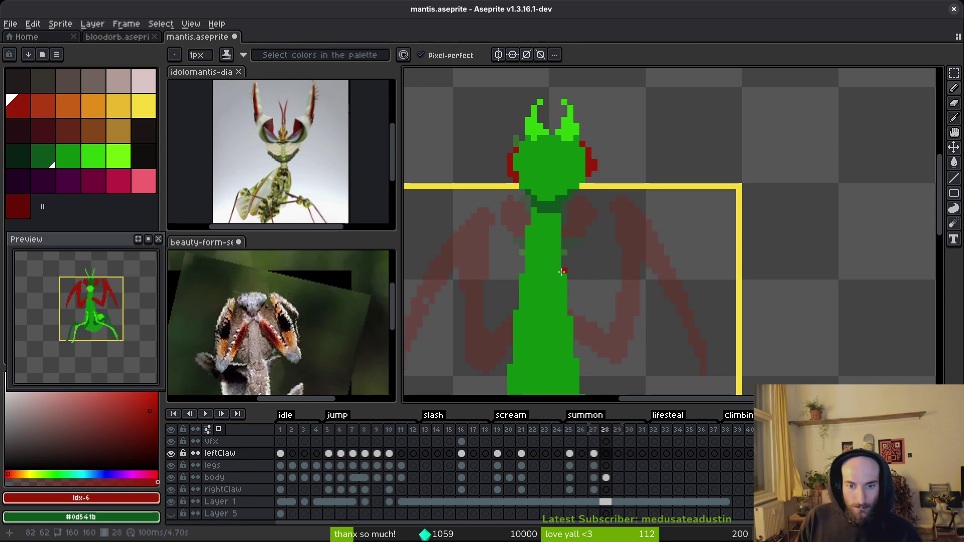
Step: Draw a thick dark-red diagonal claw stroke from the body up past the head
left_click_drag(560, 287, 582, 258)
left_click_drag(566, 277, 607, 201)
left_click_drag(571, 267, 559, 291)
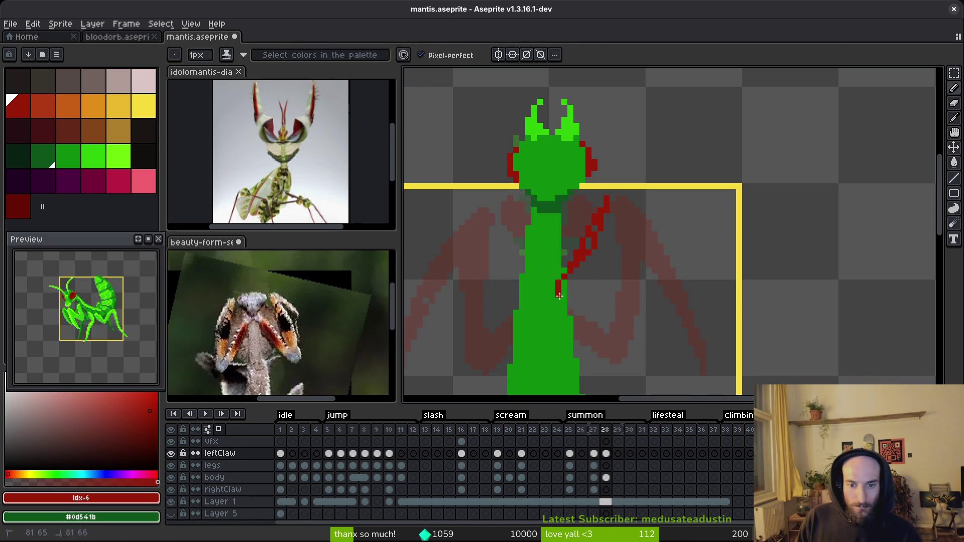
key("ctrl+z")
mouse_move(624, 193)
left_mouse_down()
mouse_move(577, 290)
mouse_move(561, 293)
left_mouse_up()
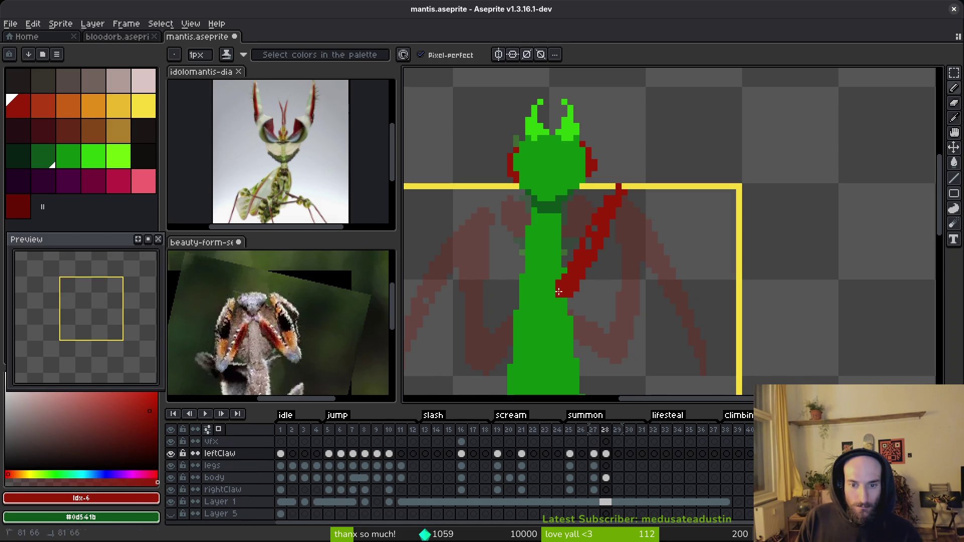
Step: Add extra red pixels at the claw's lower end and top, tidying stray pixels
left_click(553, 295)
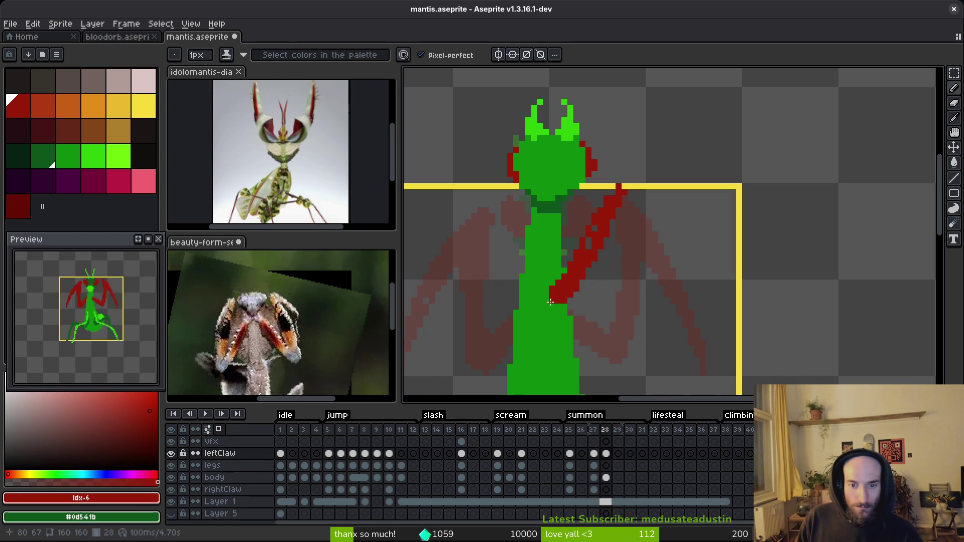
left_click_drag(596, 265, 560, 312)
scroll(560, 317, "up", 1)
mouse_move(595, 246)
left_mouse_down()
mouse_move(574, 300)
mouse_move(614, 242)
left_mouse_up()
key("e")
key("f")
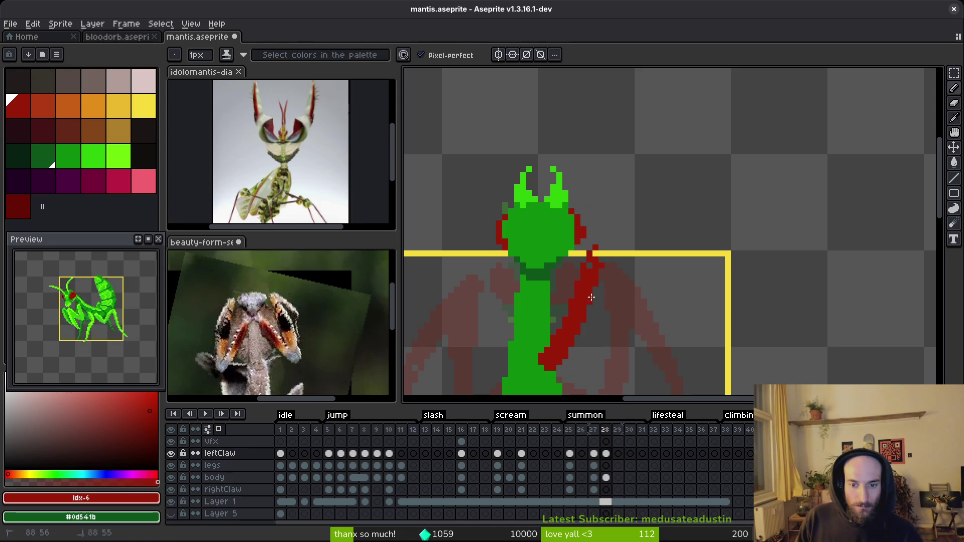
scroll(590, 300, "down", 2)
mouse_move(685, 335)
left_mouse_down()
mouse_move(625, 279)
mouse_move(624, 294)
left_mouse_up()
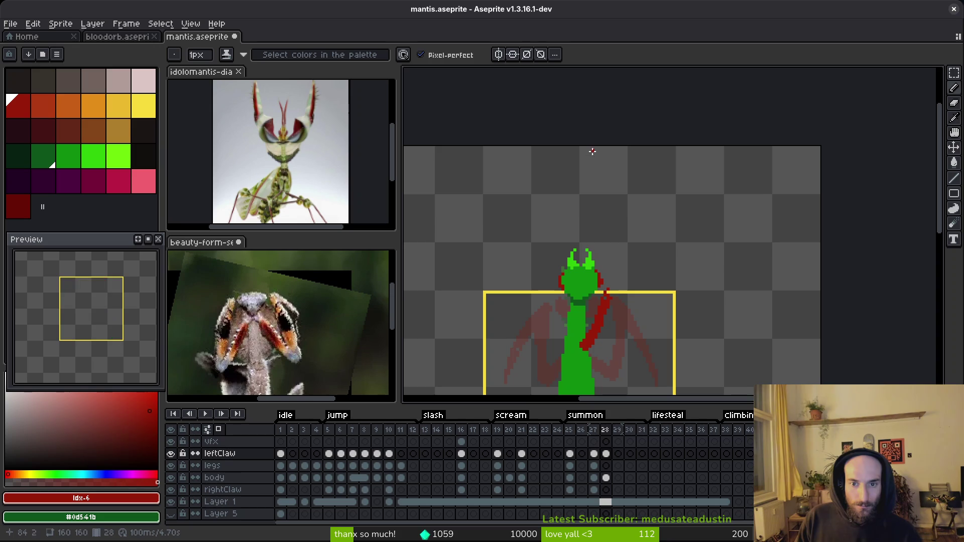
Step: Outline the claw's two long edges rising above the head to a tip, erasing a stray pixel
mouse_move(593, 146)
left_mouse_down()
mouse_move(593, 211)
mouse_move(615, 291)
left_mouse_up()
scroll(602, 255, "up", 1)
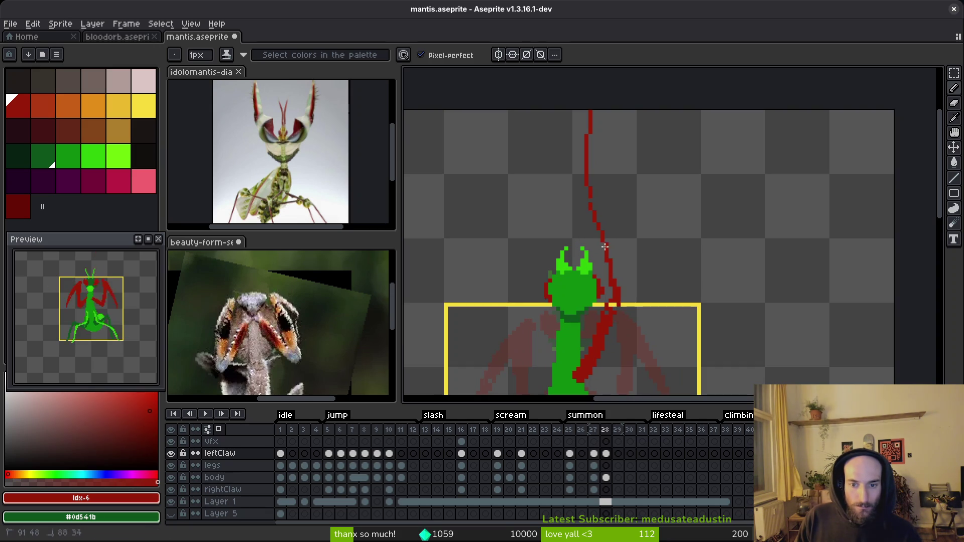
scroll(605, 274, "up", 1)
left_click(579, 207)
scroll(552, 173, "up", 1)
left_click_drag(567, 121, 552, 259)
scroll(569, 123, "up", 2)
left_click(571, 110)
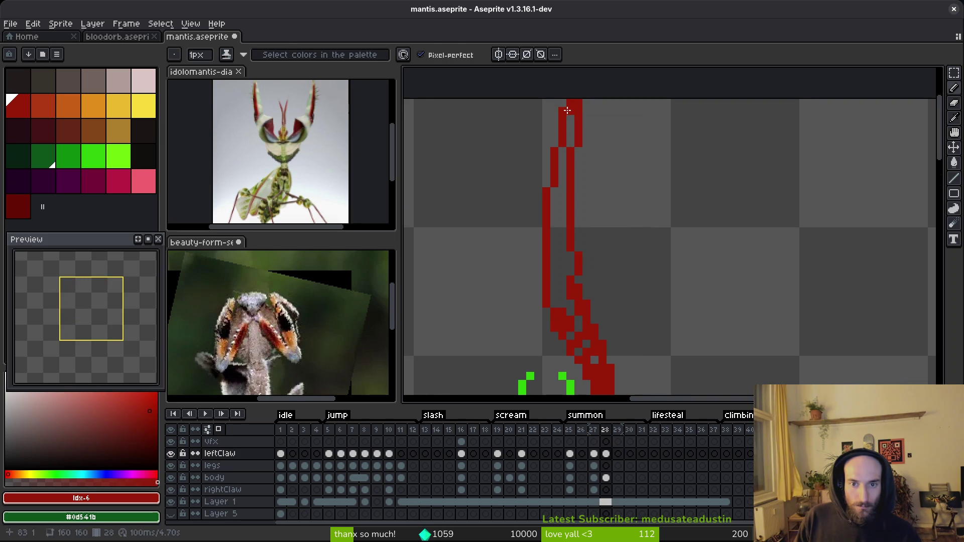
key("e")
left_click(564, 108)
key("b")
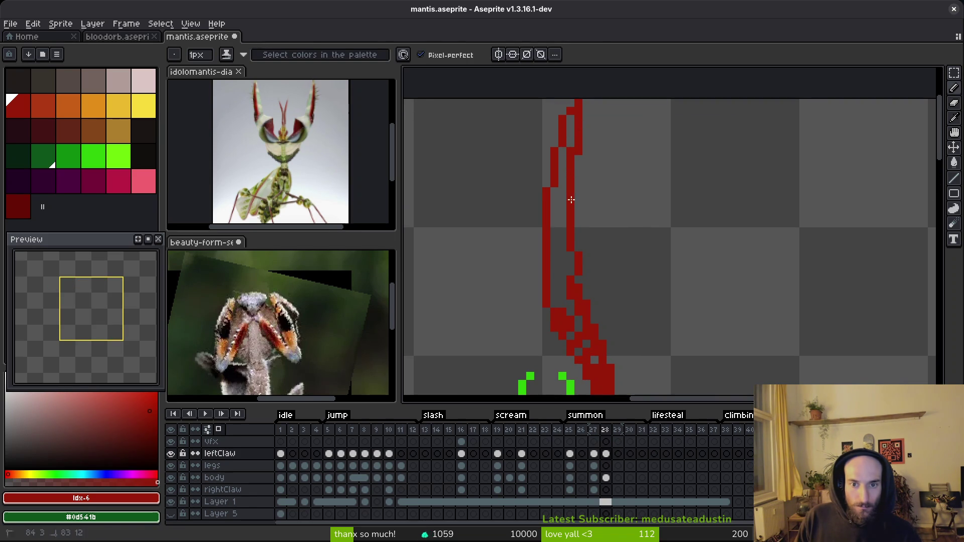
Step: Fill the claw outline solid red with the Paint Bucket
key("g")
left_click(566, 221)
left_click(568, 277)
left_click(578, 322)
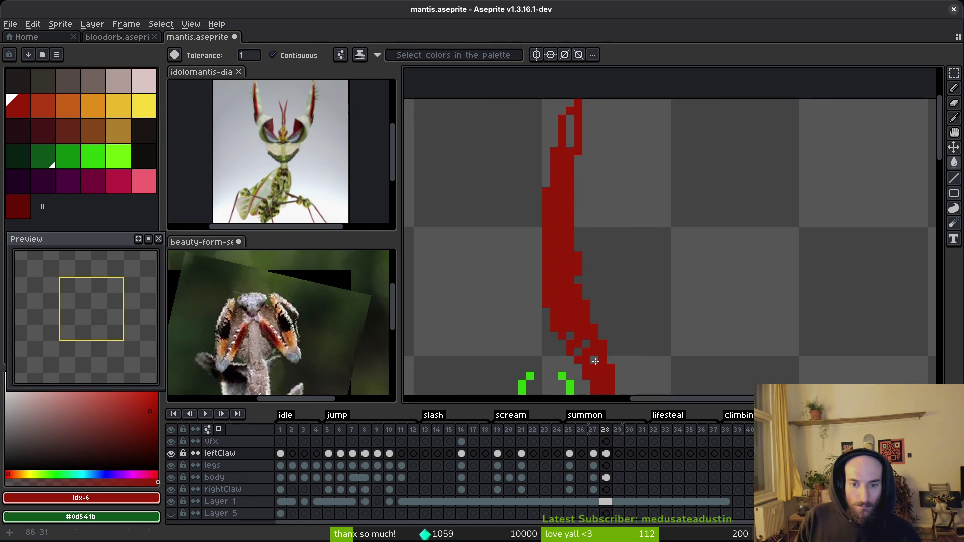
key("b")
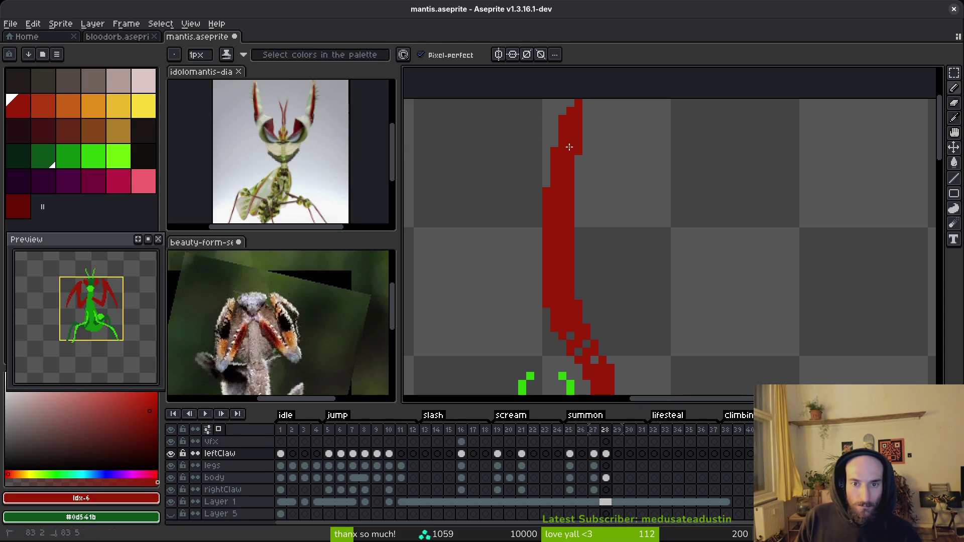
Step: Save the mantis file and centre the view on the raised claw and head
scroll(578, 151, "down", 2)
key("ctrl+s")
scroll(603, 287, "down", 2)
scroll(596, 267, "up", 2)
scroll(595, 267, "up", 2)
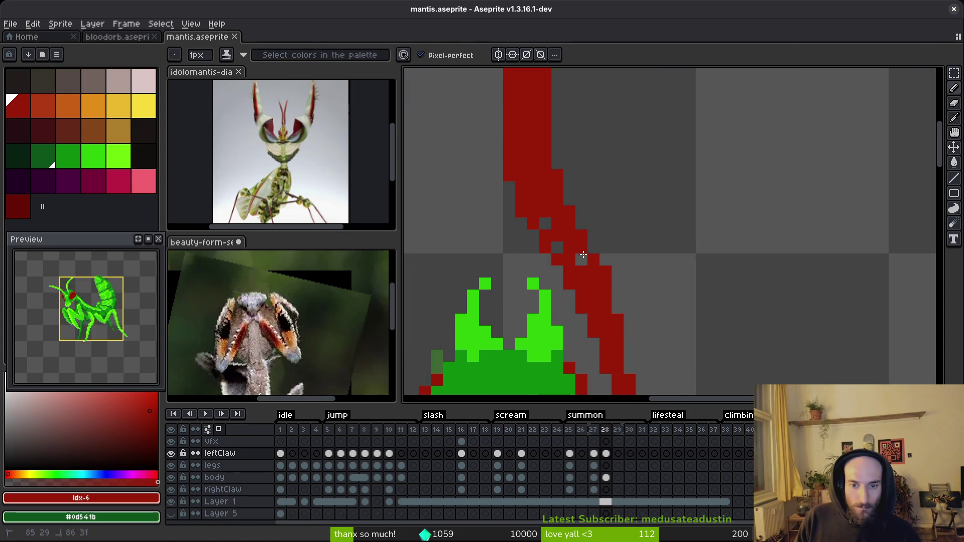
scroll(532, 187, "down", 1)
scroll(533, 187, "up", 3)
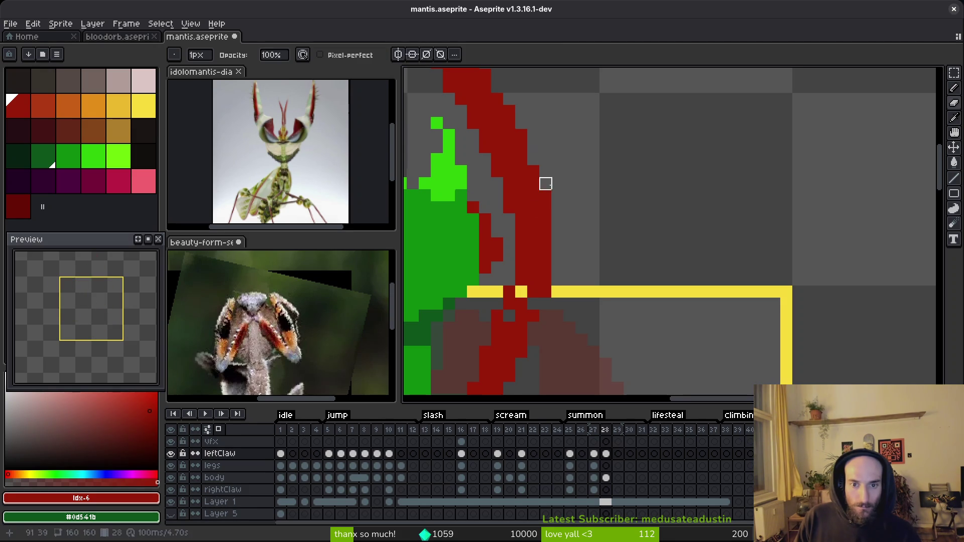
left_click_drag(558, 186, 564, 161)
key("ctrl+s")
scroll(524, 301, "down", 5)
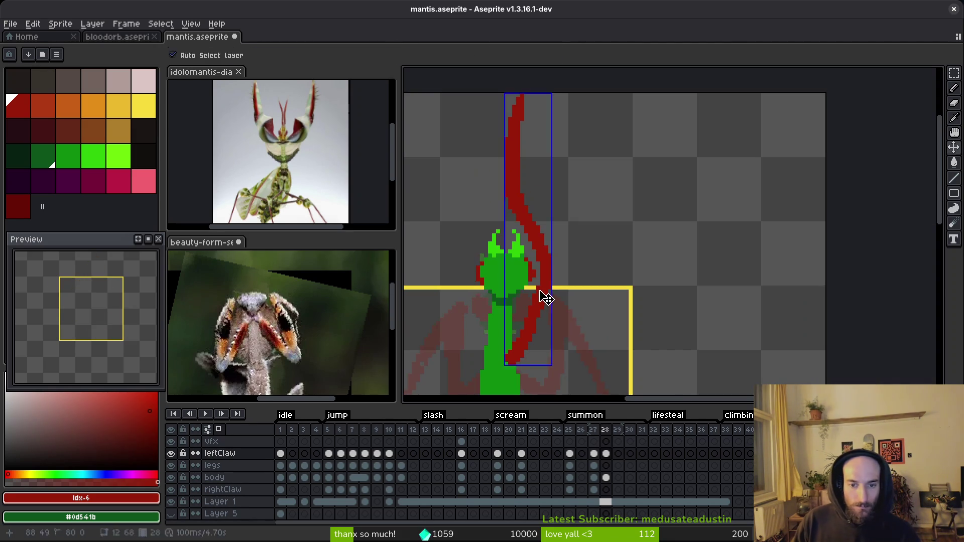
left_click_drag(529, 325, 619, 294)
scroll(619, 295, "up", 1)
left_click_drag(459, 311, 459, 243)
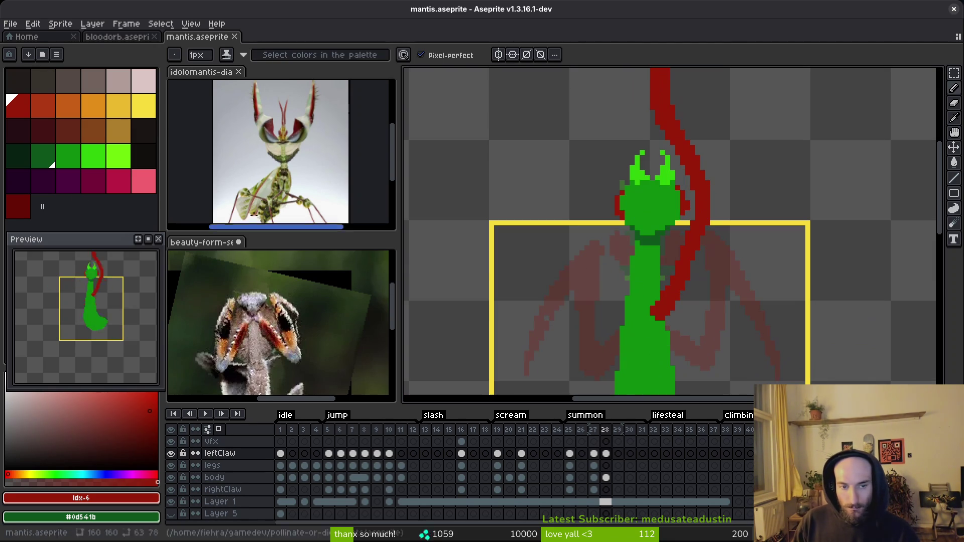
Step: Select the rightClaw layer's cel on frame 28, then step back a frame
left_click(606, 490)
scroll(665, 292, "up", 5)
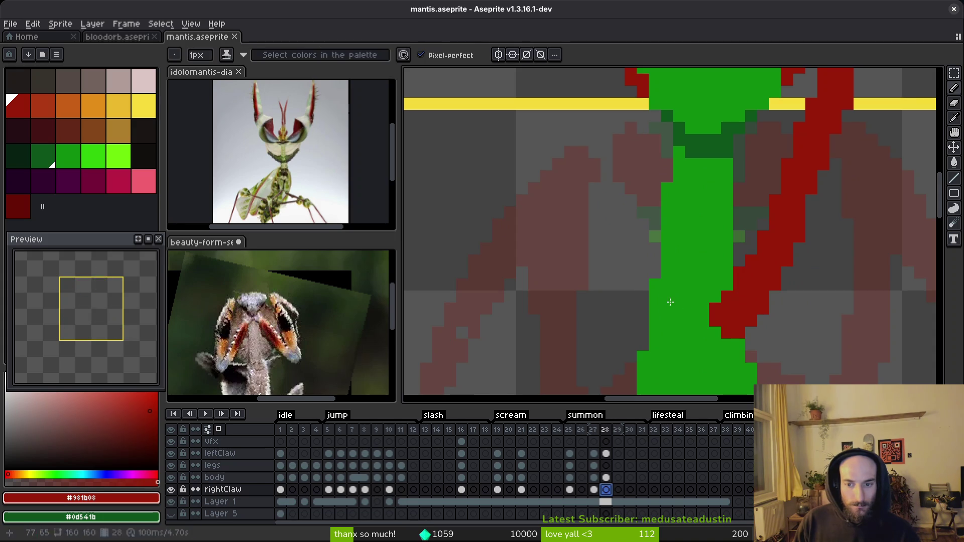
scroll(658, 298, "up", 1)
scroll(657, 298, "down", 3)
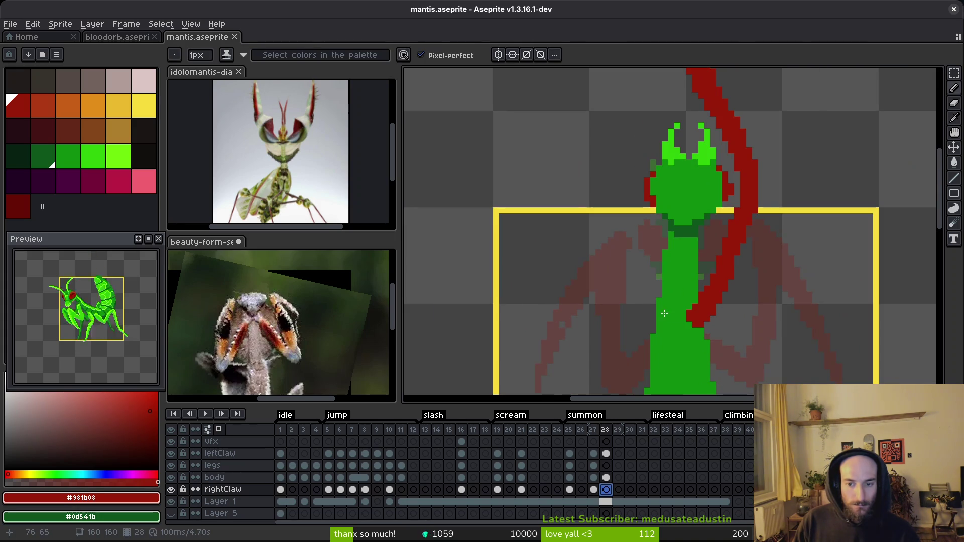
key("comma")
Step: Compare the frame 27 and frame 28 poses, ending on frame 28
key("i")
key("b")
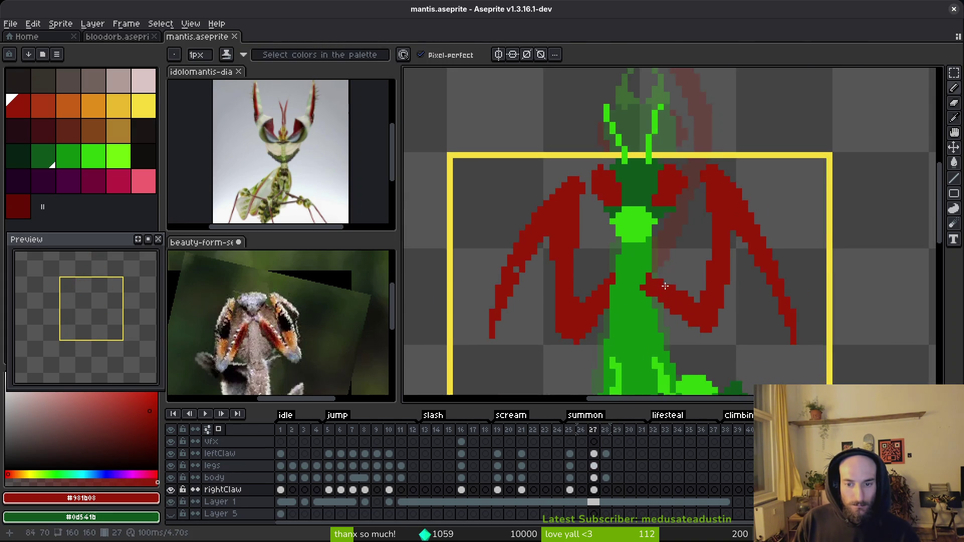
scroll(694, 323, "down", 1)
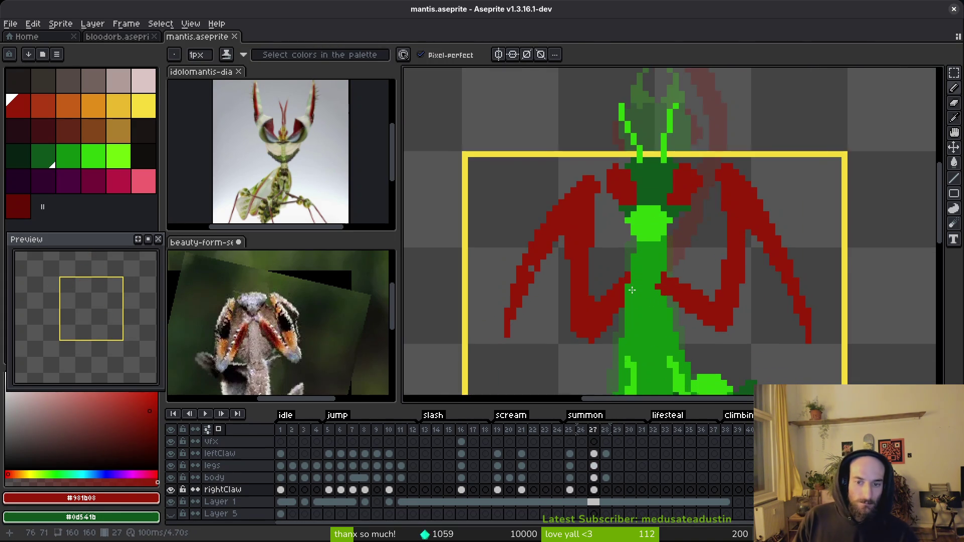
scroll(695, 323, "up", 2)
key("period")
scroll(650, 263, "down", 2)
key("comma")
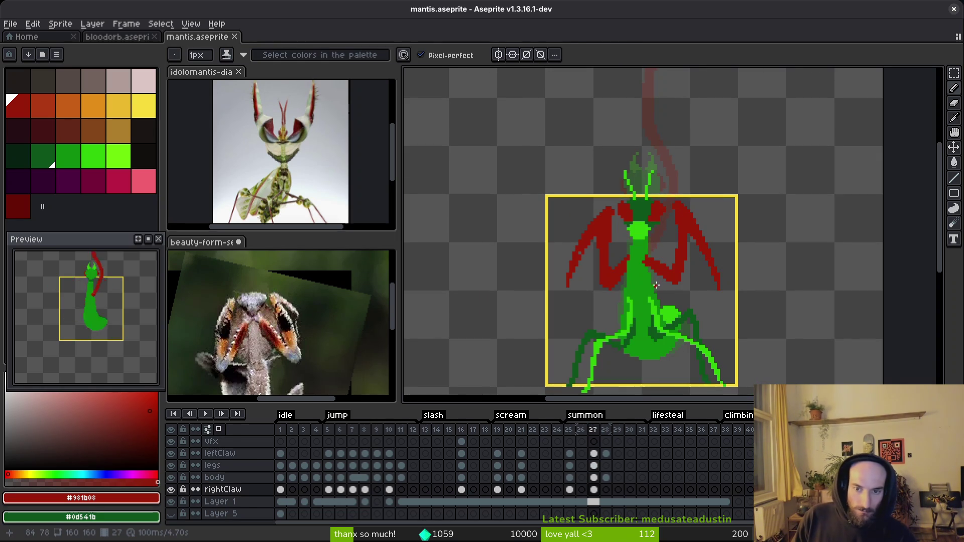
key("period")
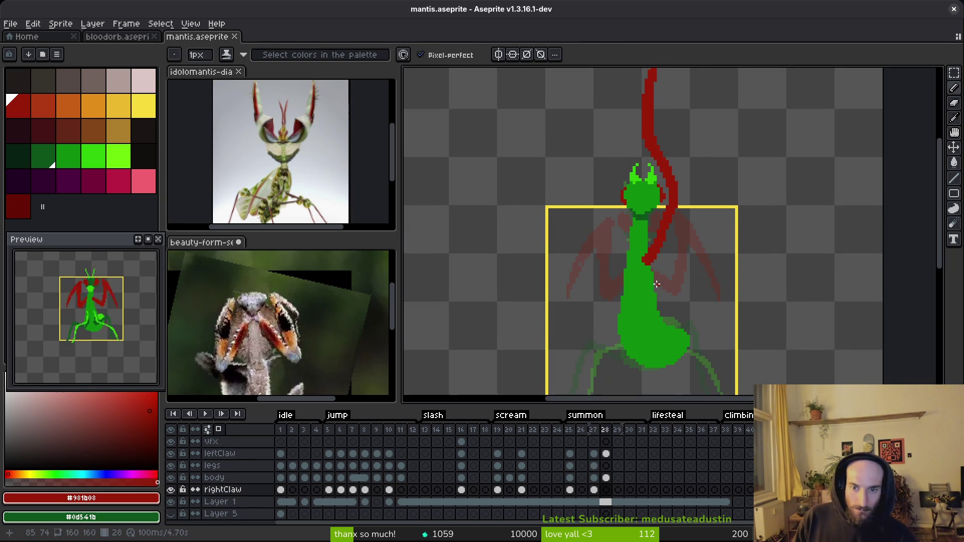
Step: Sample the bright horn green and paint both horn tips, erasing one stray horn pixel
key("alt")
scroll(668, 270, "up", 3)
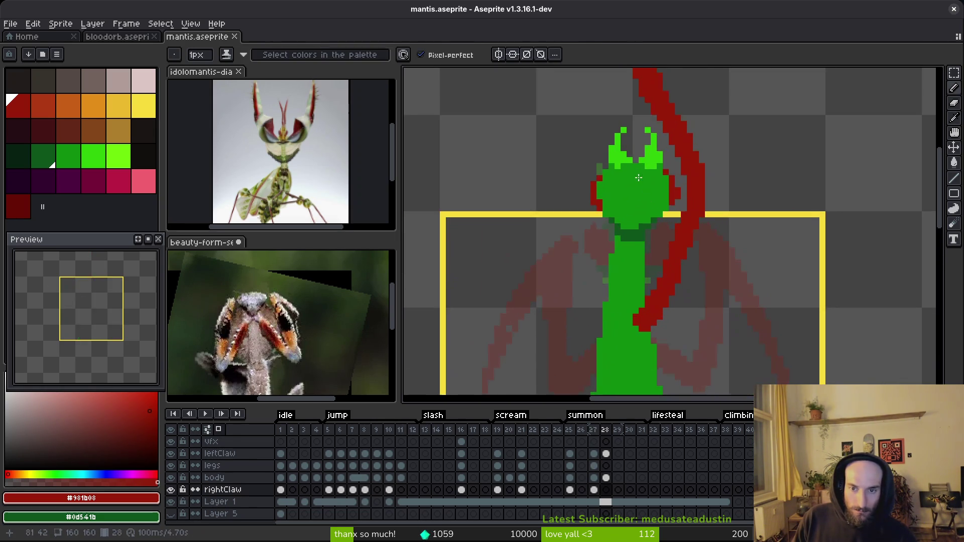
left_click(646, 228, "alt")
scroll(646, 224, "up", 2)
left_click_drag(651, 238, 645, 211)
left_click(639, 203)
left_click(615, 203)
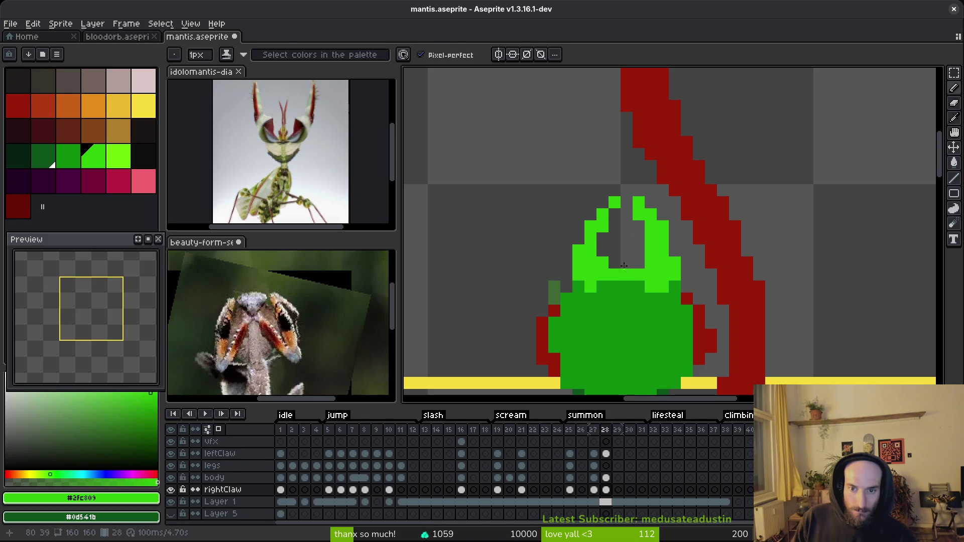
key("e")
left_click(639, 215)
Step: Paint two bright-green pixels on the head and save the file
key("b")
key("alt")
left_click(627, 278)
left_click(610, 260)
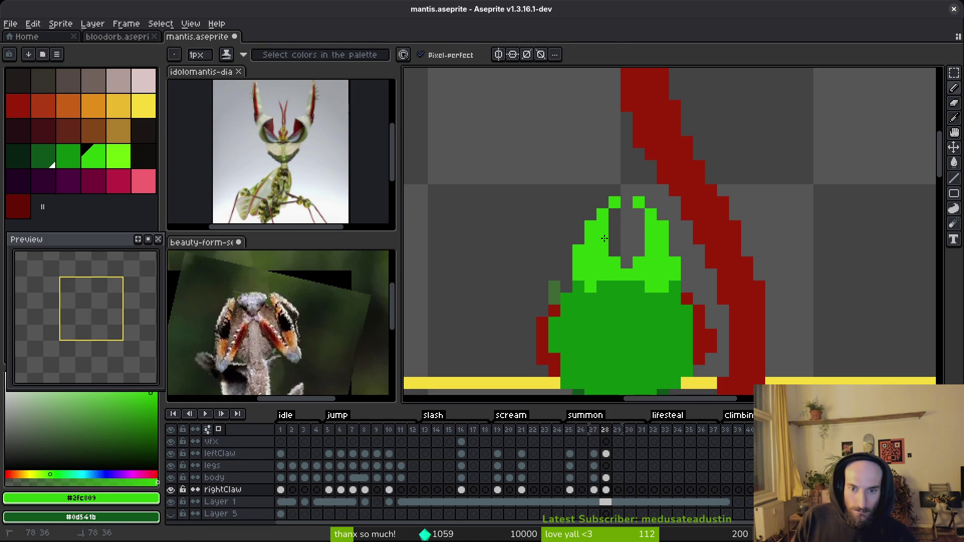
scroll(604, 238, "down", 4)
key("ctrl+s")
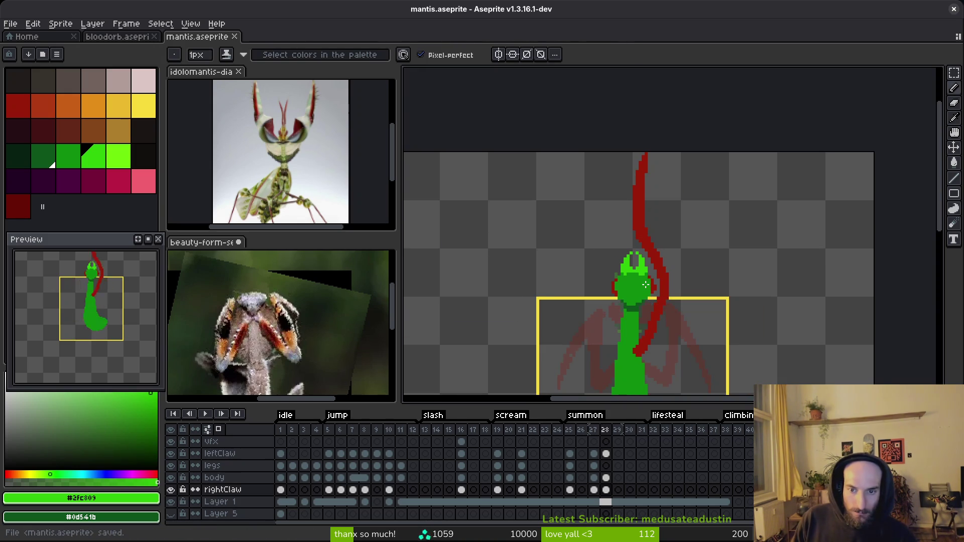
Step: Sample the darker body green, paint it between the horns, and save the sprite
scroll(646, 285, "up", 4)
left_click(633, 307, "alt")
mouse_move(645, 245)
left_mouse_down()
mouse_move(634, 234)
mouse_move(646, 270)
mouse_move(634, 265)
left_mouse_up()
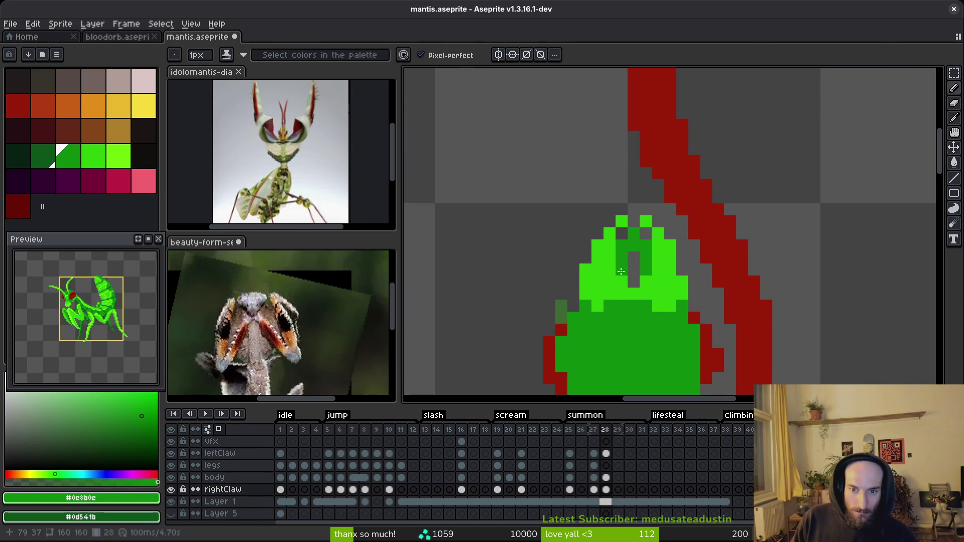
scroll(631, 269, "down", 2)
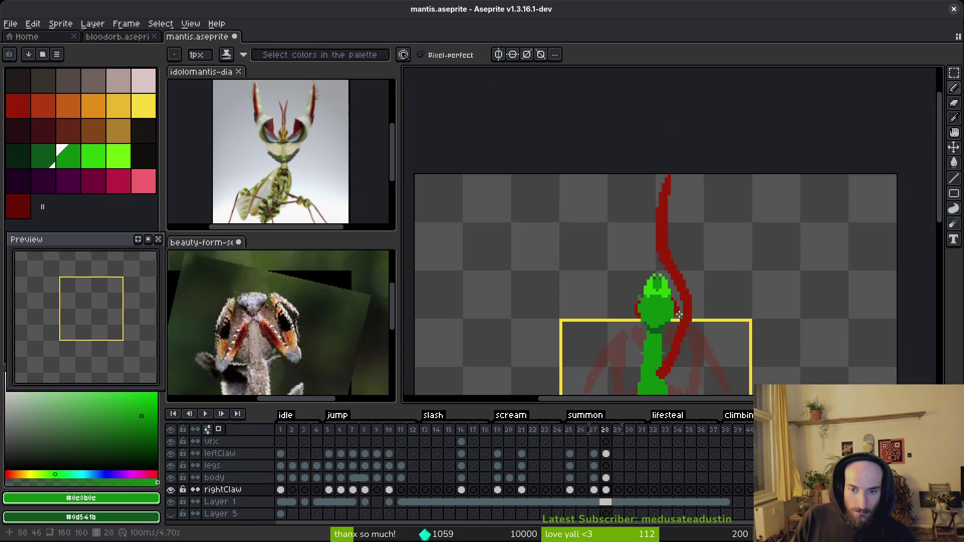
scroll(635, 264, "up", 1)
key("e")
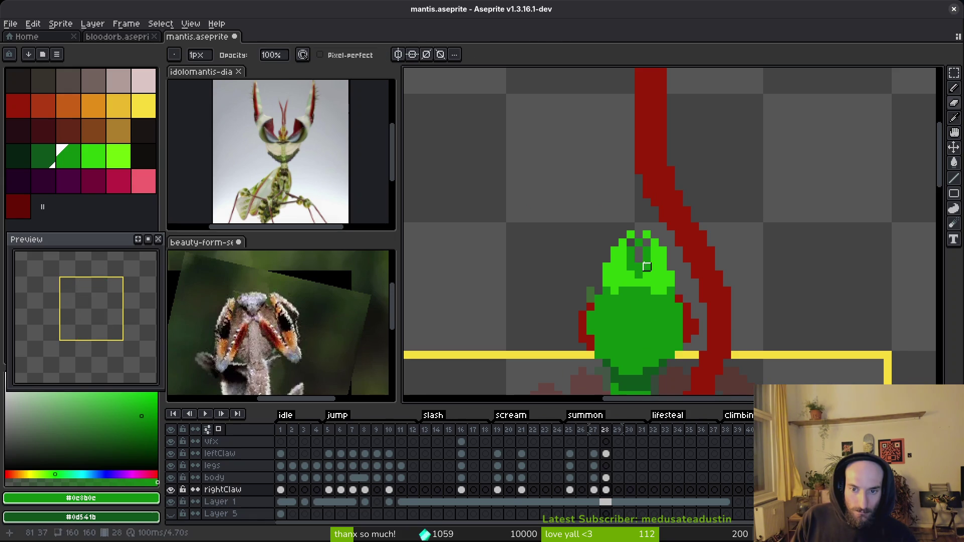
scroll(643, 264, "down", 3)
key("ctrl+s")
Step: Select the light-green face pixels with the Magic Wand and move them to a new position
scroll(657, 279, "down", 1)
scroll(657, 291, "up", 2)
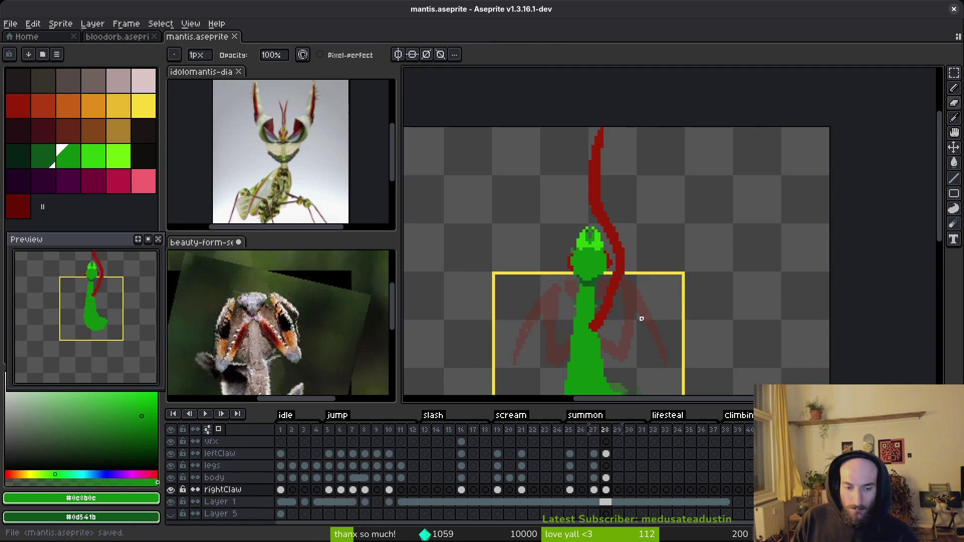
scroll(576, 234, "up", 5)
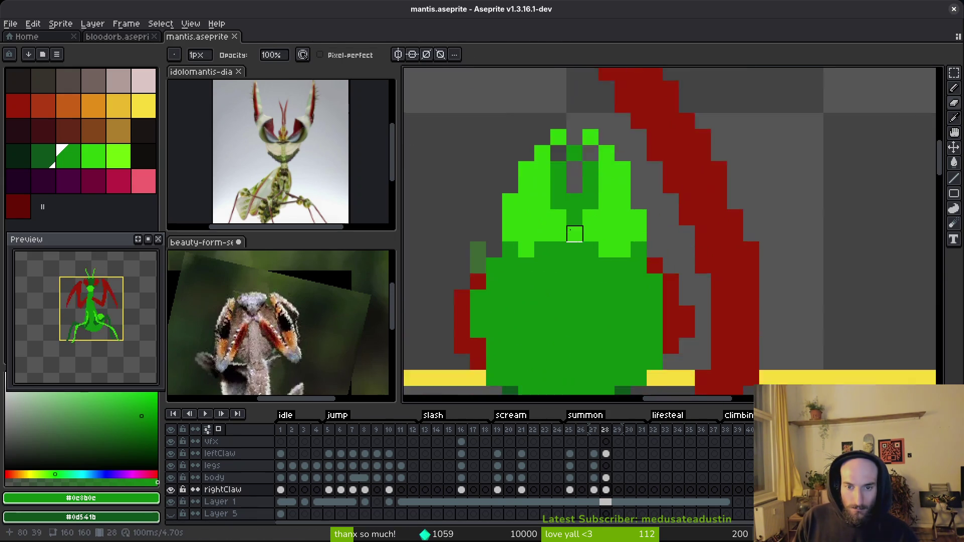
scroll(576, 234, "up", 1)
key("w")
left_click(578, 211)
left_click(609, 219, "shift")
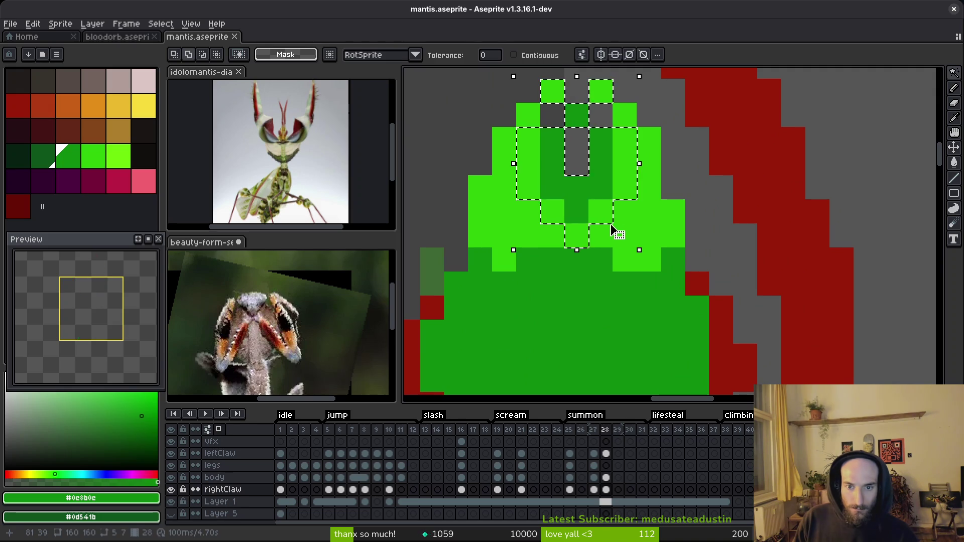
key("ctrl+t")
left_click(606, 478)
key("Return")
Step: On the rightClaw layer, pick the claw red and draw a red line rising from the body
left_click(606, 490)
scroll(648, 352, "down", 1)
scroll(648, 351, "down", 1)
key("b")
left_click(685, 280, "alt")
scroll(678, 281, "down", 1)
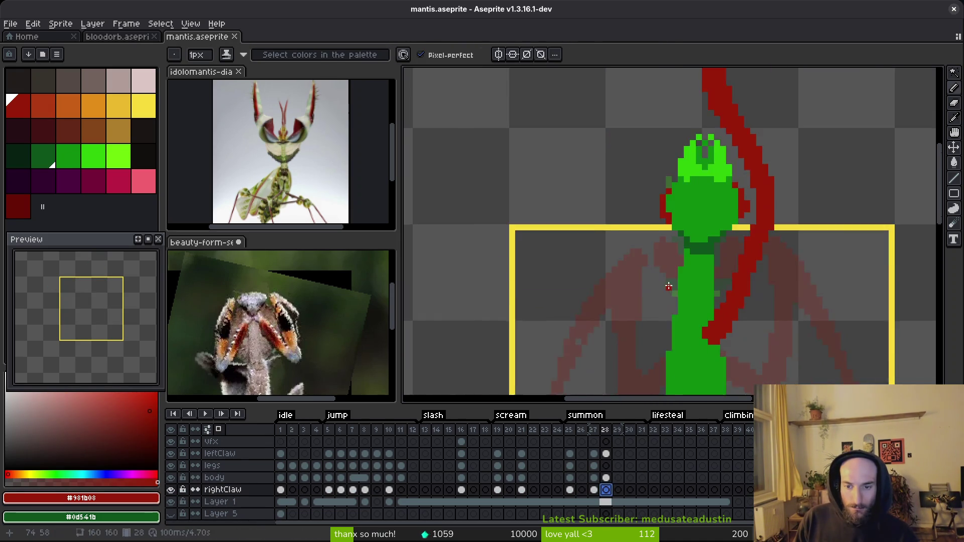
scroll(669, 286, "up", 2)
scroll(686, 335, "down", 1)
mouse_move(680, 353)
left_mouse_down()
mouse_move(628, 300)
mouse_move(597, 217)
mouse_move(662, 335)
mouse_move(607, 188)
mouse_move(644, 282)
mouse_move(611, 249)
left_mouse_up()
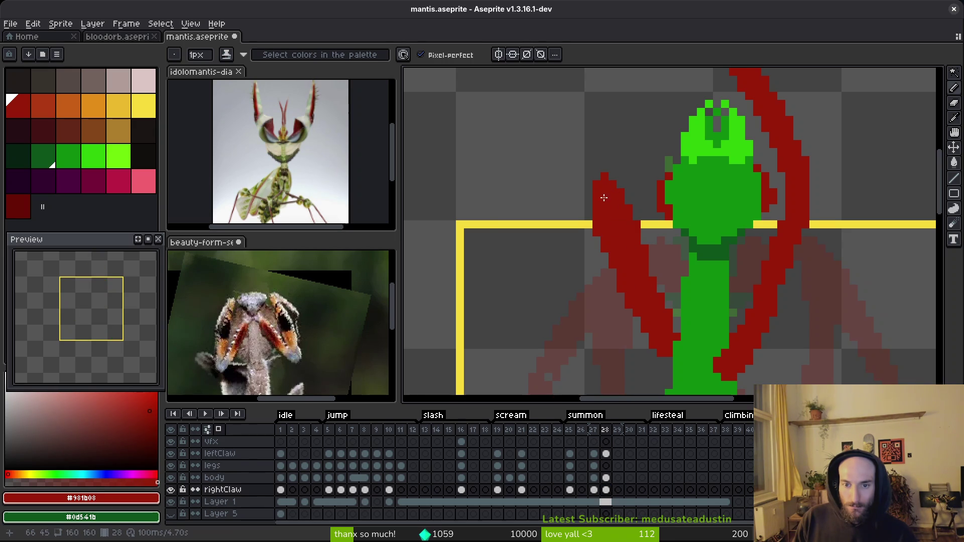
Step: Draw the left claw's red diagonal stroke, then thicken it with a 3px pencil
scroll(605, 197, "down", 2)
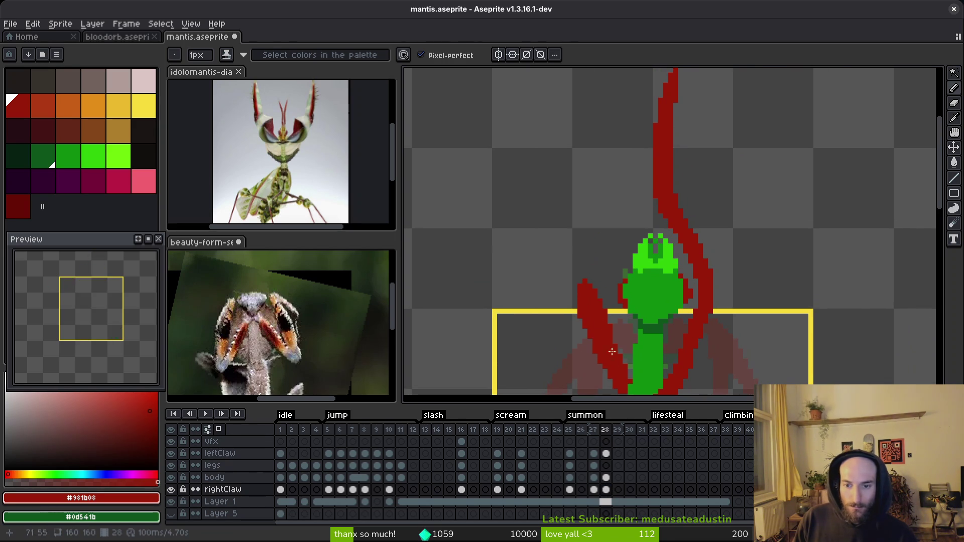
key("e")
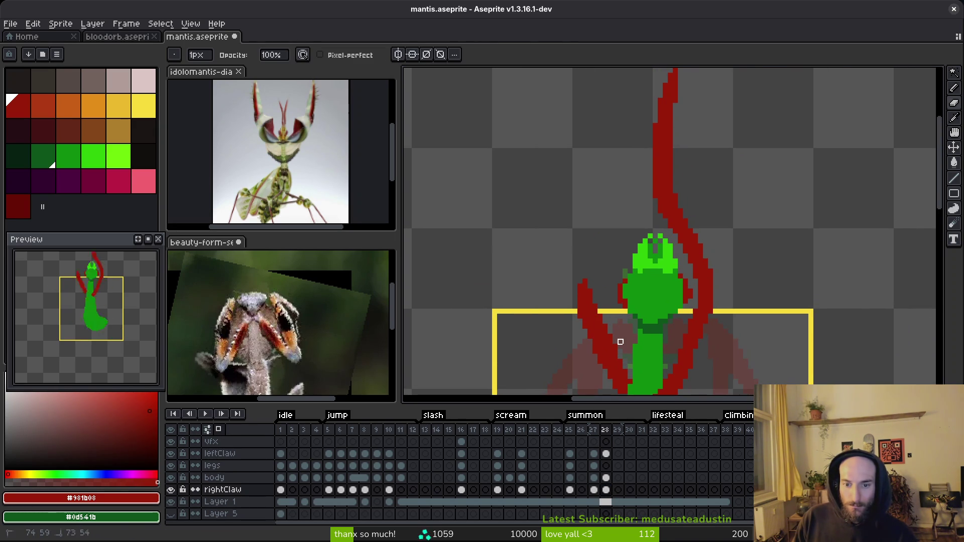
scroll(590, 281, "up", 2)
key("b")
mouse_move(670, 142)
left_mouse_down()
mouse_move(578, 287)
mouse_move(579, 241)
left_mouse_up()
key("plus")
key("plus")
mouse_move(666, 120)
left_mouse_down()
mouse_move(593, 236)
mouse_move(581, 280)
left_mouse_up()
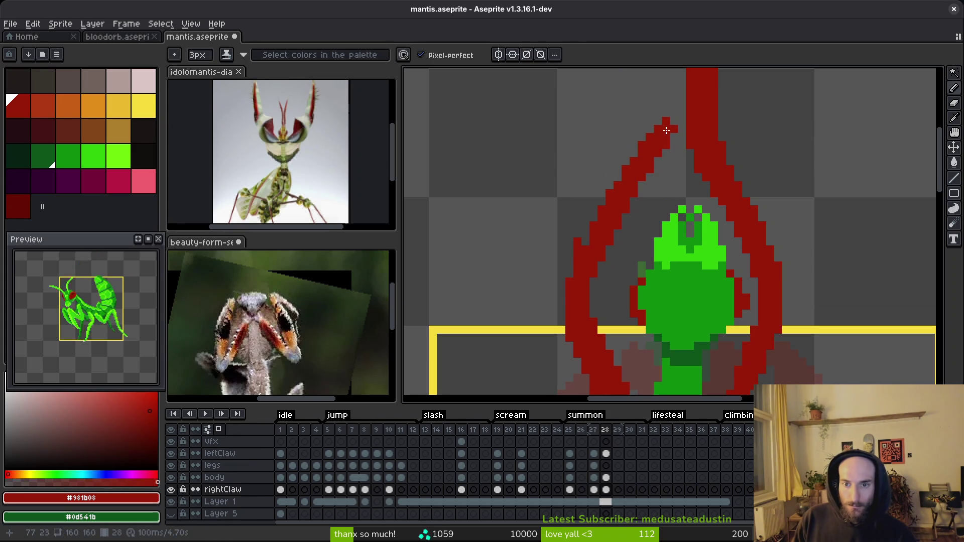
left_click_drag(668, 138, 608, 238)
left_click(581, 249)
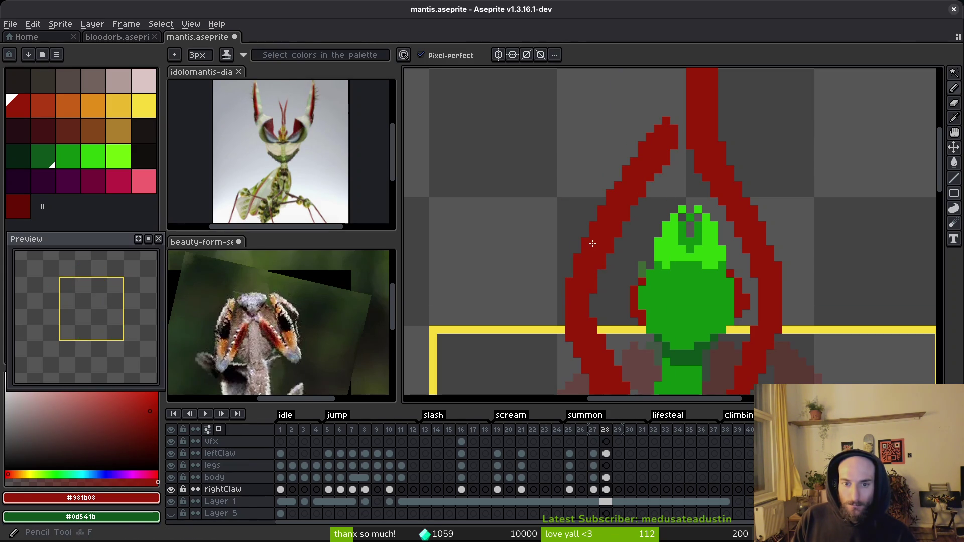
Step: With a 1px pencil, draw a red line from the sprite's top edge down to the left claw
scroll(627, 191, "down", 2)
key("minus")
key("minus")
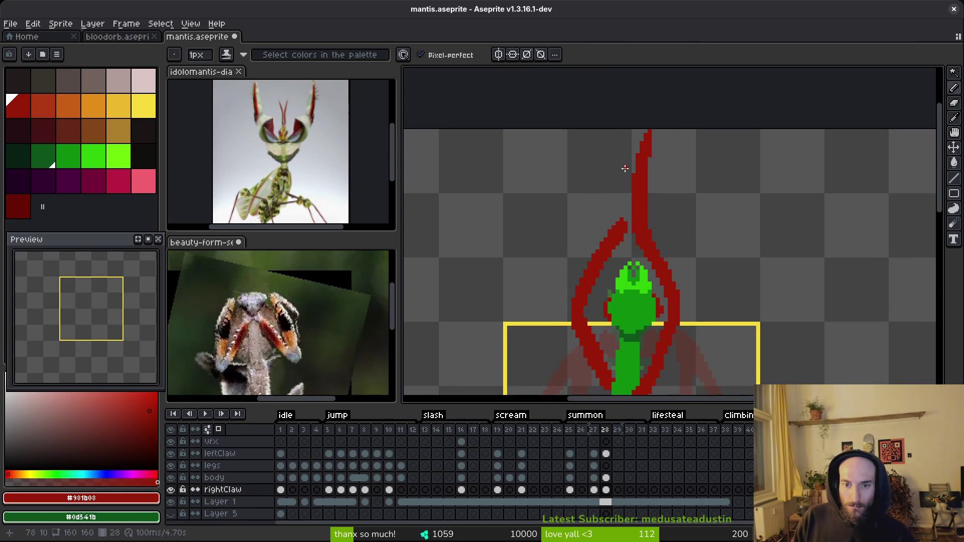
scroll(626, 142, "up", 2)
left_click(625, 99)
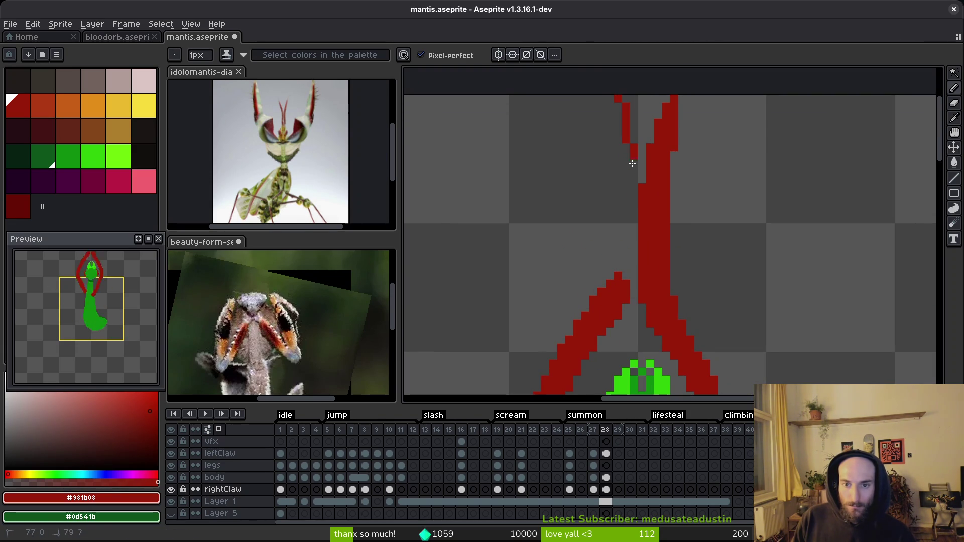
left_click_drag(626, 104, 609, 286)
left_click_drag(632, 98, 638, 98)
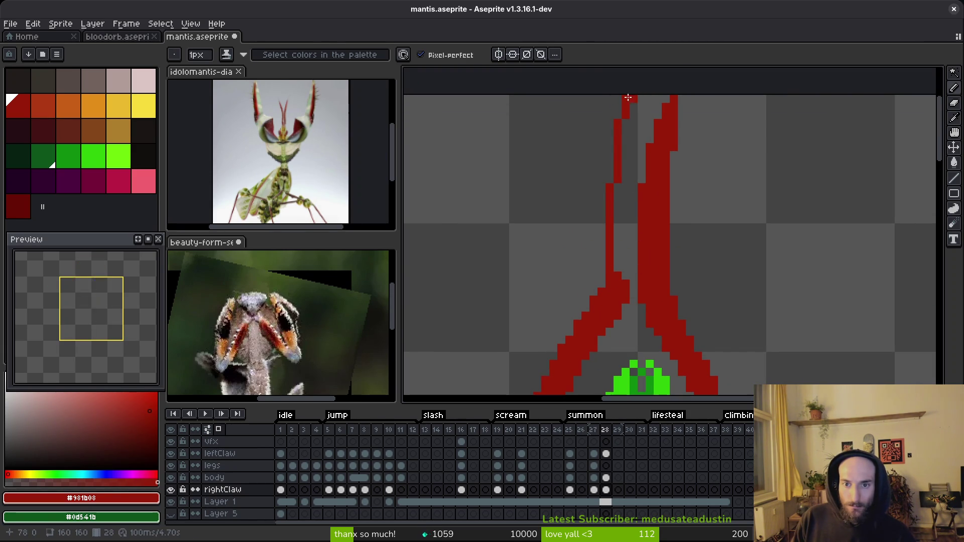
Step: Fill the grey gaps inside the left claw and near its top with red pixels
key("w")
left_click(627, 106)
key("Tab")
key("Tab")
key("ctrl+d")
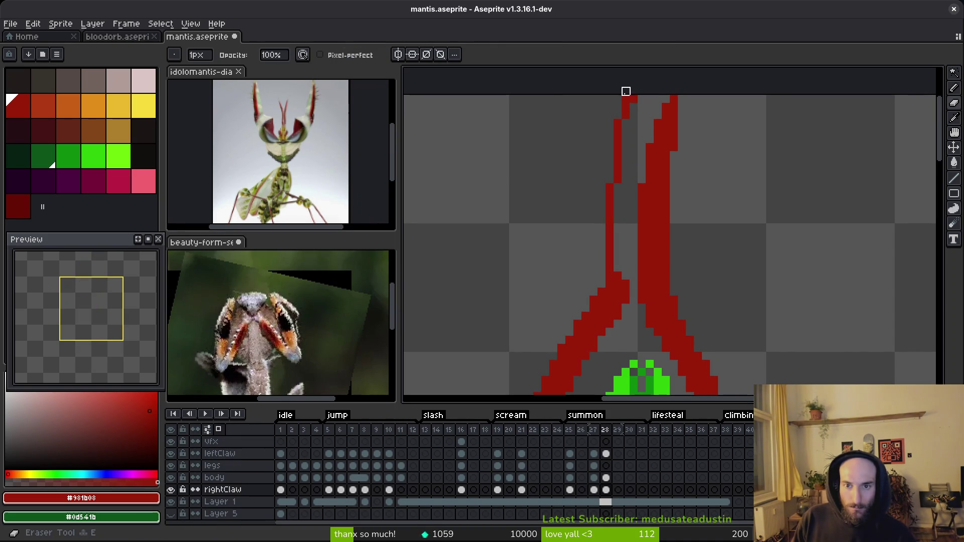
key("b")
left_click_drag(631, 109, 625, 279)
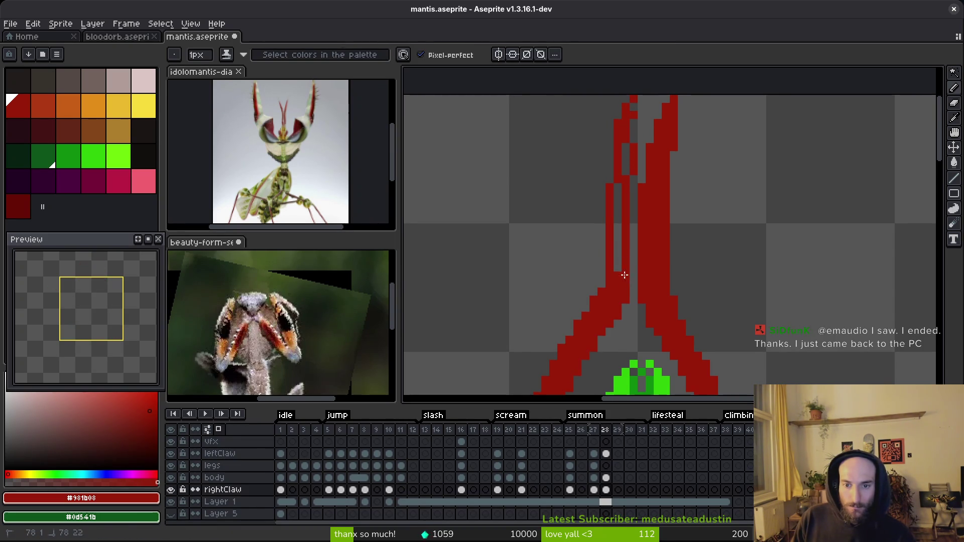
left_click_drag(629, 181, 628, 289)
mouse_move(633, 202)
left_mouse_down()
mouse_move(632, 261)
mouse_move(628, 124)
left_mouse_up()
left_click(651, 102)
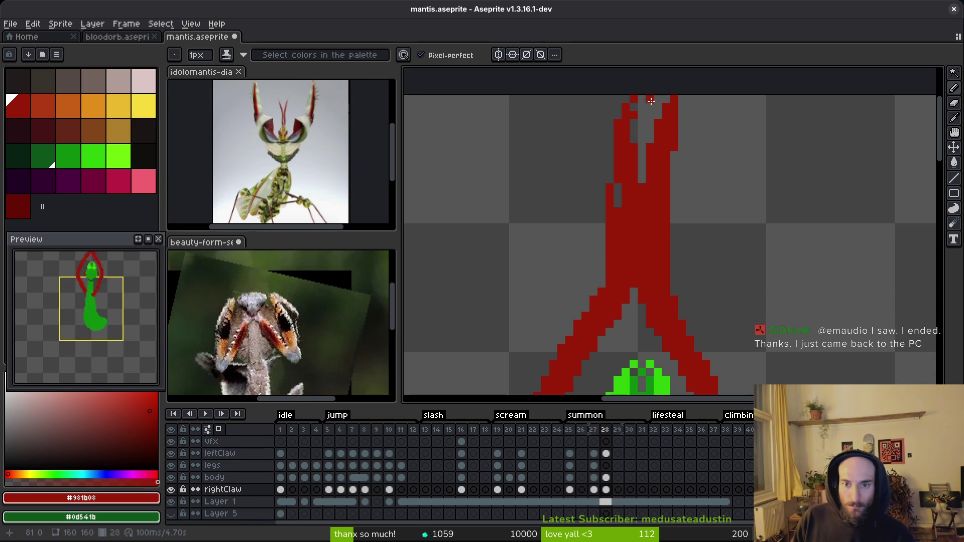
left_click_drag(645, 95, 648, 124)
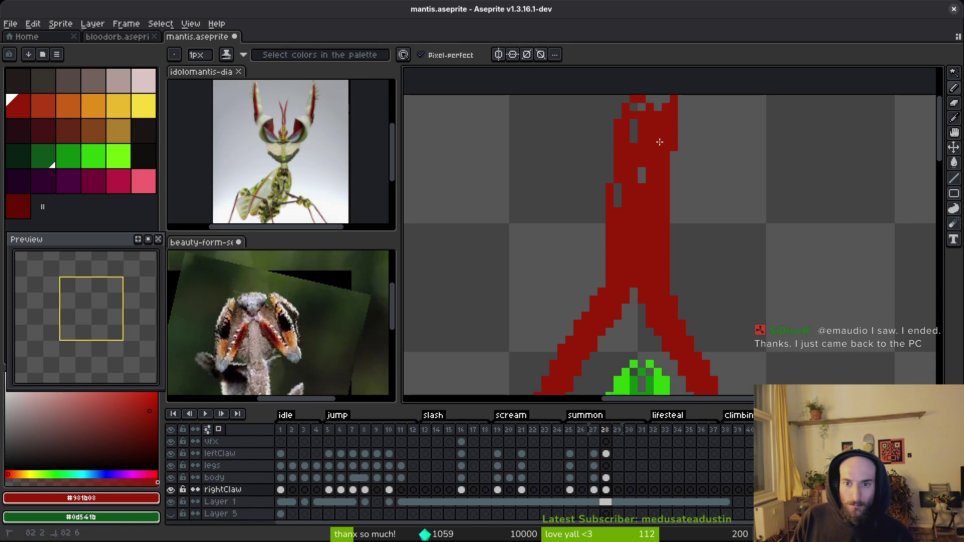
key("e")
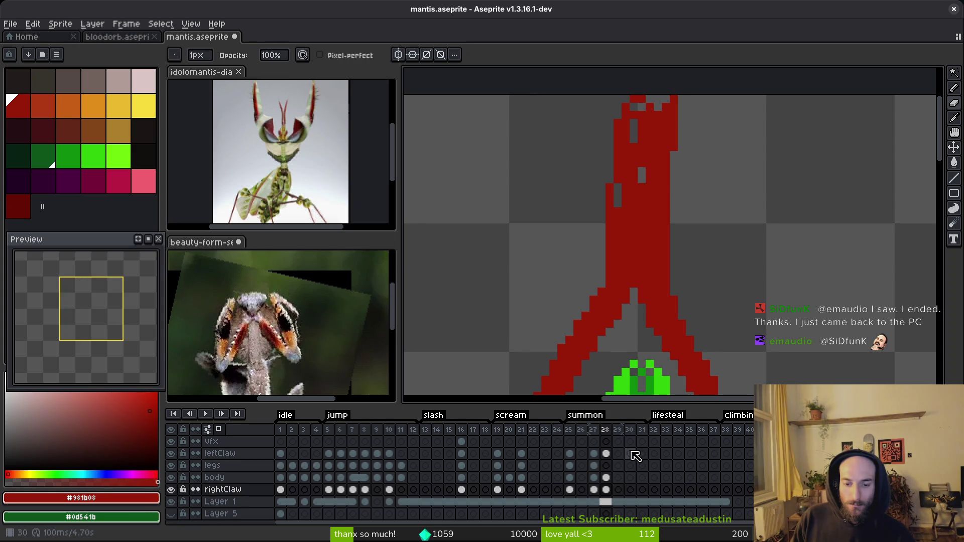
Step: Make the leftClaw layer at frame 28 the active cel and clear any selection
key("w")
left_click(612, 243)
left_click(619, 490)
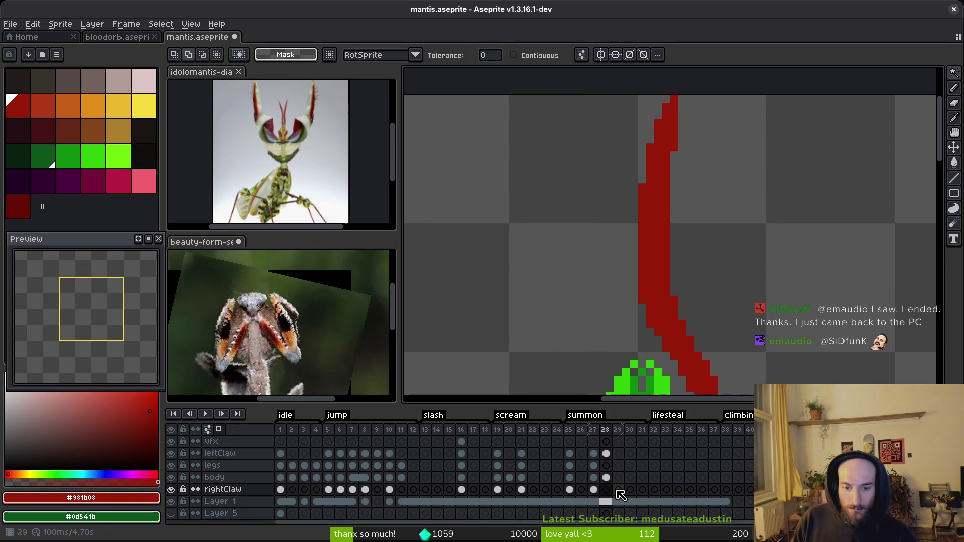
left_click(606, 454)
key("ctrl+d")
Step: Erase stray red pixels along the claw's top-right edge and fill the gaps in the claw with red
scroll(690, 171, "up", 1)
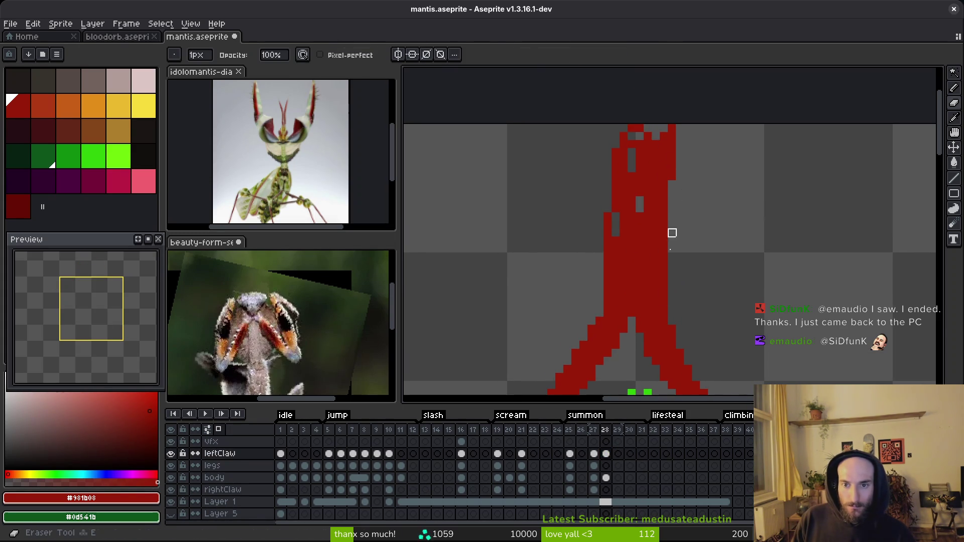
key("b")
left_click_drag(656, 129, 672, 112)
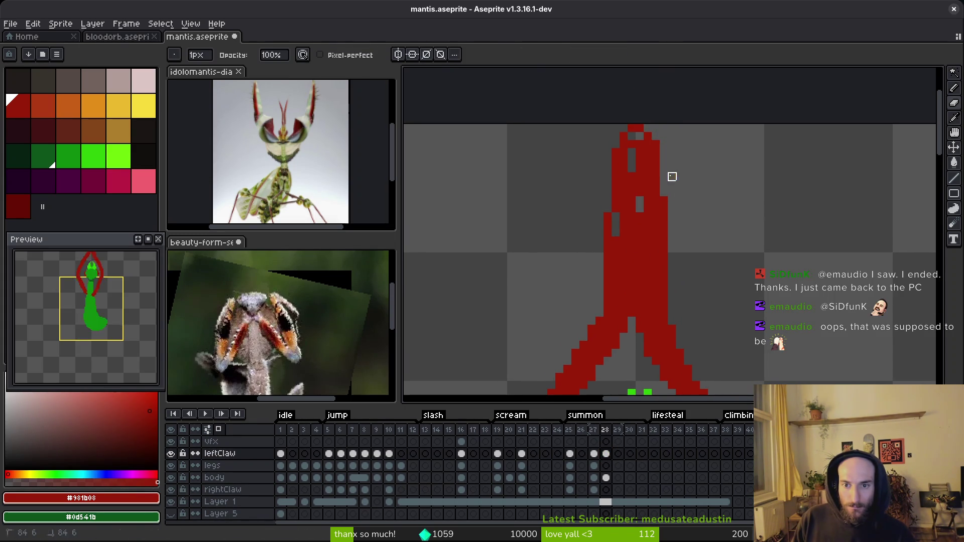
key("b")
left_click_drag(616, 224, 616, 232)
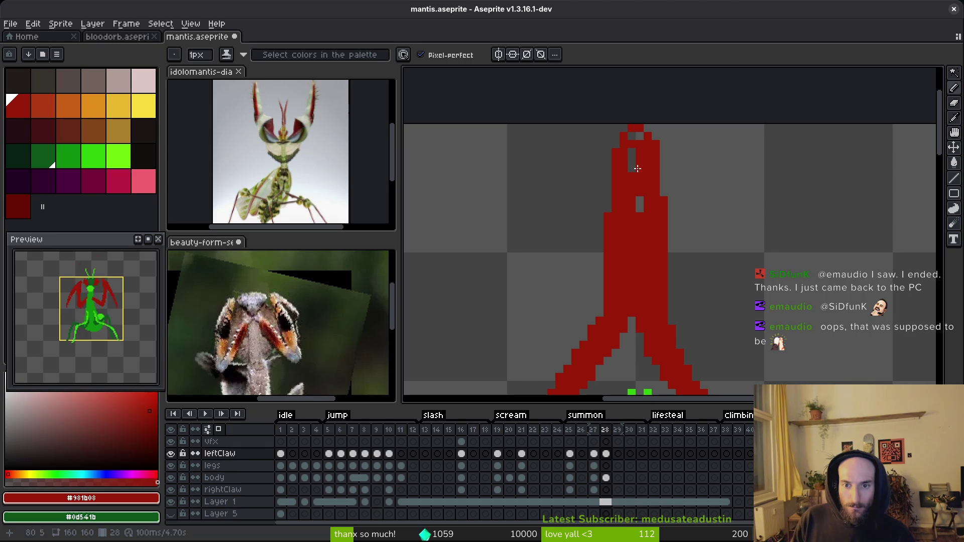
key("e")
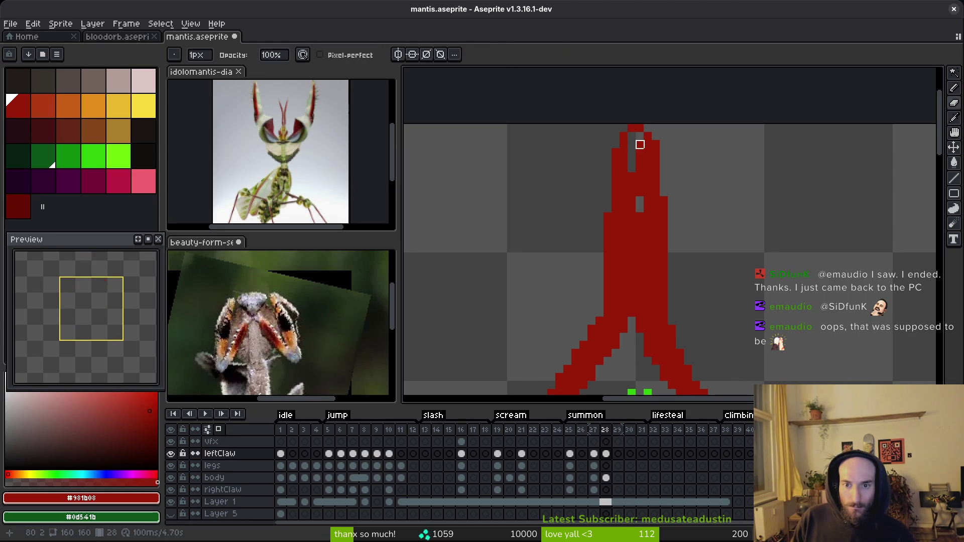
key("b")
left_click(632, 164)
key("e")
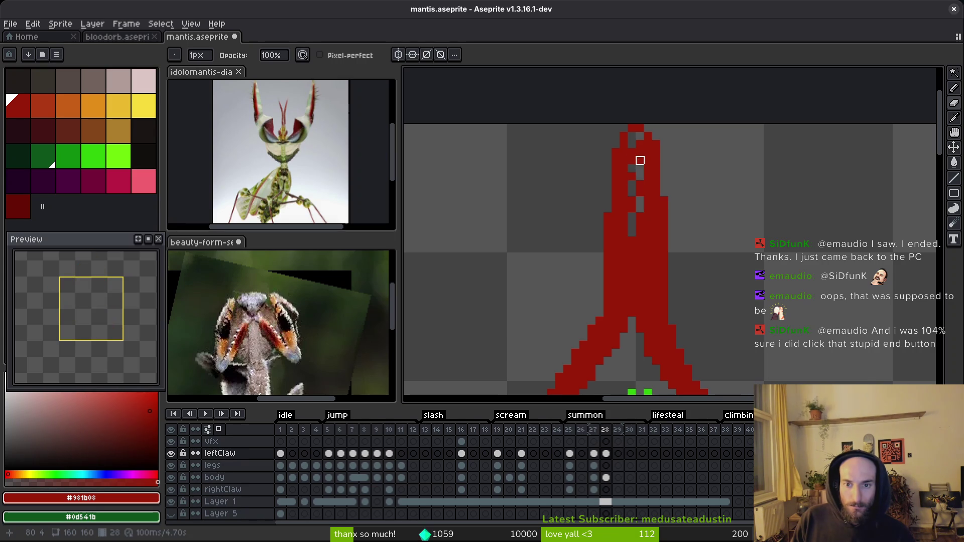
key("f")
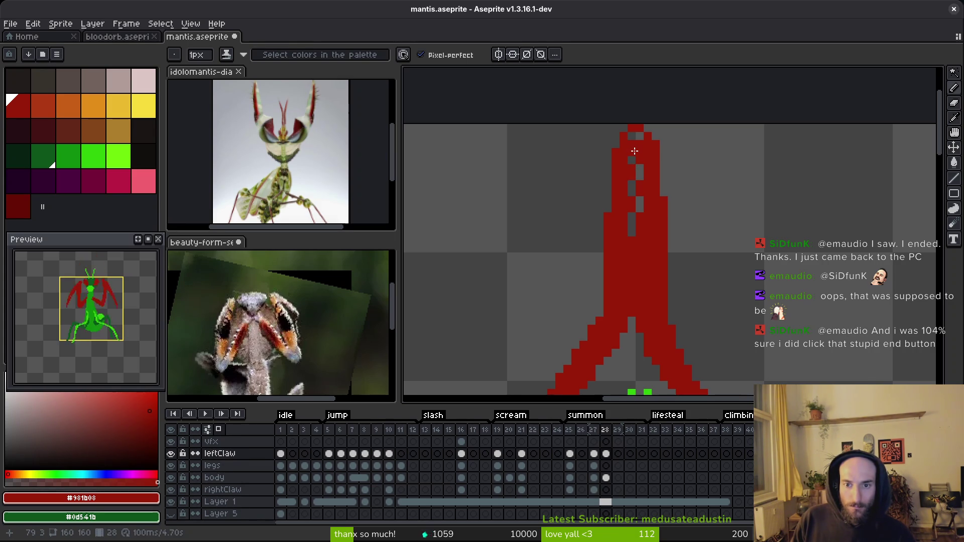
Step: Save mantis.aseprite and zoom back out to view the whole sprite
key("ctrl+s")
scroll(634, 160, "down", 3)
scroll(649, 235, "up", 4)
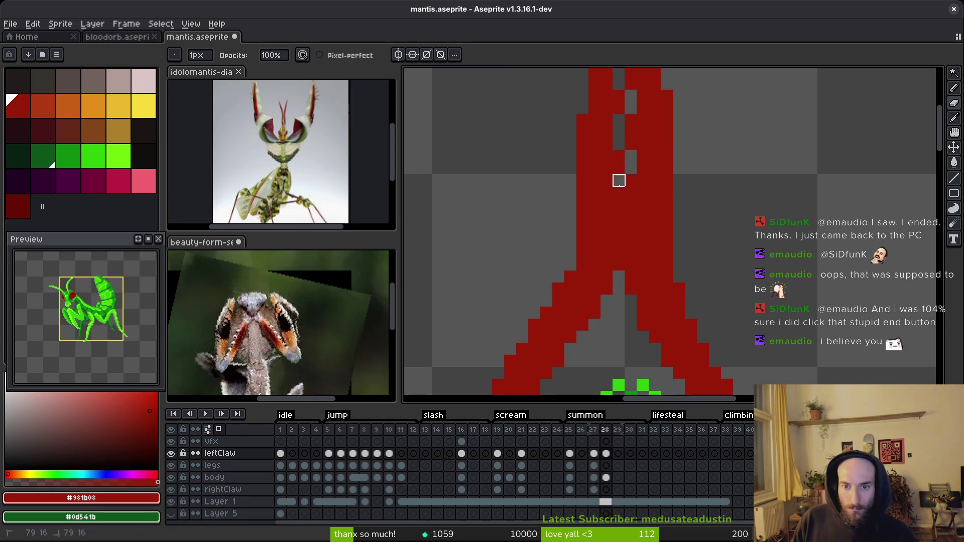
scroll(641, 249, "down", 2)
scroll(638, 246, "up", 1)
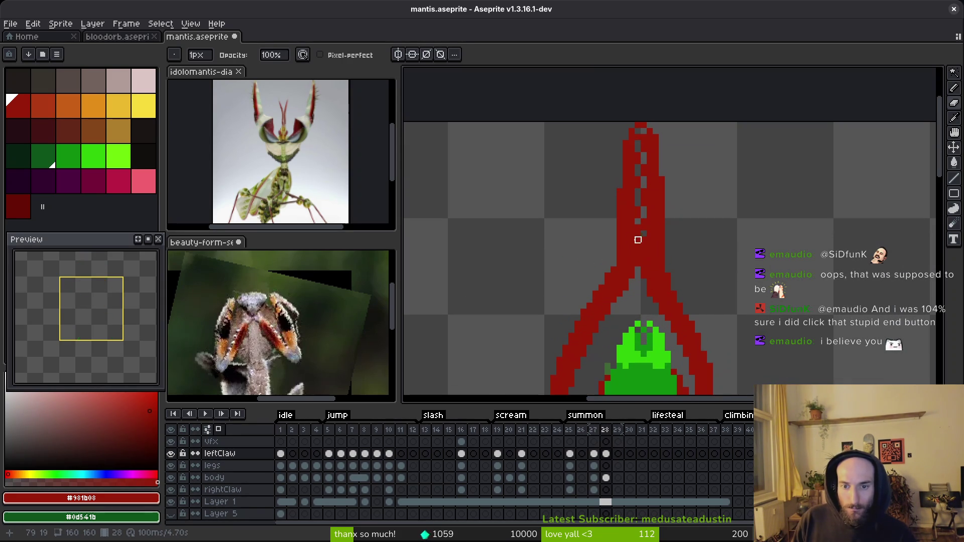
scroll(638, 240, "down", 3)
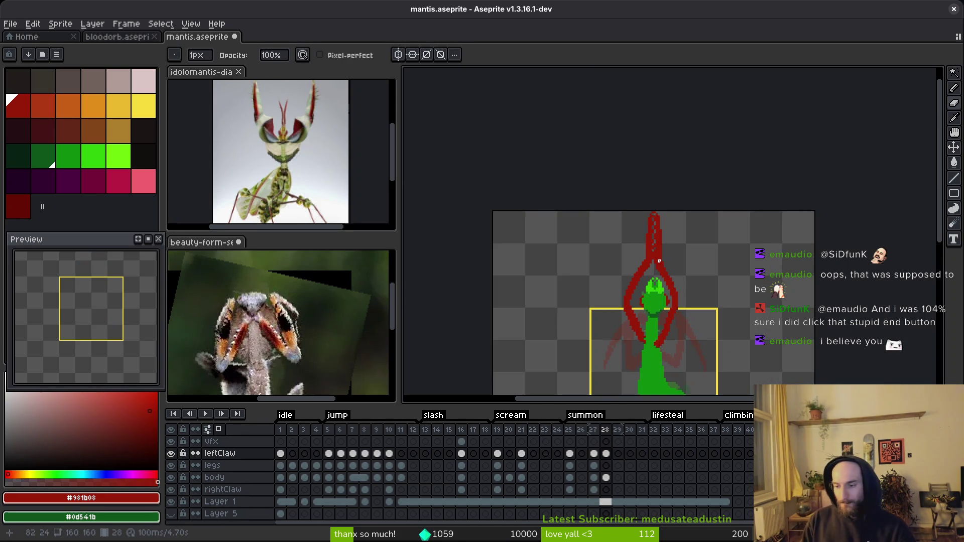
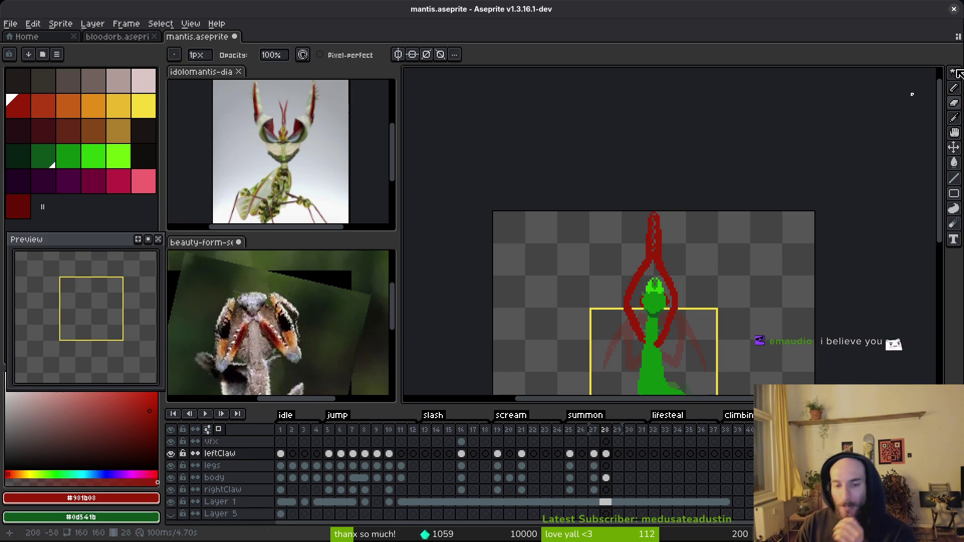
Step: Step through the summon frames to frame 28 and insert a new empty frame there
scroll(637, 275, "down", 3)
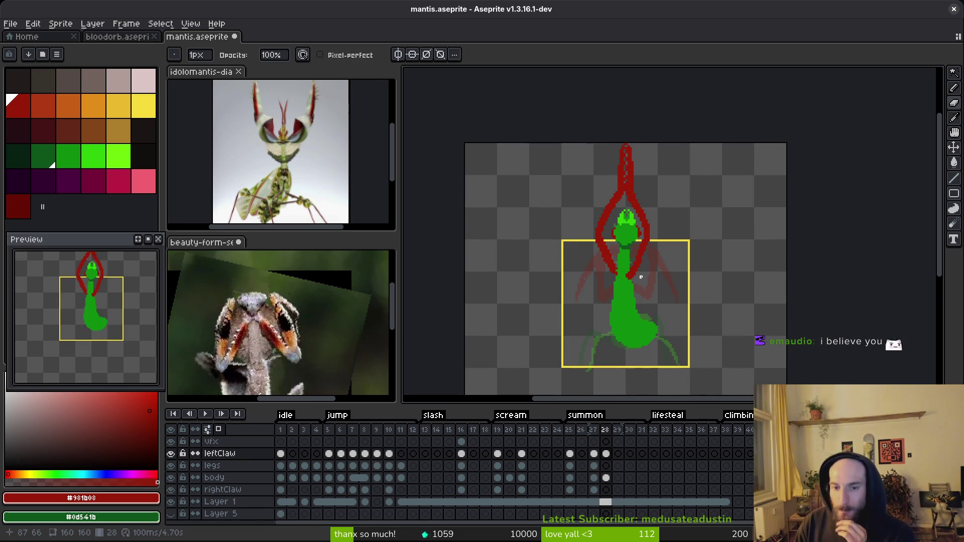
scroll(641, 280, "down", 2)
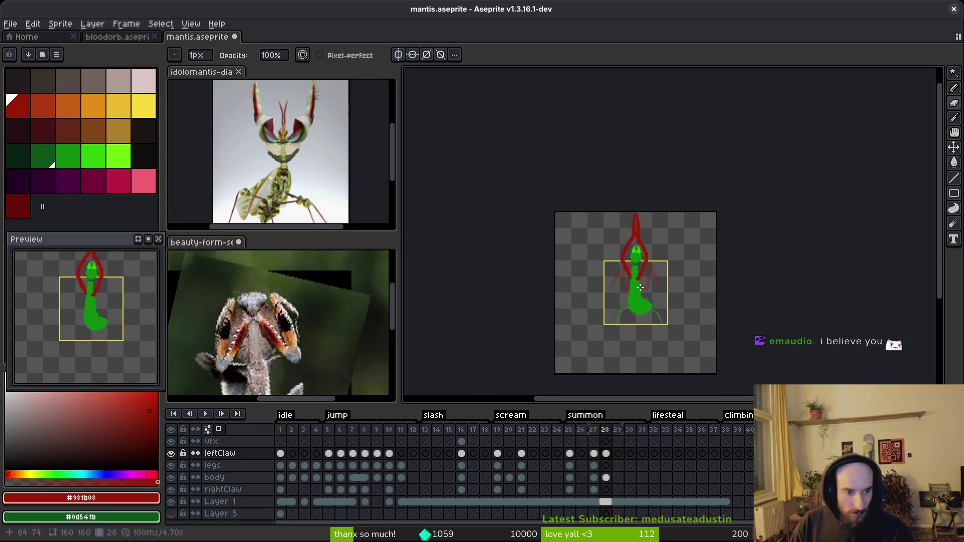
key("i")
key("comma")
key("comma")
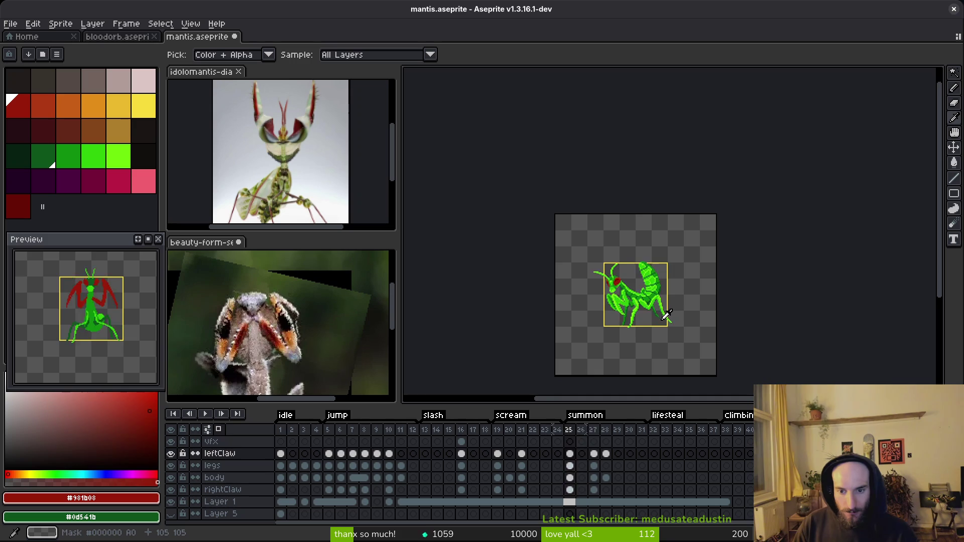
key("period")
key("period")
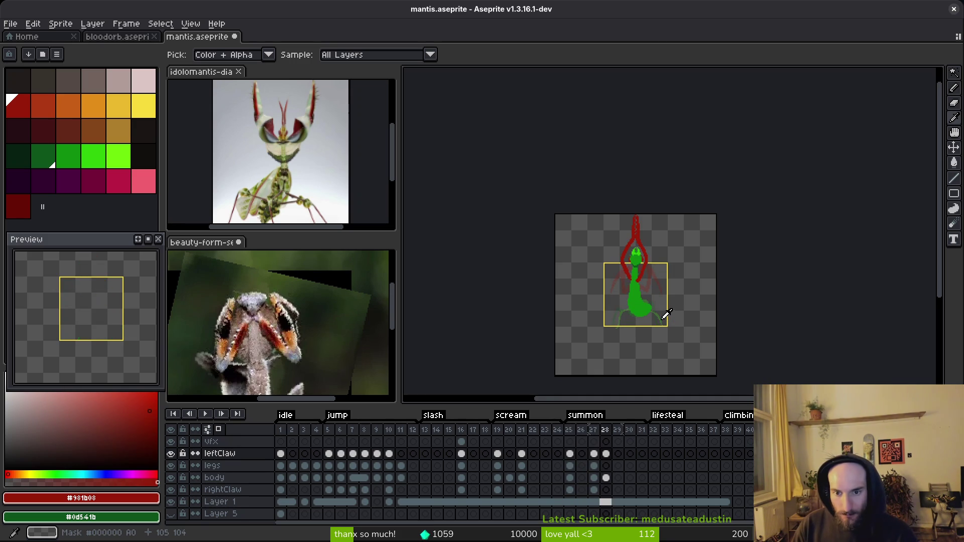
key("b")
key("alt+shift+n")
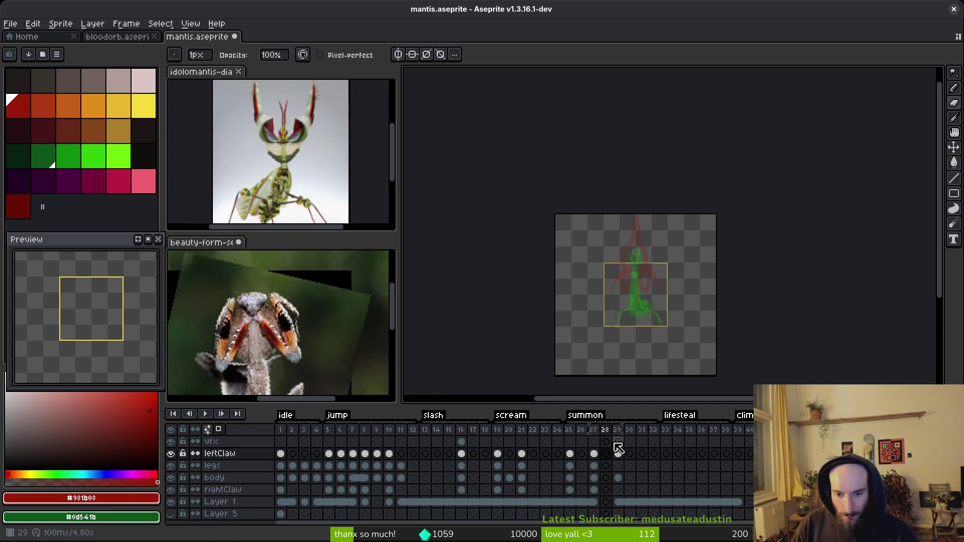
Step: Copy the body and rightClaw cels from frame 27 into frame 28, undoing the extra legs copy
left_click(594, 478)
key("v")
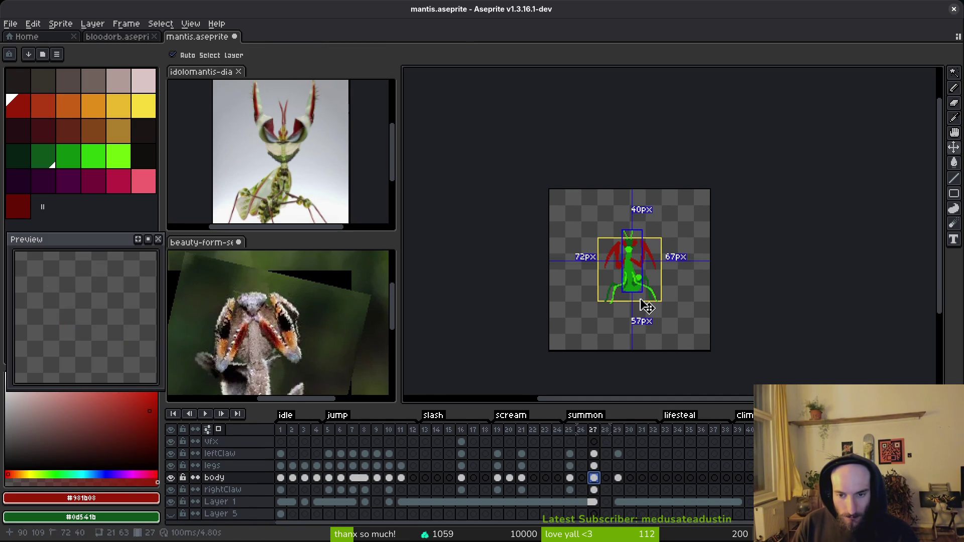
mouse_move(594, 478)
left_mouse_down()
mouse_move(606, 478)
mouse_move(606, 491)
mouse_move(606, 466)
mouse_move(618, 466)
left_mouse_up()
key("b")
left_click(598, 491)
left_click(594, 465)
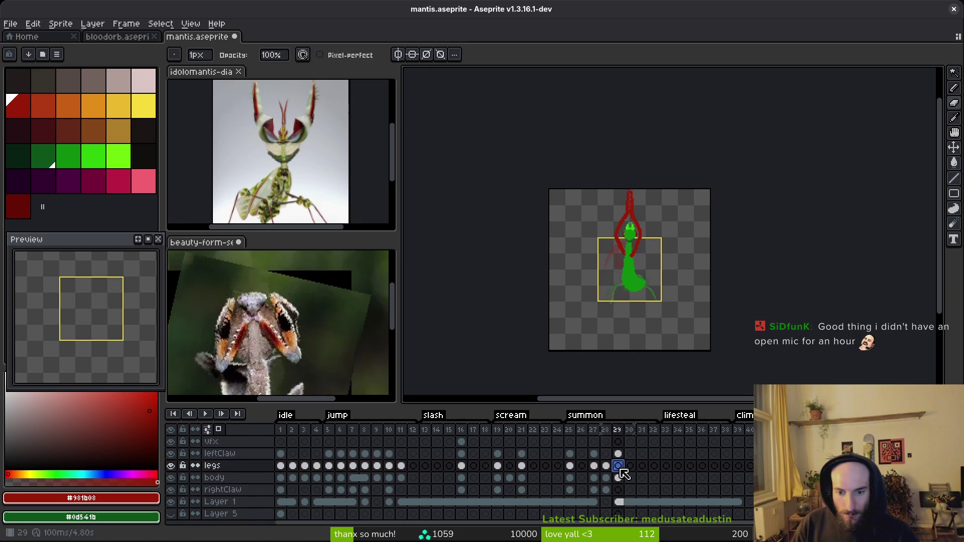
scroll(648, 288, "up", 4)
scroll(648, 288, "up", 3)
key("ctrl+z")
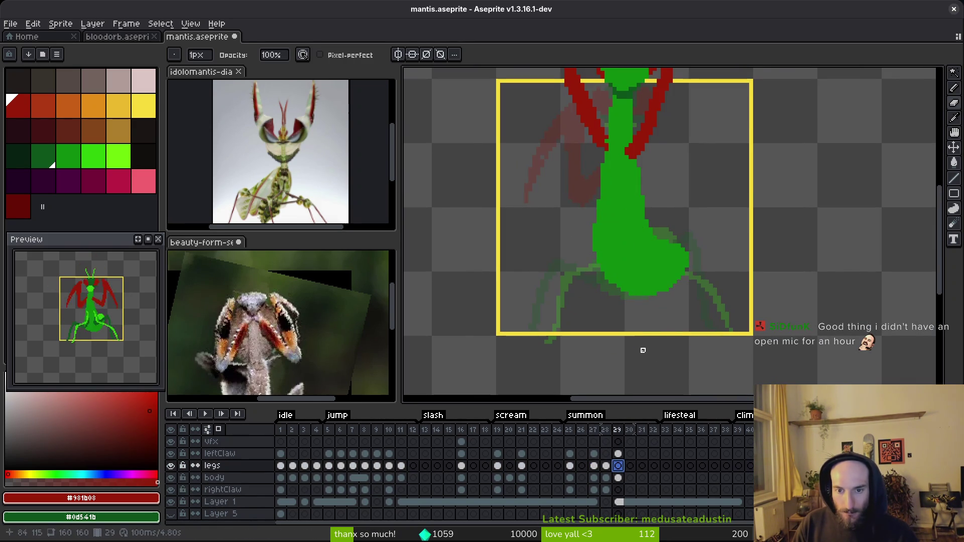
Step: Select the leftClaw cel in frame 28 and sample the claw red from the canvas
left_click(607, 465)
left_click(606, 454)
scroll(624, 275, "up", 3)
key("alt")
scroll(628, 291, "up", 2)
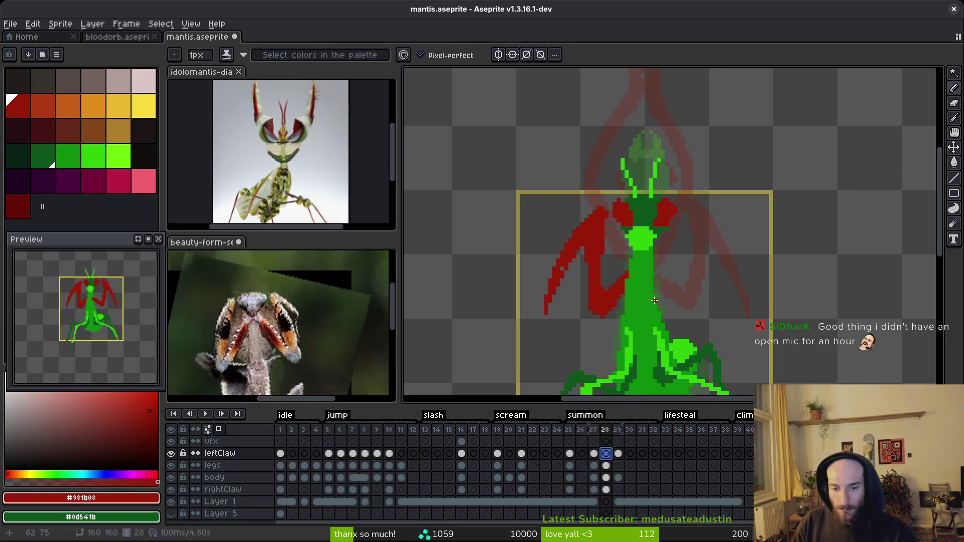
scroll(629, 303, "up", 2)
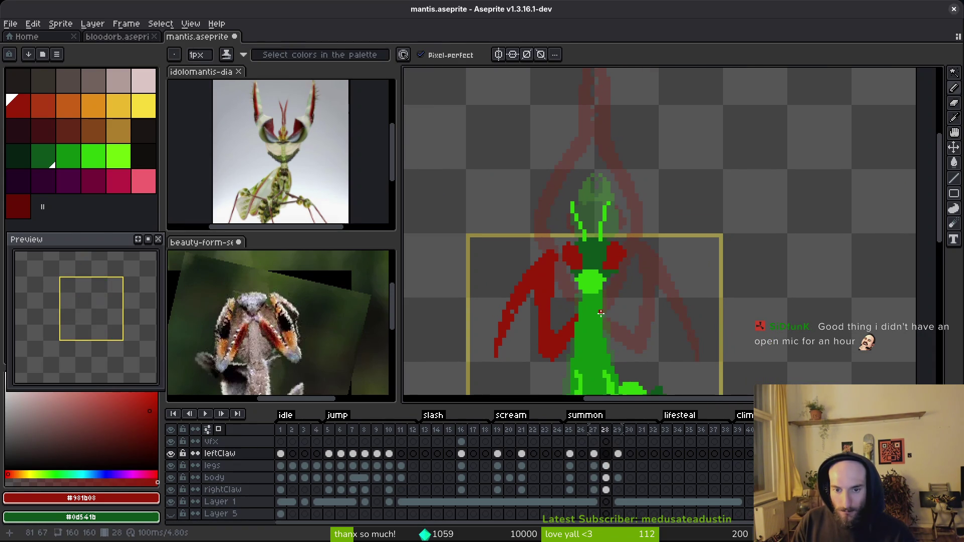
scroll(687, 289, "up", 1)
Step: Draw the long red claw line up and out to the right, undoing the stray stroke
mouse_move(649, 301)
left_mouse_down()
mouse_move(706, 239)
mouse_move(840, 233)
left_mouse_up()
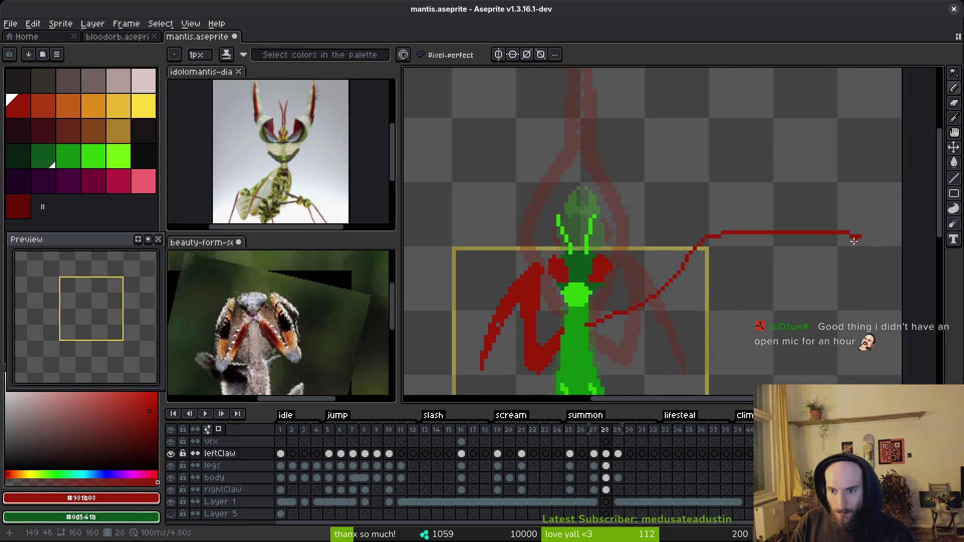
key("ctrl+z")
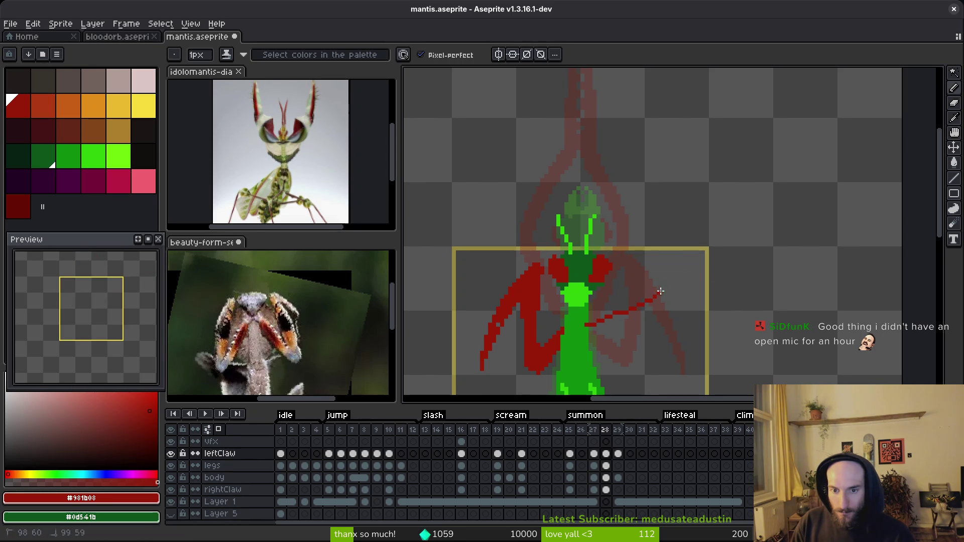
left_click_drag(730, 233, 819, 250)
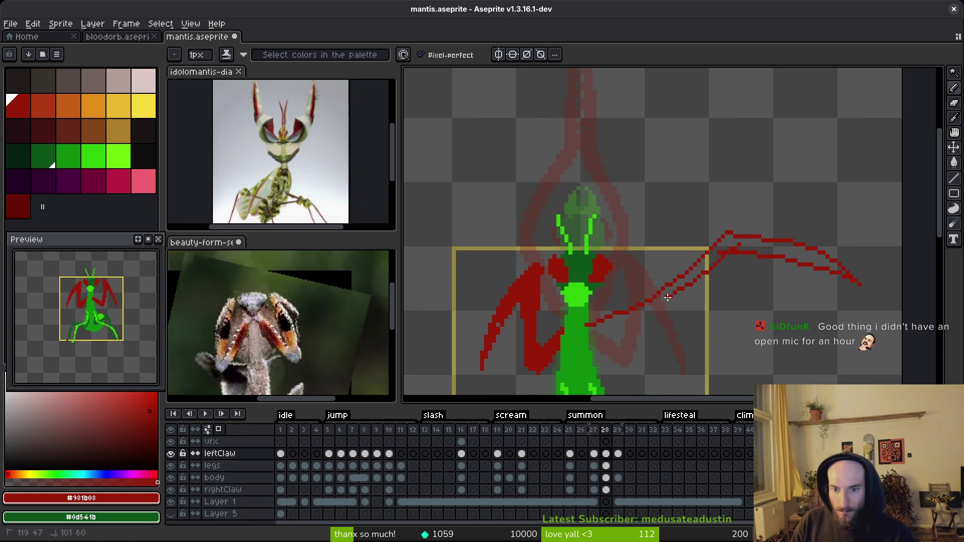
mouse_move(663, 304)
left_mouse_down()
mouse_move(636, 318)
mouse_move(717, 296)
left_mouse_up()
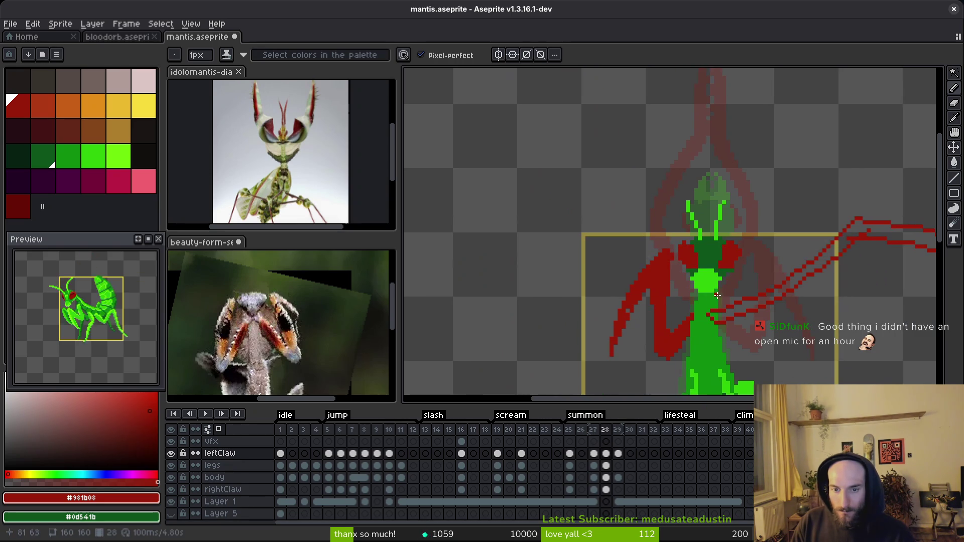
Step: Clear the old right claw in frame 28 and draw new red claw lines reaching up-left
left_click(607, 490)
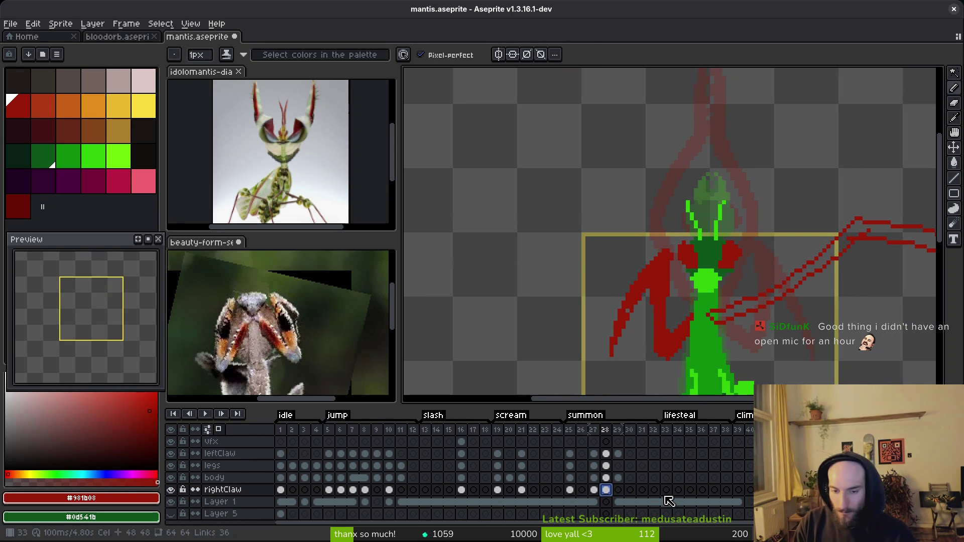
key("Delete")
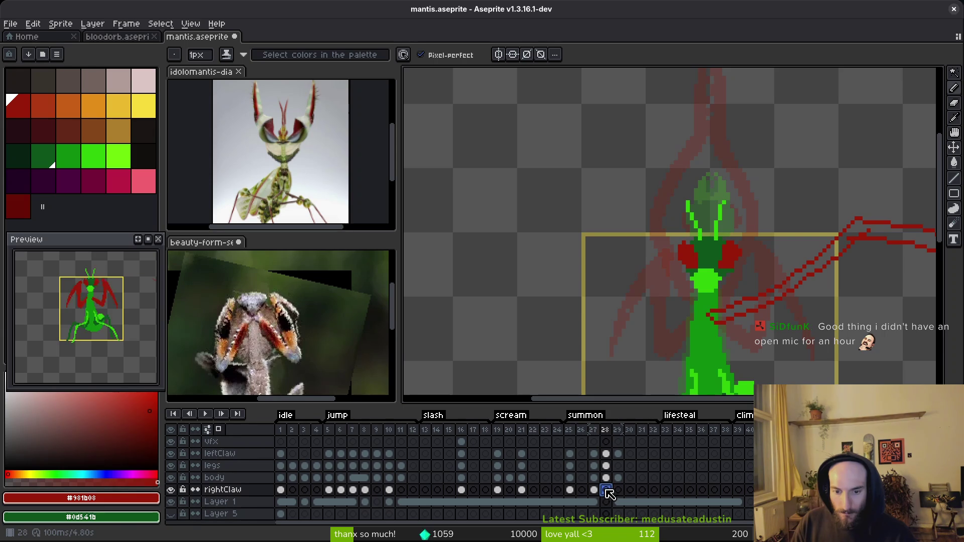
scroll(708, 318, "up", 2)
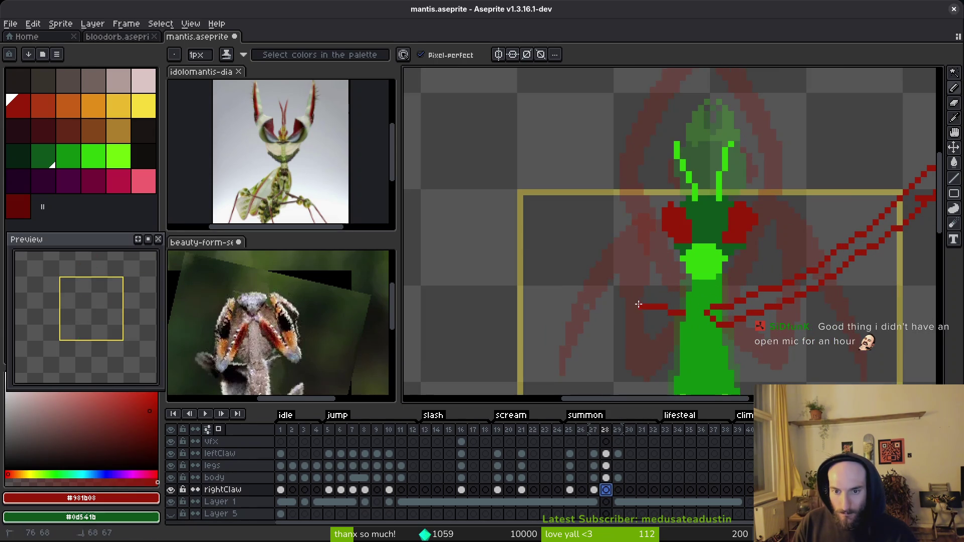
mouse_move(561, 267)
left_mouse_down()
mouse_move(663, 327)
mouse_move(624, 308)
left_mouse_up()
left_click_drag(555, 257, 657, 151)
left_click(655, 152)
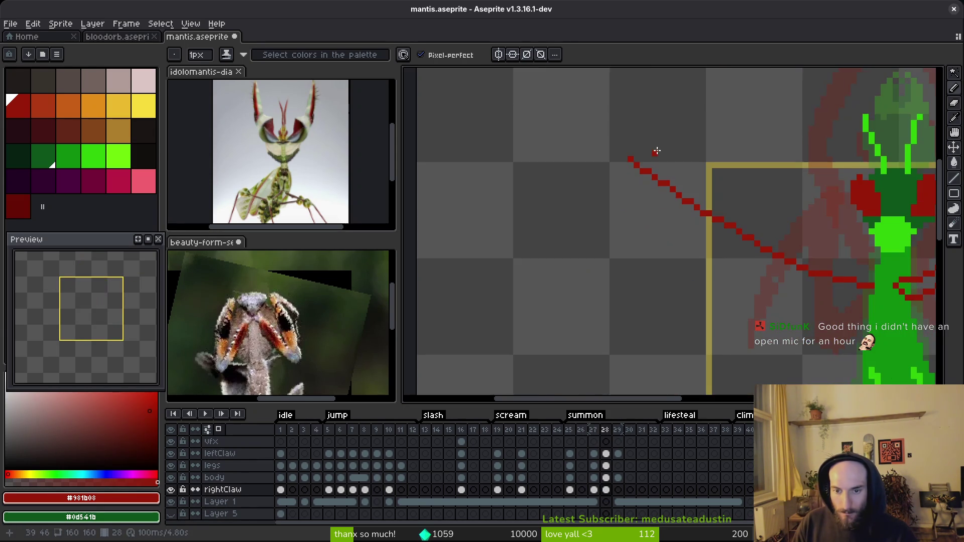
scroll(645, 237, "down", 2)
scroll(629, 196, "up", 1)
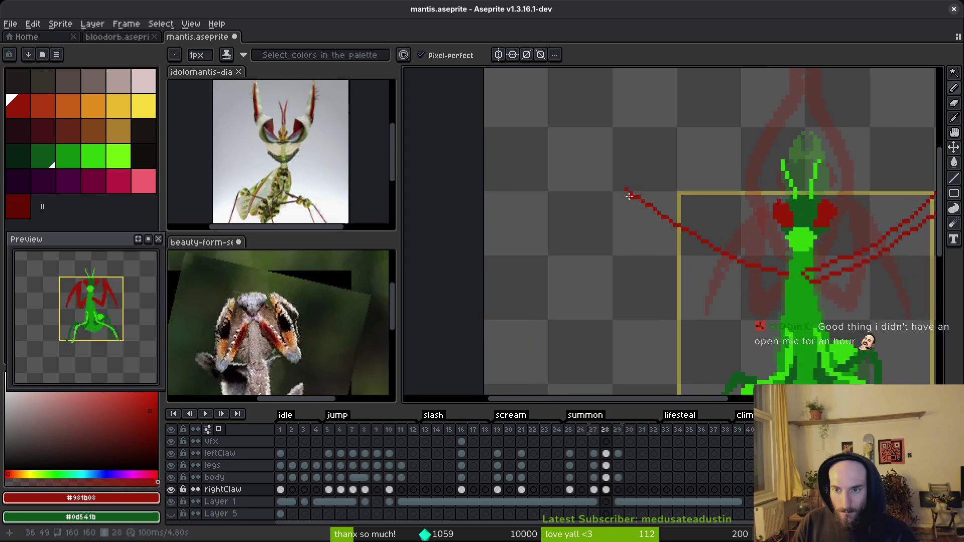
mouse_move(627, 186)
left_mouse_down()
mouse_move(570, 201)
mouse_move(605, 204)
left_mouse_up()
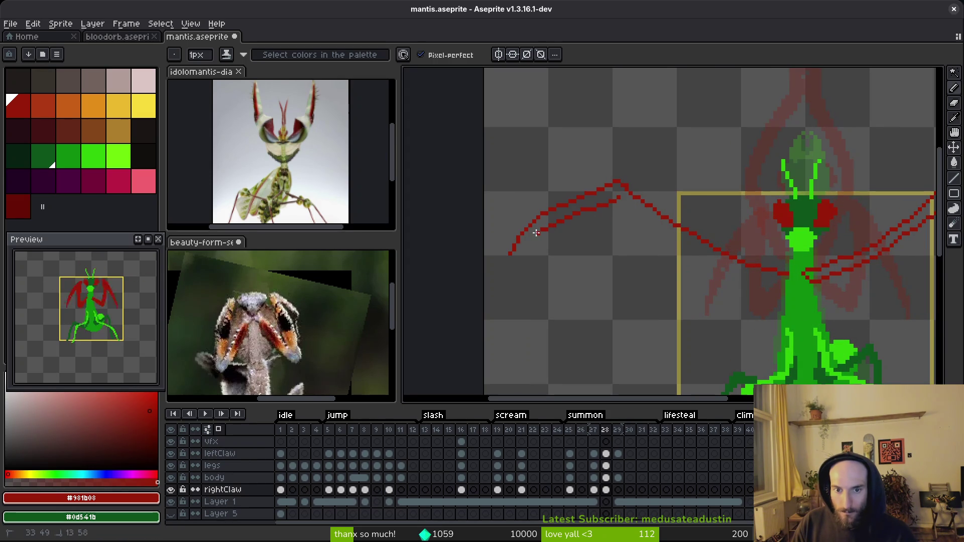
Step: Undo the accidental bucket fill, add a red pixel at the claw tip, and recentre the mantis
scroll(517, 254, "up", 2)
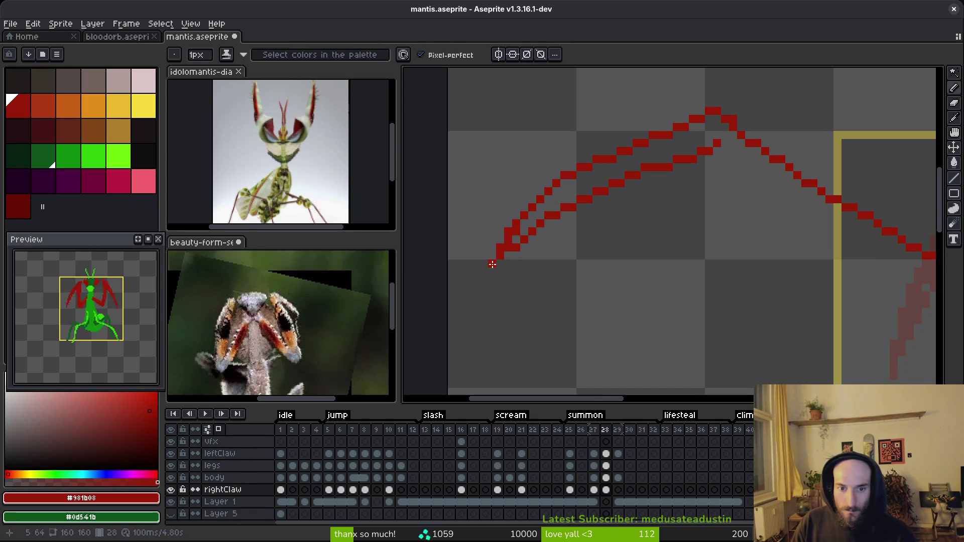
key("g")
left_click(527, 241)
key("ctrl+z")
key("b")
left_click(730, 142)
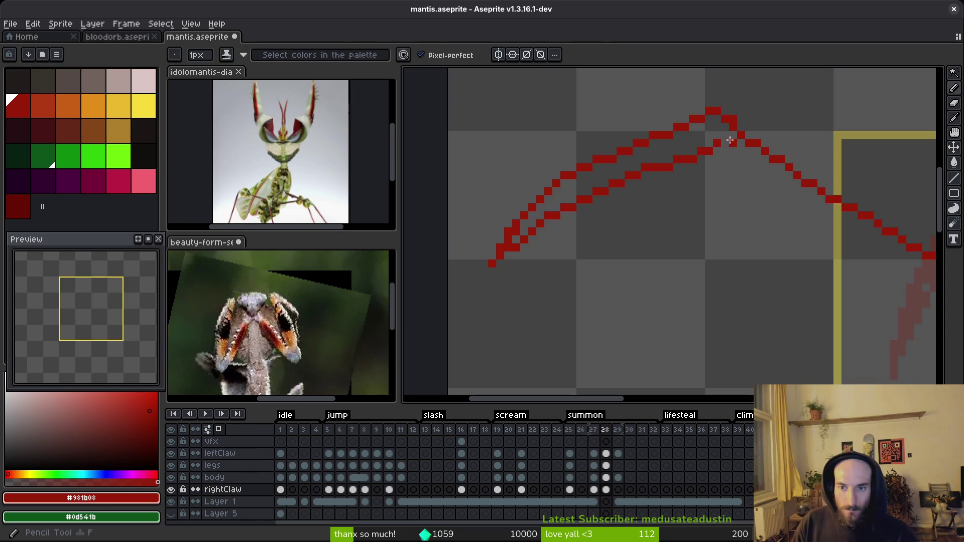
left_click_drag(730, 141, 608, 167)
mouse_move(736, 254)
left_mouse_down()
mouse_move(597, 227)
mouse_move(714, 282)
left_mouse_up()
scroll(761, 286, "down", 4)
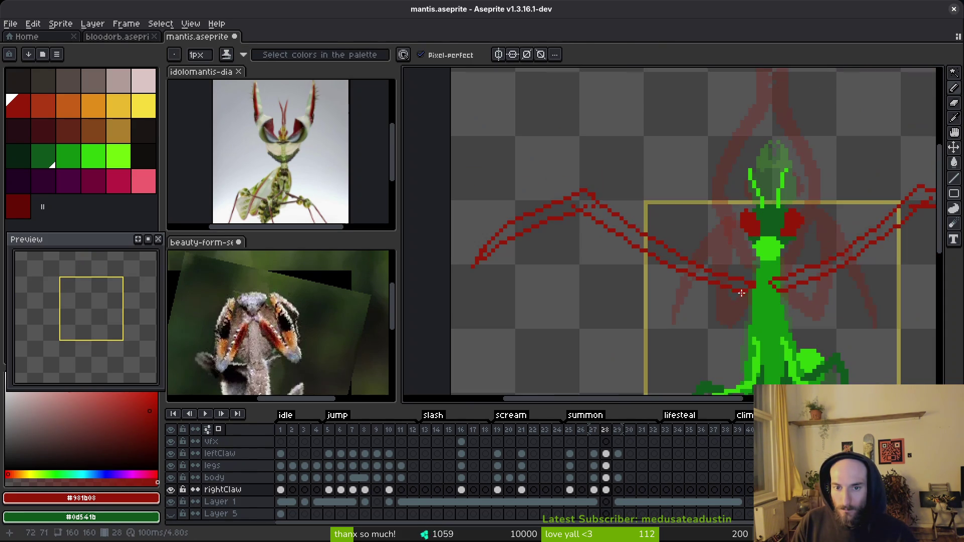
Step: Marquee-select the left claw and move it right and down into place
key("m")
mouse_move(560, 208)
left_mouse_down()
mouse_move(625, 280)
mouse_move(673, 304)
left_mouse_up()
left_click_drag(630, 271, 642, 277)
key("Return")
Step: Save the mantis sprite and show it in the preview panel
scroll(743, 254, "up", 2)
key("w")
key("Up")
key("Up")
key("Up")
scroll(696, 265, "down", 1)
scroll(695, 265, "up", 1)
key("ctrl+s")
left_click_drag(696, 264, 720, 223)
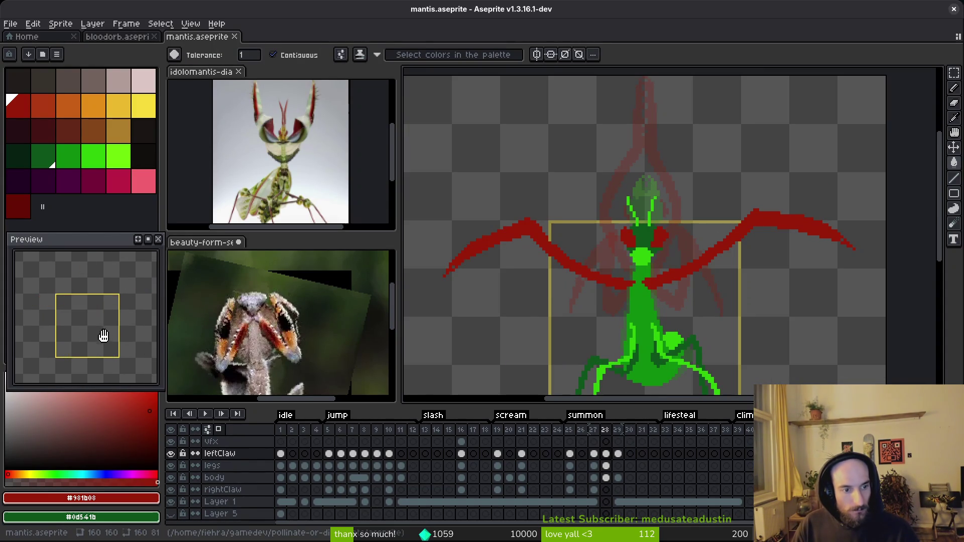
left_click(104, 355)
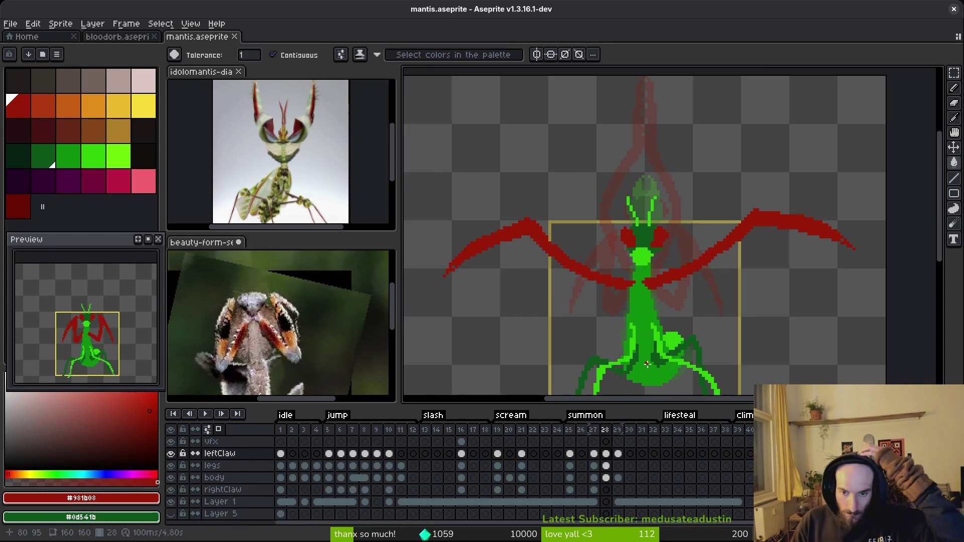
scroll(648, 297, "up", 1)
Step: Erase the right claw's tip pixels with the Eraser
key("b")
scroll(617, 284, "up", 1)
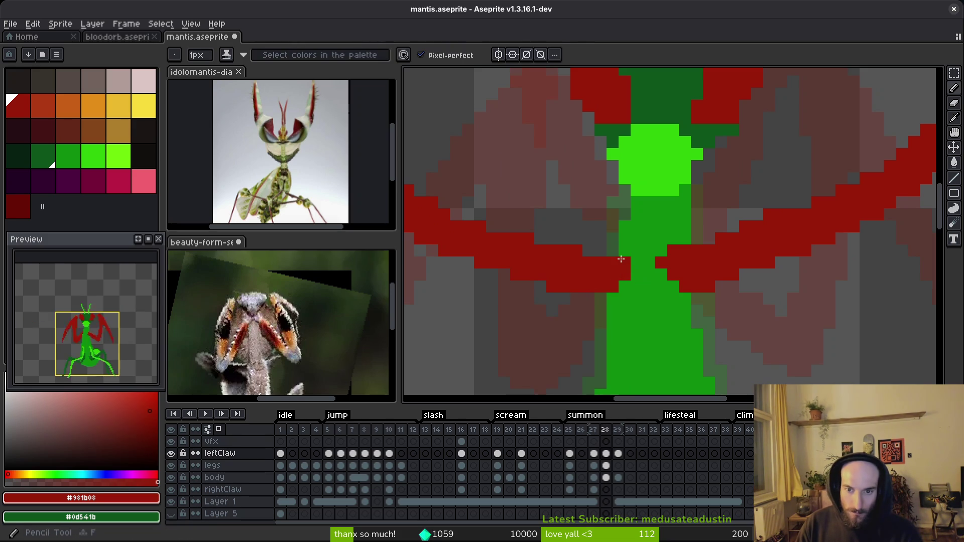
left_click_drag(691, 303, 624, 319)
key("e")
left_click_drag(598, 267, 583, 278)
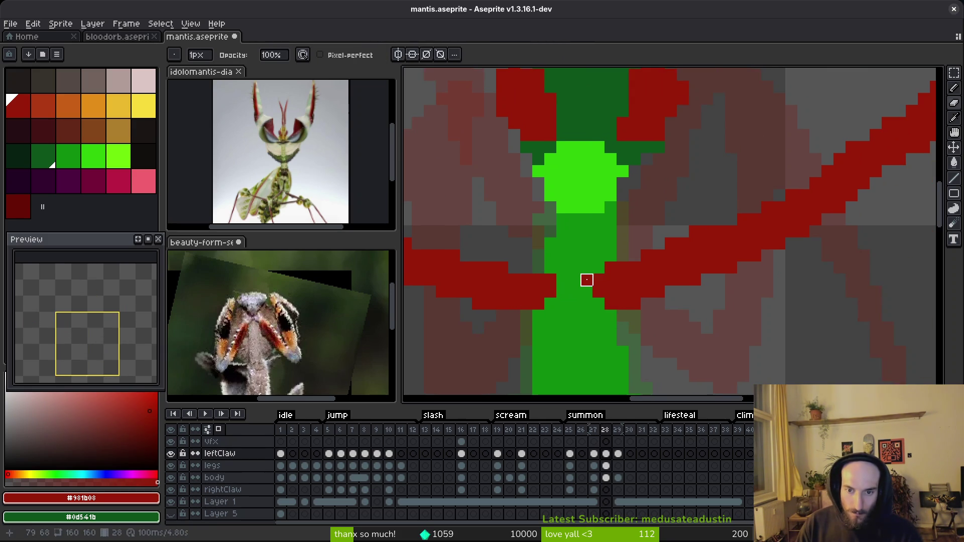
scroll(659, 312, "down", 3)
scroll(656, 301, "up", 3)
scroll(655, 302, "down", 3)
Step: Sample a colour from the canvas and step back to frame 25 for reference
key("b")
scroll(693, 306, "up", 3)
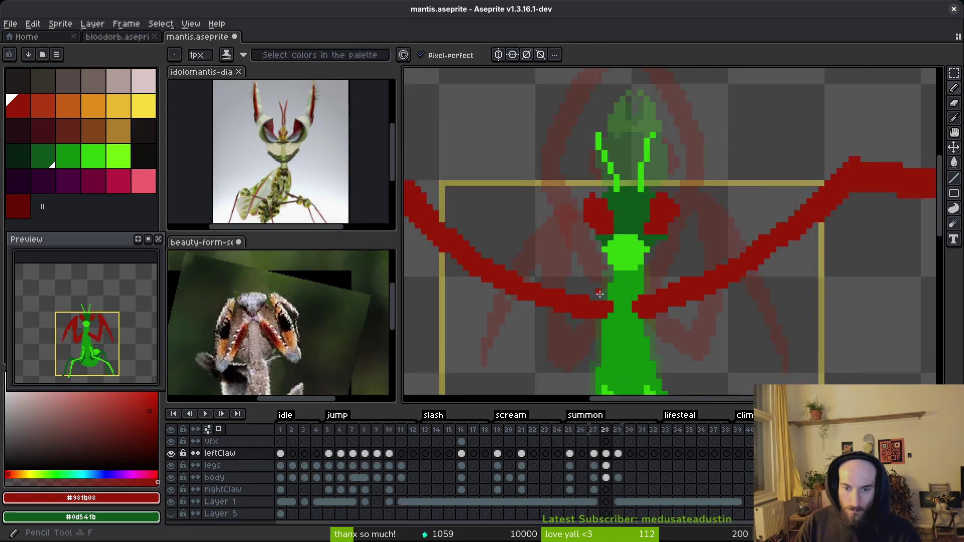
scroll(706, 308, "down", 1)
key("i")
scroll(706, 309, "down", 2)
key("Left")
key("Left")
key("Left")
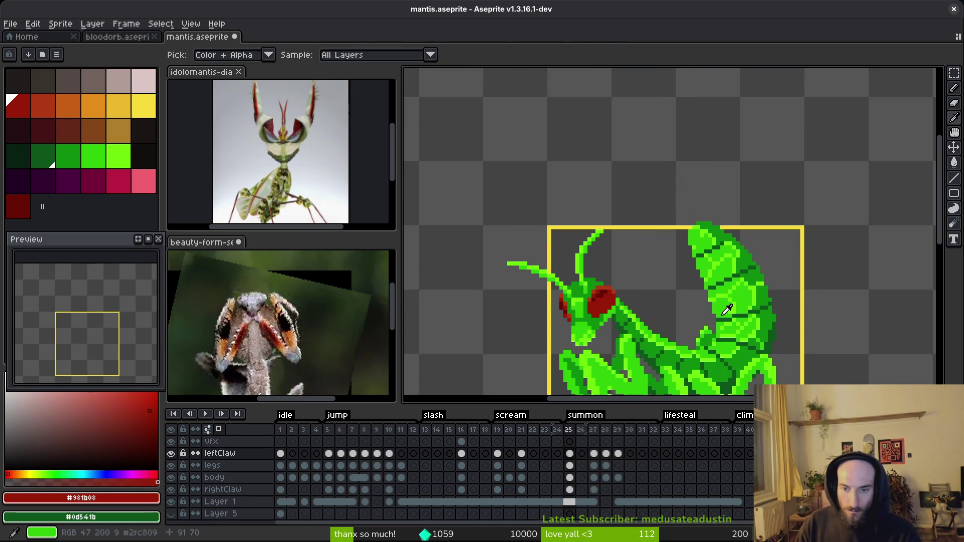
Step: Step forward to frame 27 and place a red pixel on the claw
scroll(718, 312, "up", 2)
scroll(661, 298, "up", 1)
key("Right")
key("Right")
key("b")
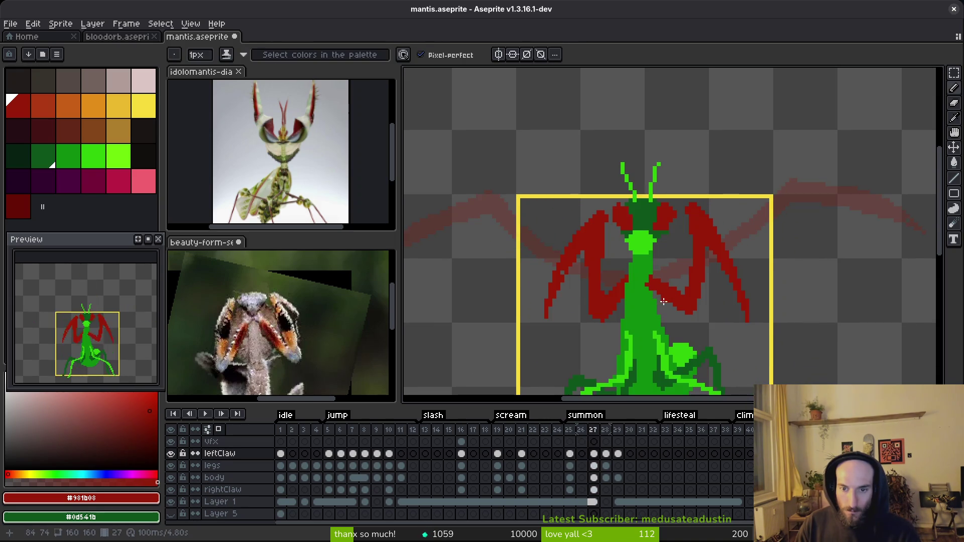
scroll(661, 300, "up", 2)
left_click(640, 274)
Step: Erase the stray pixels along the red claws in frame 27
key("e")
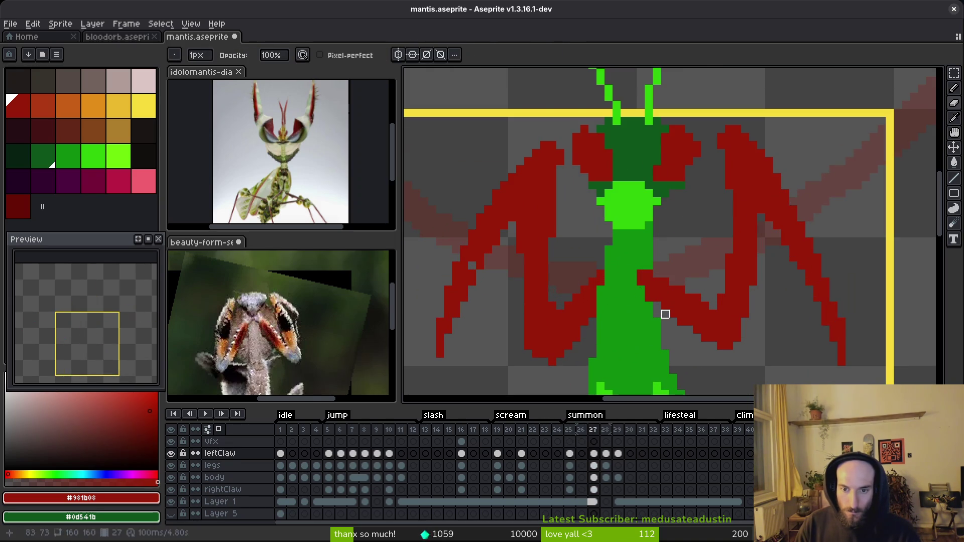
key("b")
key("e")
left_click(641, 274)
key("b")
scroll(663, 314, "down", 2)
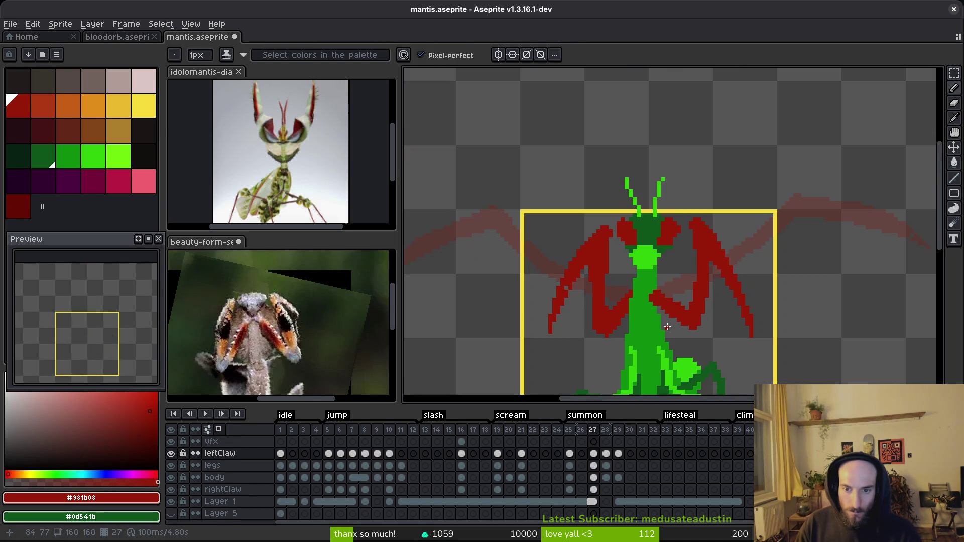
scroll(668, 327, "up", 2)
key("e")
left_click(663, 297)
key("b")
key("e")
key("e")
left_click(658, 306)
key("b")
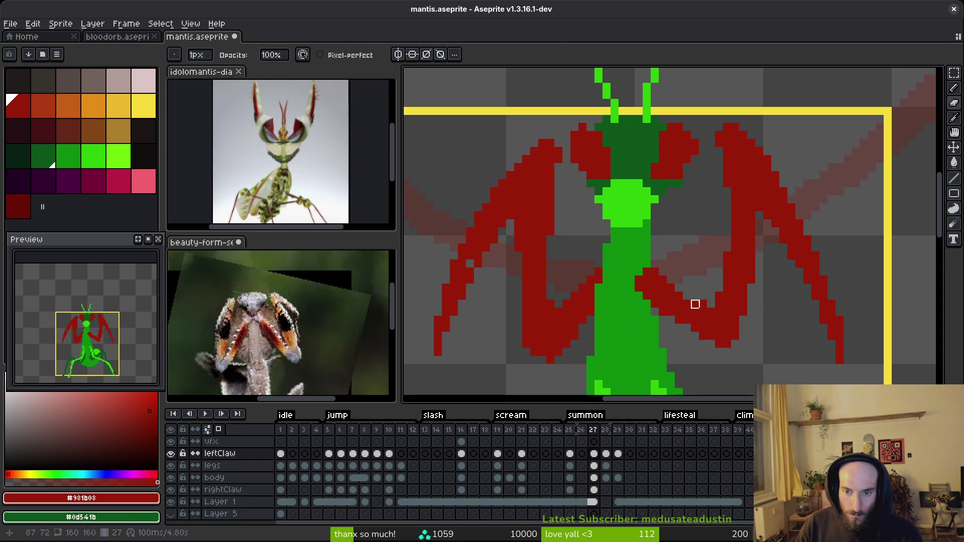
key("e")
left_click(683, 324)
key("b")
key("b")
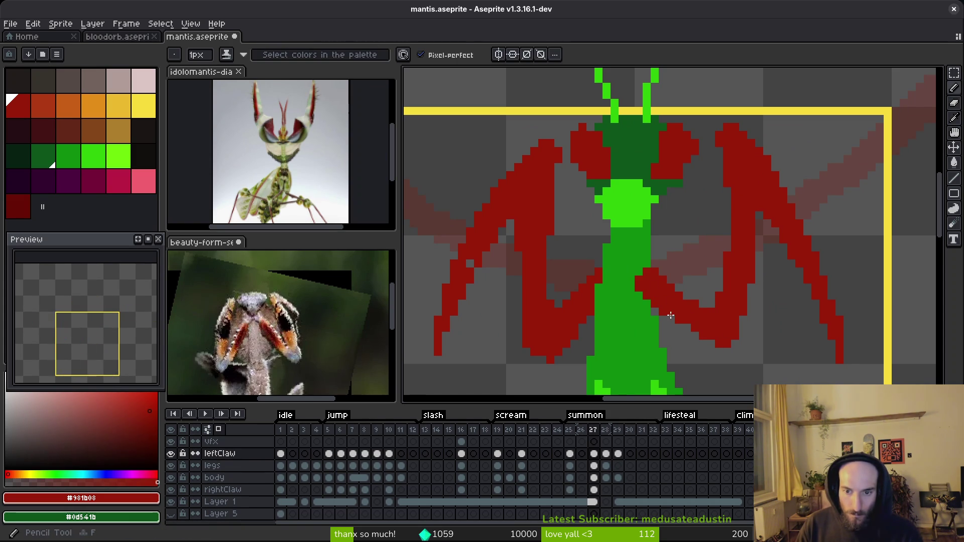
scroll(738, 368, "down", 2)
Step: Save the sprite, then erase pixels along the inner claw edge
key("ctrl+s")
scroll(678, 304, "up", 3)
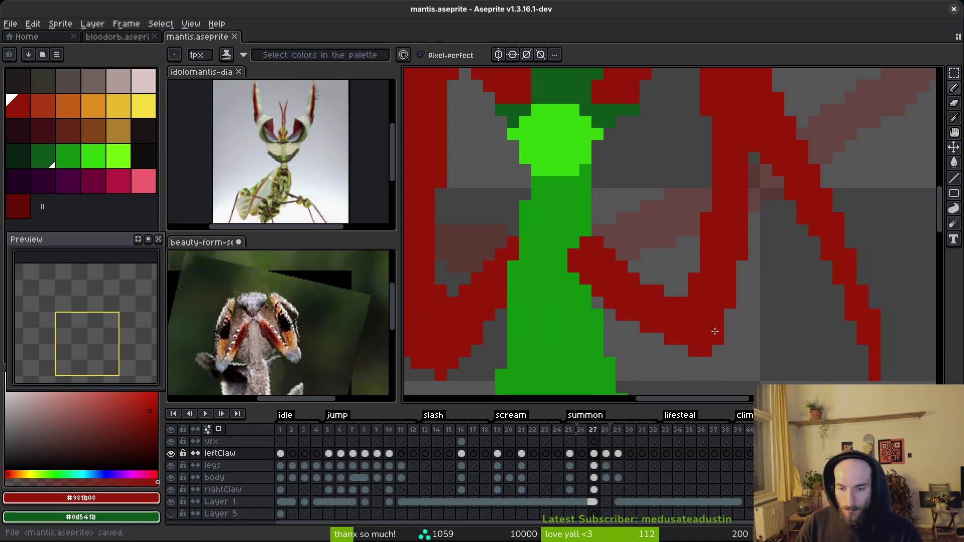
key("e")
left_click_drag(611, 318, 660, 342)
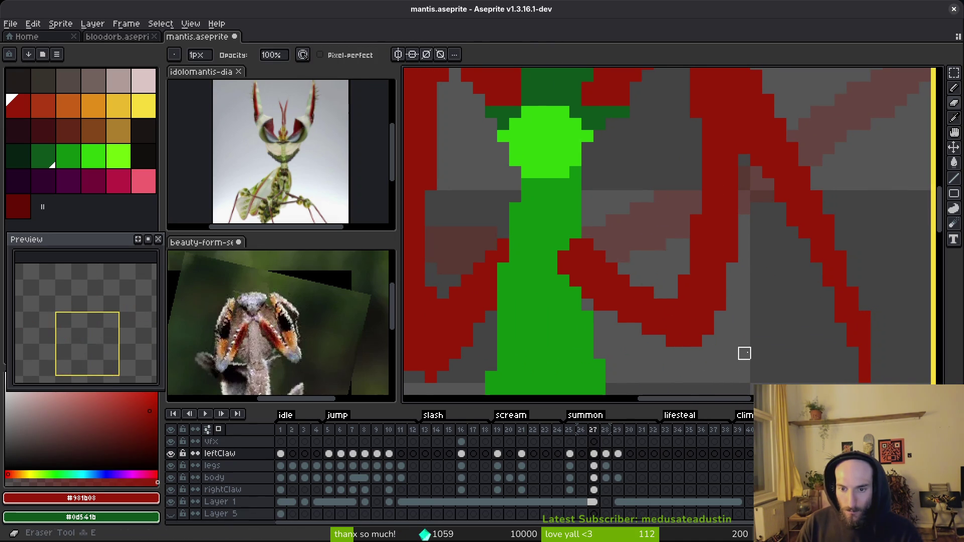
scroll(743, 351, "down", 3)
scroll(745, 344, "up", 3)
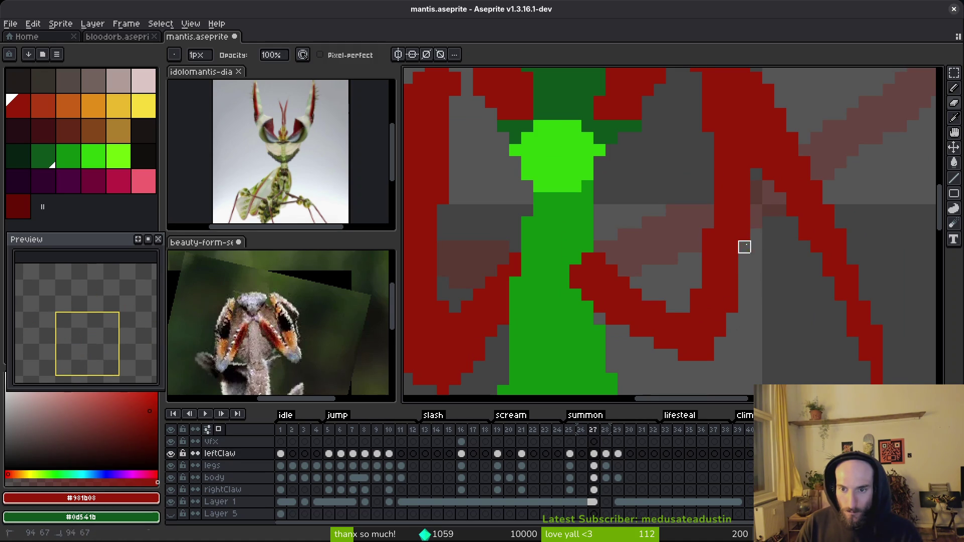
scroll(743, 248, "down", 2)
scroll(743, 252, "down", 1)
Step: Save the cleaned-up mantis sprite
key("ctrl+s")
scroll(683, 315, "up", 2)
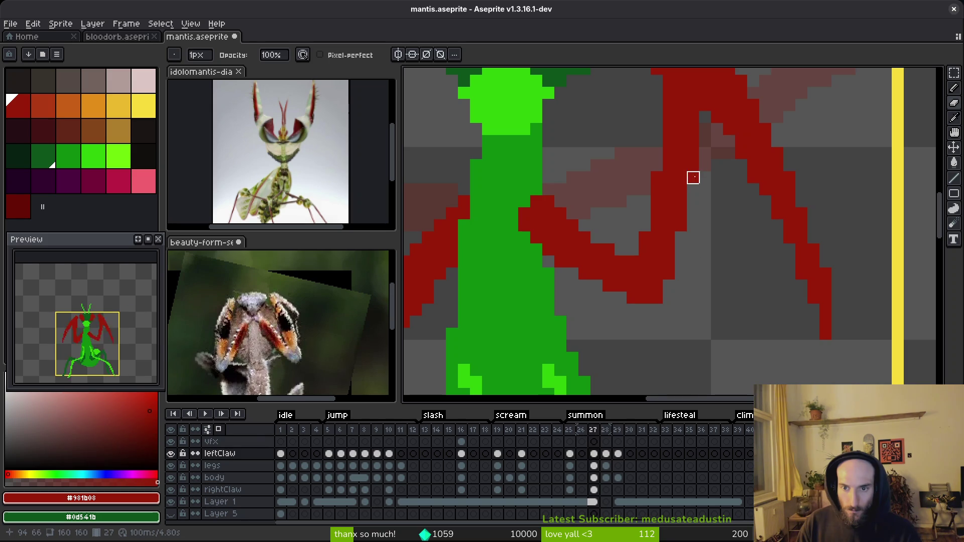
scroll(693, 166, "down", 2)
key("ctrl+s")
scroll(689, 277, "up", 1)
scroll(695, 270, "down", 2)
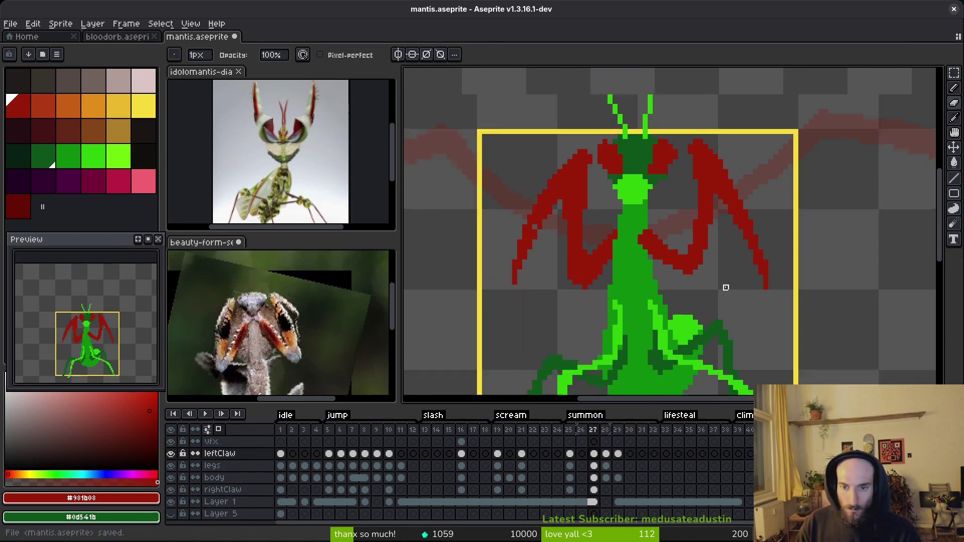
scroll(677, 272, "up", 3)
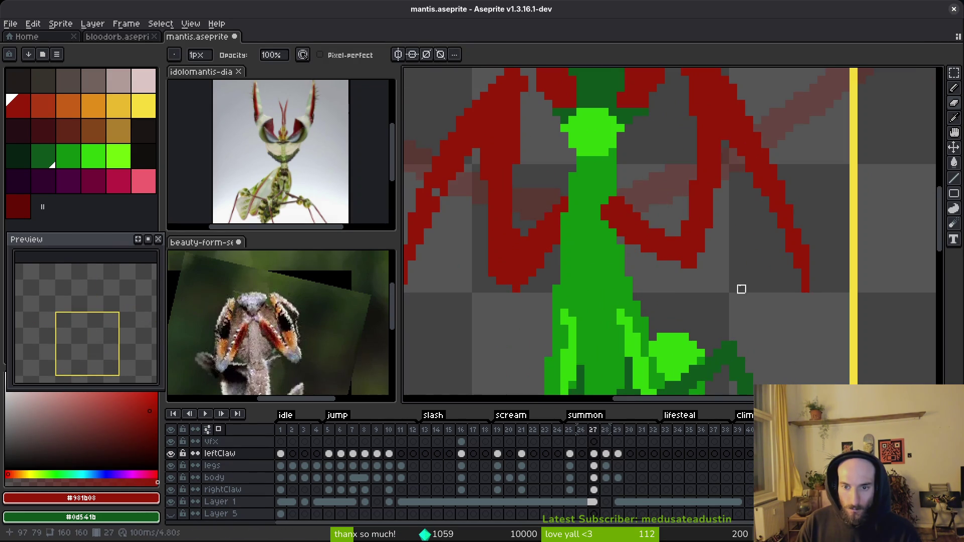
scroll(736, 286, "down", 2)
scroll(620, 292, "up", 3)
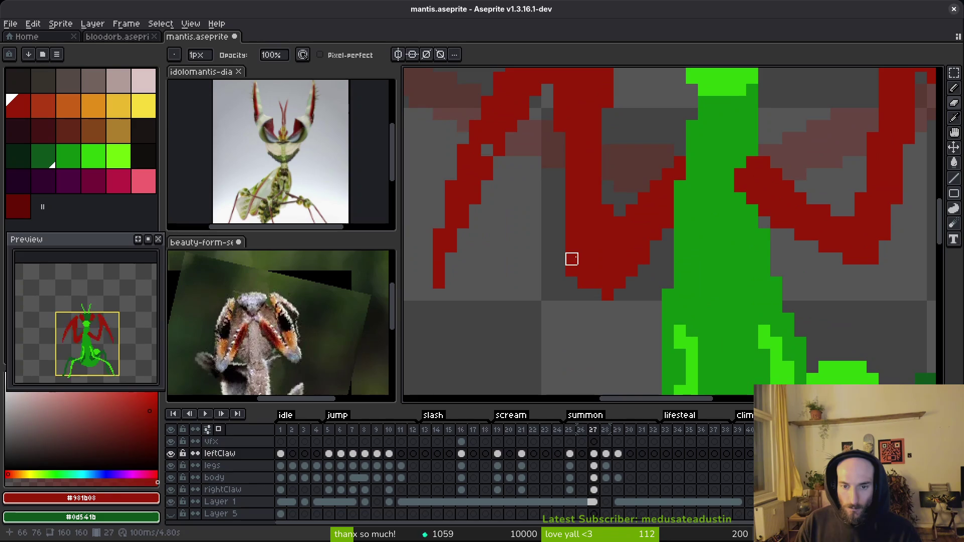
key("b")
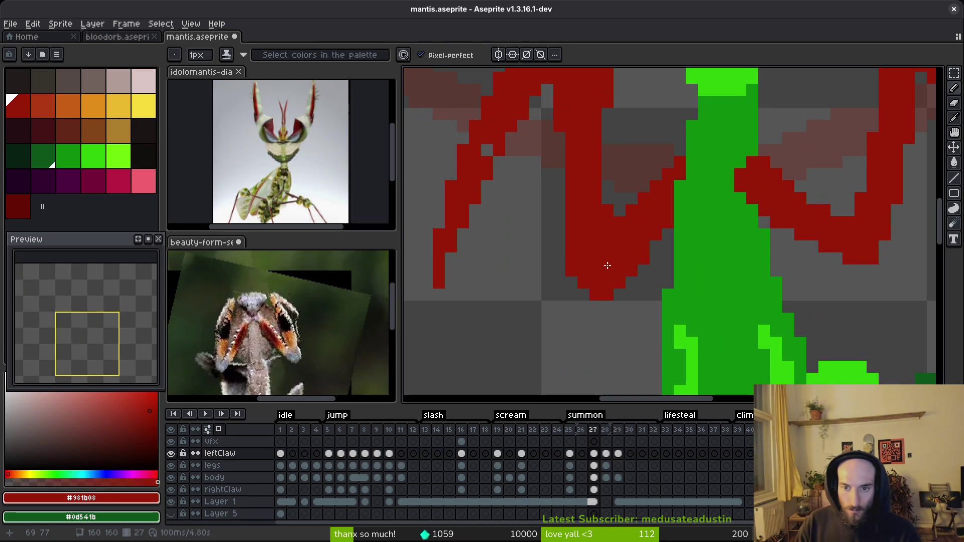
Step: Select a rectangle around the left claw in frame 27 and reposition it
key("v")
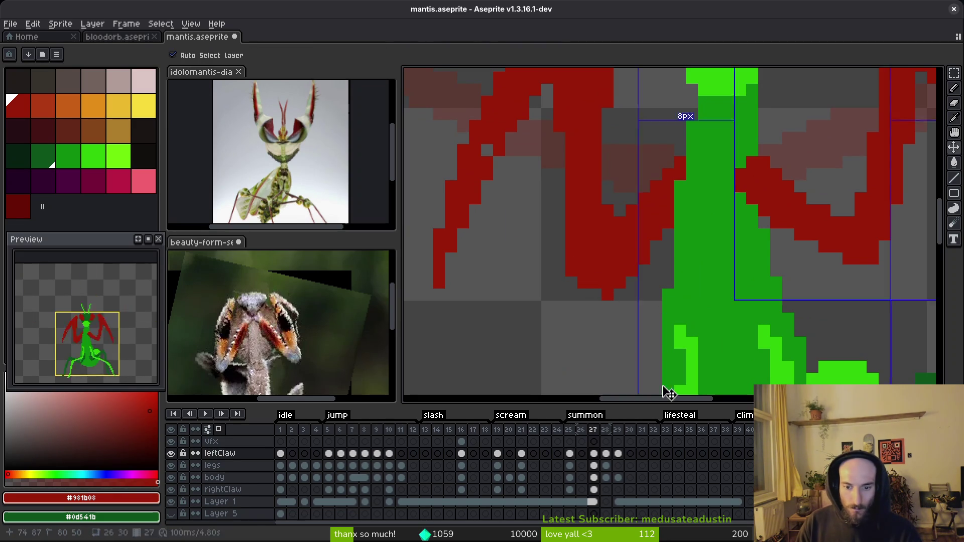
left_click(594, 490)
scroll(553, 254, "down", 3)
key("m")
left_click_drag(441, 161, 581, 365)
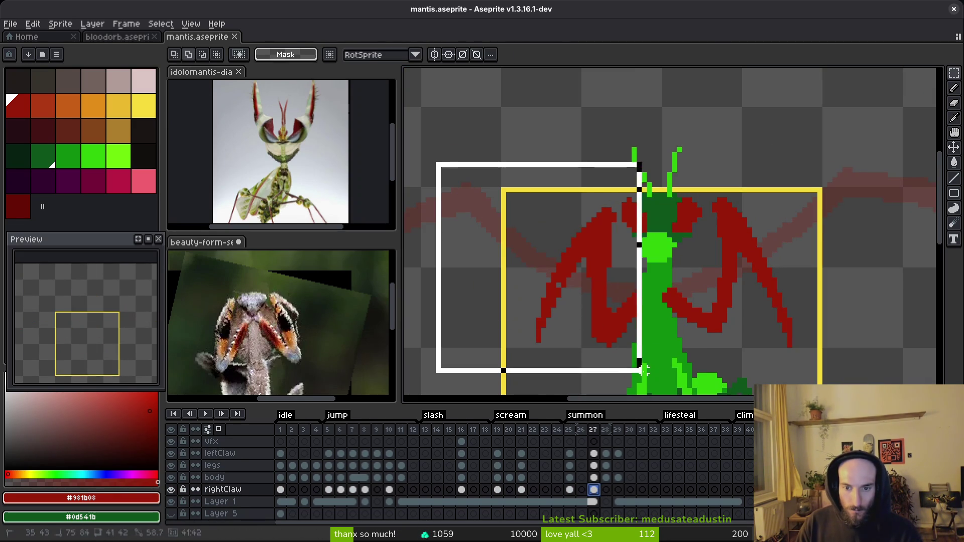
left_click_drag(543, 276, 693, 277)
left_click(594, 454)
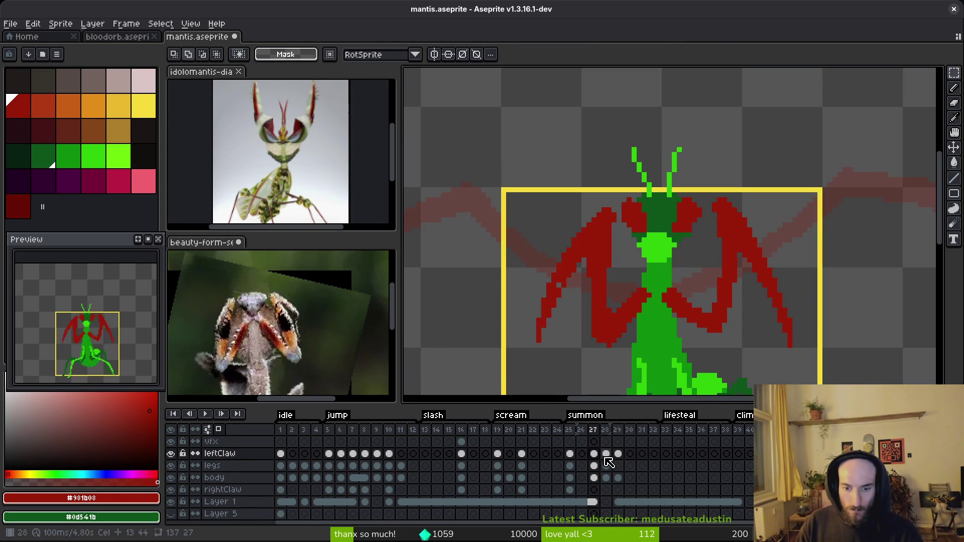
Step: Compare the neighbouring poses and advance to summon frame 29
key("Left")
key("Right")
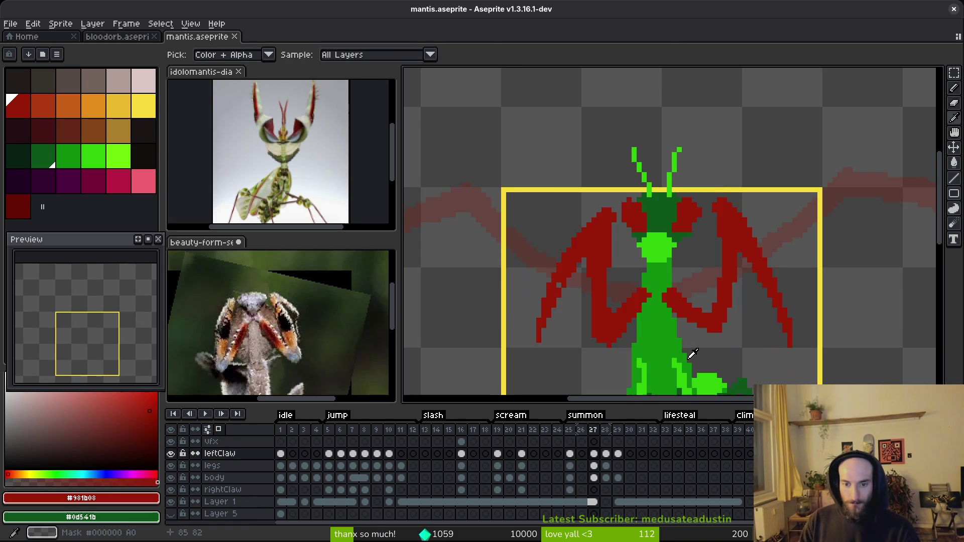
key("Right")
key("Right")
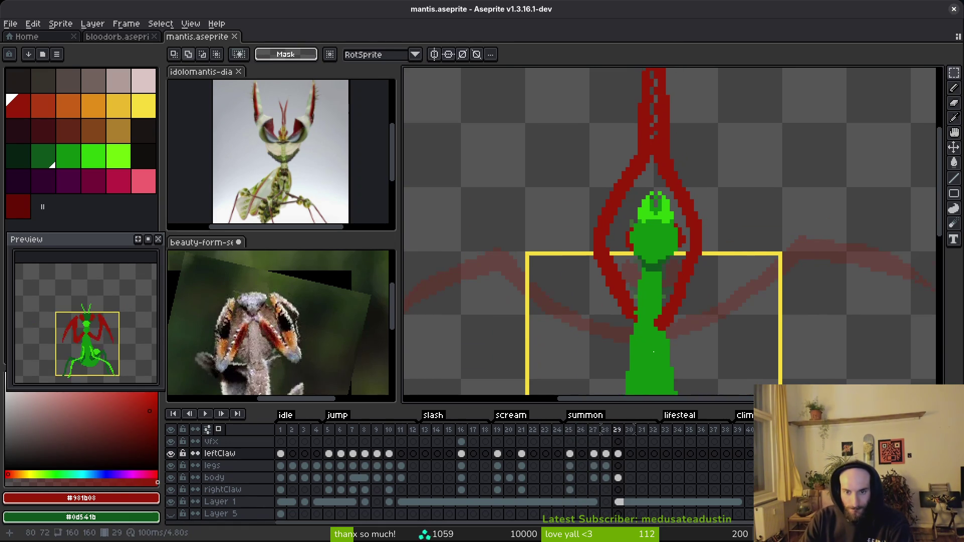
Step: Redraw the red claw edge along the green body, erasing pixels that overlap it
scroll(625, 327, "up", 2)
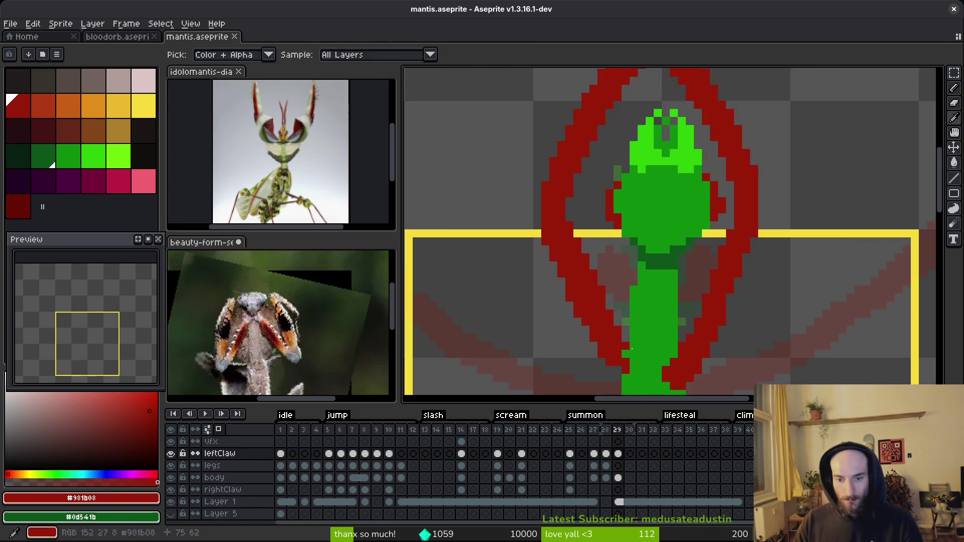
key("b")
scroll(624, 351, "up", 2)
left_click_drag(631, 367, 633, 334)
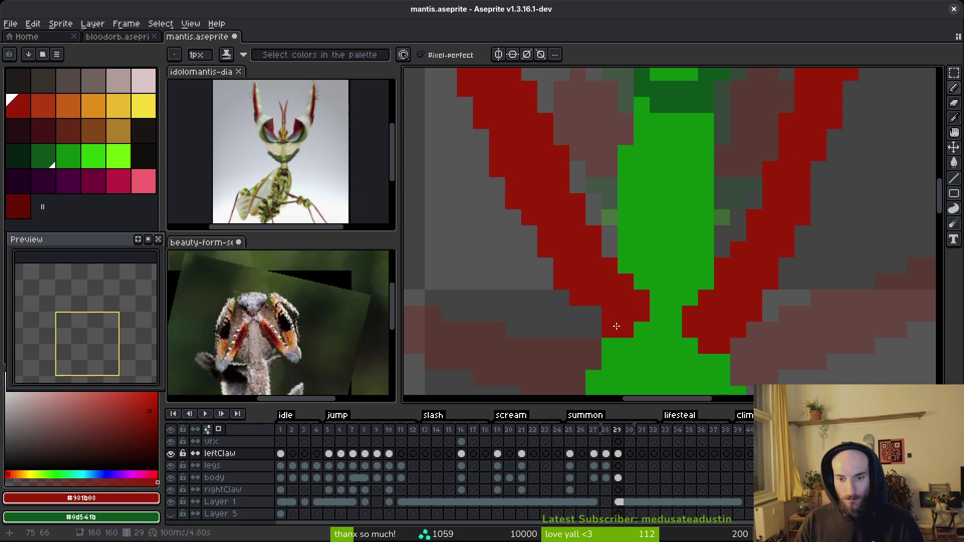
key("e")
left_click_drag(628, 329, 641, 297)
key("b")
left_click(594, 329)
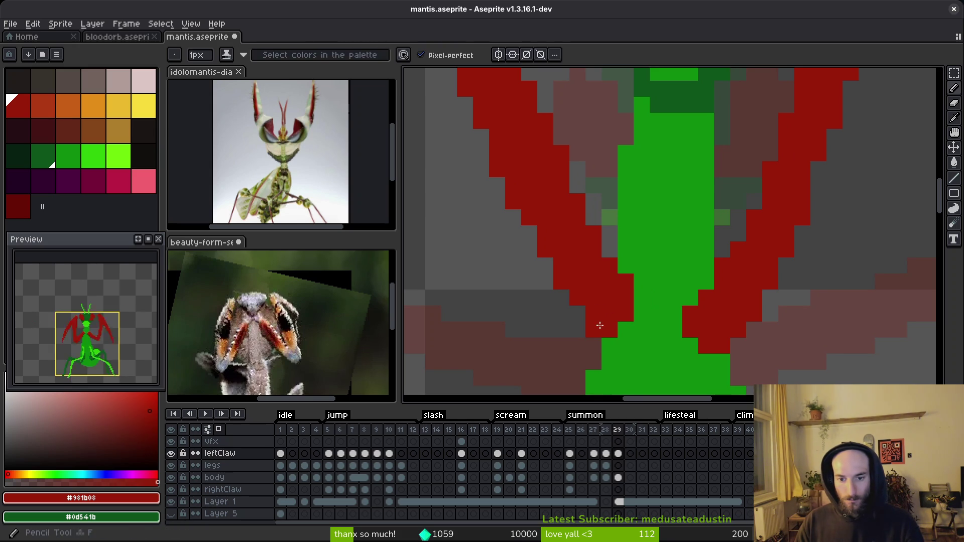
Step: Review the claw edges, save mantis.aseprite, and step back to frame 28
scroll(594, 280, "down", 2)
scroll(595, 284, "up", 2)
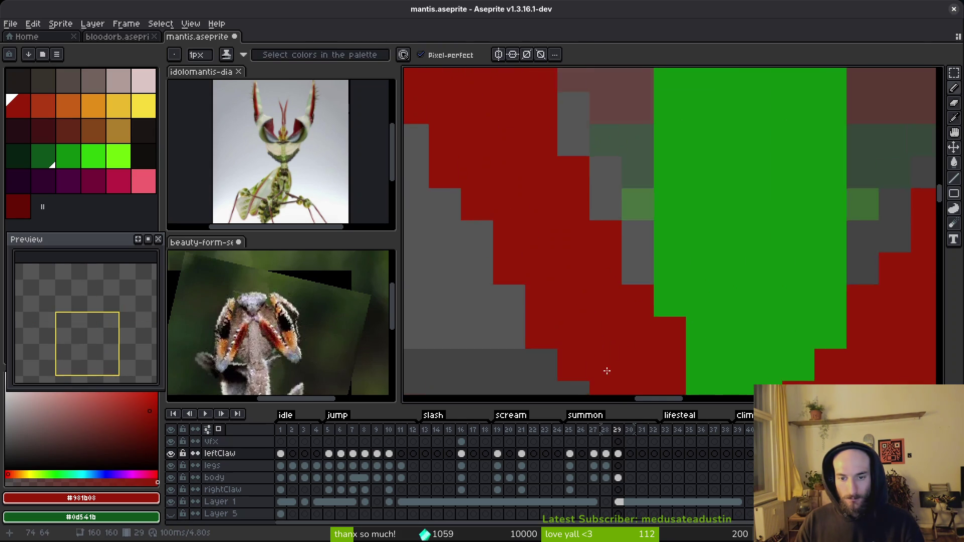
scroll(595, 286, "down", 2)
scroll(596, 292, "up", 2)
key("e")
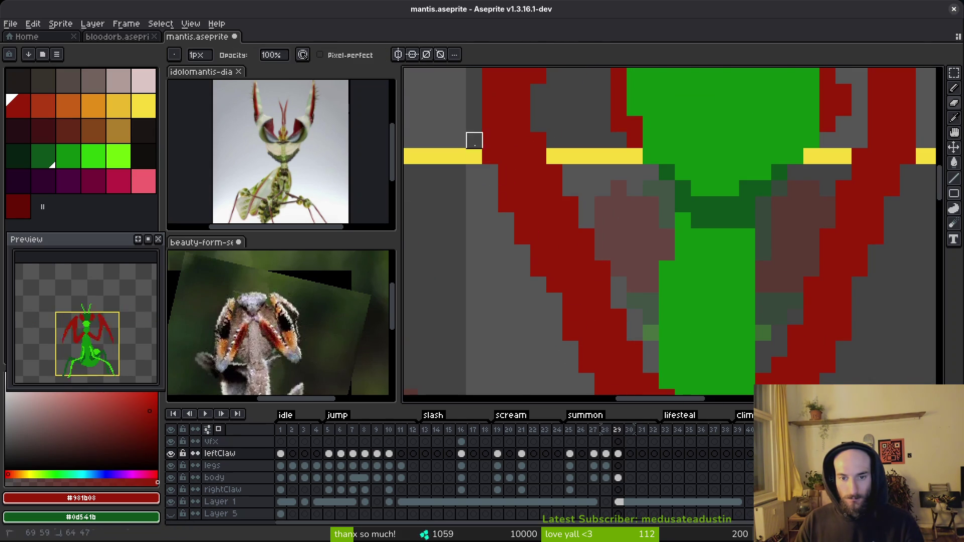
scroll(472, 204, "up", 3)
key("b")
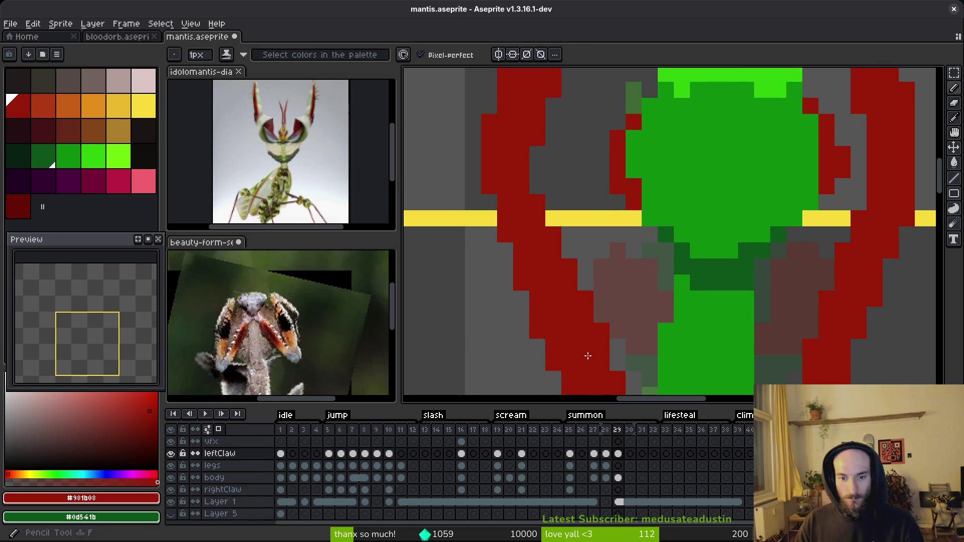
scroll(571, 226, "down", 3)
scroll(572, 261, "up", 1)
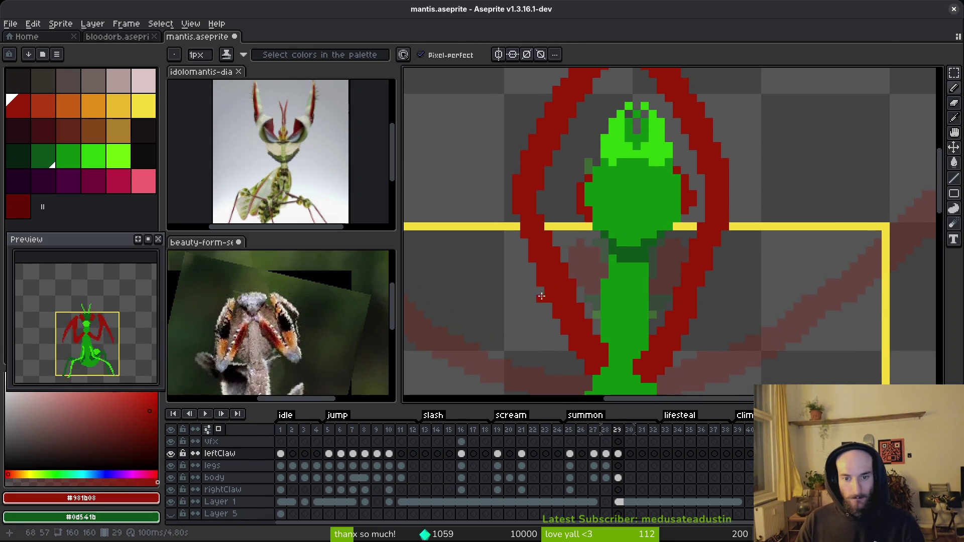
key("e")
scroll(540, 251, "up", 2)
key("b")
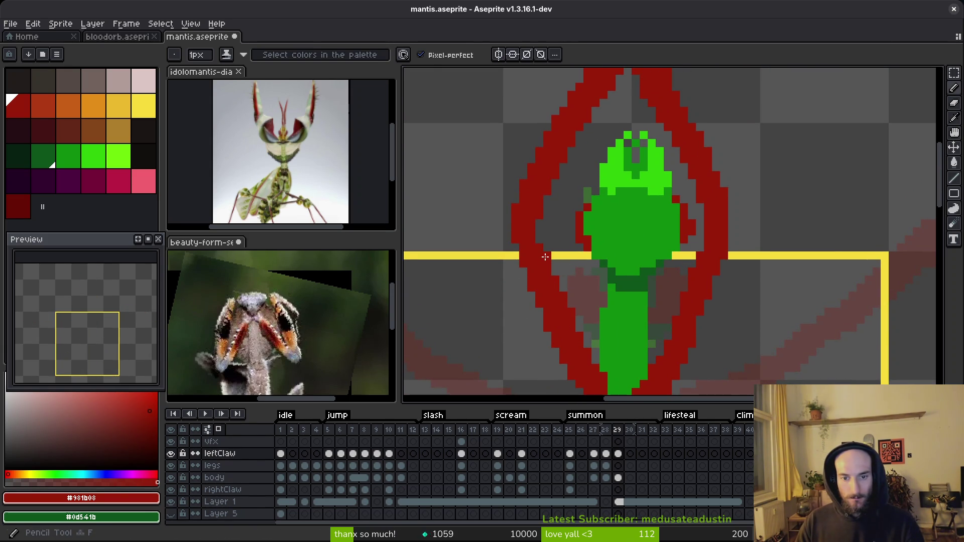
key("e")
scroll(555, 228, "down", 5)
key("ctrl+s")
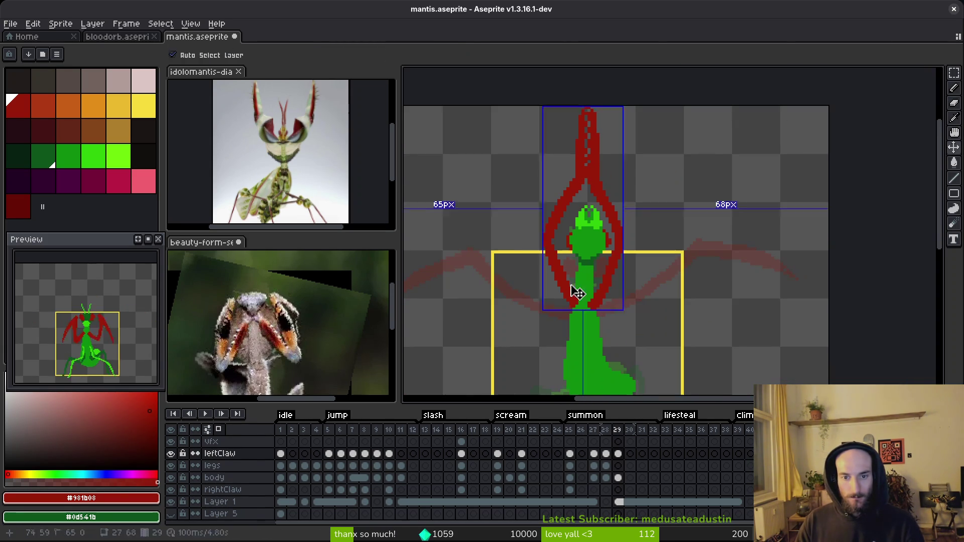
key("Left")
scroll(609, 270, "down", 3)
Step: Compare the mantis poses on frames 28 and 29
key("i")
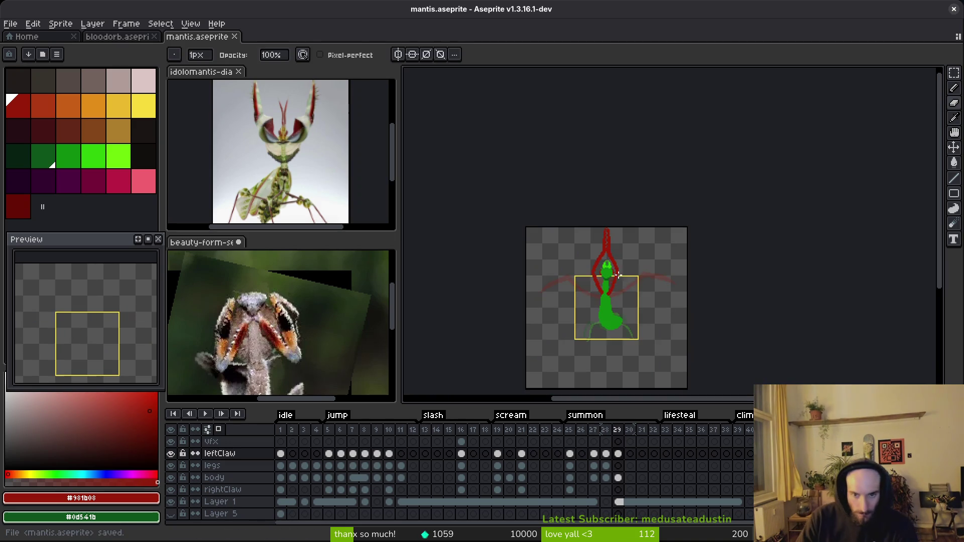
key("Right")
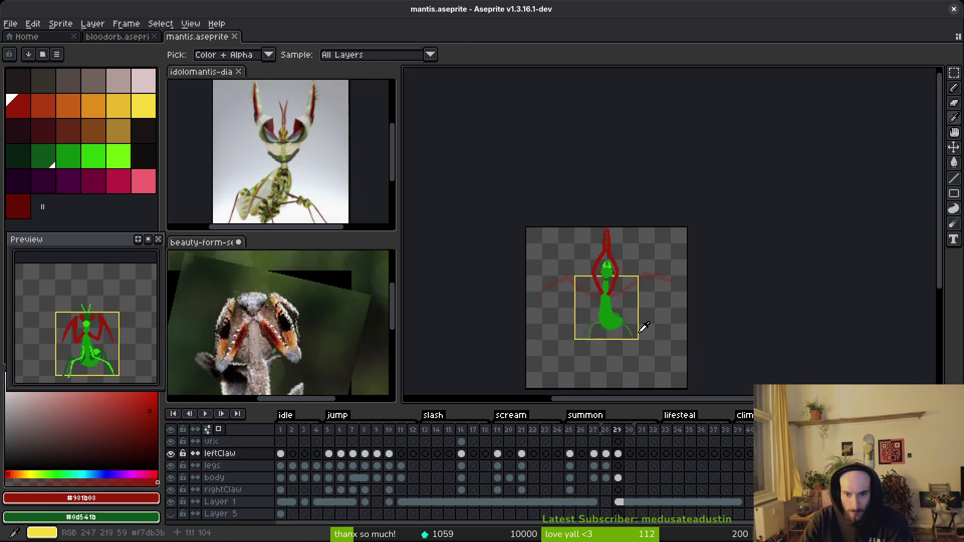
key("Left")
key("Right")
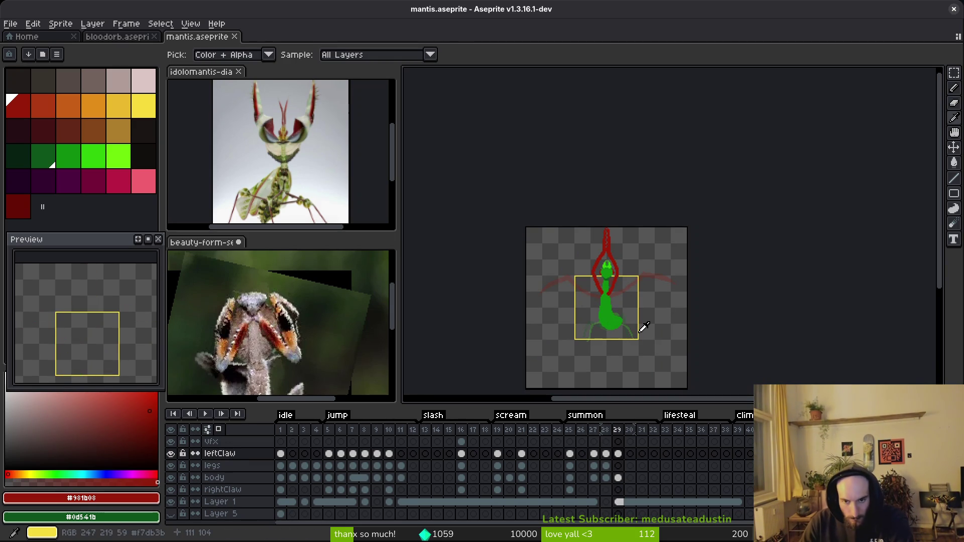
key("Left")
key("Right")
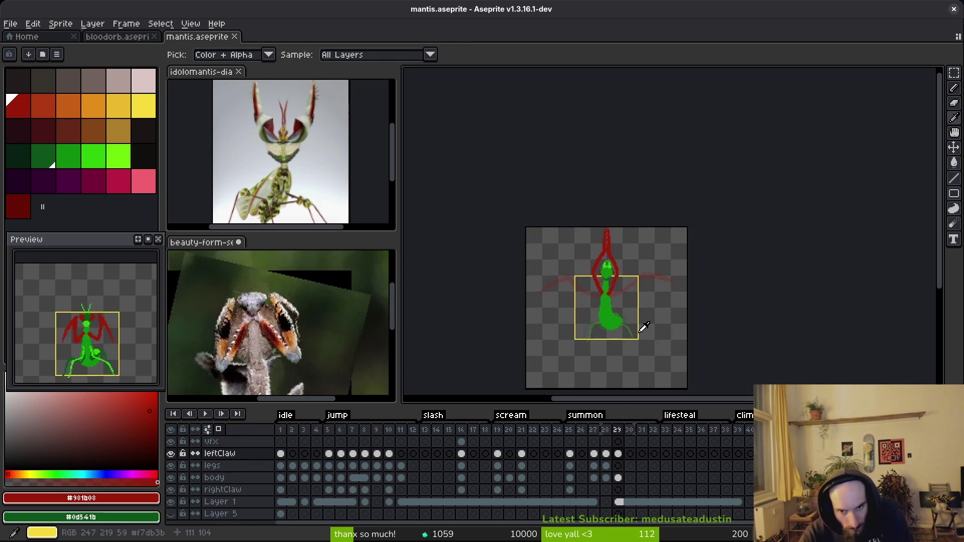
key("b")
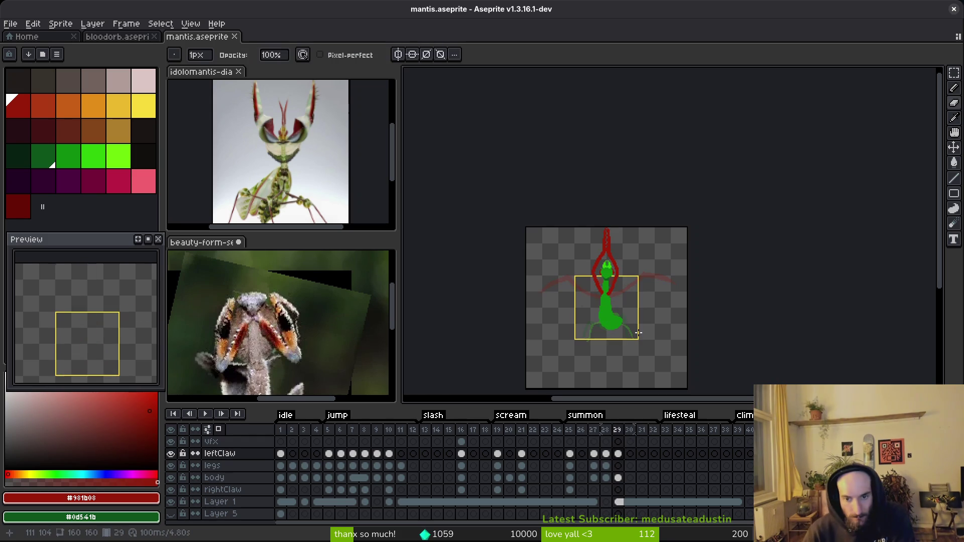
Step: Insert a new frame 29 after frame 28 and move the legs cel onto it
key("Left")
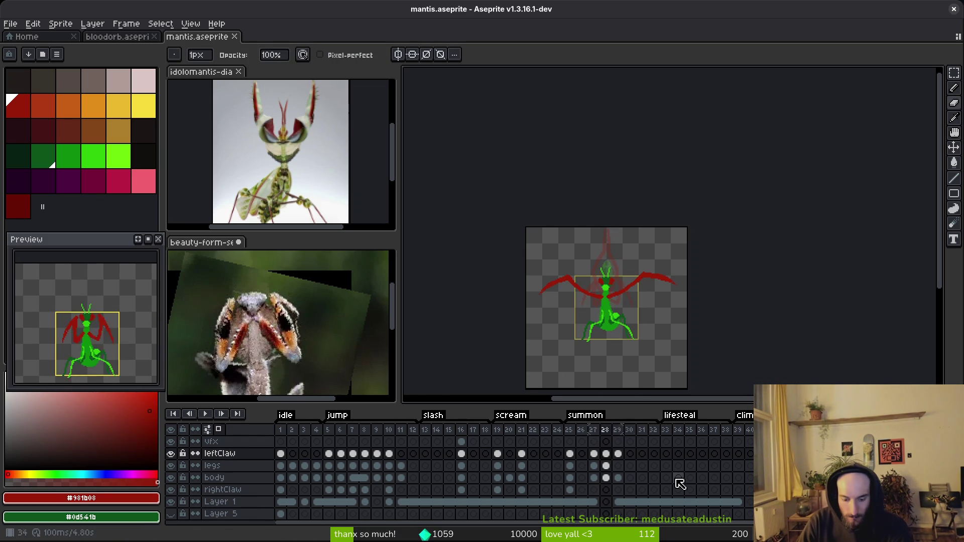
key("alt+n")
mouse_move(606, 466)
left_mouse_down()
mouse_move(625, 475)
mouse_move(618, 468)
left_mouse_up()
left_click(618, 478)
Step: Sample the dark red claw colour and select the leftClaw cel on frame 29
scroll(641, 358, "up", 2)
scroll(641, 358, "up", 1)
key("i")
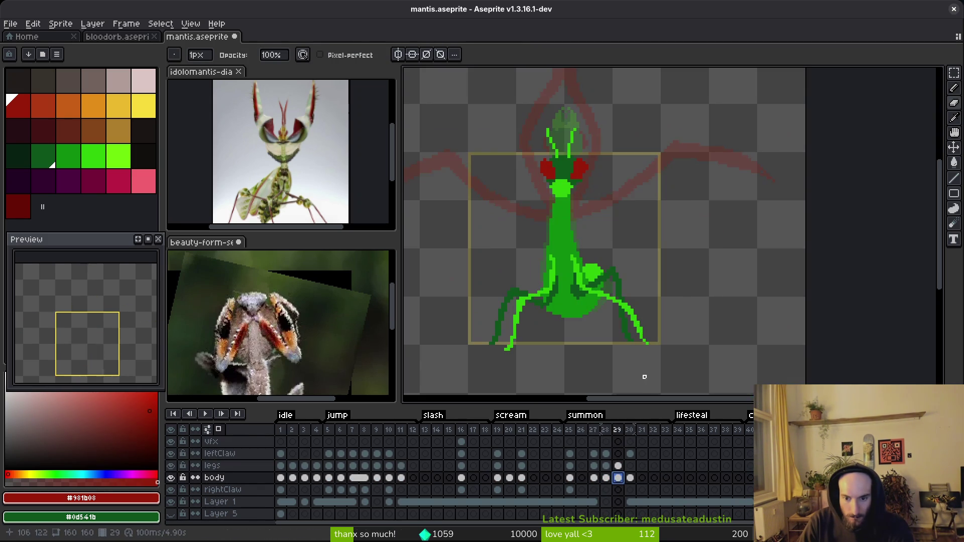
left_click(606, 454)
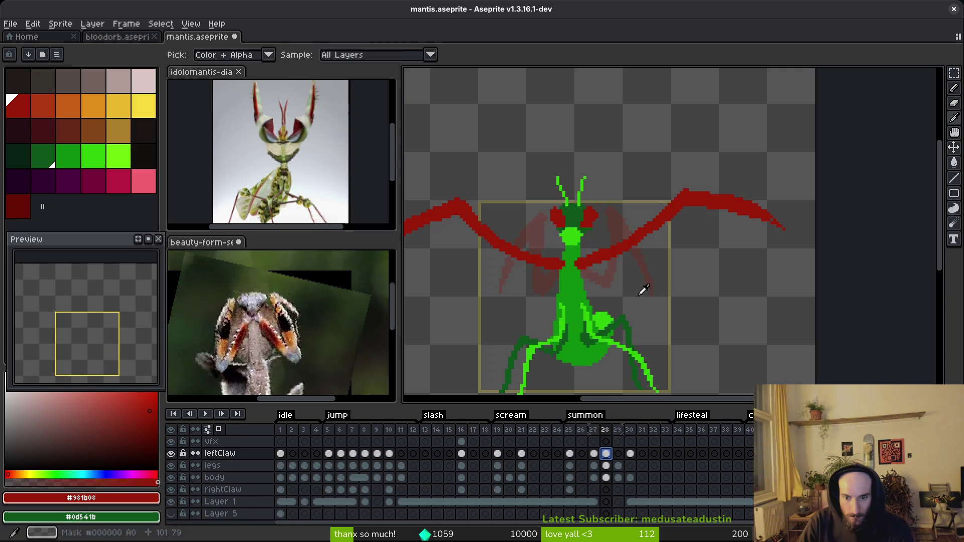
left_click(619, 429)
Step: Pencil the outlines of a thick dark red claw reaching up-right, with a hooked tip
key("b")
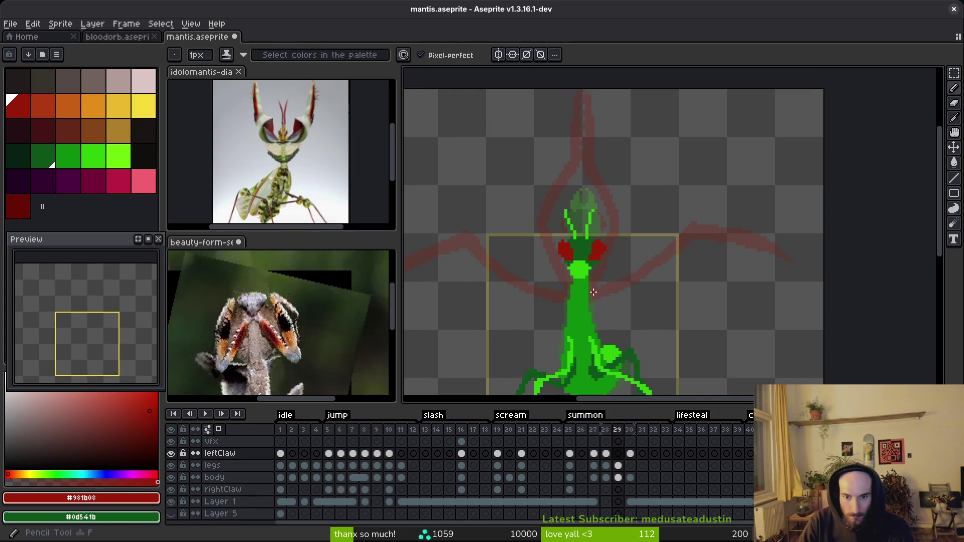
scroll(591, 293, "up", 1)
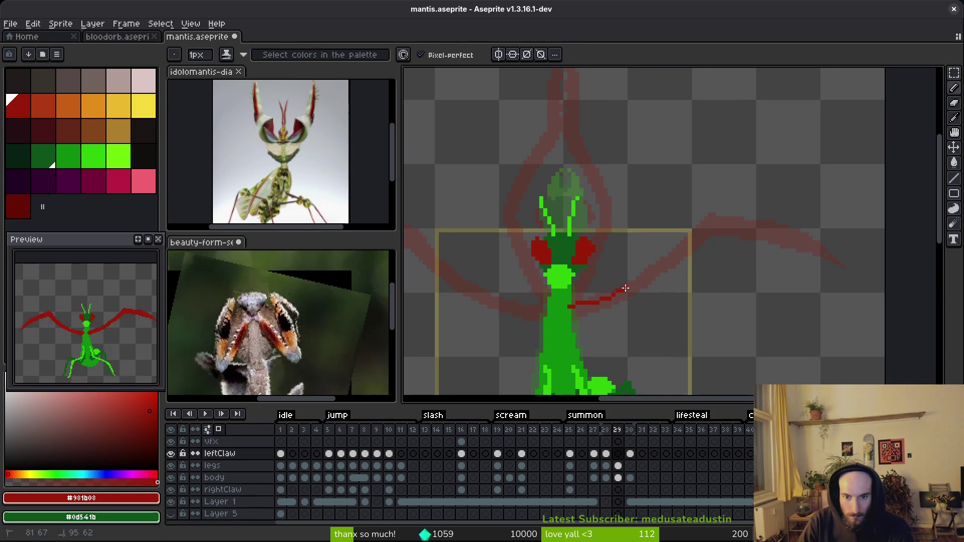
left_click_drag(575, 307, 657, 261)
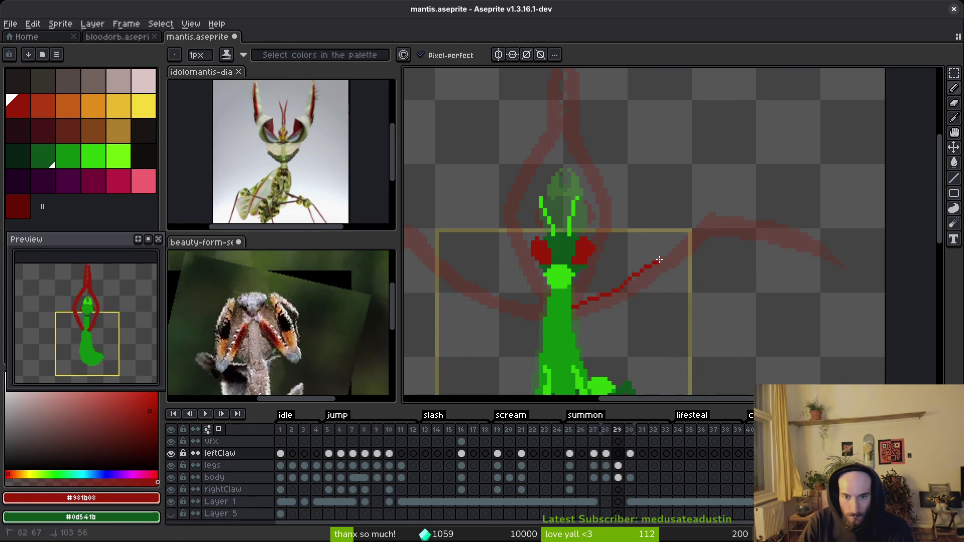
left_click_drag(706, 214, 774, 206)
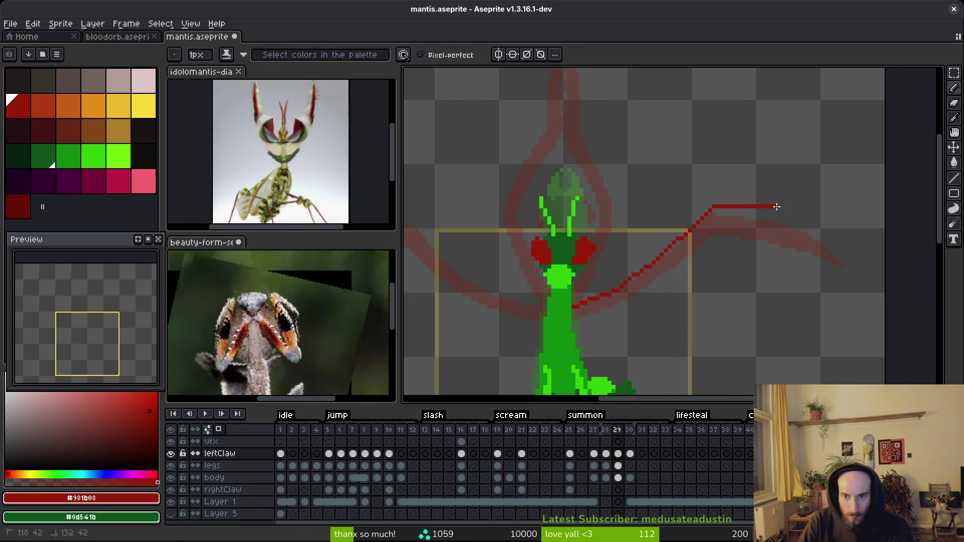
mouse_move(855, 225)
left_mouse_down()
mouse_move(864, 230)
mouse_move(811, 223)
left_mouse_up()
left_click_drag(738, 218, 717, 219)
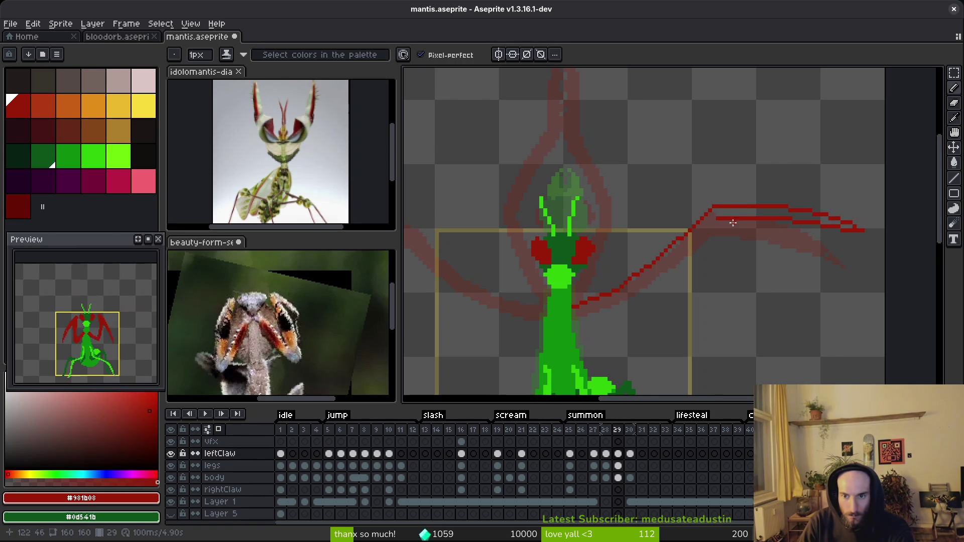
left_click_drag(721, 216, 667, 260)
scroll(634, 287, "up", 2)
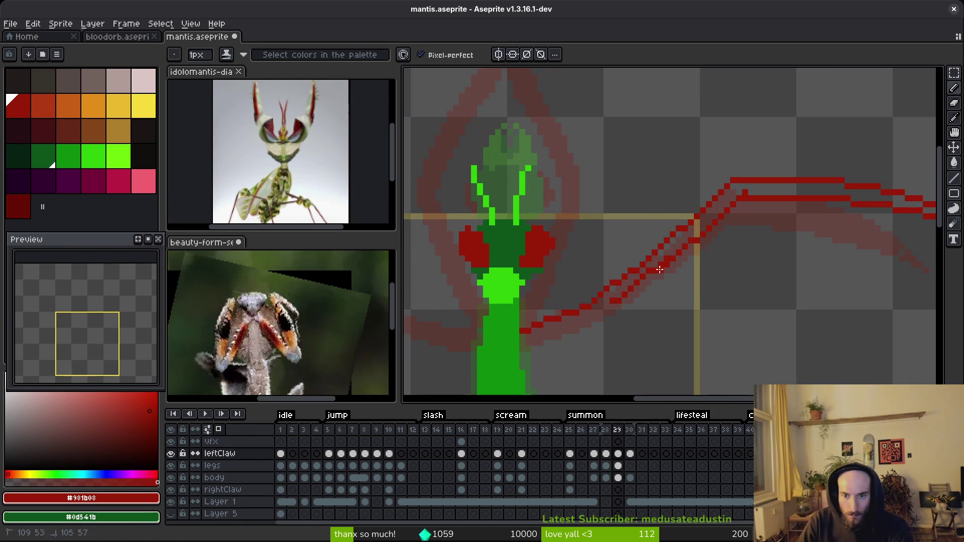
scroll(669, 268, "down", 1)
left_click_drag(669, 267, 591, 291)
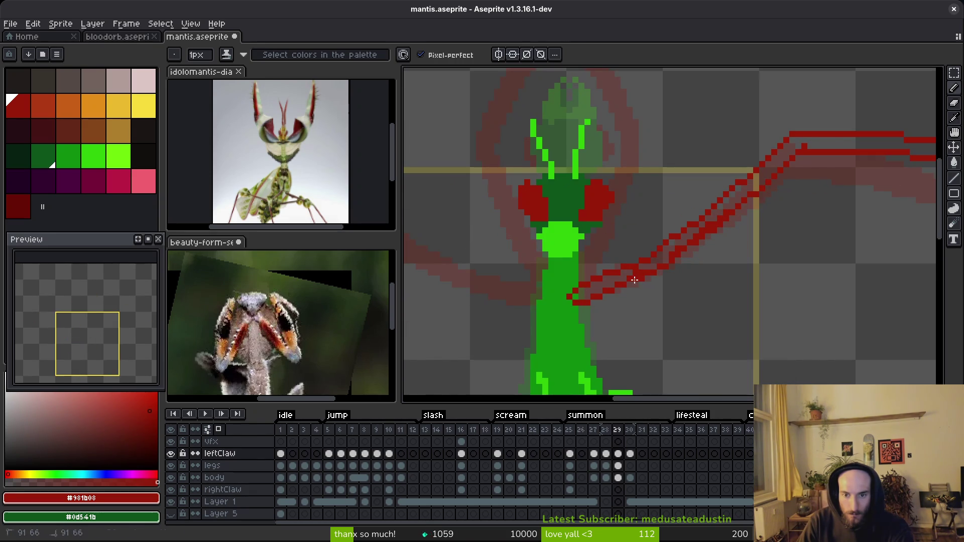
Step: Fill the three sections of the band between the claw outlines with red
key("g")
left_click(603, 284)
left_click(668, 249)
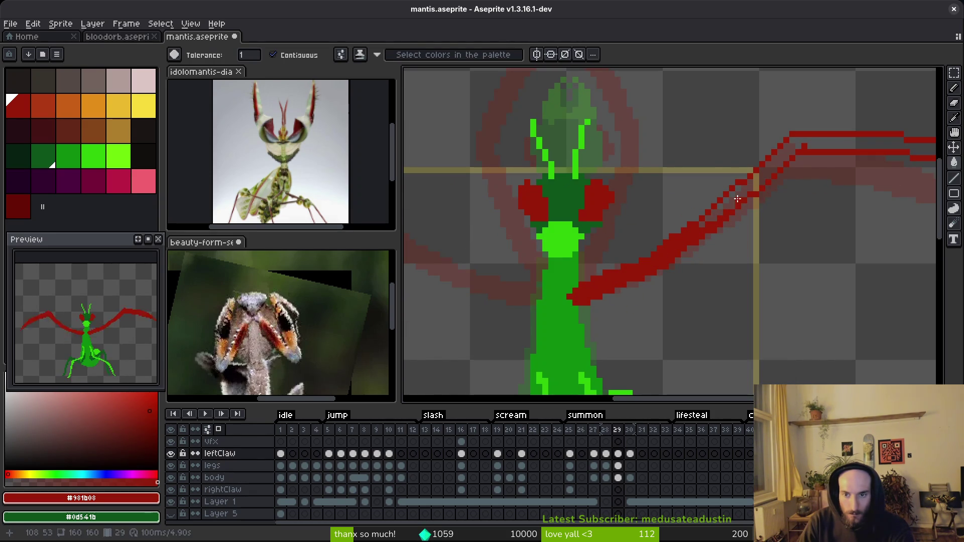
left_click(741, 202)
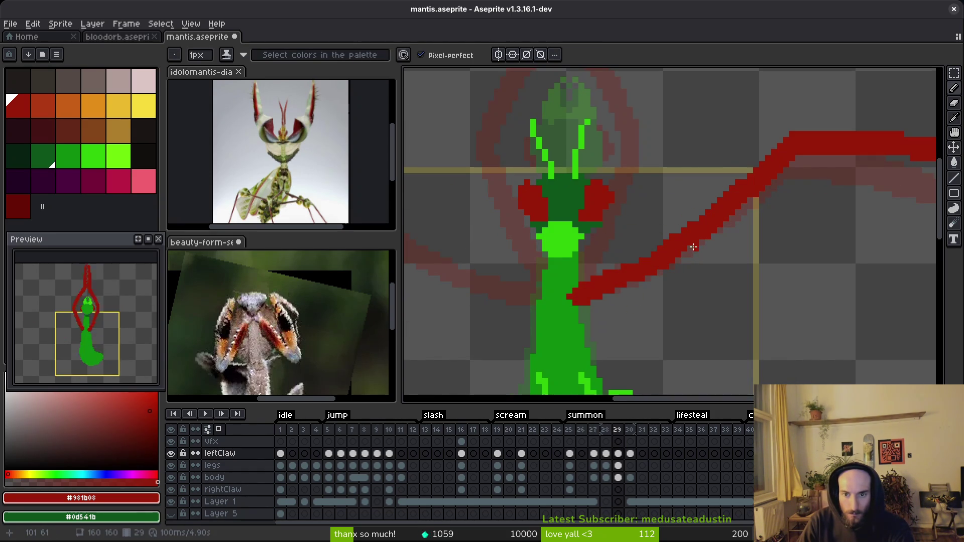
key("e")
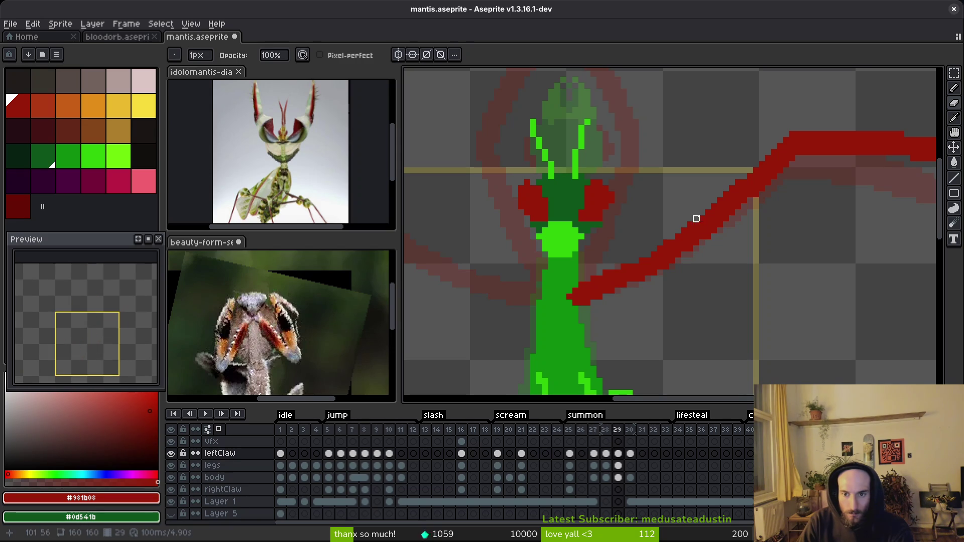
scroll(764, 226, "down", 3)
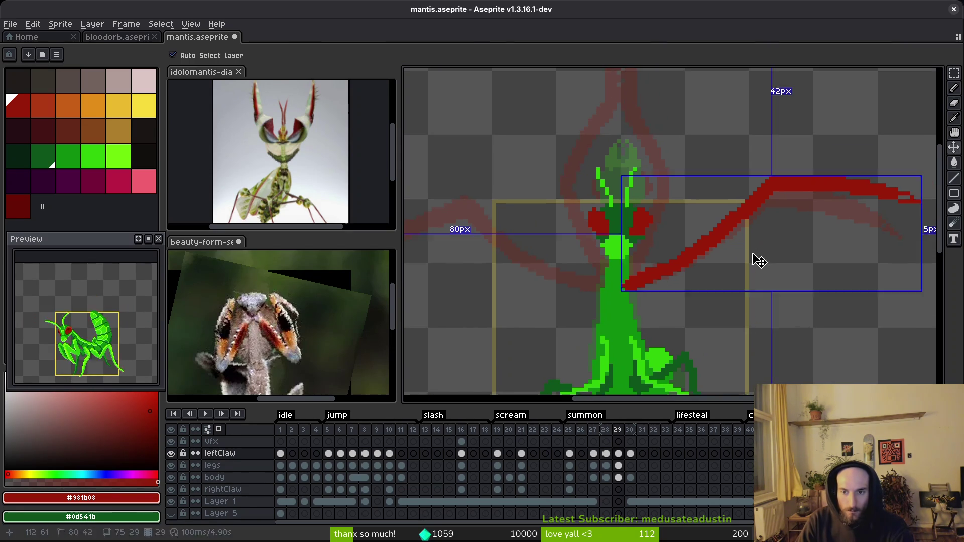
scroll(634, 298, "up", 3)
Step: Pencil a thick red diagonal claw stroke rising left from the green body
key("b")
left_click_drag(634, 299, 742, 310)
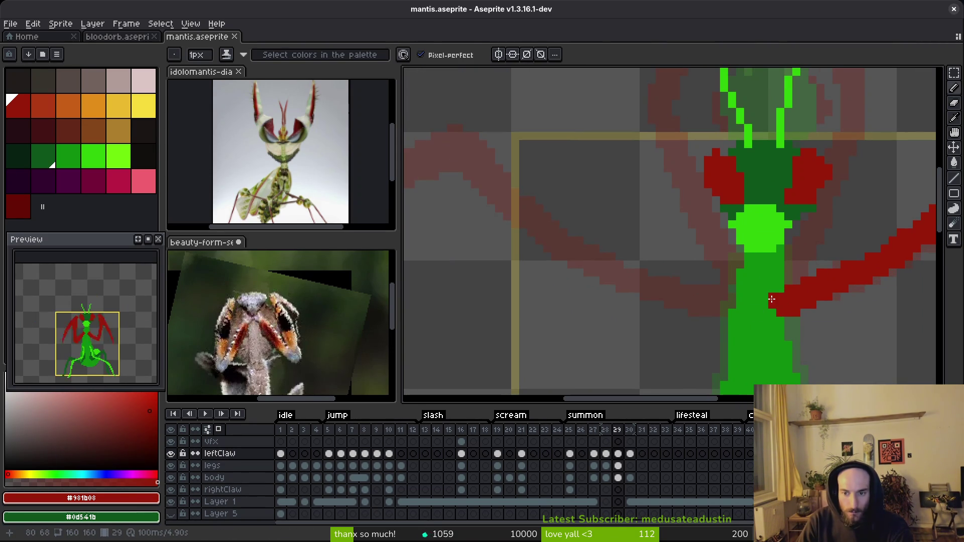
left_click(773, 296)
left_click(726, 296)
left_click(740, 305)
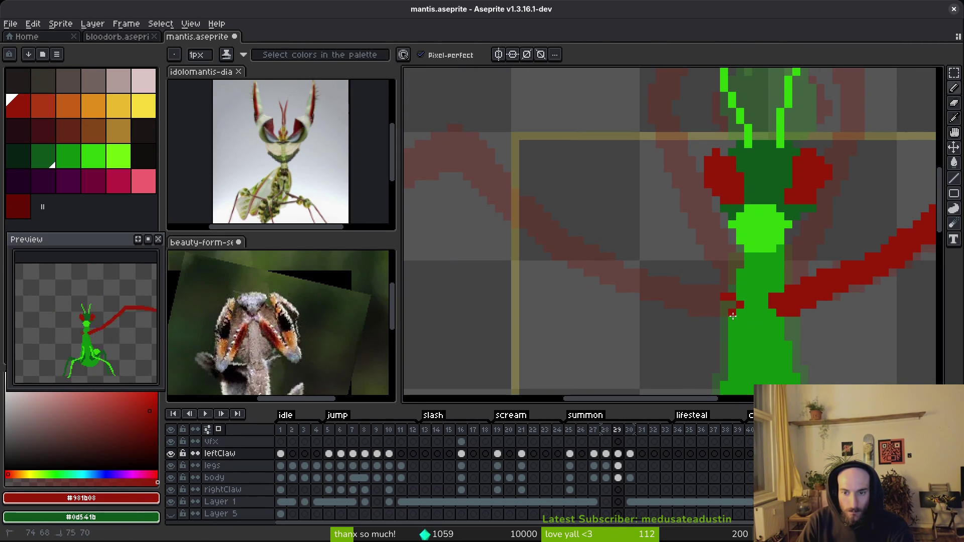
left_click_drag(736, 308, 666, 312)
left_click(786, 327)
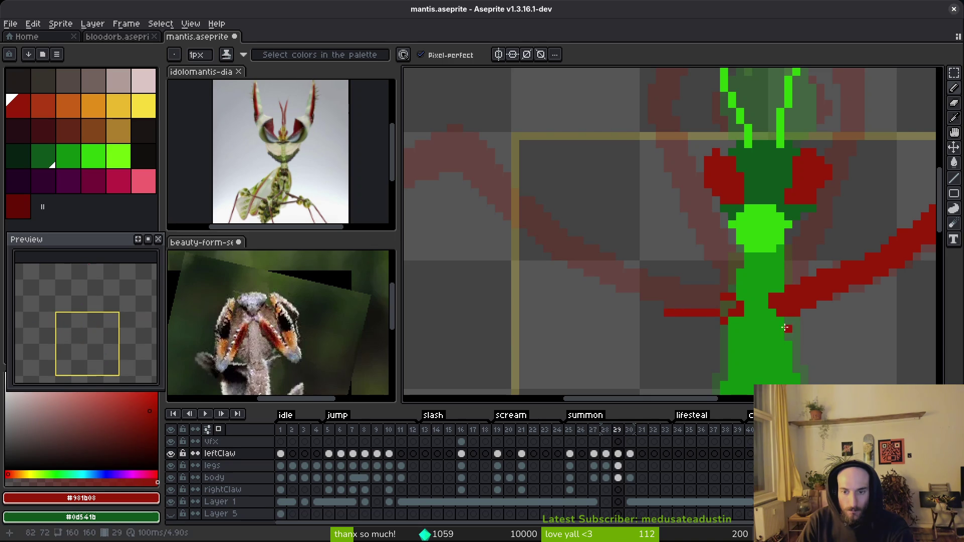
key("ctrl+z")
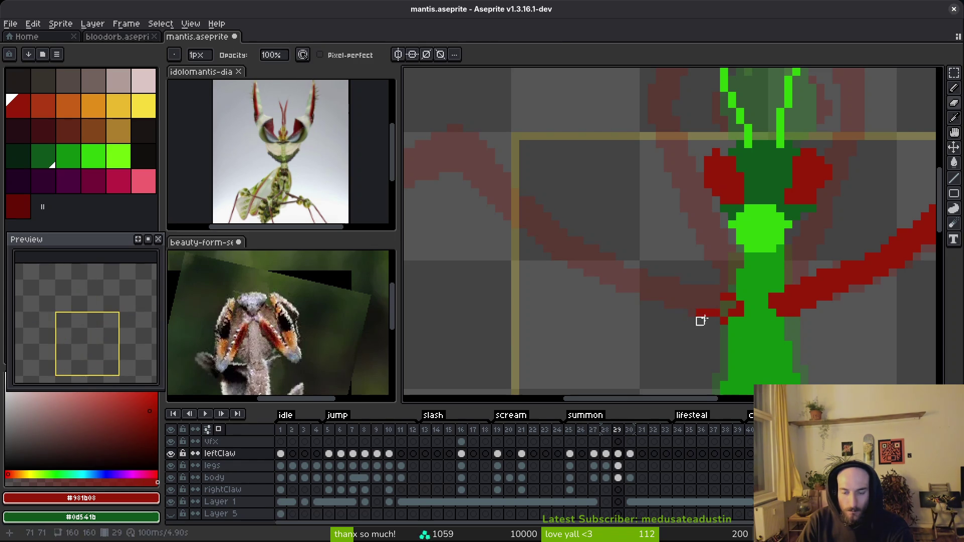
left_click_drag(688, 310, 558, 254)
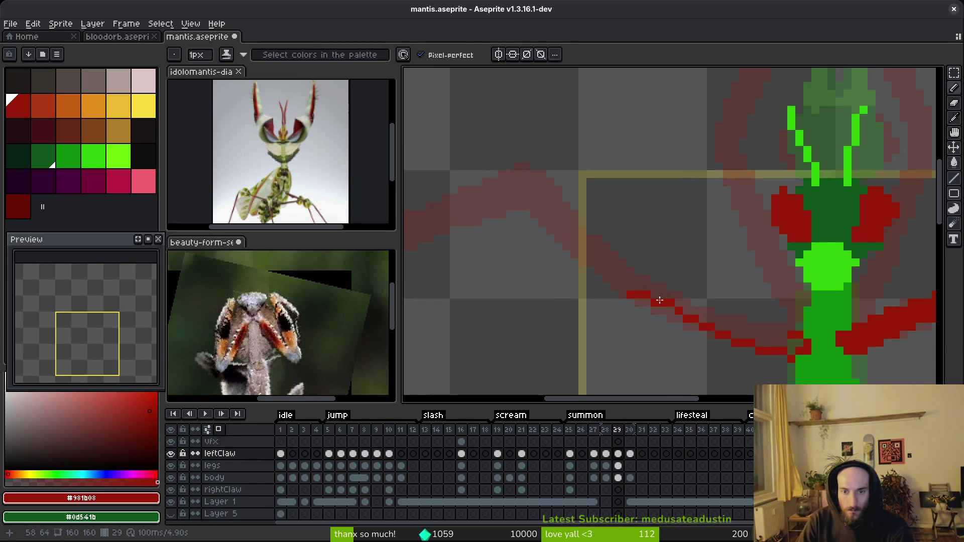
left_click_drag(636, 299, 723, 329)
mouse_move(790, 335)
left_mouse_down()
mouse_move(659, 286)
mouse_move(792, 342)
mouse_move(674, 308)
left_mouse_up()
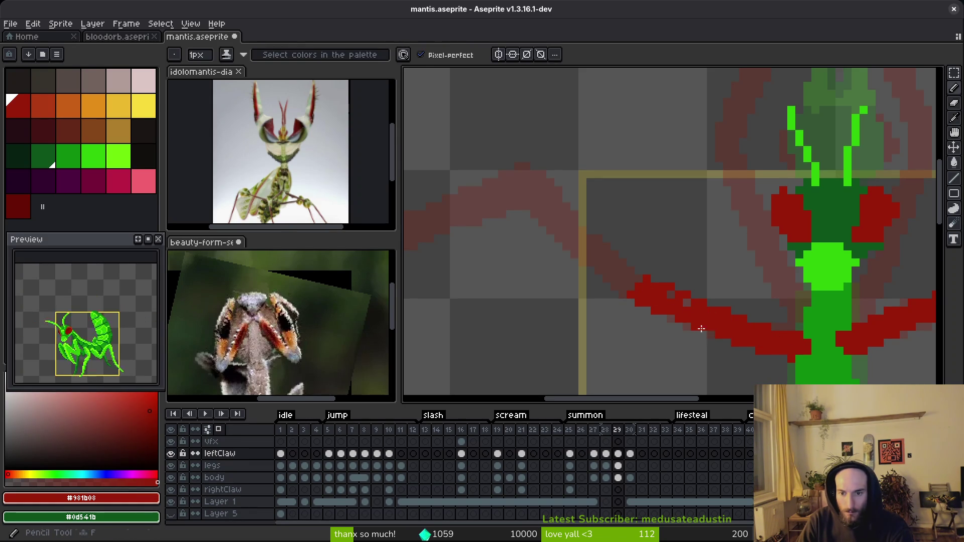
Step: Erase a stray pixel near the left claw's tip and extend the claw's tail
key("e")
key("b")
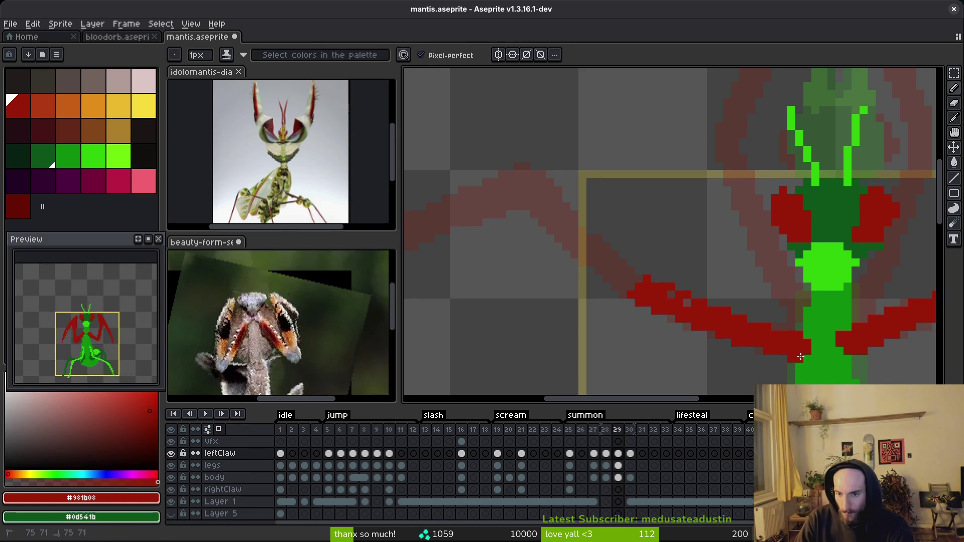
scroll(731, 341, "down", 2)
scroll(710, 366, "up", 2)
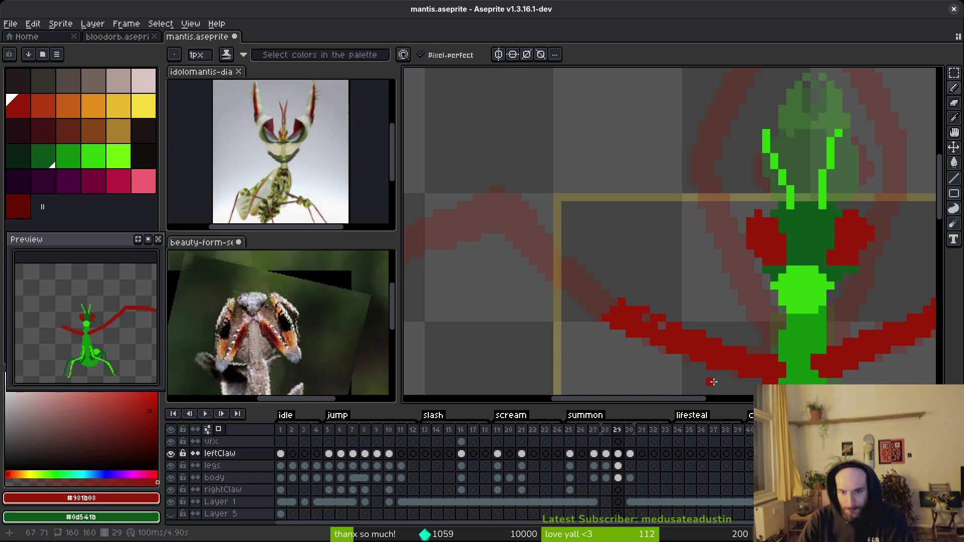
key("e")
key("b")
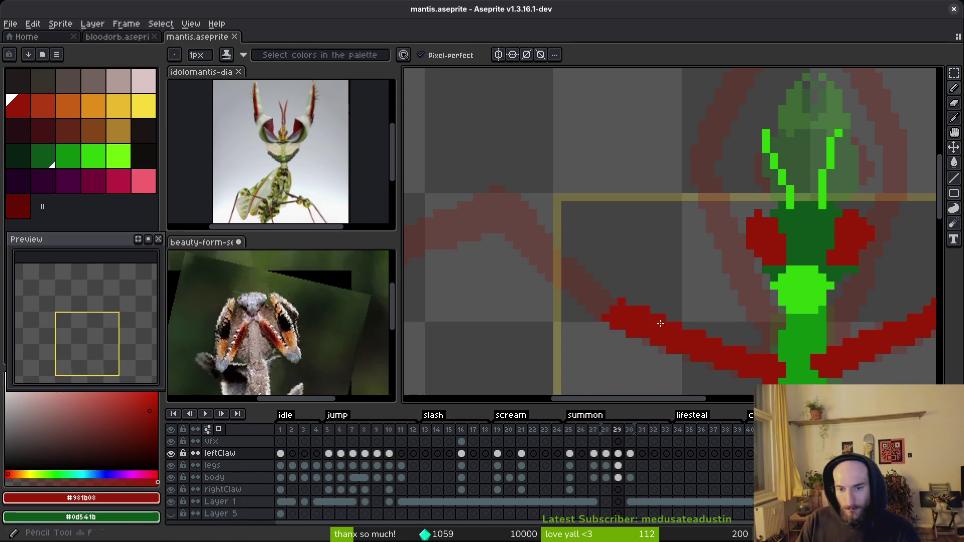
mouse_move(608, 293)
left_mouse_down()
mouse_move(779, 323)
mouse_move(664, 240)
mouse_move(718, 218)
mouse_move(592, 216)
mouse_move(491, 245)
mouse_move(452, 282)
left_mouse_up()
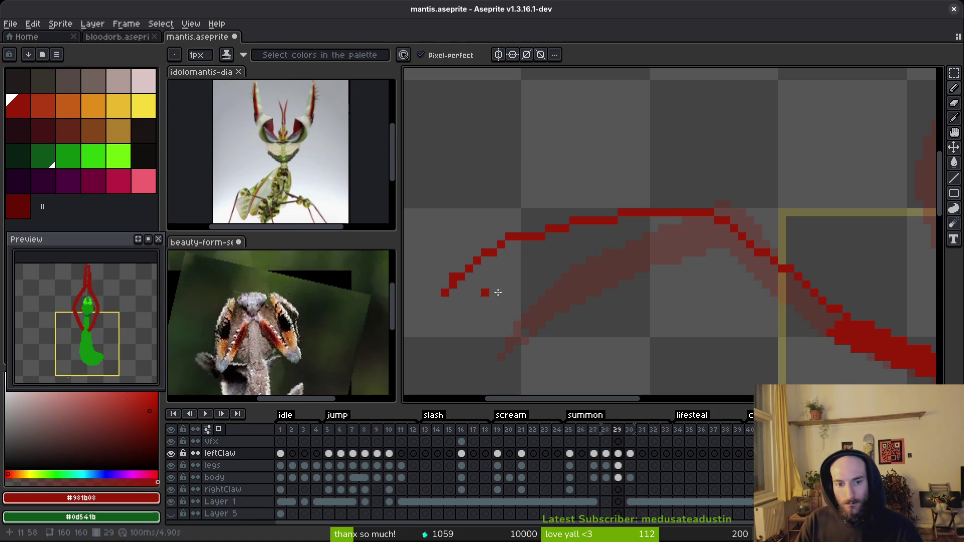
key("e")
left_click(453, 277)
key("b")
mouse_move(457, 275)
left_mouse_down()
mouse_move(435, 297)
mouse_move(550, 247)
mouse_move(725, 239)
mouse_move(763, 281)
mouse_move(833, 324)
left_mouse_up()
Step: Fill the two remaining gaps between the left claw's outlines with red
key("g")
left_click(803, 301)
left_click(643, 223)
key("b")
scroll(653, 272, "down", 2)
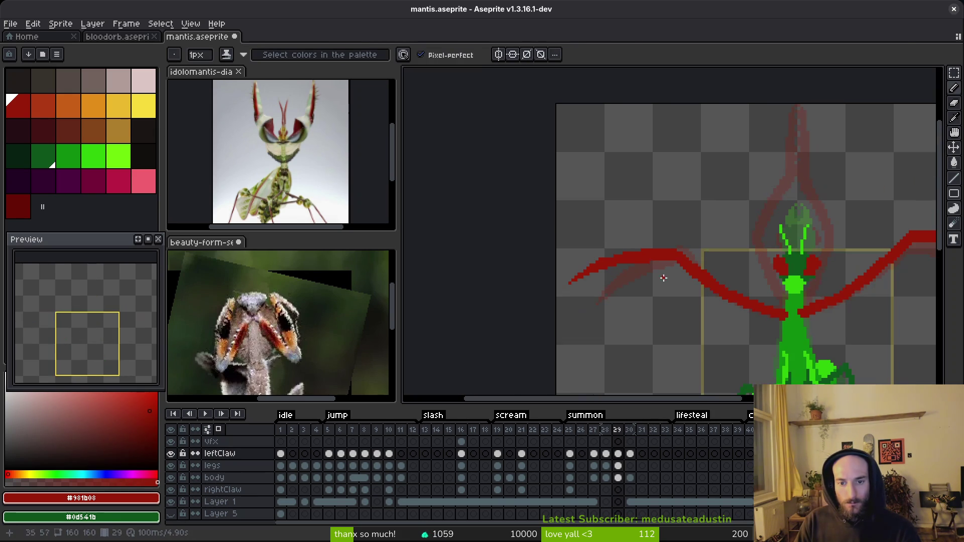
scroll(474, 185, "up", 1)
Step: Shift the left claw's tip about 18 px right, then nudge it one more pixel
key("m")
left_click_drag(504, 182, 653, 325)
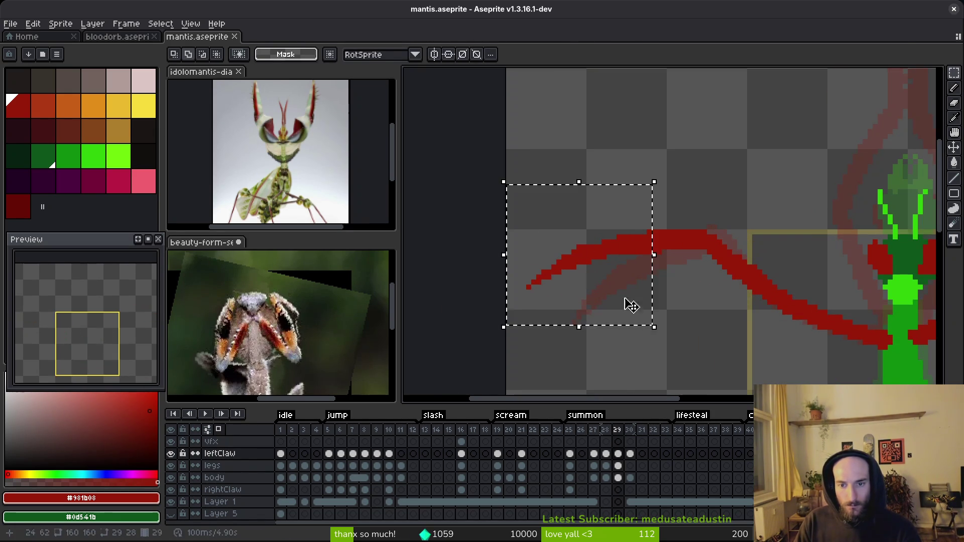
key("ctrl+d")
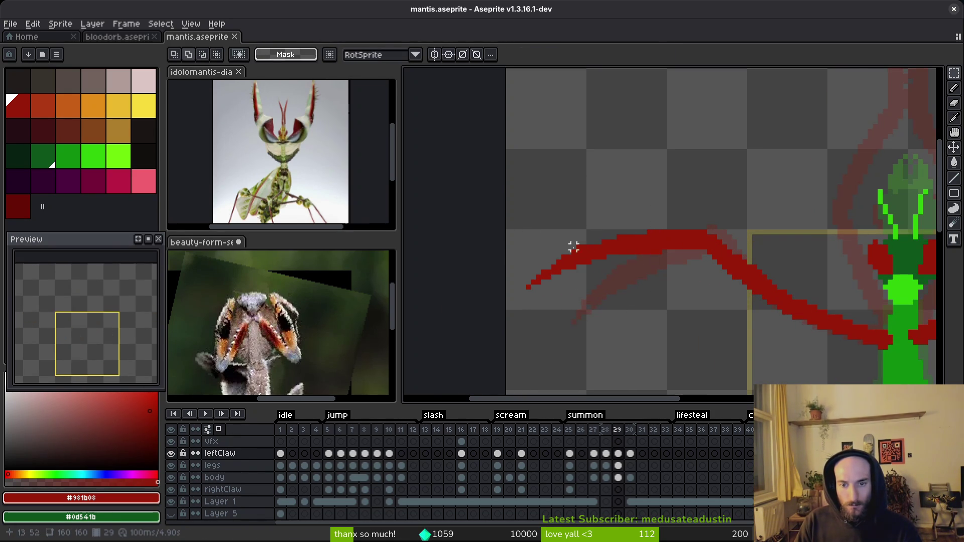
scroll(569, 257, "up", 1)
key("b")
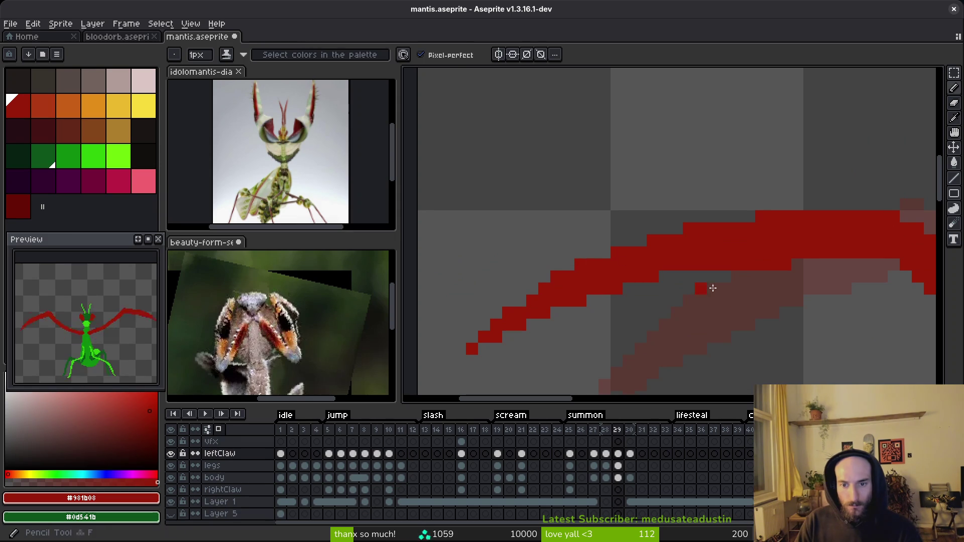
key("m")
scroll(657, 270, "down", 2)
mouse_move(658, 213)
left_mouse_down()
mouse_move(620, 308)
mouse_move(531, 363)
left_mouse_up()
left_click_drag(620, 276, 633, 279)
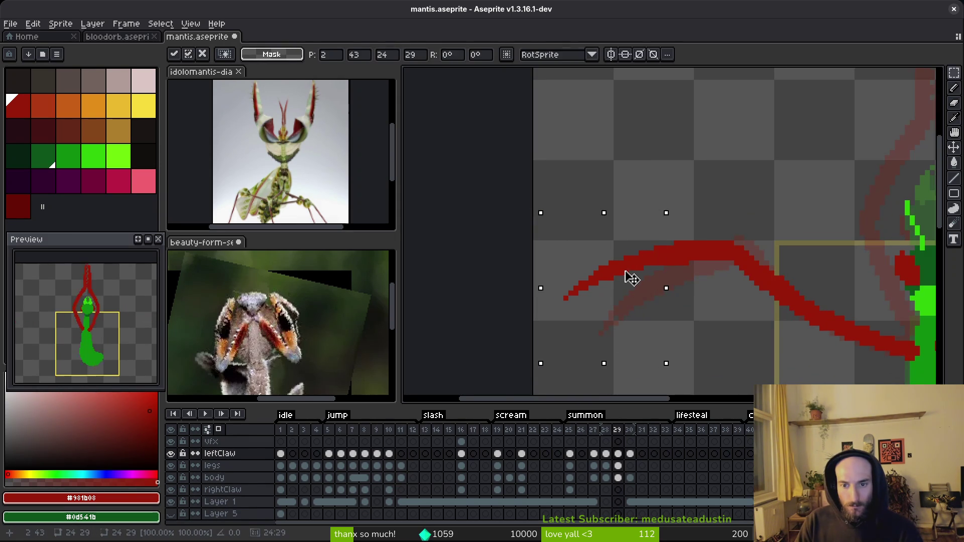
key("Return")
scroll(698, 286, "up", 2)
left_click_drag(658, 201, 407, 385)
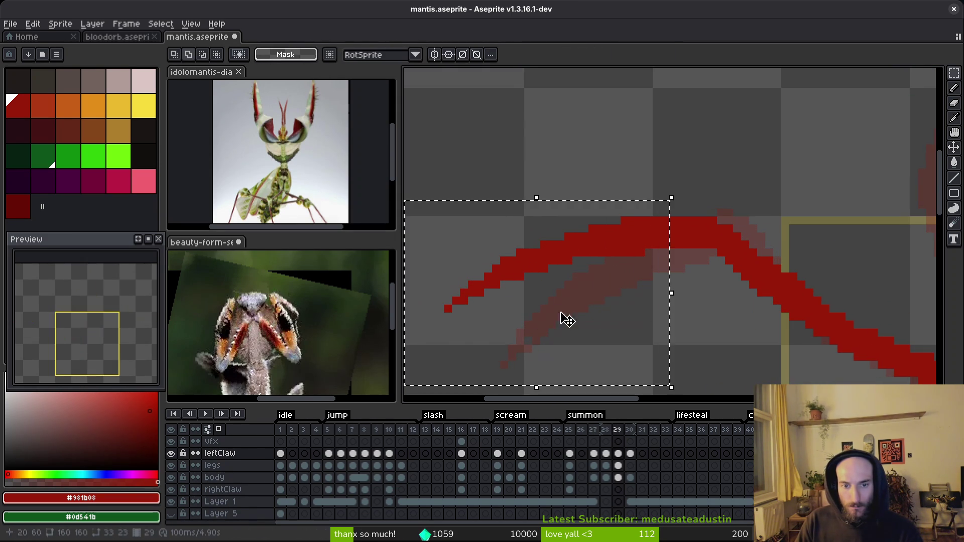
key("Right")
key("Return")
Step: Save the mantis sprite with both claws spread wide
key("ctrl+s")
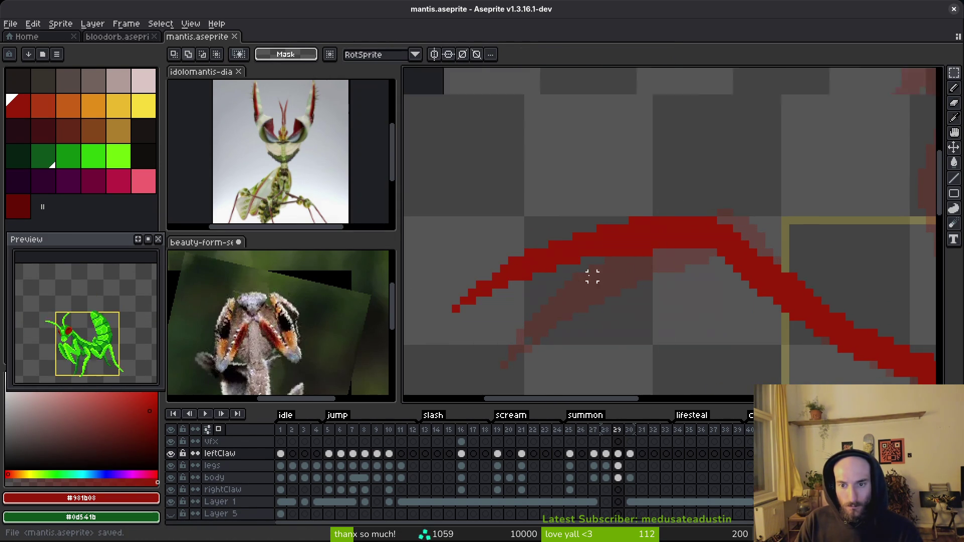
scroll(583, 279, "down", 4)
scroll(529, 289, "up", 1)
scroll(529, 289, "down", 1)
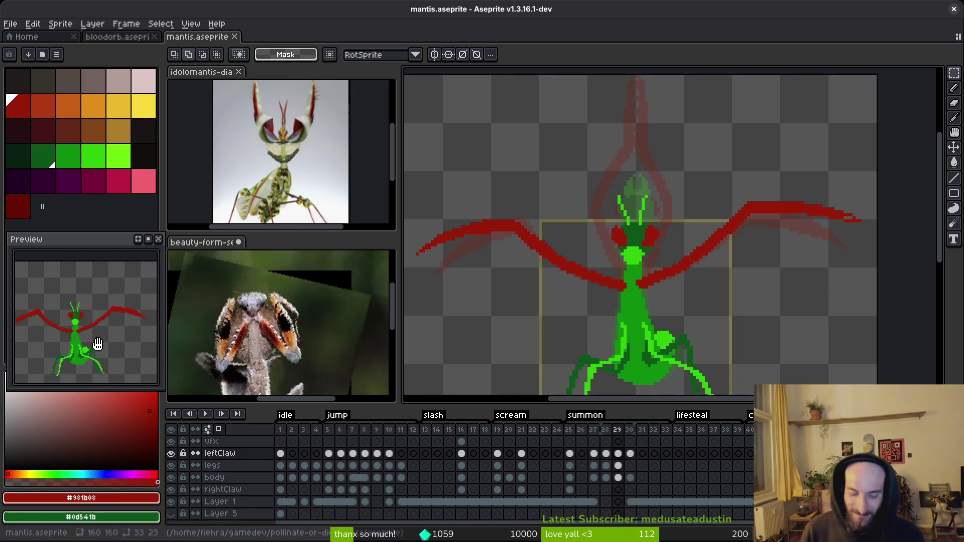
Step: Redraw the red claw tip and add pixels along its edge
scroll(753, 216, "up", 3)
key("f")
left_click_drag(764, 197, 749, 207)
left_click(790, 214)
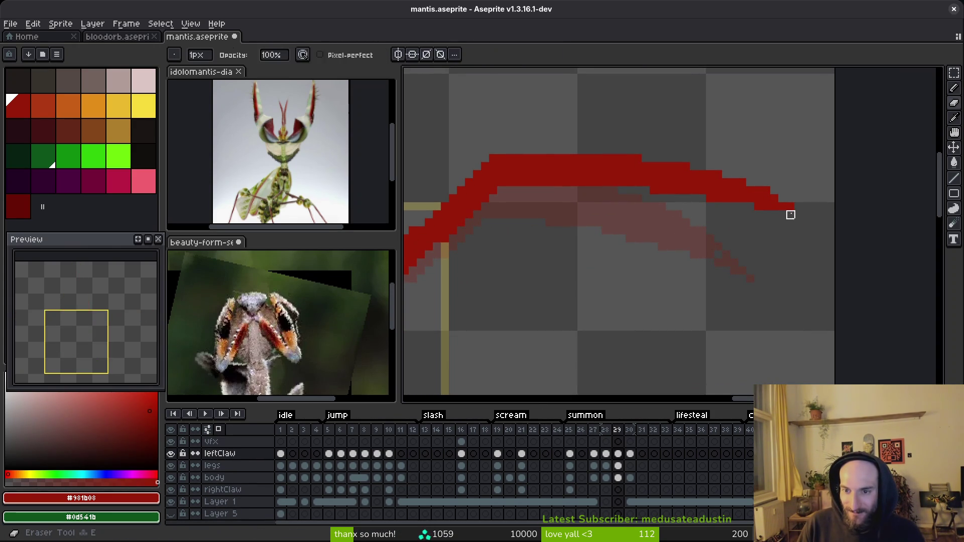
key("e")
left_click_drag(689, 225, 707, 226)
key("b")
left_click(714, 207)
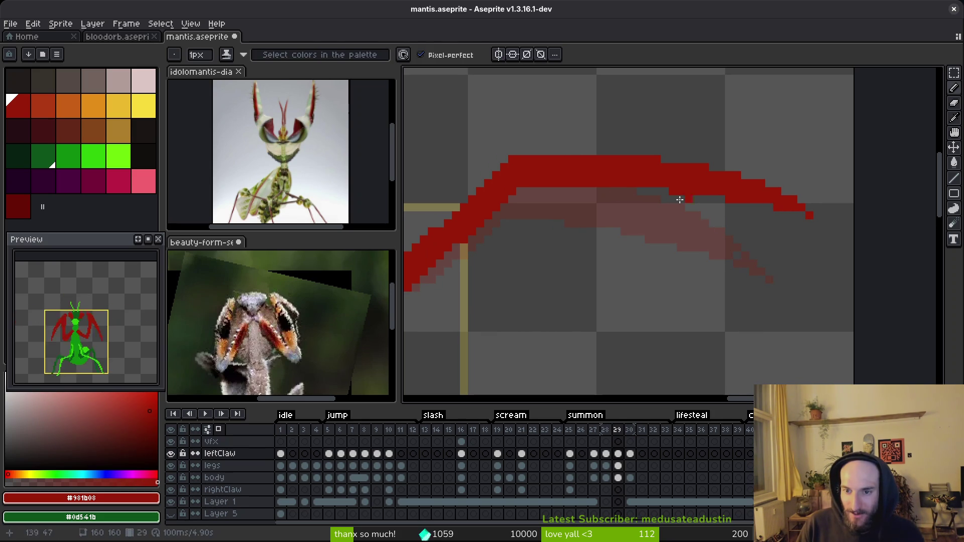
Step: Nudge the upper curve of the claw one pixel down-right
key("m")
left_click_drag(598, 122, 853, 243)
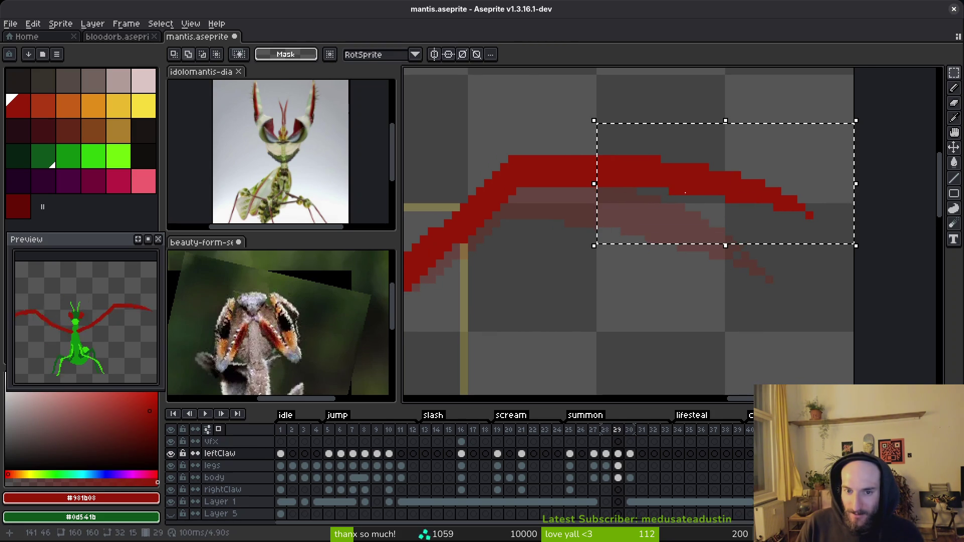
key("ctrl+d")
left_click_drag(471, 132, 591, 204)
left_click_drag(548, 181, 555, 189)
key("ctrl+d")
key("b")
left_click_drag(510, 211, 648, 215)
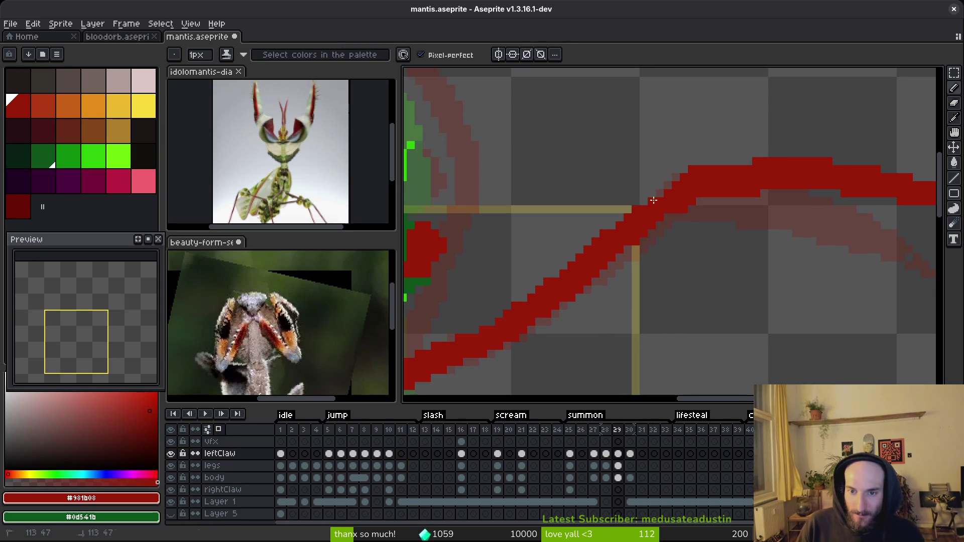
scroll(622, 263, "down", 2)
Step: Save the mantis file with the smoothed claw
key("ctrl+s")
scroll(697, 251, "up", 2)
key("m")
scroll(625, 236, "up", 1)
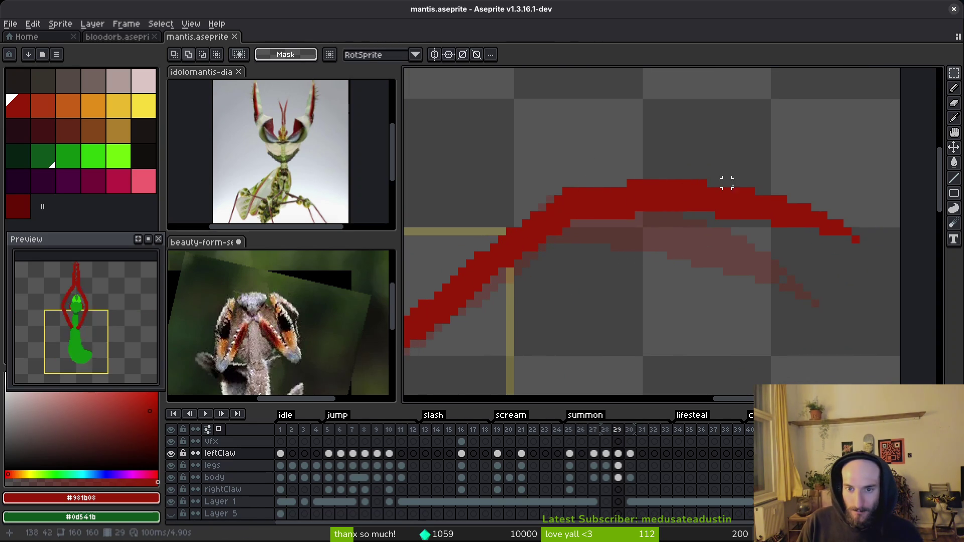
scroll(678, 199, "down", 2)
Step: Flip between frames 28 and 29, then advance to frame 30
key("comma")
scroll(728, 270, "up", 2)
key("b")
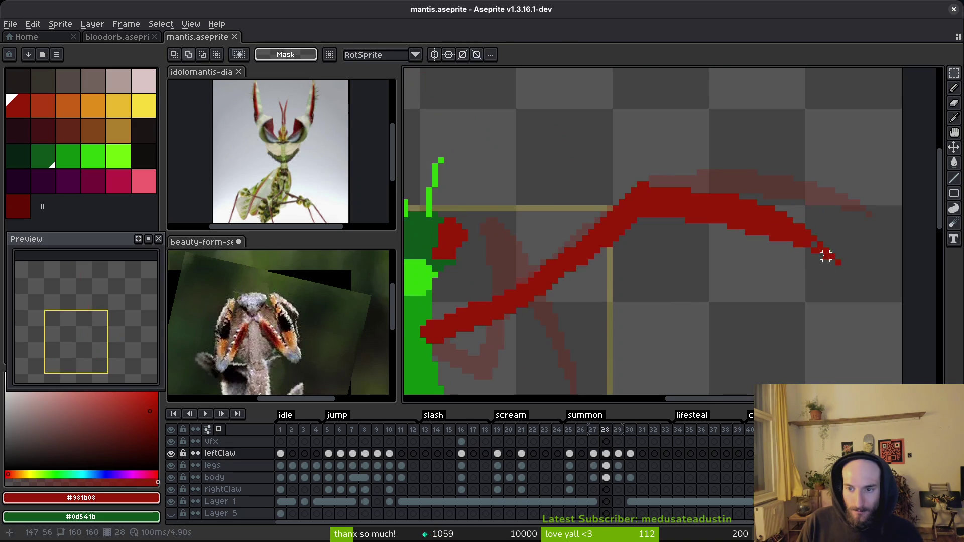
scroll(813, 244, "down", 2)
key("period")
scroll(686, 264, "down", 3)
scroll(689, 276, "up", 3)
key("i")
key("period")
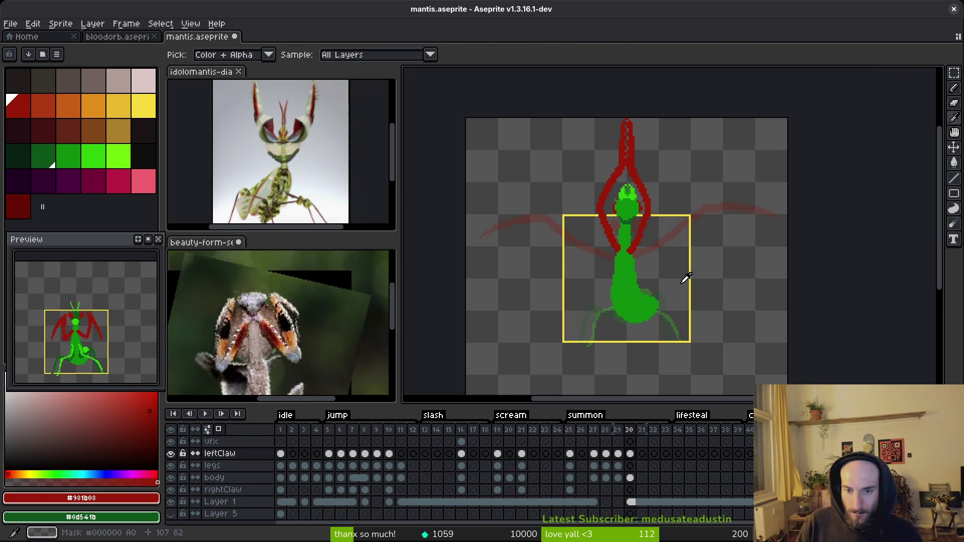
Step: Compare frame 30 with its neighbouring frame, then save mantis.aseprite
key("comma")
key("period")
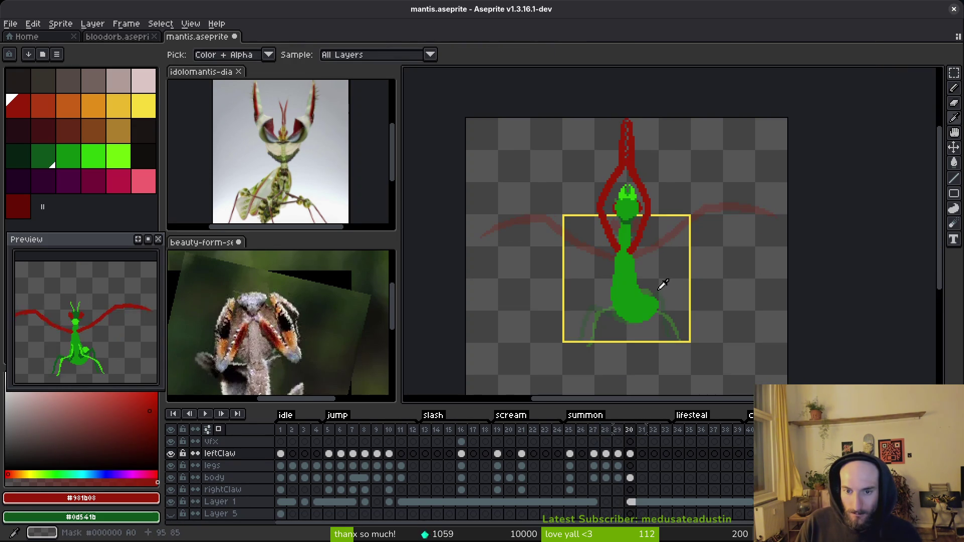
key("b")
scroll(624, 270, "up", 3)
scroll(624, 269, "up", 1)
scroll(635, 263, "down", 3)
scroll(640, 274, "up", 2)
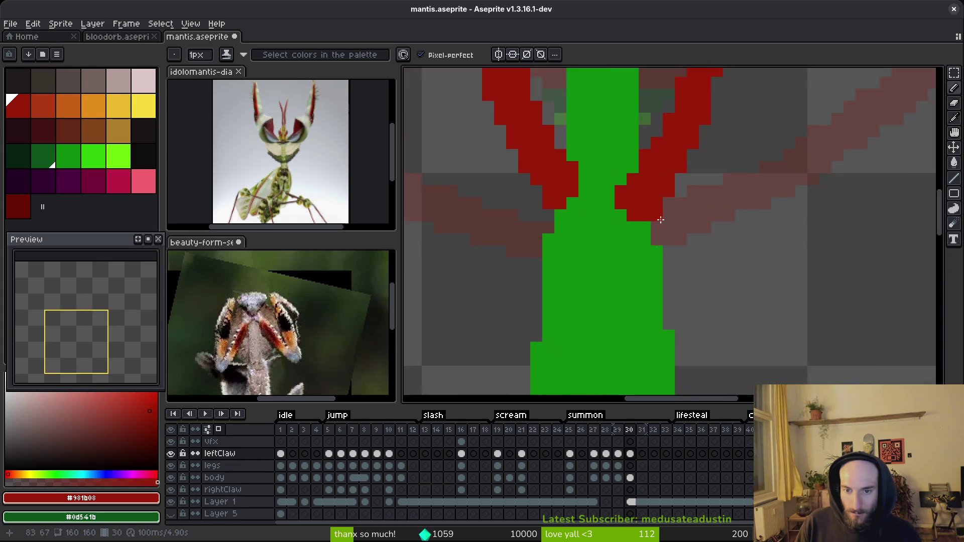
scroll(647, 286, "down", 1)
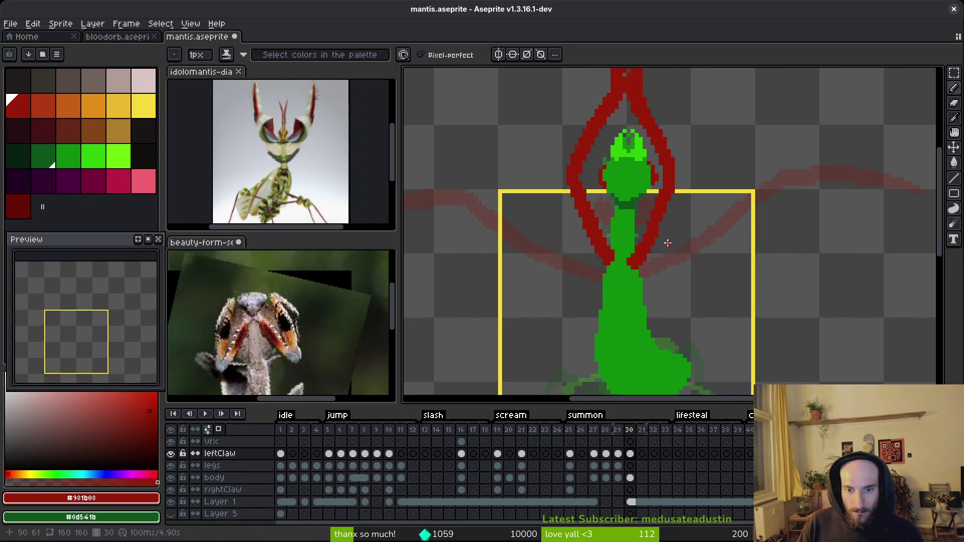
key("ctrl+s")
Step: Eyedrop the legs' bright green #2fc809 as the drawing colour
scroll(619, 272, "down", 4)
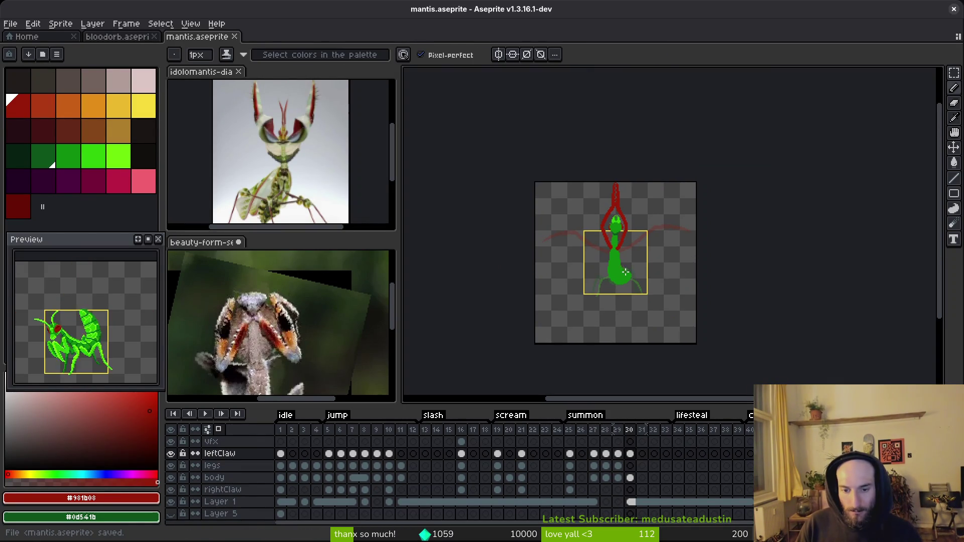
key("i")
key("Left")
key("Left")
key("Left")
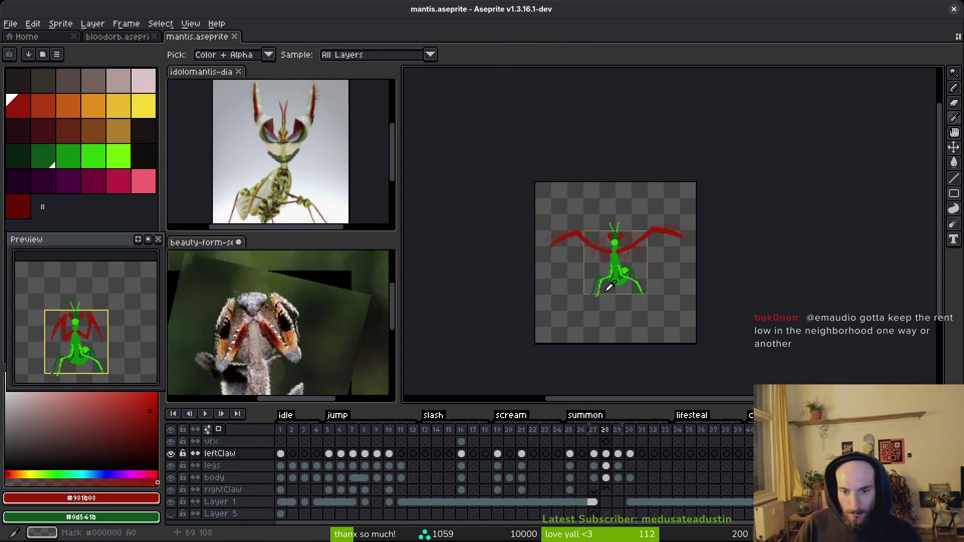
key("Right")
key("Right")
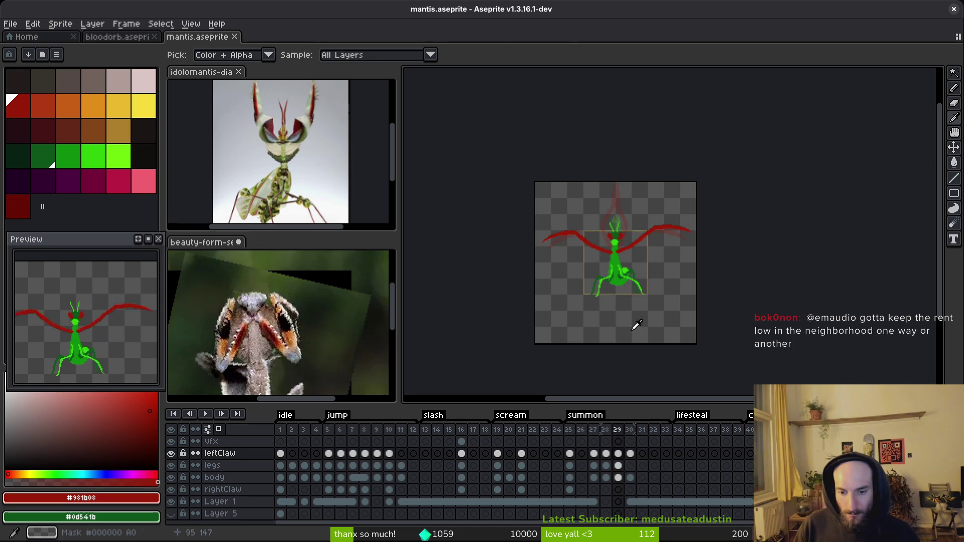
scroll(634, 323, "up", 4)
scroll(618, 265, "down", 1)
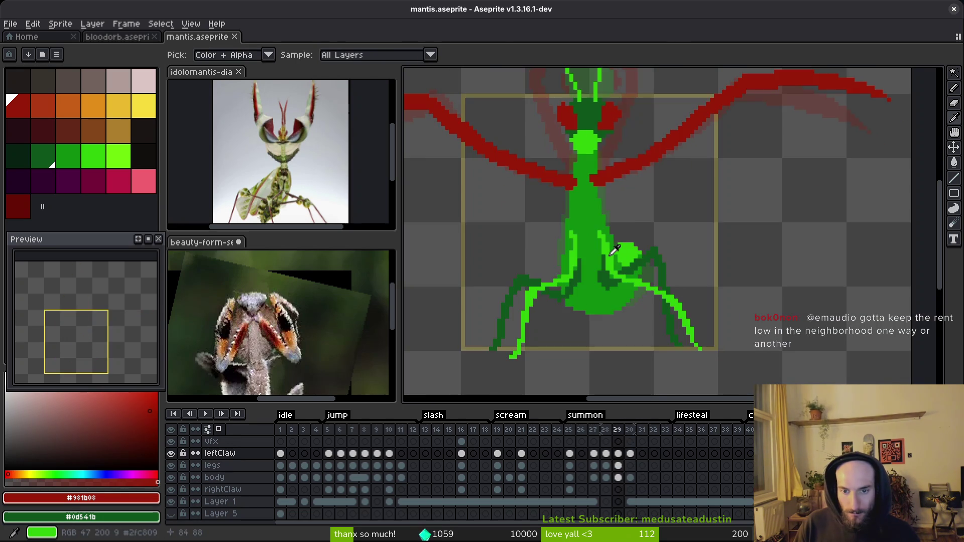
left_click(616, 252)
left_click(623, 280, "ctrl")
Step: On frame 30, try several right-leg strokes and undo each one
key("Right")
scroll(608, 241, "up", 2)
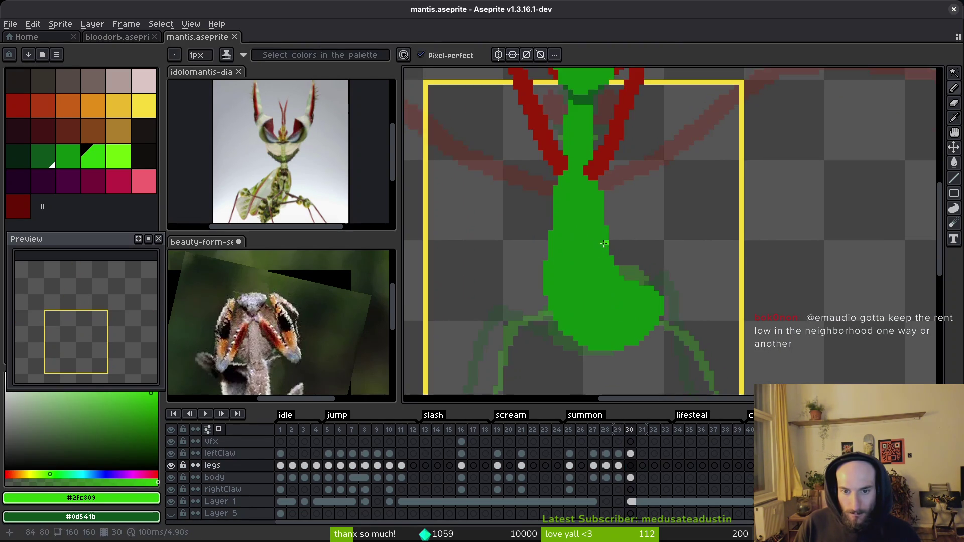
scroll(604, 244, "down", 2)
scroll(653, 307, "right", 2)
left_click_drag(667, 343, 611, 251)
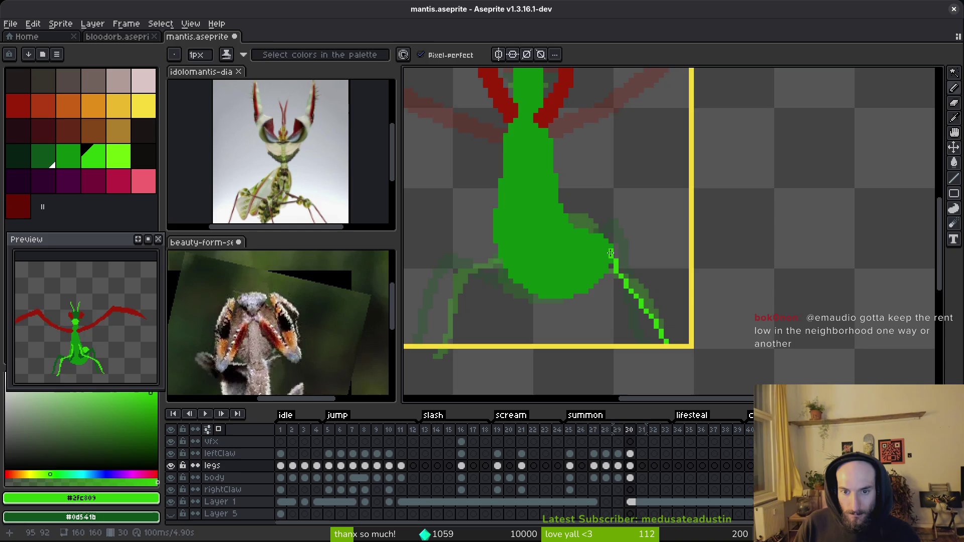
scroll(635, 273, "up", 2)
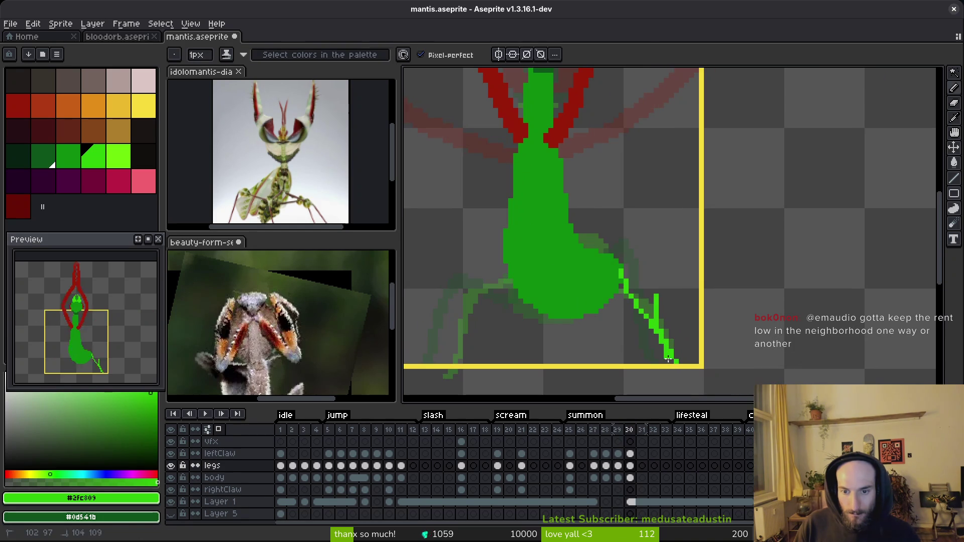
key("ctrl+z")
left_click_drag(676, 362, 659, 323)
key("ctrl+z")
left_click_drag(677, 363, 644, 293)
key("ctrl+z")
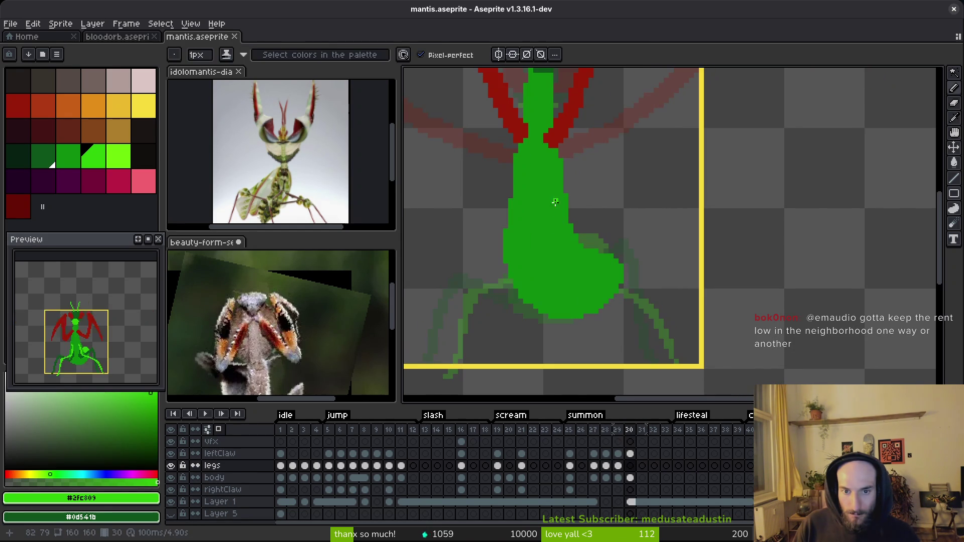
Step: Hide the body layer and start a new green leg line running diagonally down
left_click_drag(554, 195, 578, 257)
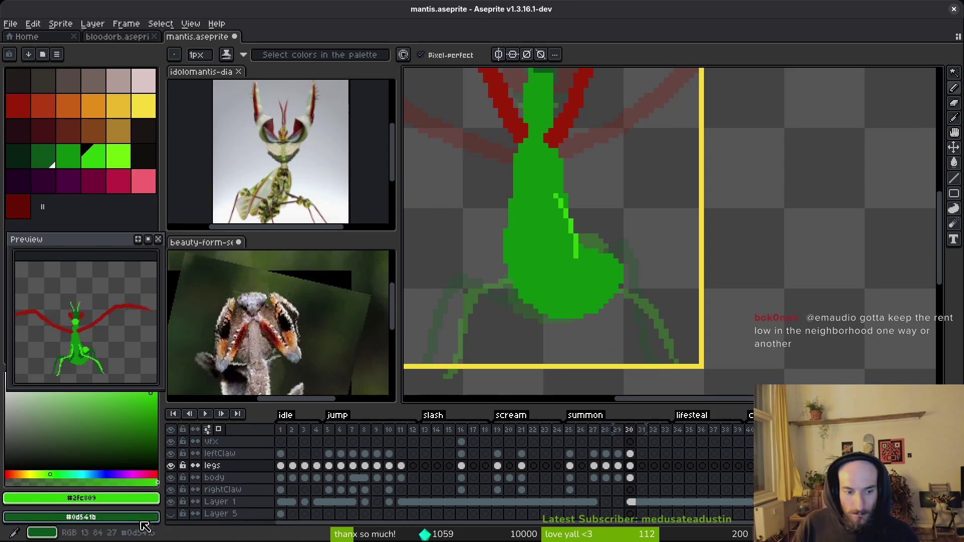
left_click(172, 478)
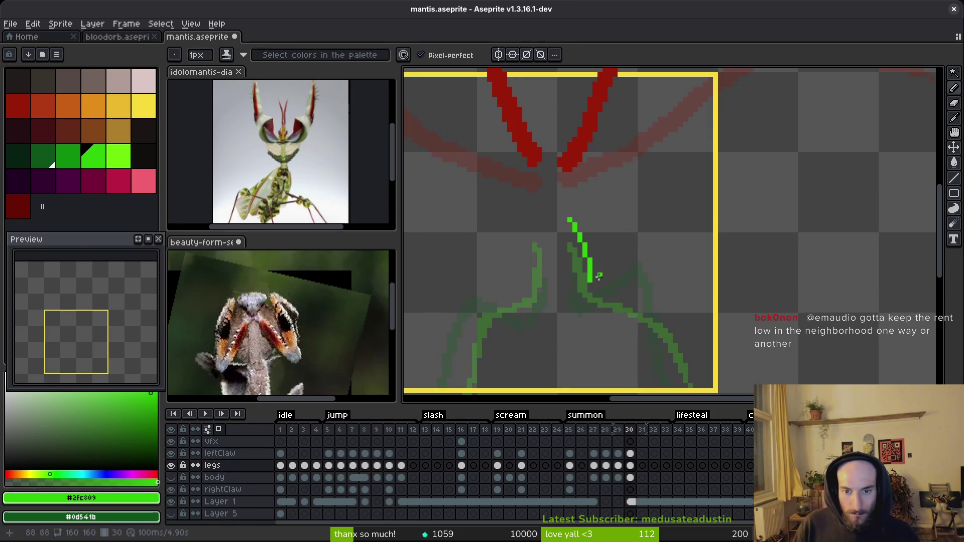
left_click(573, 224)
key("ctrl+z")
key("ctrl+z")
left_click(571, 226)
mouse_move(591, 271)
left_mouse_down()
mouse_move(622, 307)
mouse_move(541, 252)
mouse_move(582, 286)
left_mouse_up()
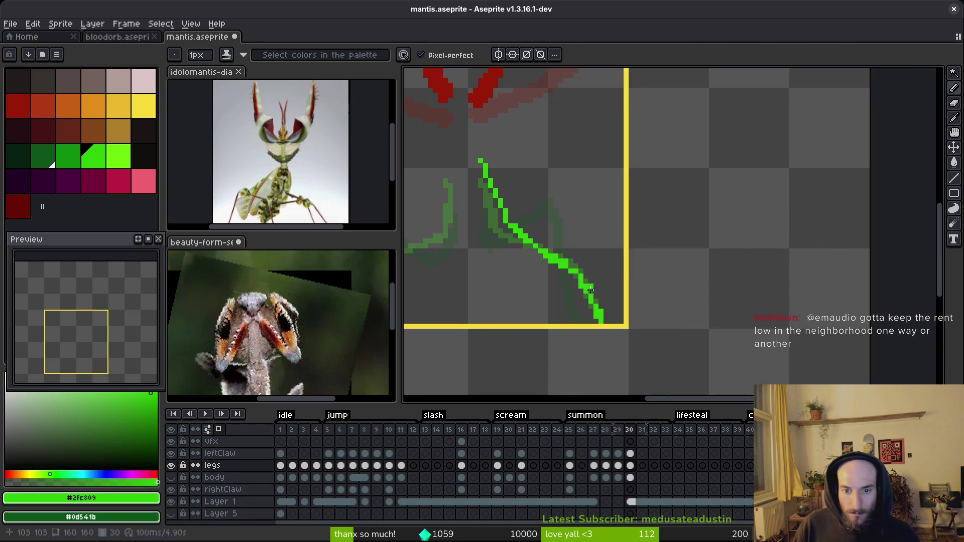
Step: Erase stray pixels at the leg's lower end and thicken the green leg line
scroll(601, 311, "up", 1)
mouse_move(601, 302)
left_mouse_down()
mouse_move(601, 320)
mouse_move(586, 300)
left_mouse_up()
key("b")
left_click_drag(555, 248, 585, 302)
mouse_move(557, 251)
left_mouse_down()
mouse_move(603, 307)
mouse_move(502, 231)
left_mouse_up()
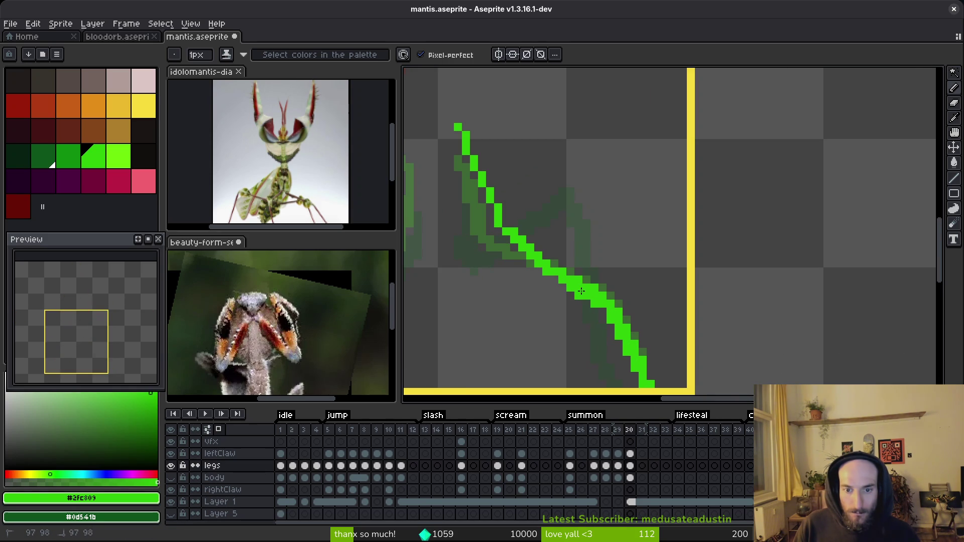
left_click_drag(575, 280, 578, 284)
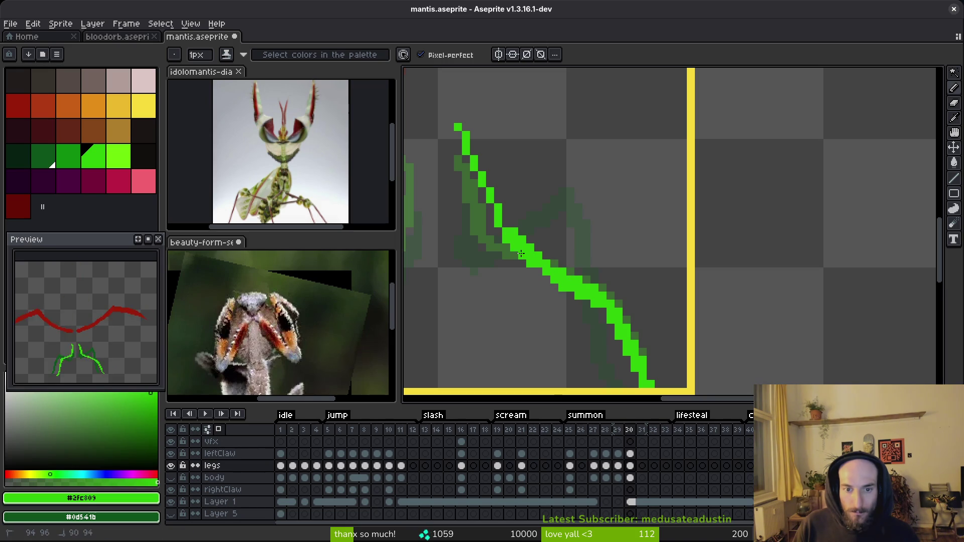
scroll(482, 213, "up", 2)
mouse_move(471, 175)
left_mouse_down()
mouse_move(495, 236)
mouse_move(472, 202)
left_mouse_up()
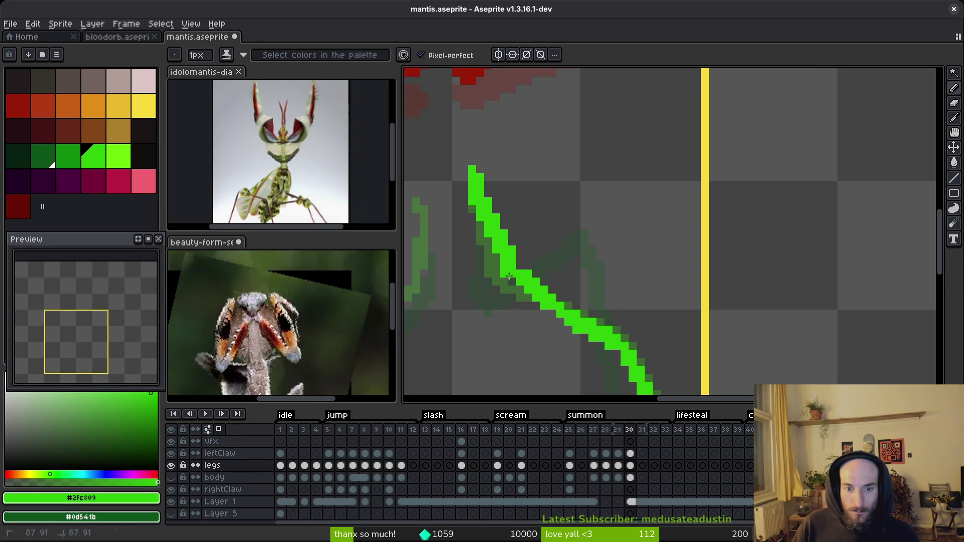
Step: Add a green pixel beside the leg, tidy with the eraser, and save mantis.aseprite
key("e")
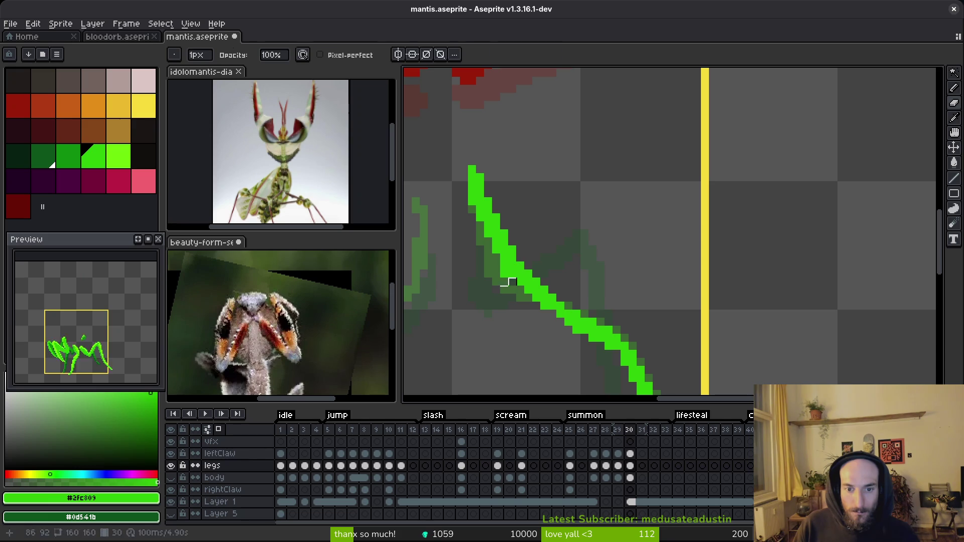
key("b")
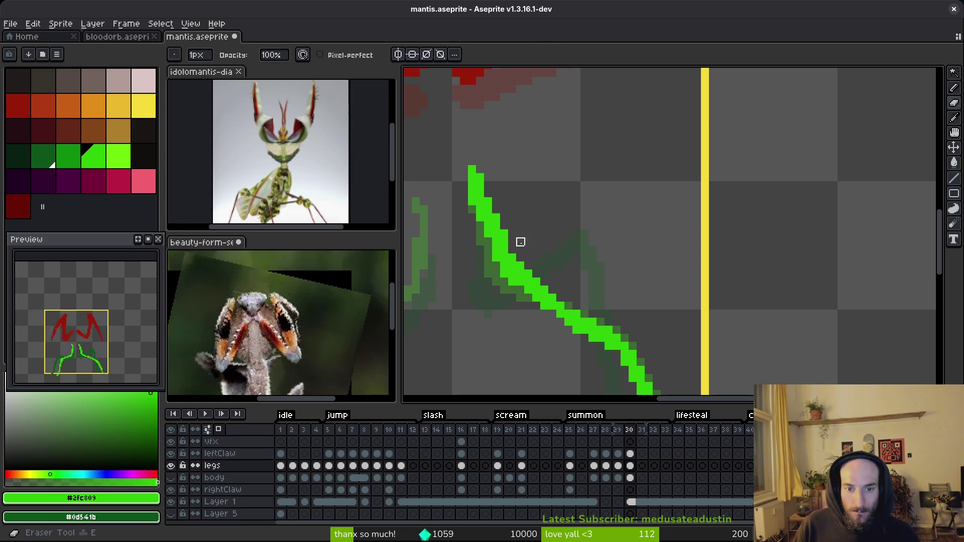
left_click(529, 234)
scroll(529, 234, "up", 2)
key("e")
key("b")
key("e")
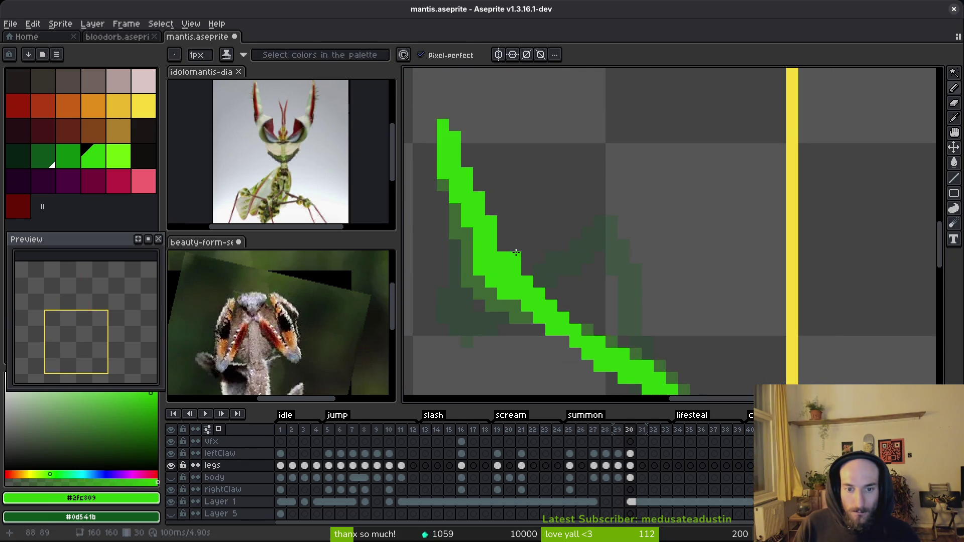
scroll(522, 282, "down", 3)
key("ctrl+s")
Step: Save again and flip between frames 29 and 30 to compare the legs
key("v")
key("b")
scroll(533, 294, "up", 1)
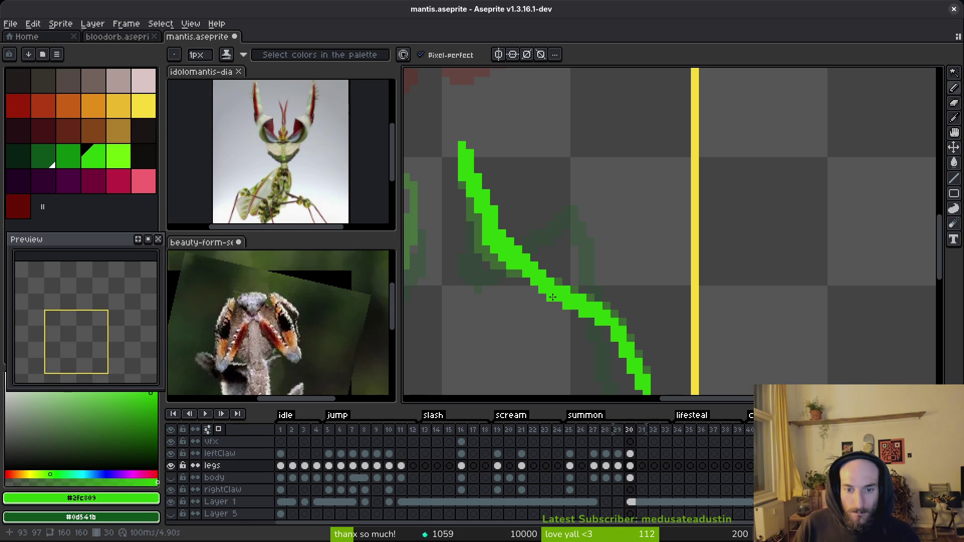
scroll(553, 297, "down", 2)
key("ctrl+s")
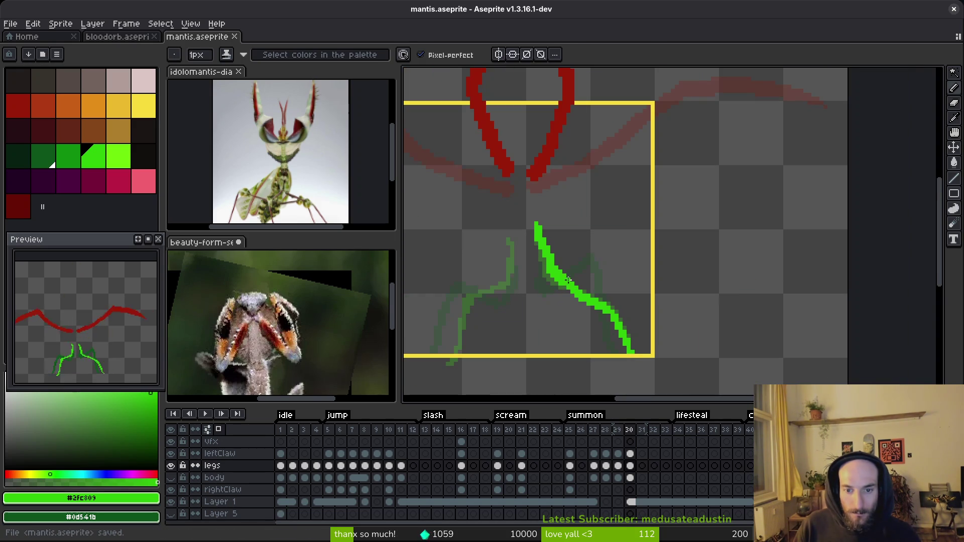
scroll(539, 260, "up", 2)
scroll(537, 245, "down", 1)
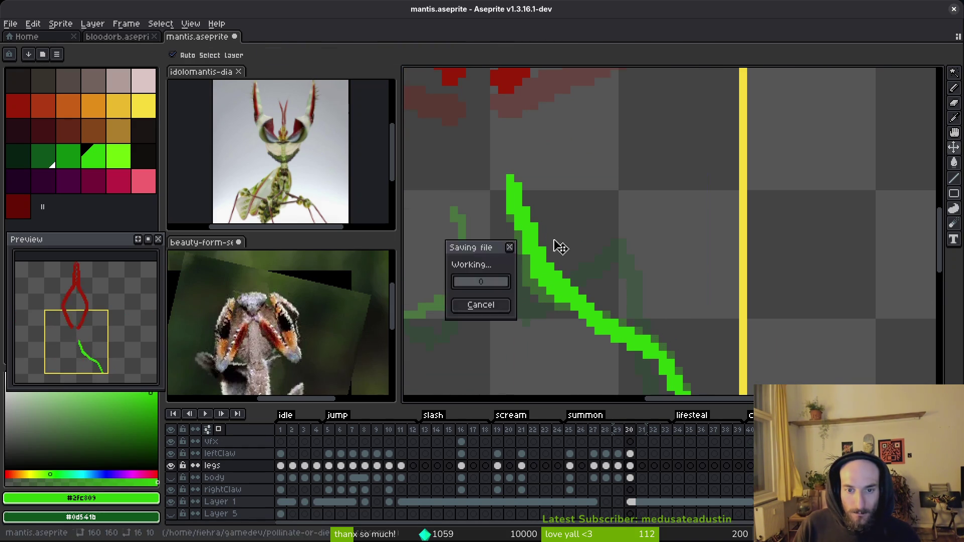
scroll(556, 247, "down", 1)
scroll(617, 301, "up", 1)
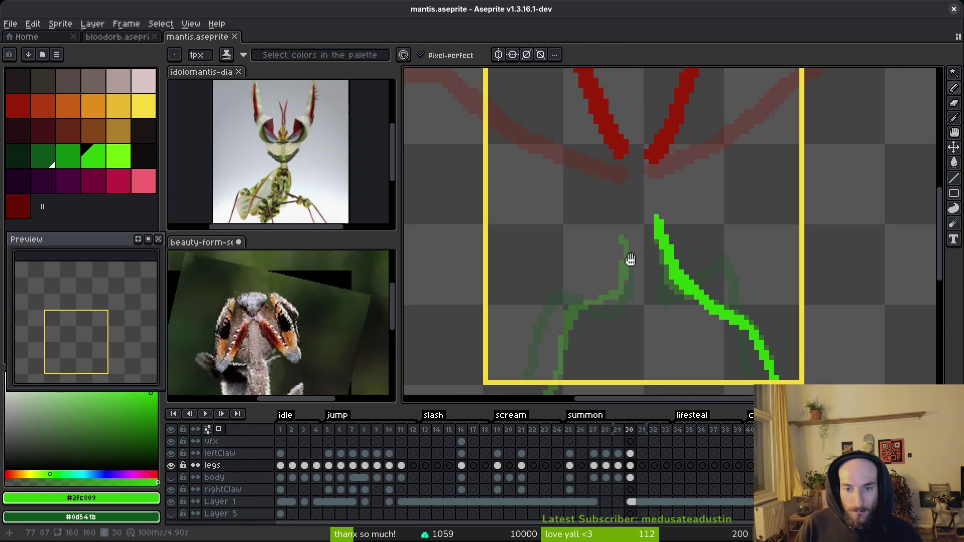
key("Left")
key("alt")
key("Right")
key("Left")
key("Right")
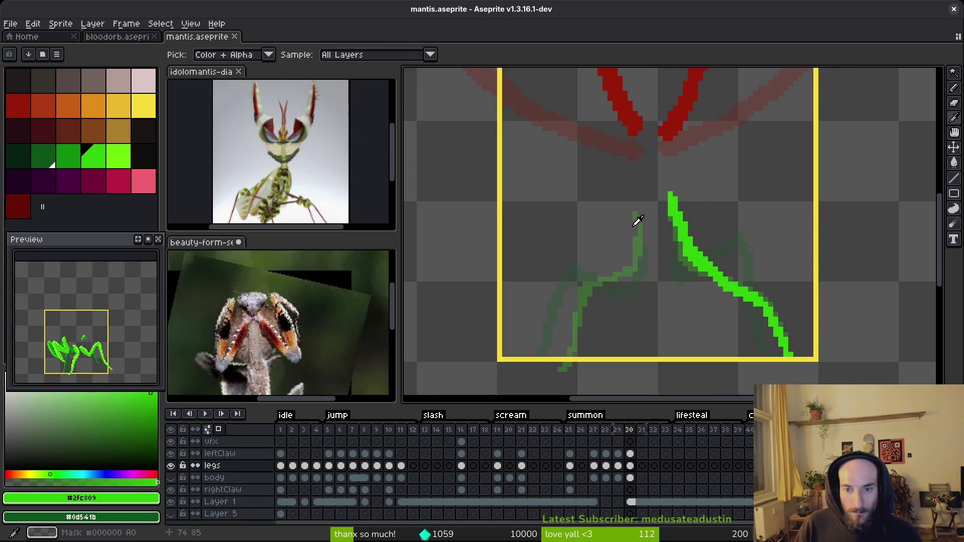
scroll(636, 210, "up", 1)
Step: Redraw the left leg's upper section, thicken its diagonal, and erase a stray pixel below the frame
left_click_drag(642, 194, 628, 268)
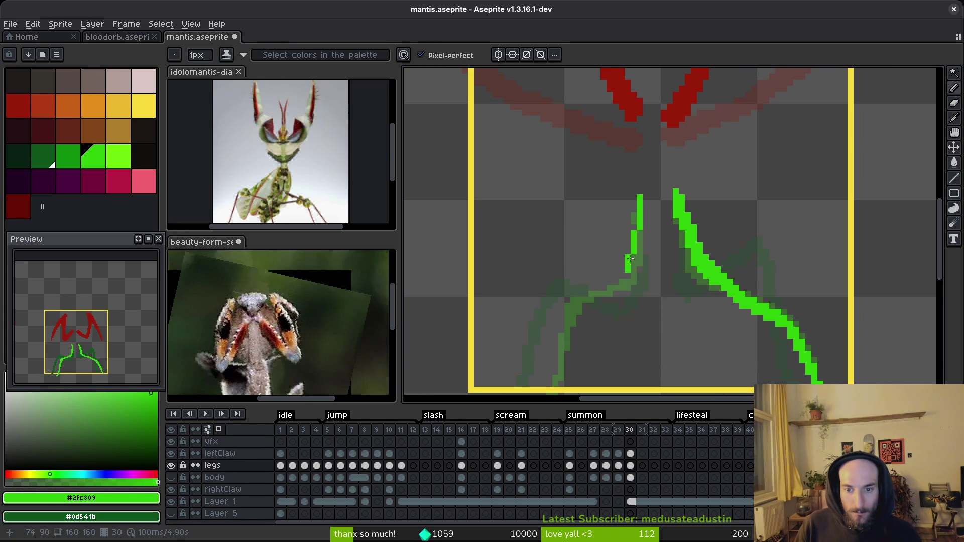
left_click(640, 192)
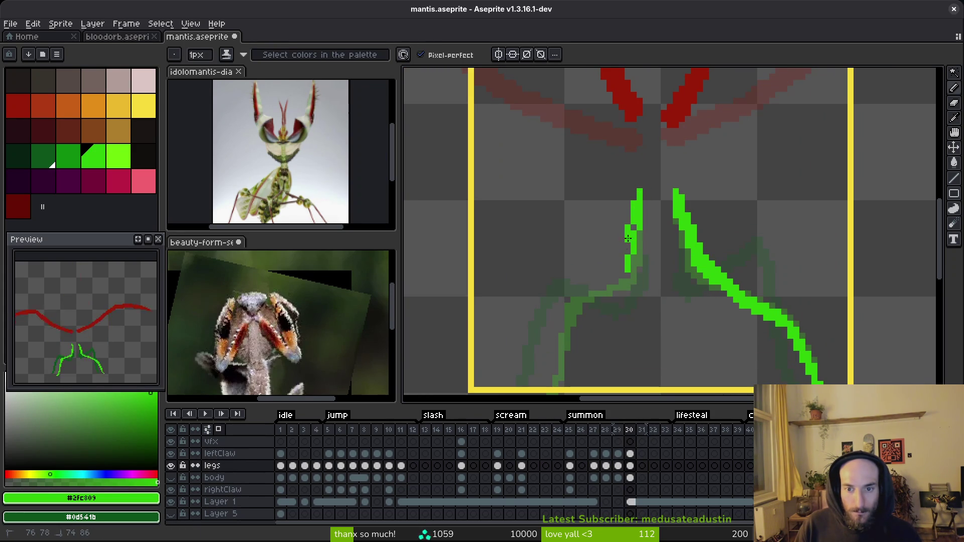
mouse_move(623, 271)
left_mouse_down()
mouse_move(630, 207)
mouse_move(596, 245)
left_mouse_up()
mouse_move(636, 207)
left_mouse_down()
mouse_move(595, 247)
mouse_move(586, 244)
mouse_move(583, 266)
left_mouse_up()
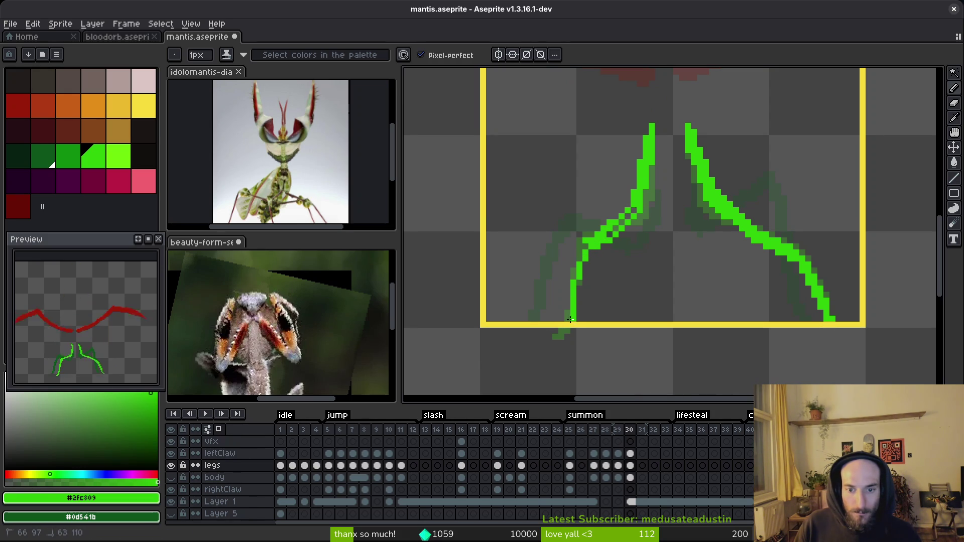
key("e")
key("b")
left_click_drag(574, 319, 593, 246)
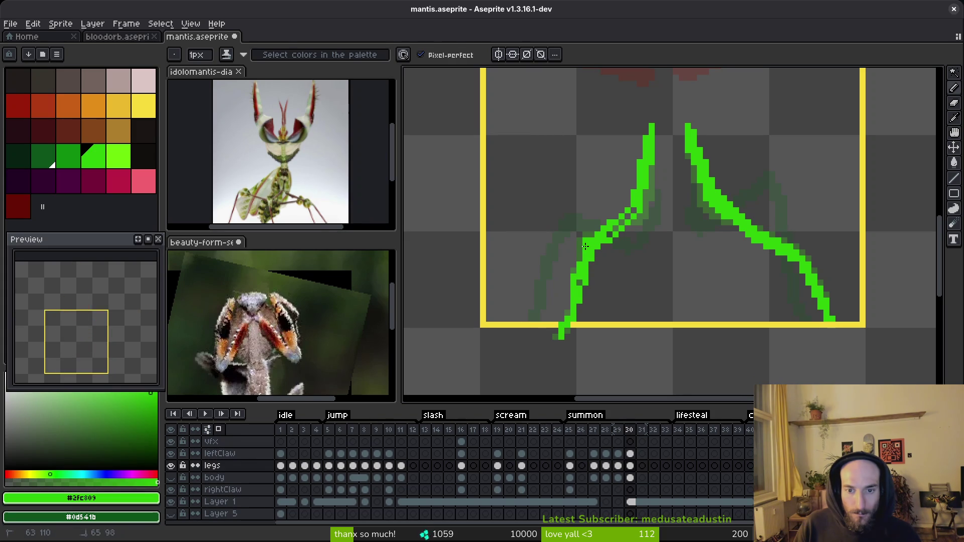
key("e")
key("b")
key("e")
left_click(562, 337)
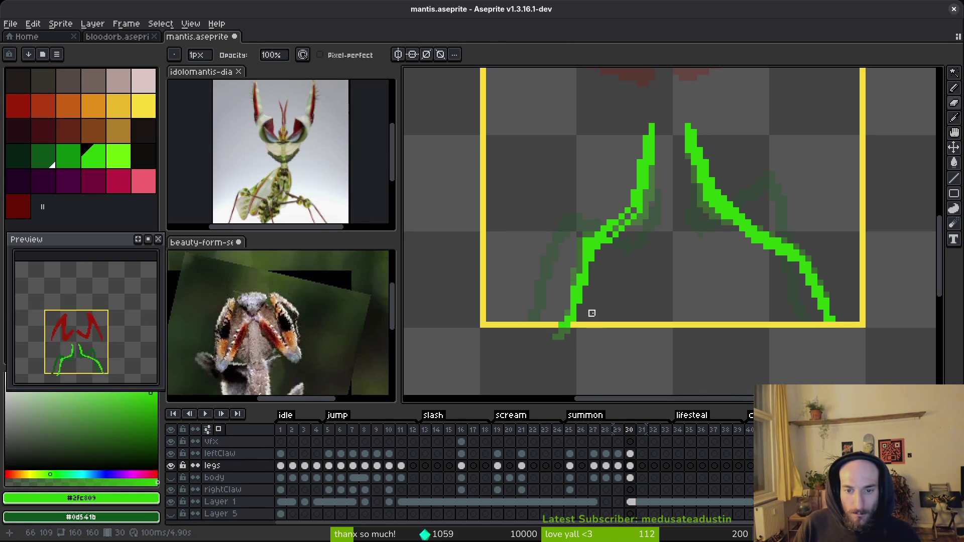
scroll(597, 313, "up", 5)
key("b")
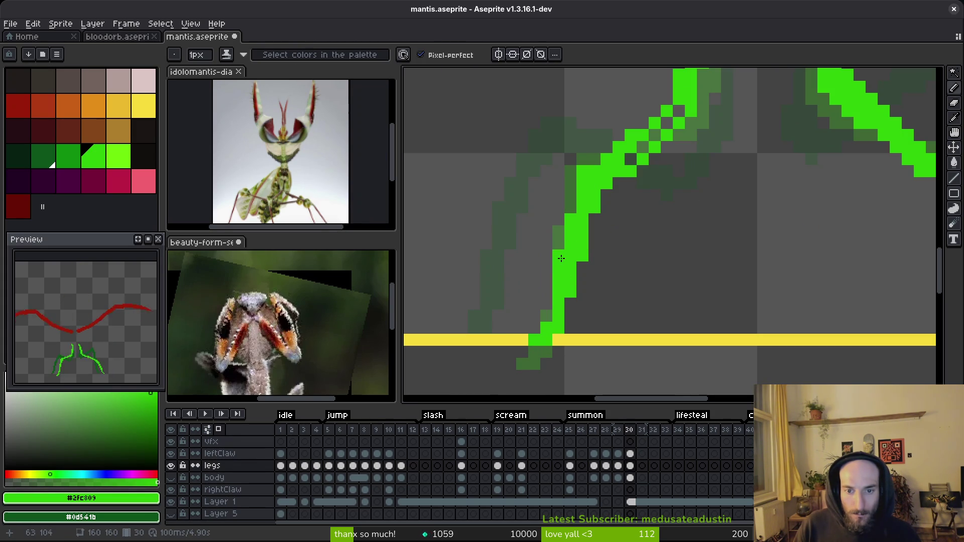
Step: Check against frame 29's onion skin, undo a trial foot pixel, and save mantis.aseprite
key("i")
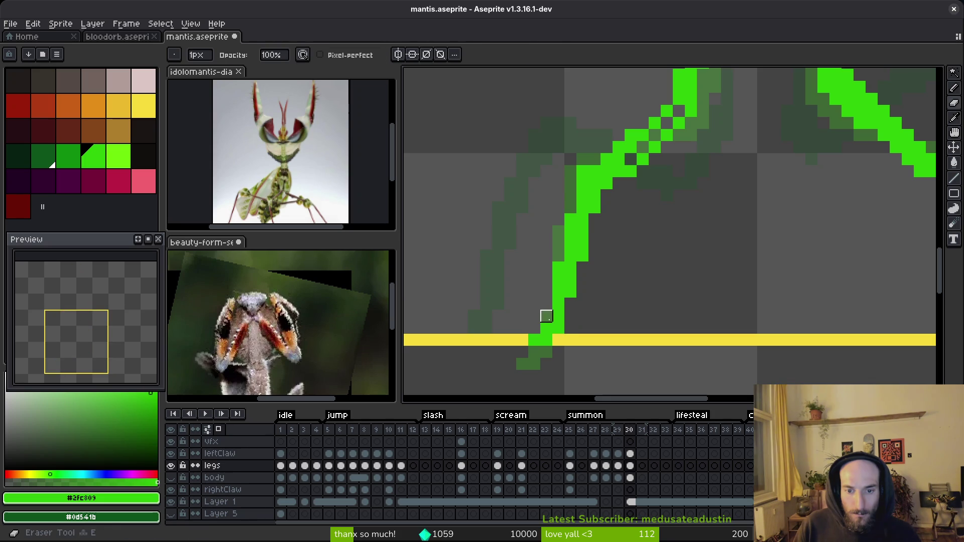
scroll(593, 326, "down", 3)
key("comma")
key("b")
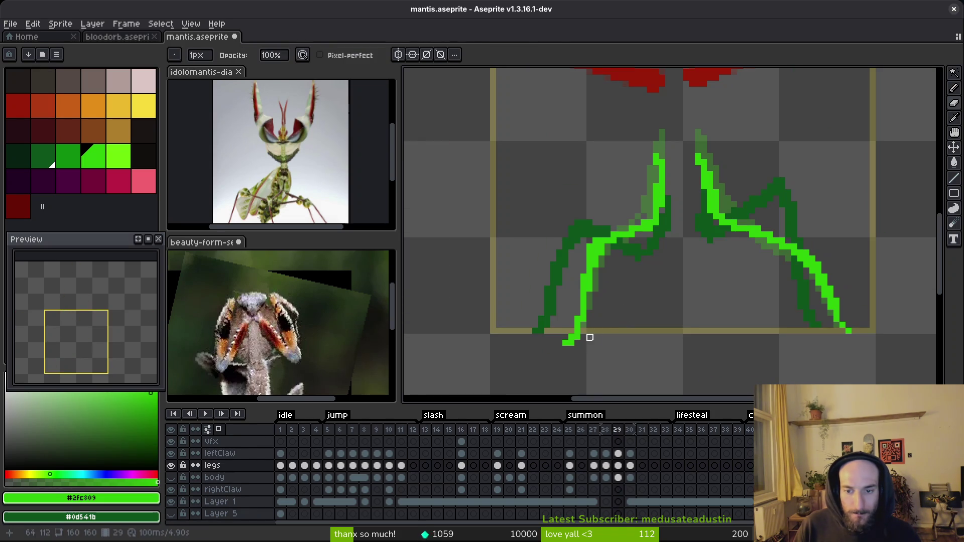
key("period")
scroll(849, 326, "up", 2)
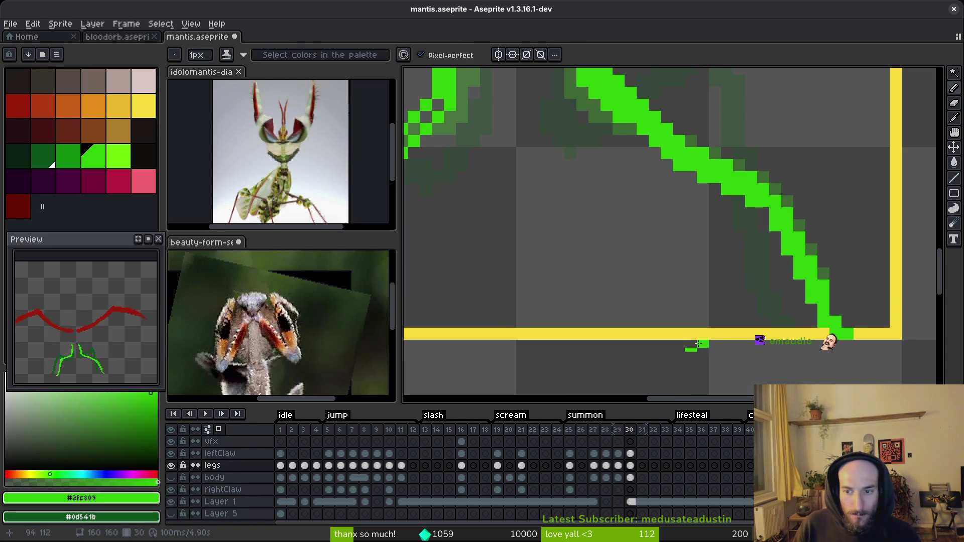
scroll(688, 346, "left", 6)
scroll(688, 346, "down", 1)
left_click_drag(503, 297, 524, 296)
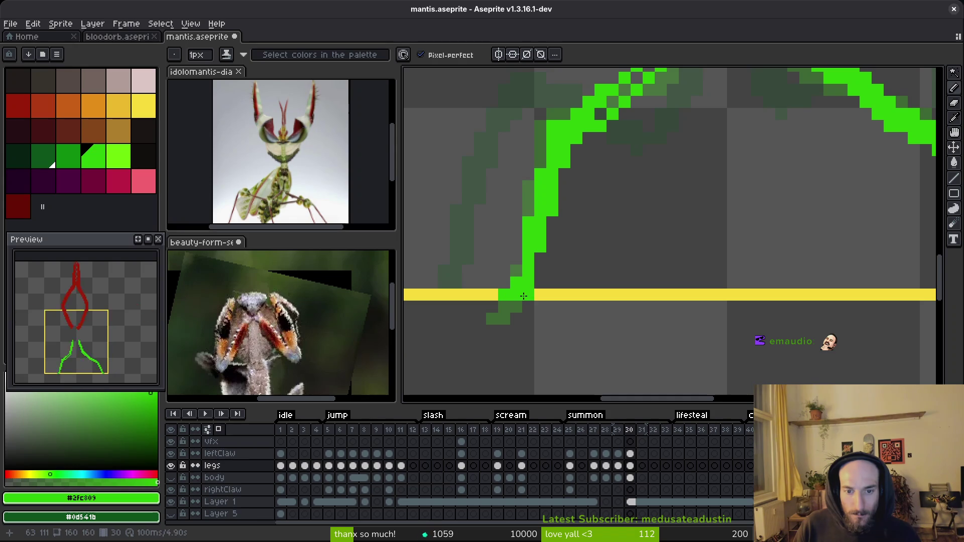
key("ctrl+z")
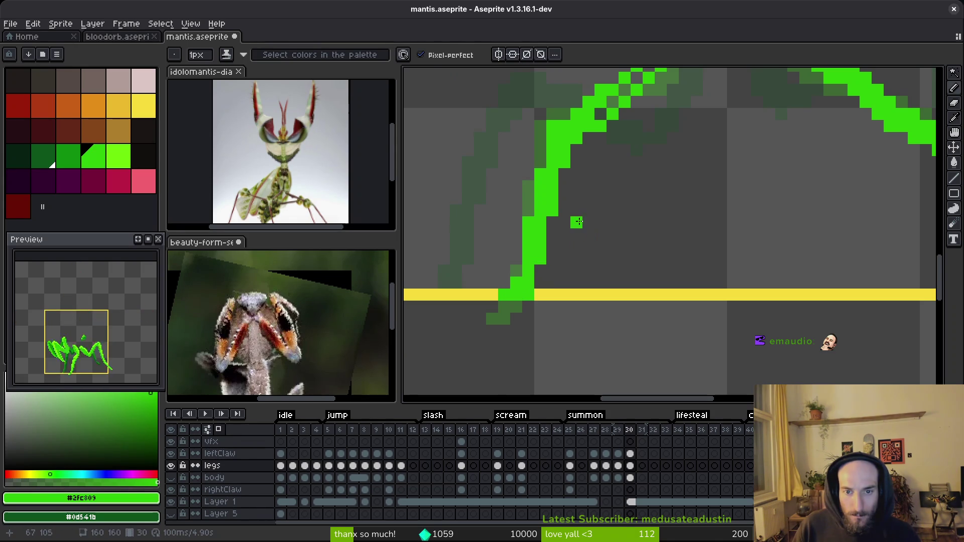
scroll(572, 297, "down", 1)
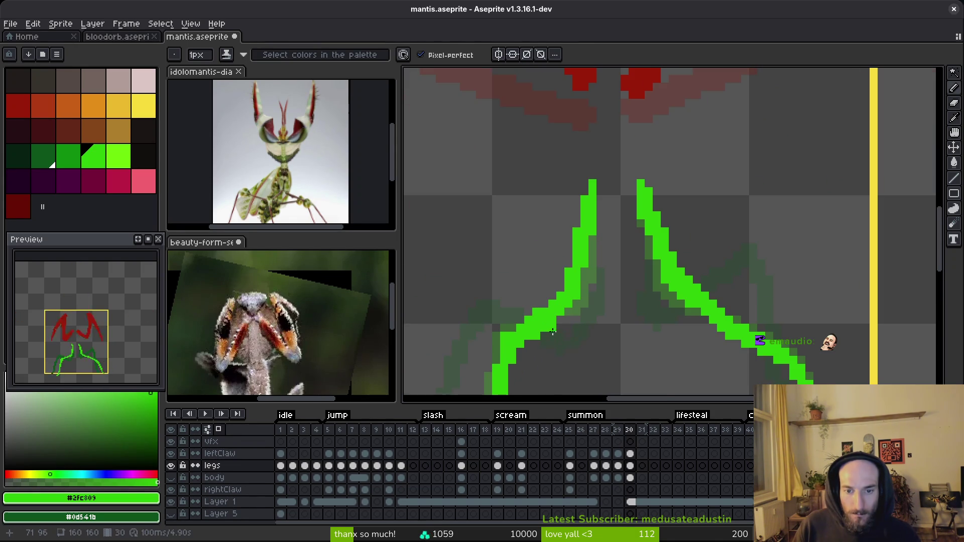
scroll(547, 341, "down", 2)
key("ctrl+s")
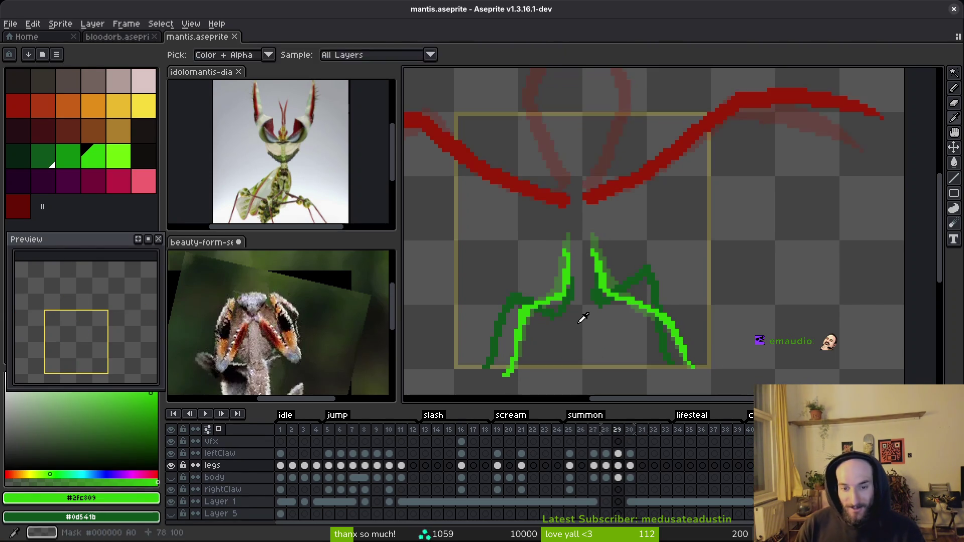
key("alt")
Step: Pick dark green #0d541b from frame 29's leg outline and return to frame 30
key("Left")
key("Right")
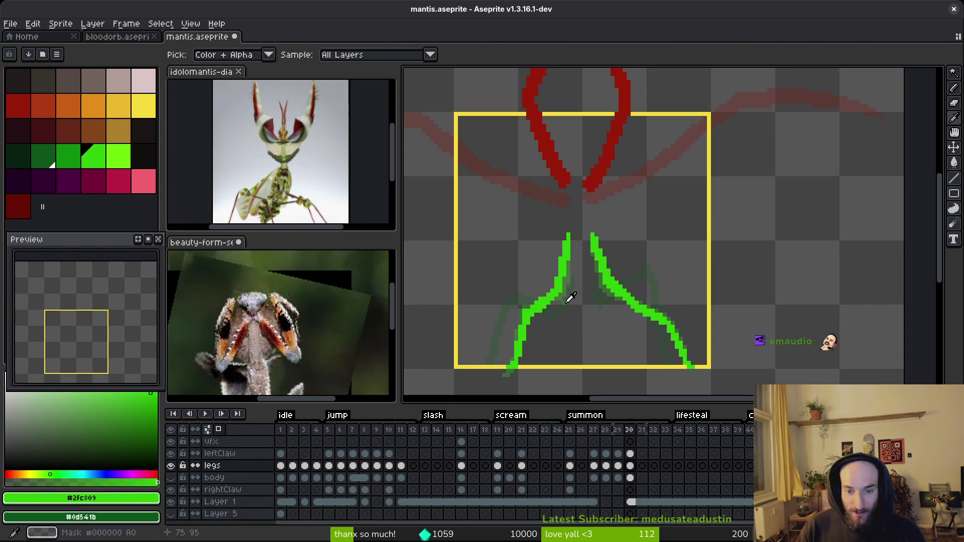
key("Left")
left_click(567, 302, "alt")
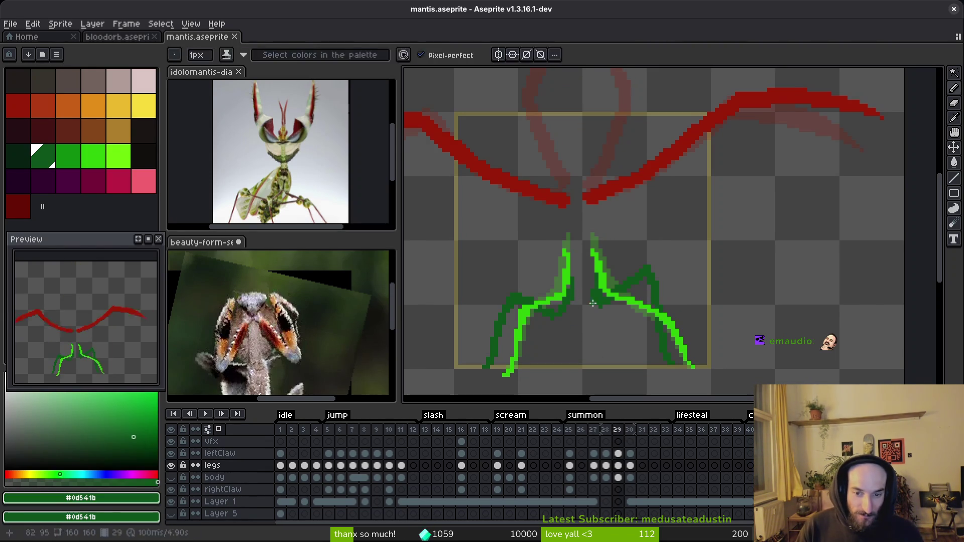
key("Right")
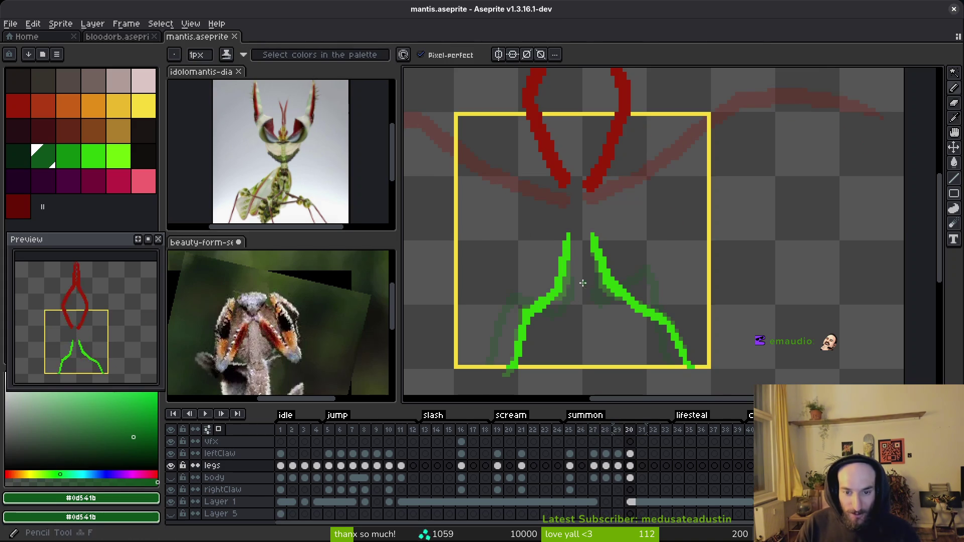
scroll(582, 293, "up", 2)
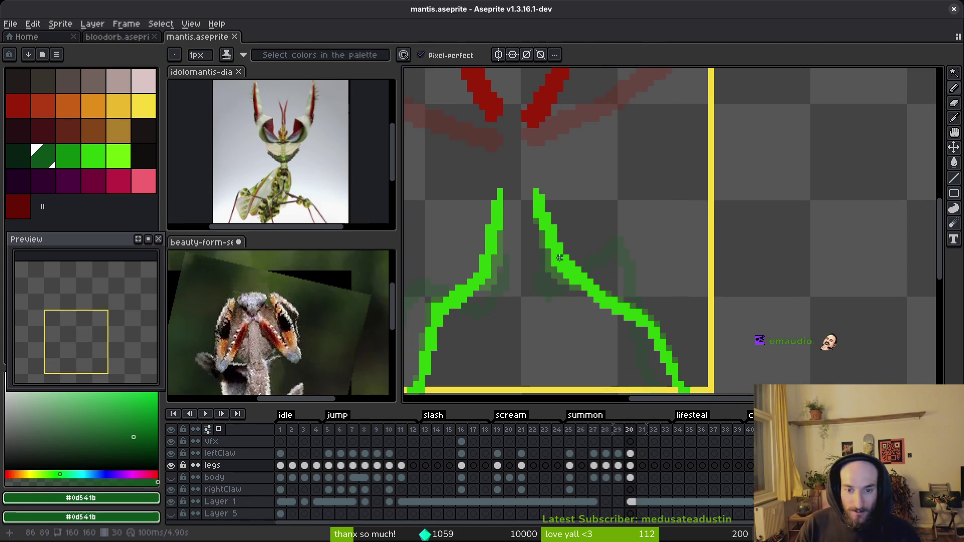
scroll(552, 256, "up", 3)
Step: Draw dark green outline strokes along the left and right legs, filling gaps
mouse_move(522, 226)
left_mouse_down()
mouse_move(536, 315)
mouse_move(578, 310)
left_mouse_up()
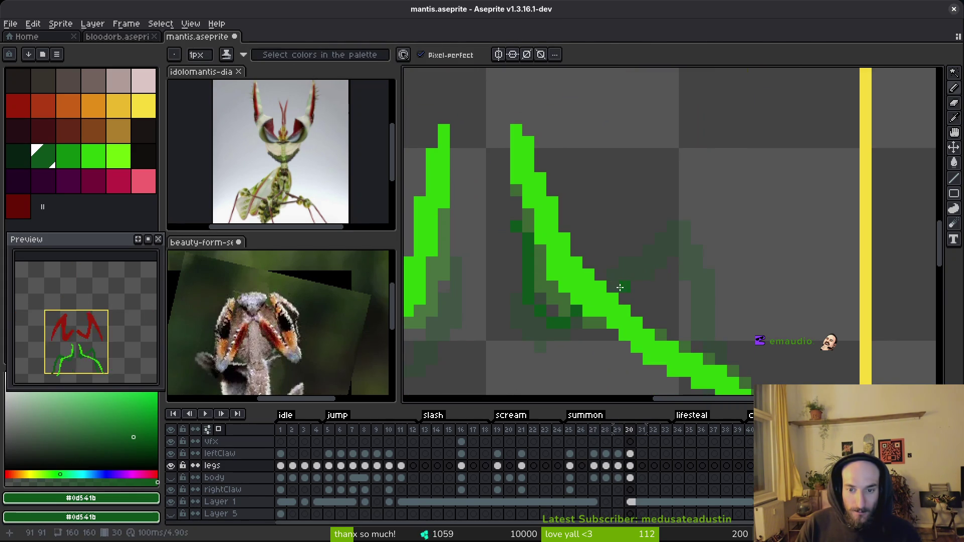
left_click_drag(721, 262, 677, 234)
mouse_move(594, 246)
left_mouse_down()
mouse_move(652, 297)
mouse_move(658, 316)
left_mouse_up()
mouse_move(637, 202)
left_mouse_down()
mouse_move(676, 304)
mouse_move(669, 331)
mouse_move(652, 239)
left_mouse_up()
mouse_move(578, 243)
left_mouse_down()
mouse_move(642, 198)
mouse_move(621, 213)
left_mouse_up()
left_click(570, 252)
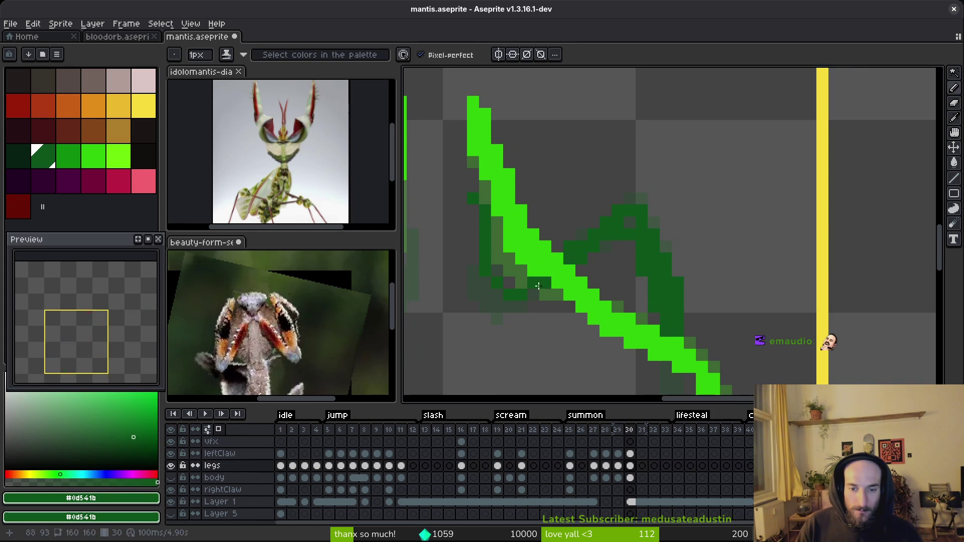
mouse_move(523, 279)
left_mouse_down()
mouse_move(496, 259)
mouse_move(487, 208)
left_mouse_up()
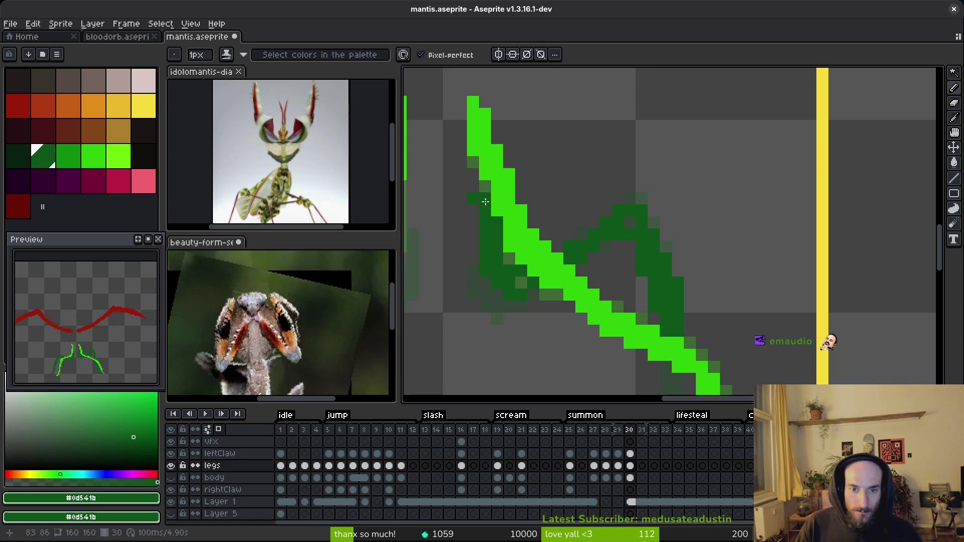
left_click(480, 197)
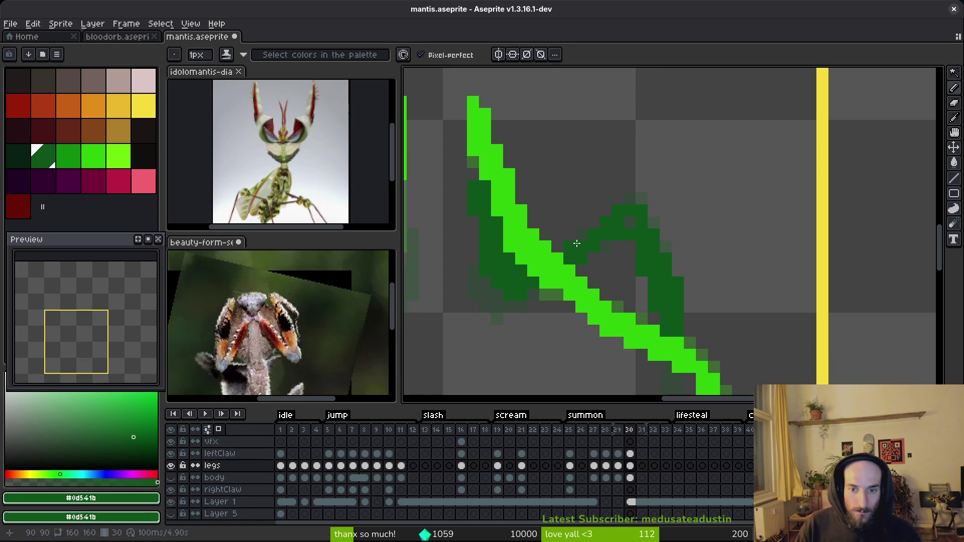
left_click(627, 223)
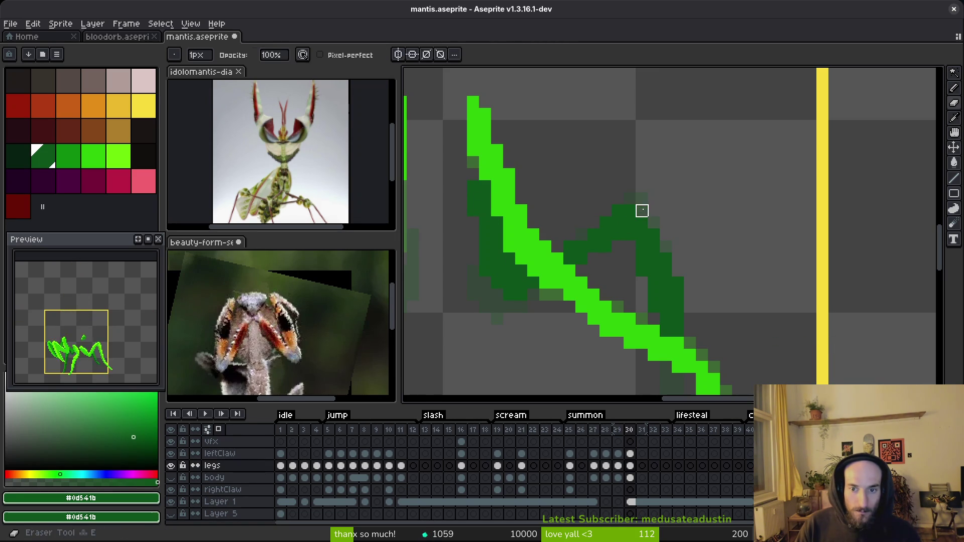
Step: Extend the dark green outline down the right leg, erase a stray pixel, and save
left_click_drag(651, 229, 586, 166)
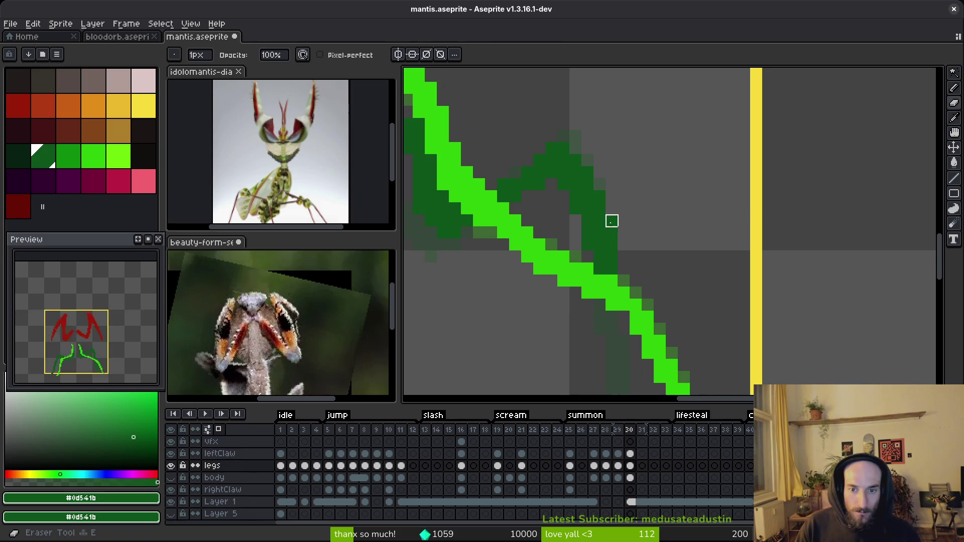
scroll(588, 260, "down", 3)
key("b")
scroll(577, 250, "up", 3)
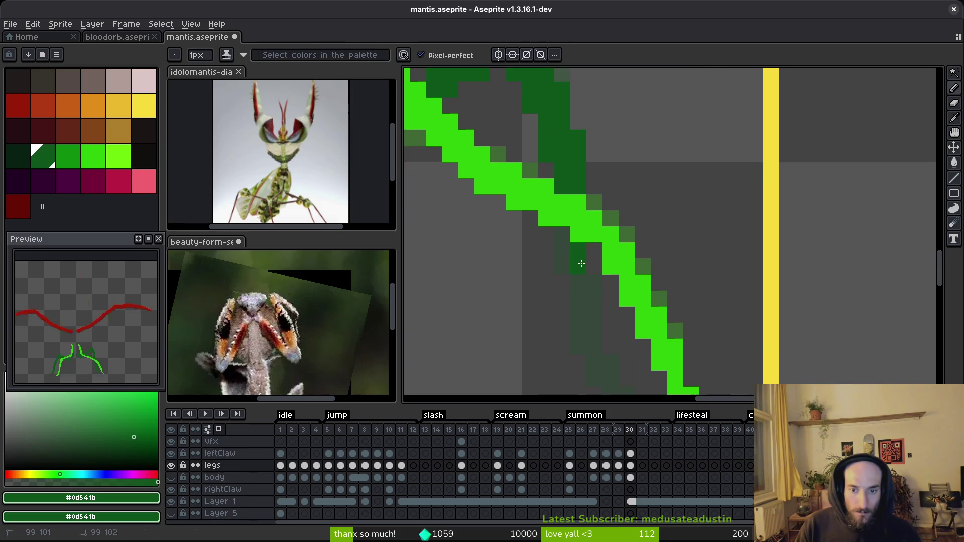
left_click_drag(590, 344, 551, 254)
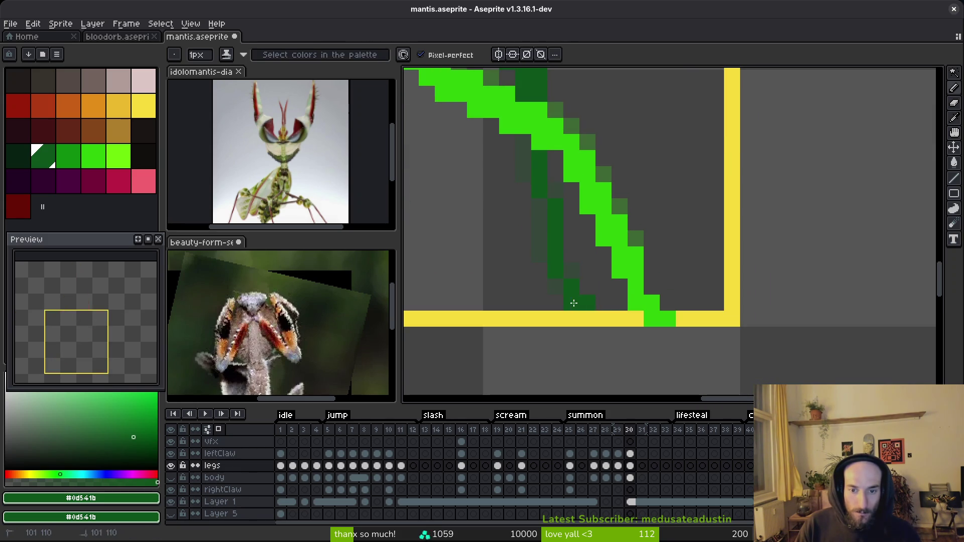
mouse_move(539, 210)
left_mouse_down()
mouse_move(555, 288)
mouse_move(585, 315)
left_mouse_up()
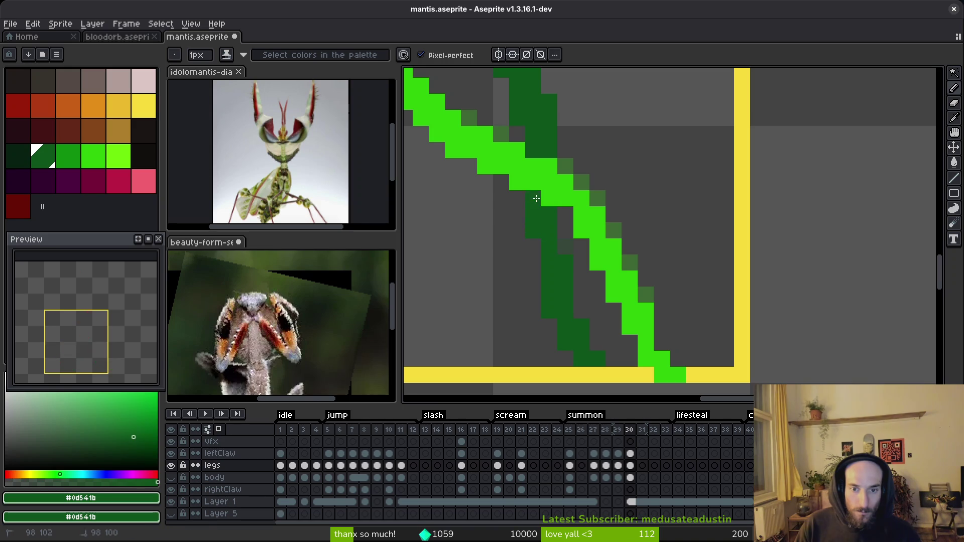
left_click_drag(534, 106, 538, 194)
key("e")
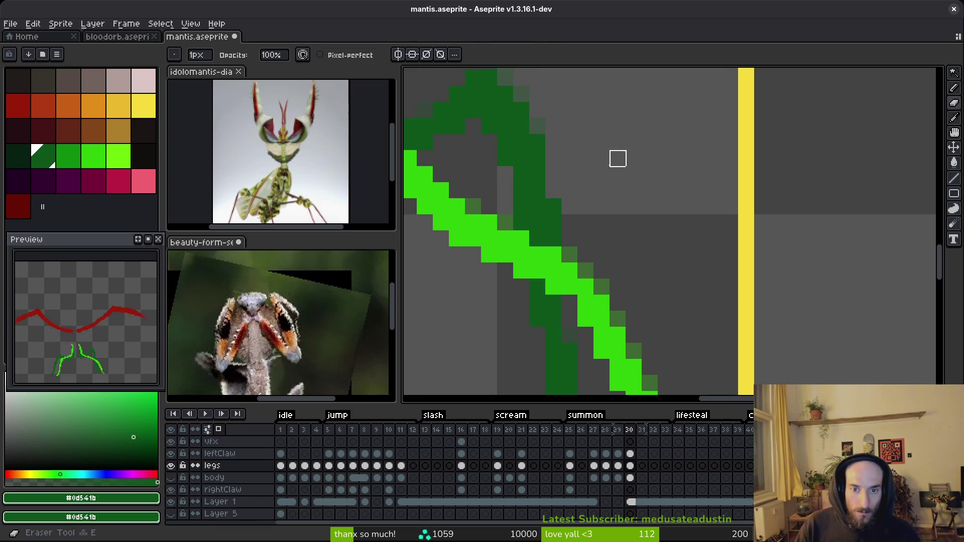
left_click(554, 223)
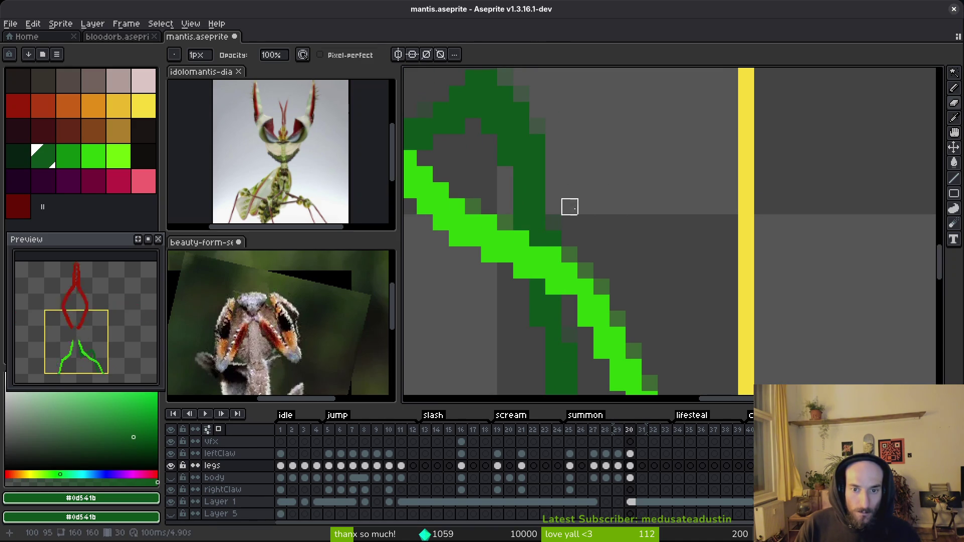
key("b")
scroll(596, 208, "down", 5)
key("ctrl+s")
scroll(596, 208, "down", 1)
scroll(660, 164, "up", 2)
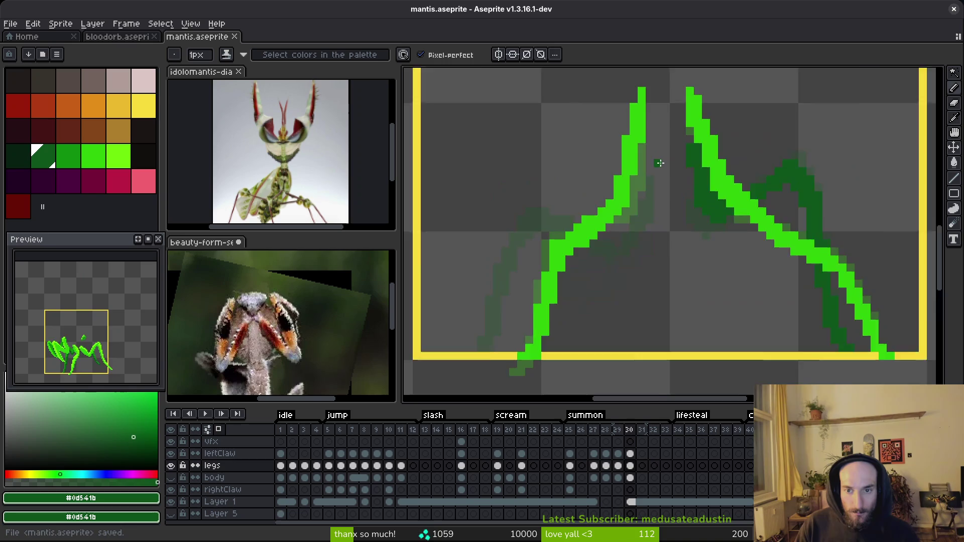
Step: Draw dark green #0d541b outline strokes along the left leg on frame 30, undoing the last one
scroll(661, 163, "up", 3)
mouse_move(626, 129)
left_mouse_down()
mouse_move(637, 164)
mouse_move(599, 289)
mouse_move(585, 275)
mouse_move(561, 298)
left_mouse_up()
left_click(608, 292)
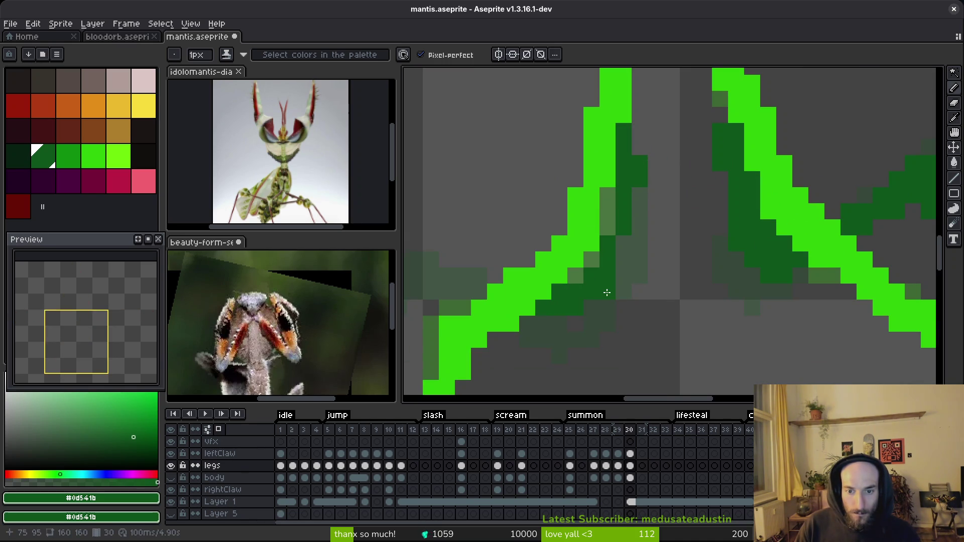
left_click(623, 243)
mouse_move(609, 193)
left_mouse_down()
mouse_move(608, 230)
mouse_move(576, 276)
mouse_move(730, 309)
left_mouse_up()
key("ctrl+z")
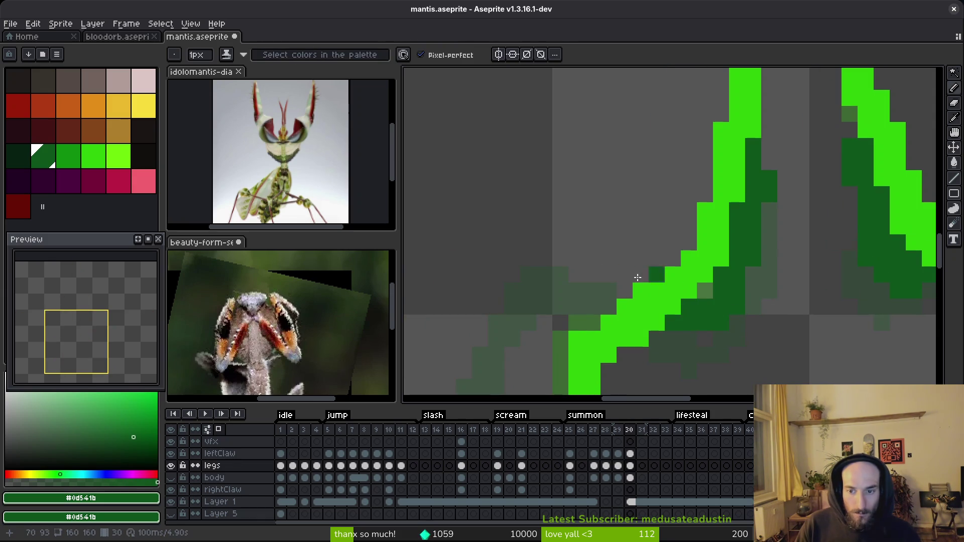
Step: Extend the dark green outline leftward and down-left along the onion-skin guide, thickening the upper leg
left_click_drag(621, 291, 530, 291)
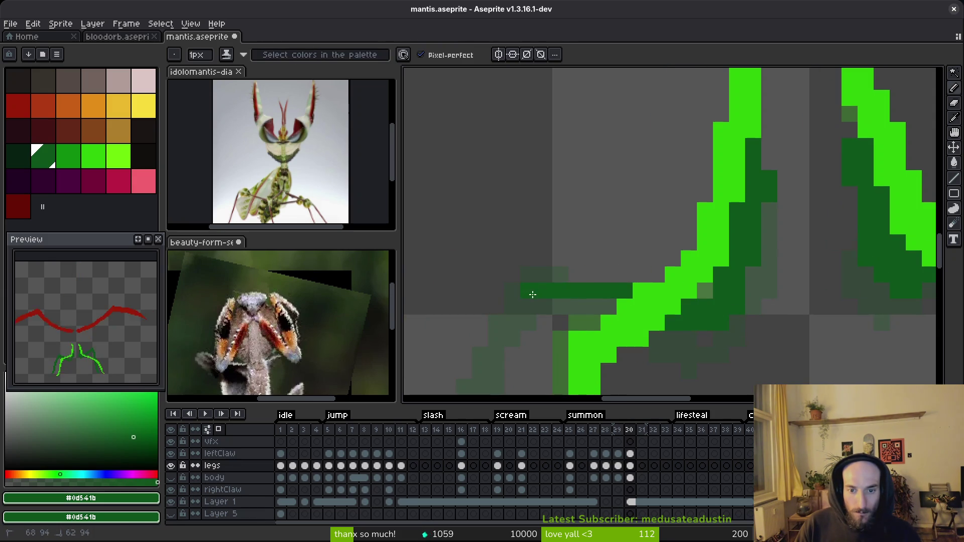
left_click_drag(605, 271, 685, 221)
scroll(686, 221, "down", 4)
scroll(646, 181, "up", 3)
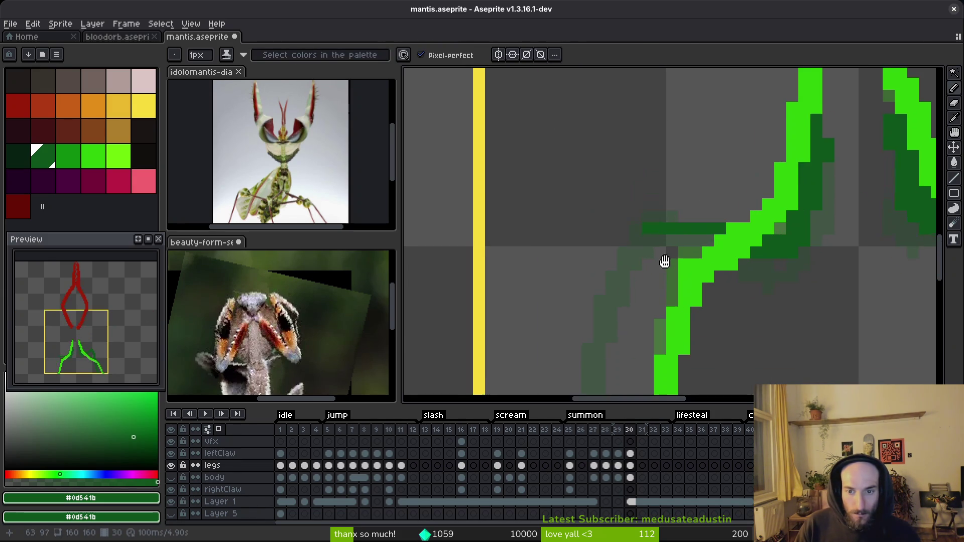
left_click_drag(646, 181, 594, 320)
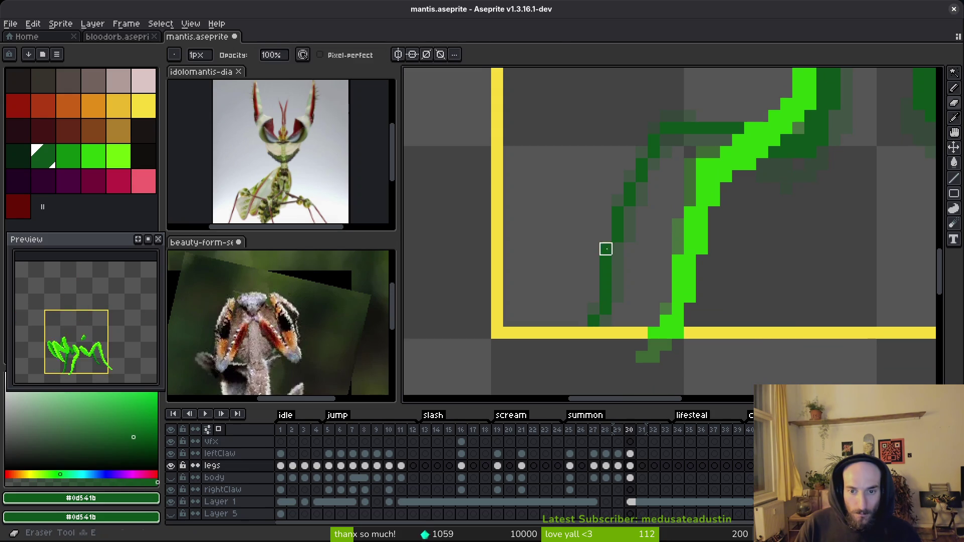
mouse_move(660, 152)
left_mouse_down()
mouse_move(618, 258)
mouse_move(615, 309)
mouse_move(589, 329)
left_mouse_up()
Step: Join the two leg strokes with dark green and remove a stray pixel
key("e")
key("b")
left_click_drag(621, 168, 720, 196)
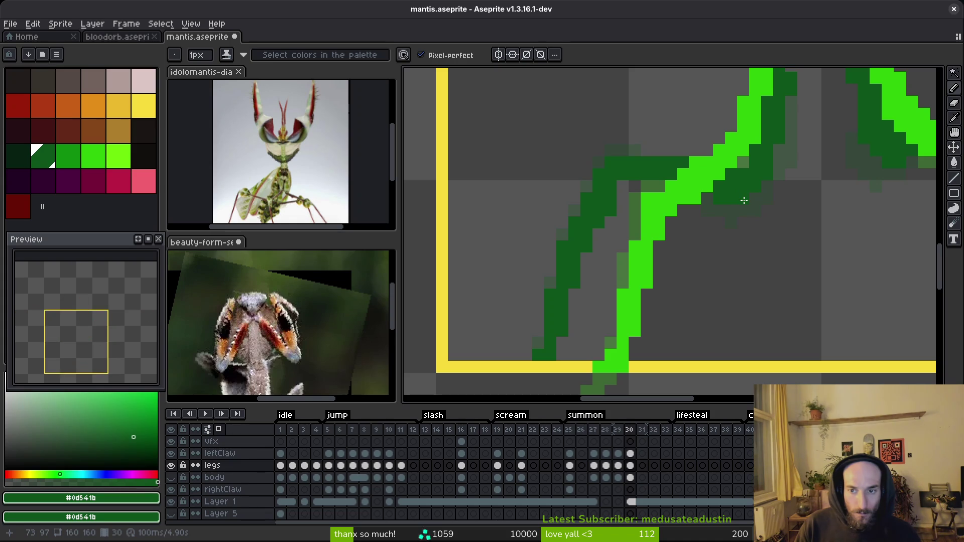
mouse_move(769, 179)
left_mouse_down()
mouse_move(695, 251)
mouse_move(732, 194)
mouse_move(702, 227)
left_mouse_up()
left_click(705, 224)
key("ctrl+z")
scroll(702, 228, "down", 3)
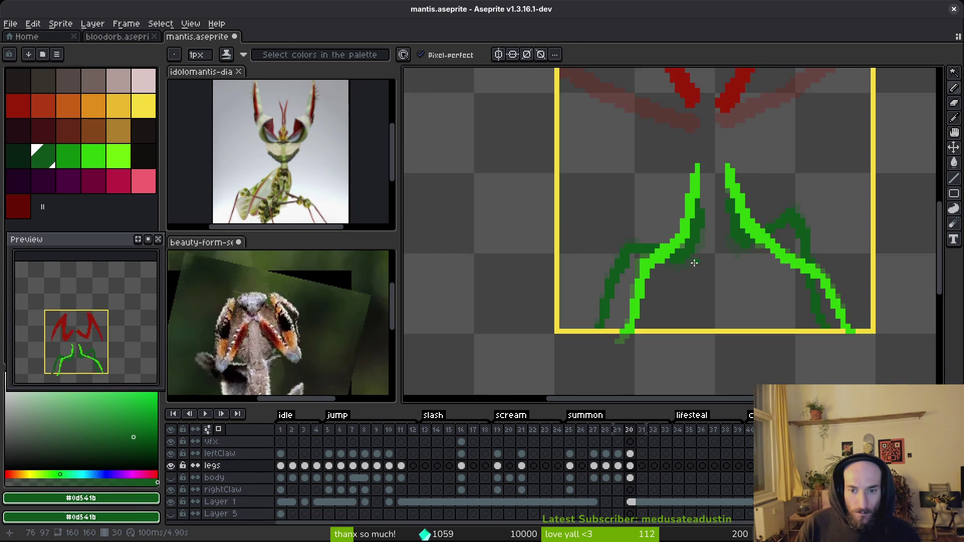
Step: Save mantis.aseprite with the touched-up dark green leg outlines
scroll(672, 266, "up", 3)
key("e")
key("b")
key("ctrl+s")
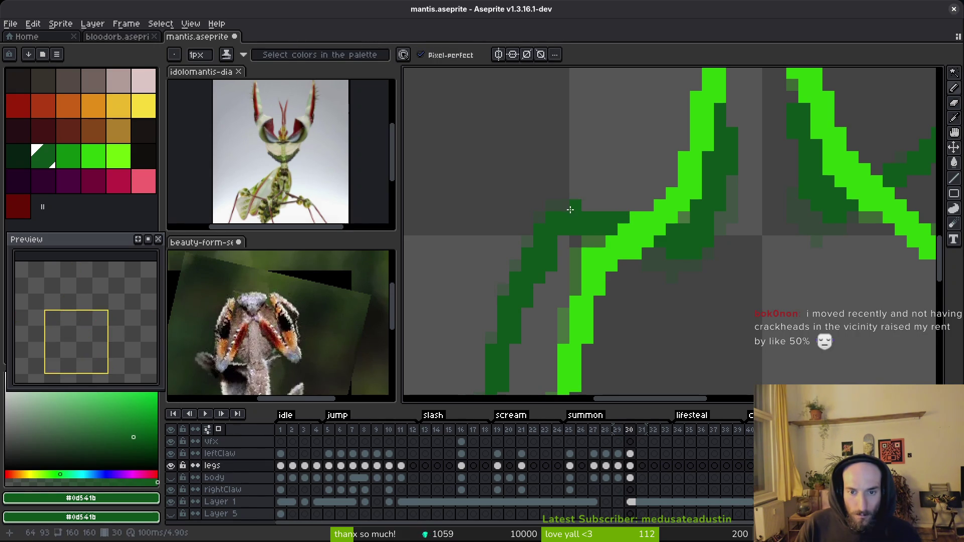
scroll(582, 235, "down", 2)
scroll(582, 236, "up", 2)
key("v")
key("b")
key("ctrl+s")
Step: Touch up a pixel on the right leg and save the file again
scroll(598, 256, "down", 4)
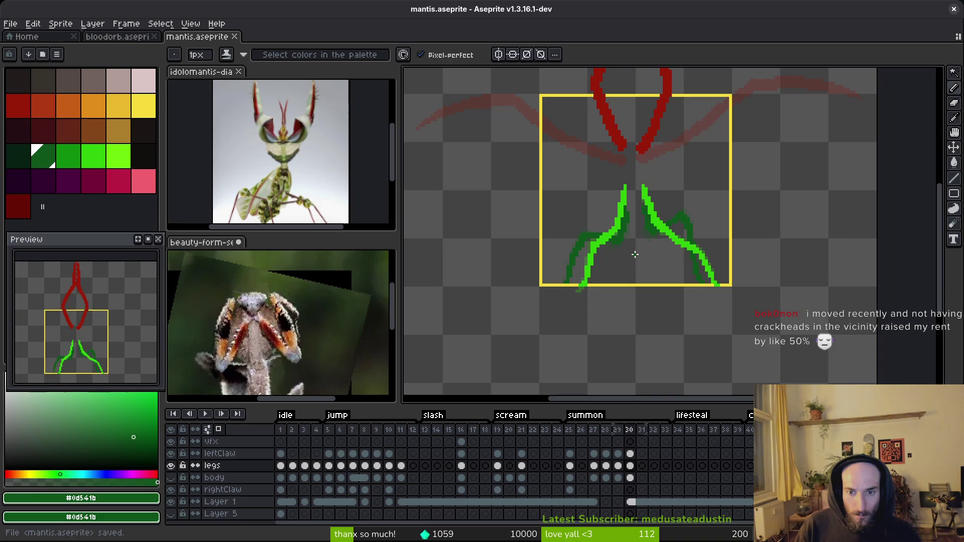
scroll(676, 271, "up", 3)
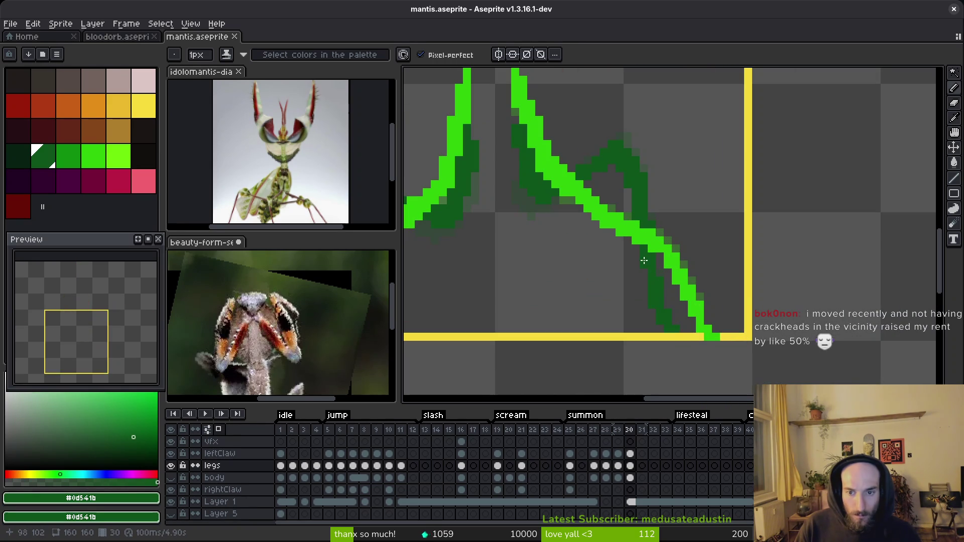
scroll(625, 267, "up", 3)
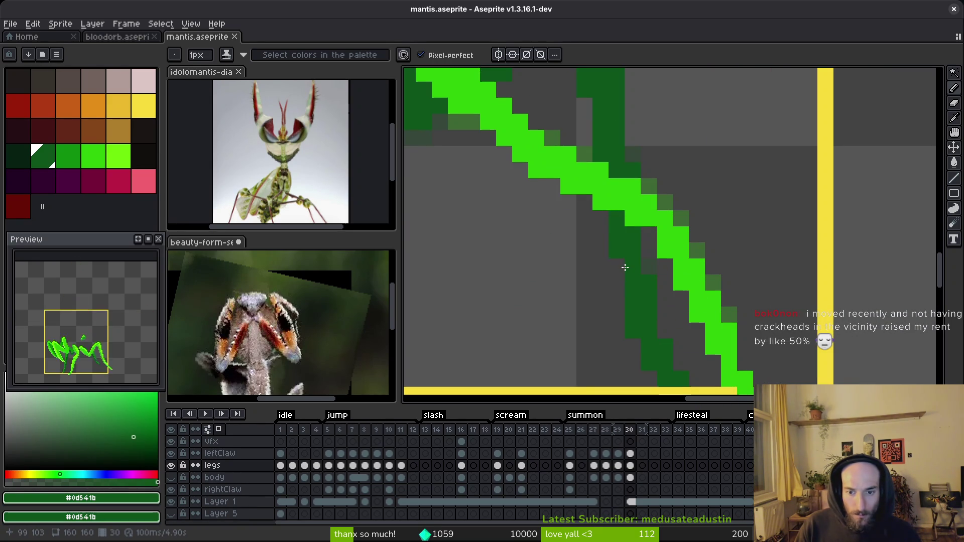
scroll(624, 267, "down", 3)
scroll(648, 271, "up", 3)
left_click(646, 262)
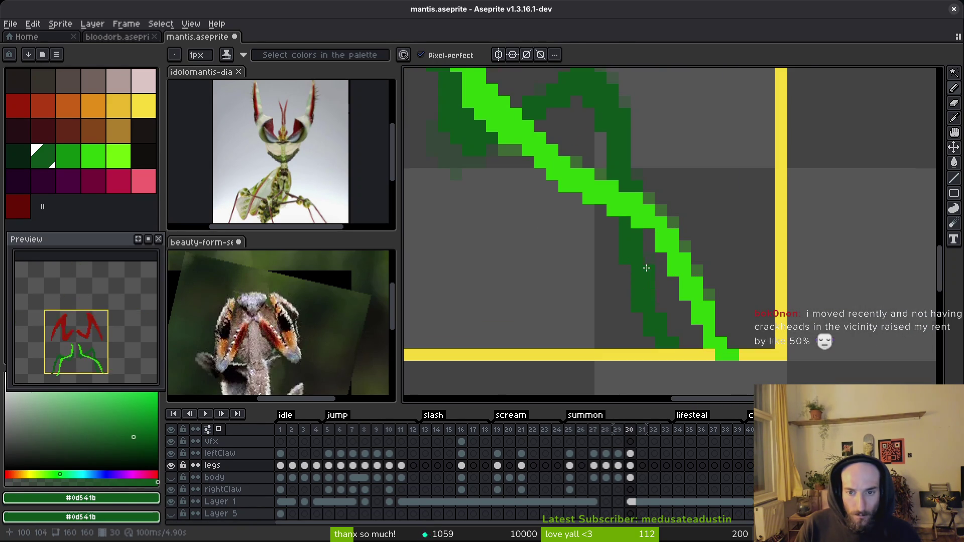
scroll(646, 262, "down", 3)
key("ctrl+s")
scroll(601, 236, "up", 3)
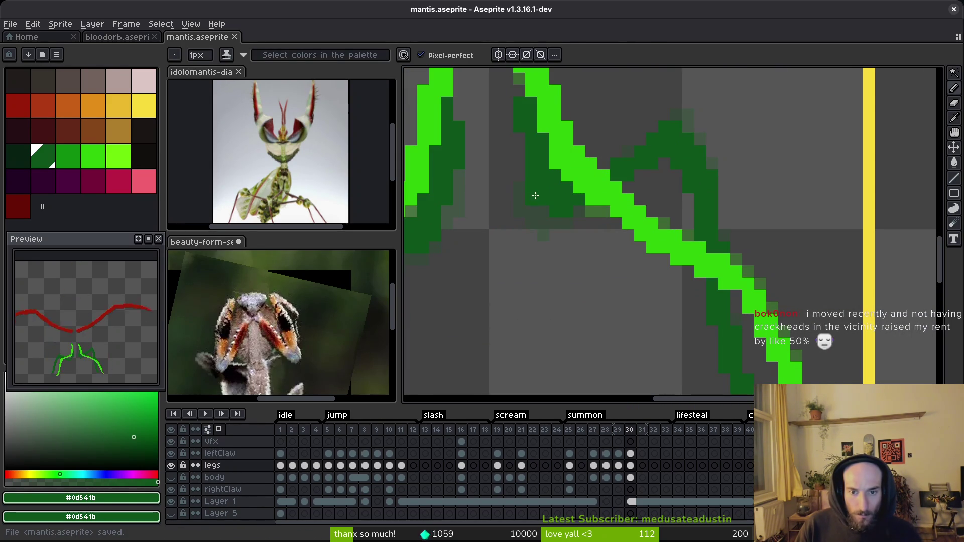
key("b")
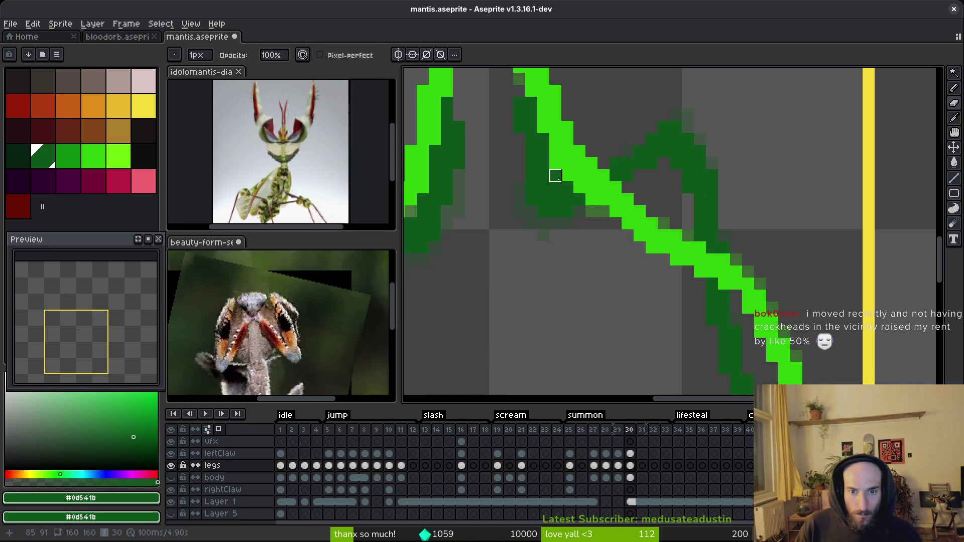
key("ctrl+s")
scroll(577, 247, "down", 3)
scroll(577, 250, "down", 3)
Step: Toggle the body layer's visibility and flip between frames 29 and 30 to compare leg poses
left_click(171, 477)
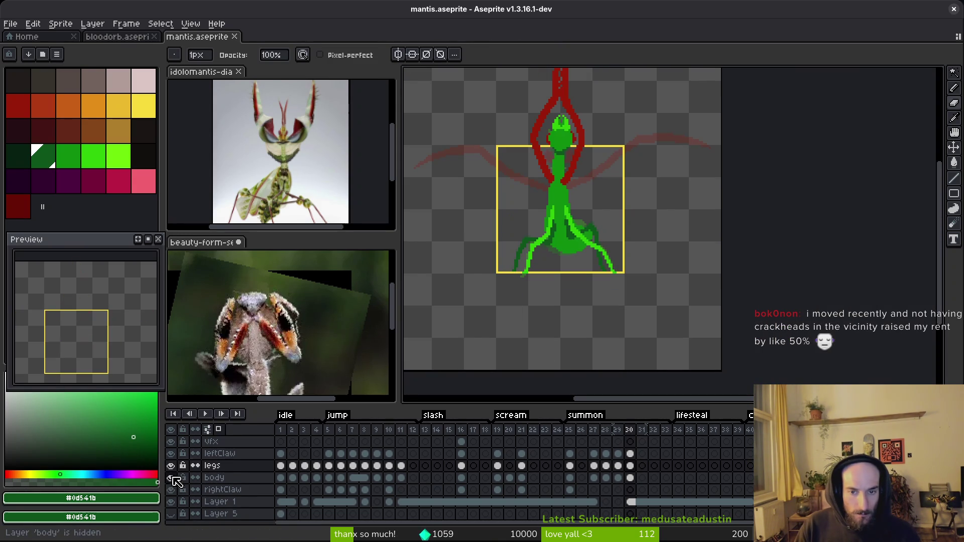
key("i")
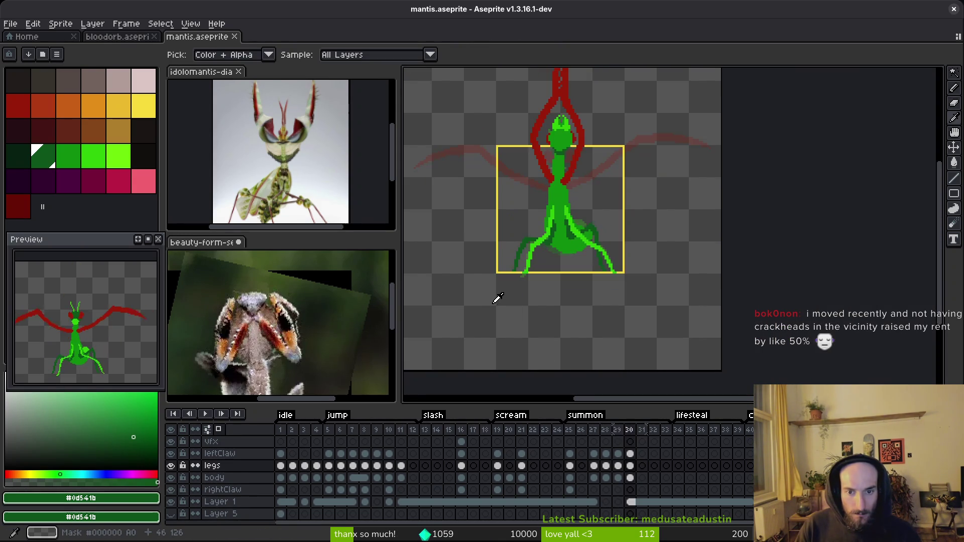
key("b")
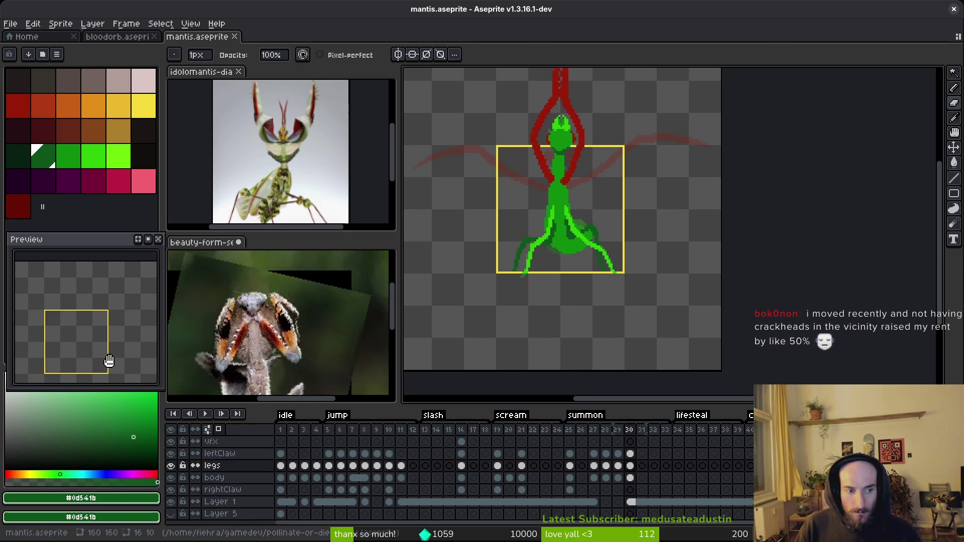
key("Left")
key("i")
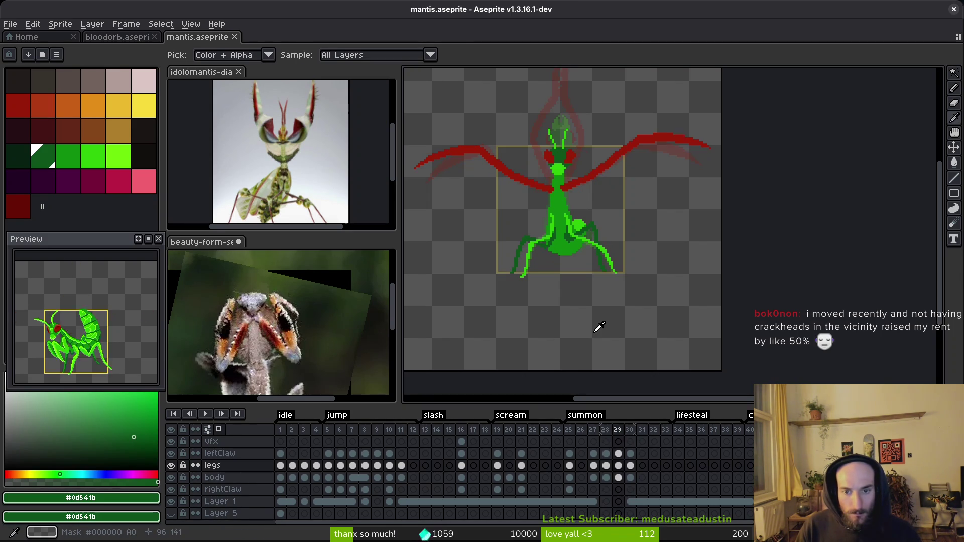
key("Right")
key("Left")
key("Right")
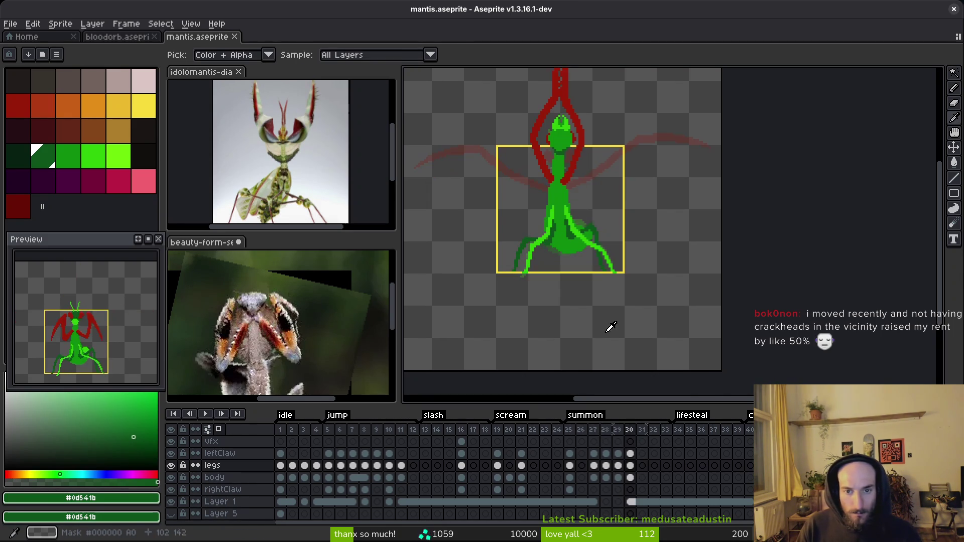
key("b")
scroll(584, 368, "up", 3)
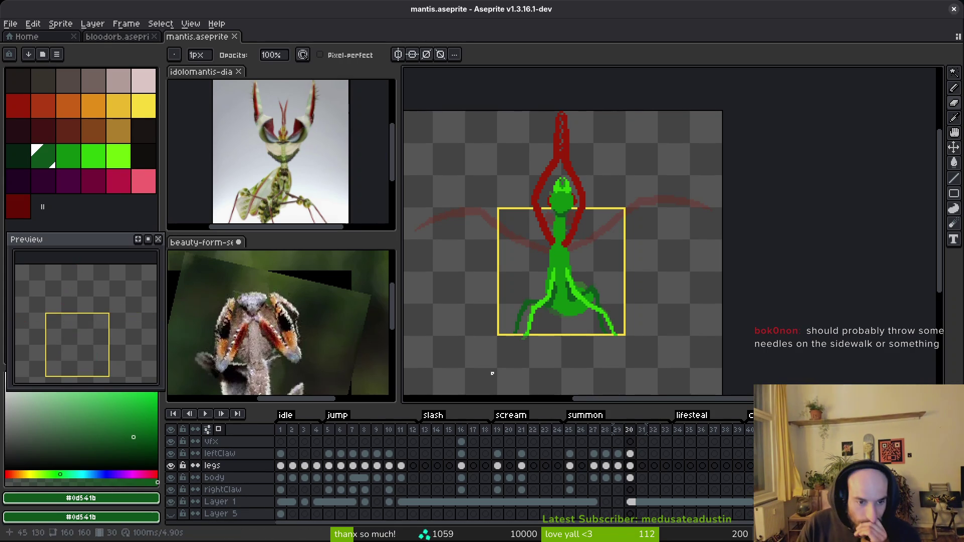
left_click_drag(656, 339, 665, 357)
scroll(595, 327, "down", 1)
scroll(596, 327, "up", 1)
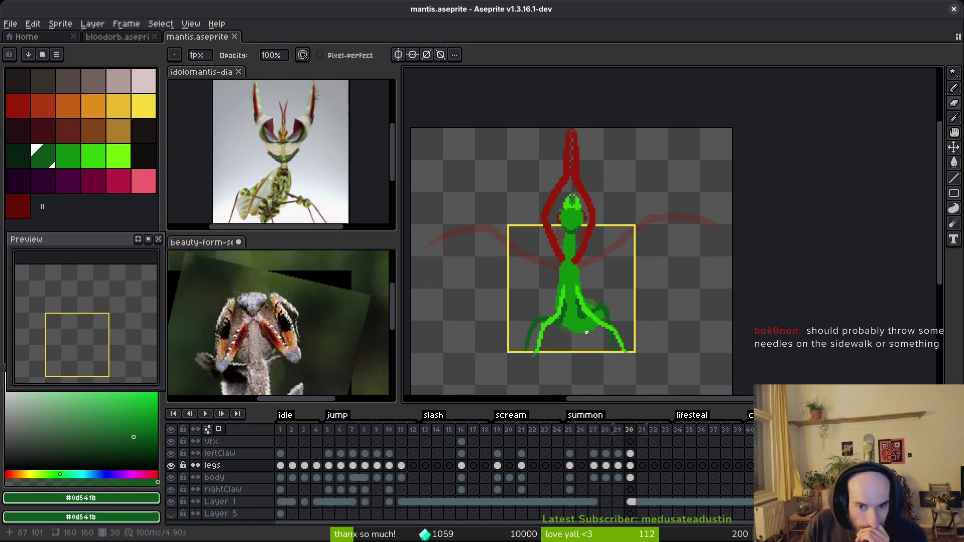
scroll(645, 328, "down", 1)
scroll(646, 327, "up", 1)
key("ctrl+s")
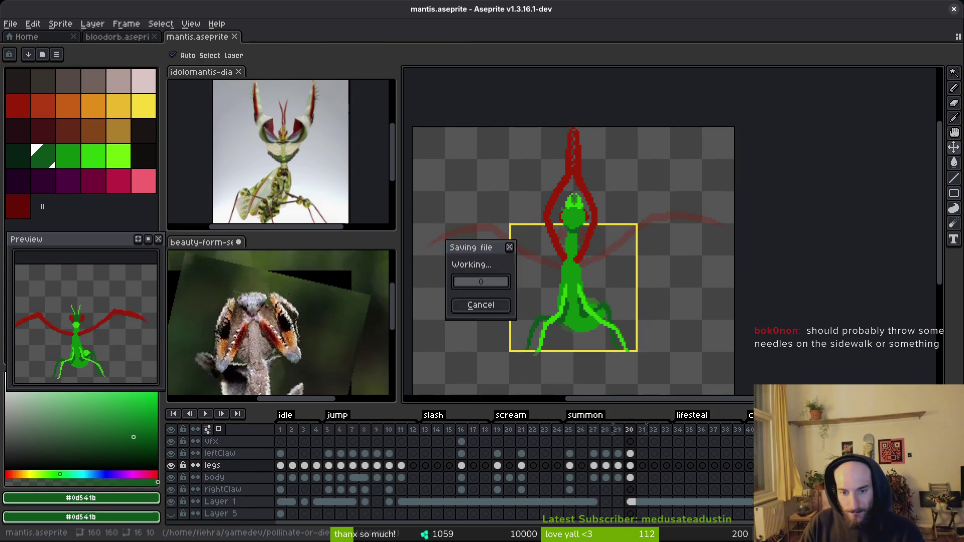
scroll(608, 321, "up", 5)
scroll(585, 290, "down", 3)
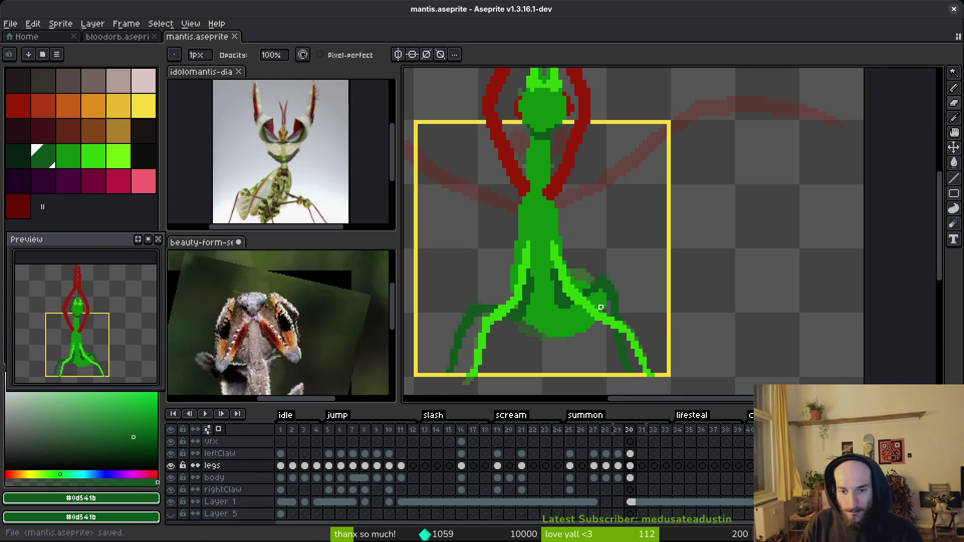
scroll(595, 301, "down", 2)
scroll(597, 306, "up", 1)
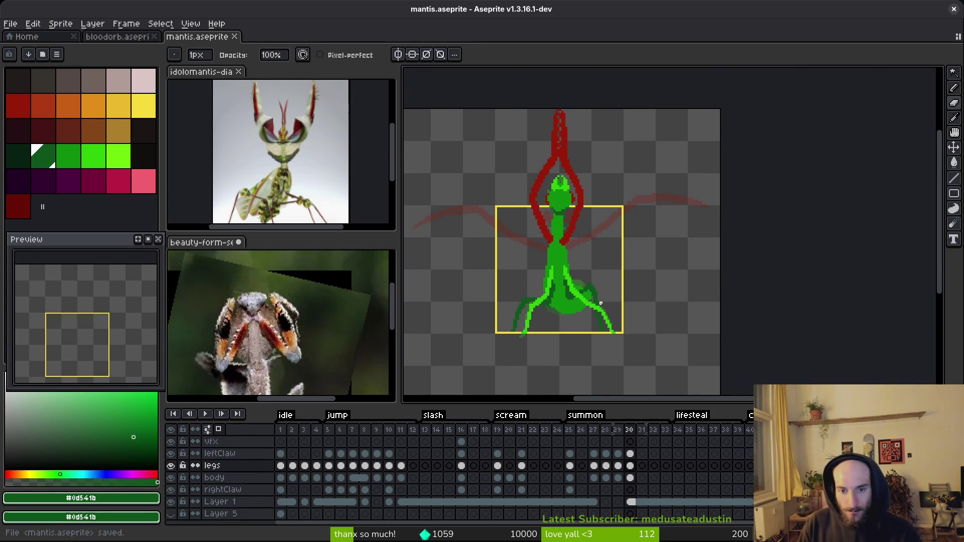
key("alt")
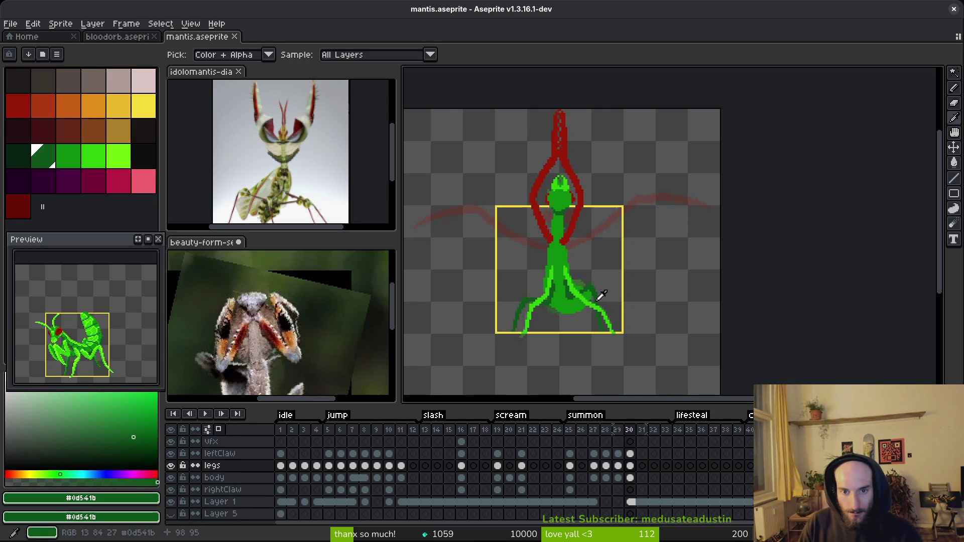
scroll(577, 252, "up", 2)
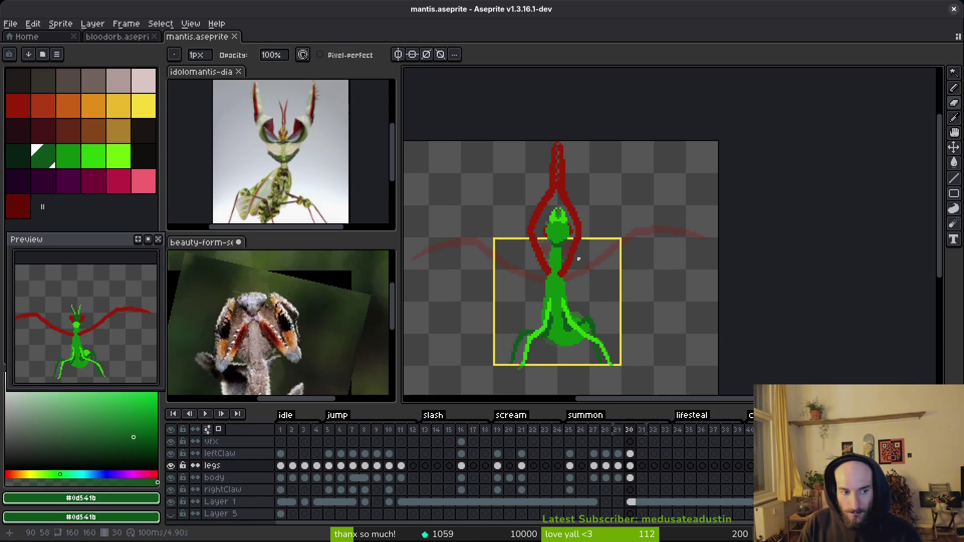
key("ctrl+s")
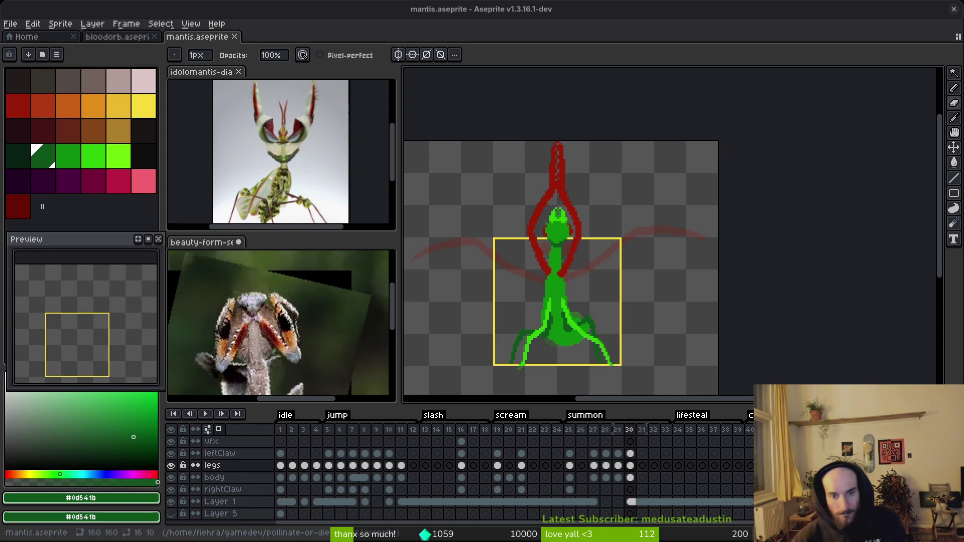
Step: Step back to summon frame 27 and save mantis.aseprite
key("i")
key("Left")
key("Left")
key("Left")
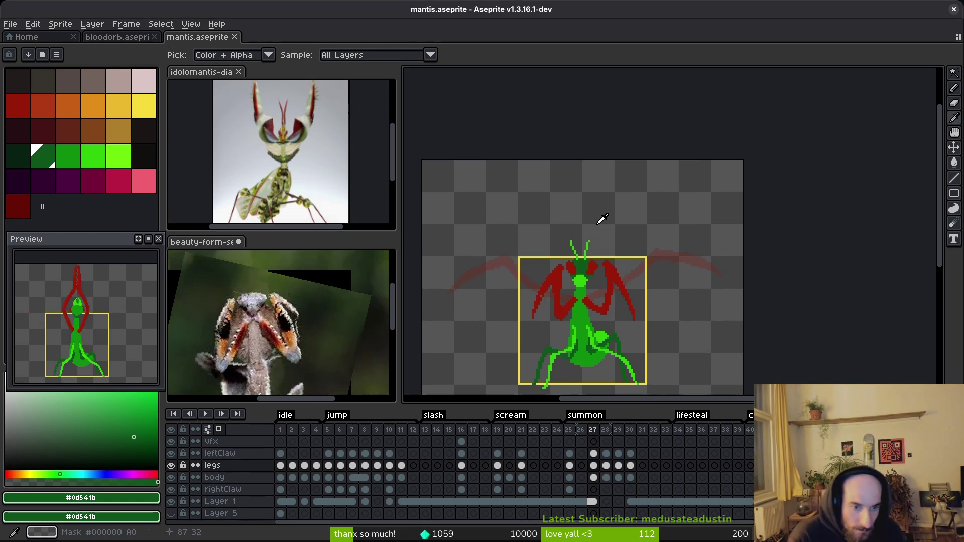
key("b")
key("i")
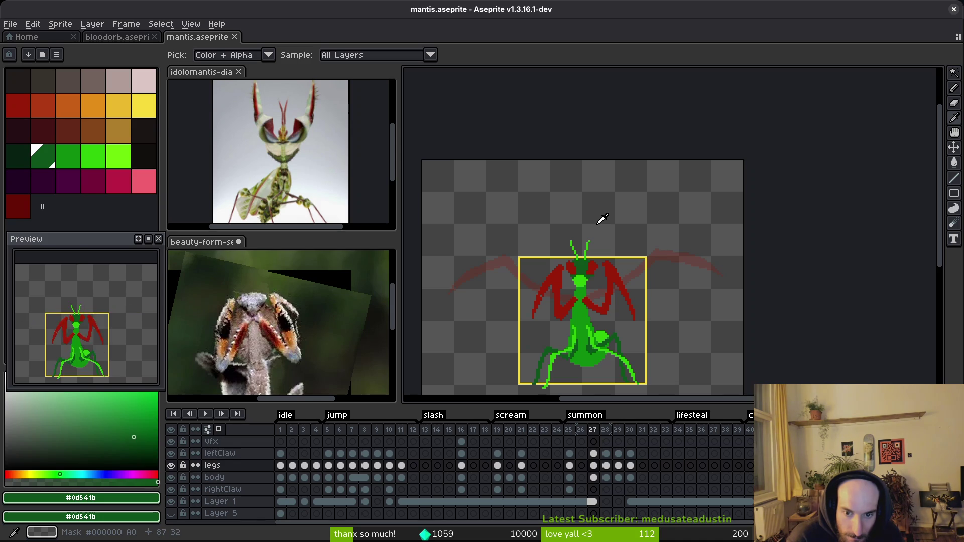
key("b")
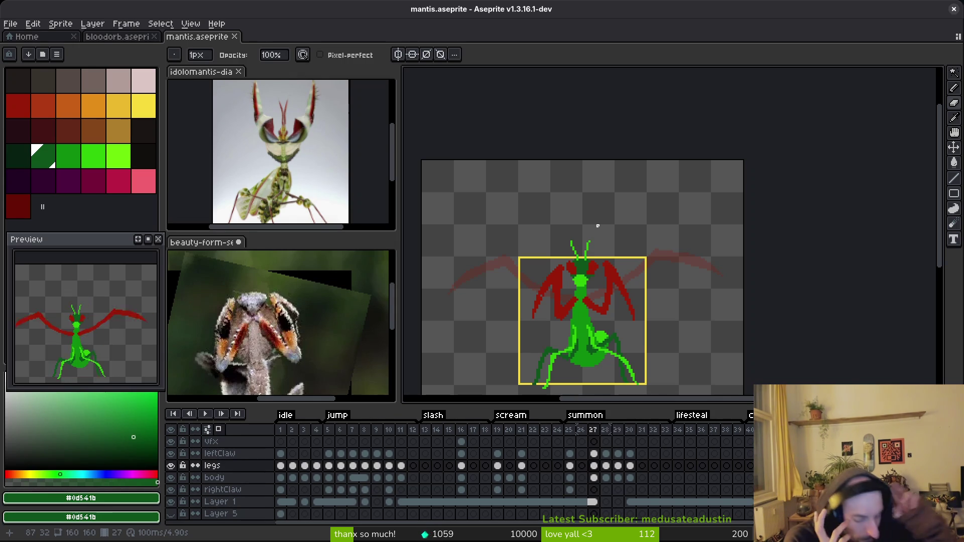
key("ctrl+s")
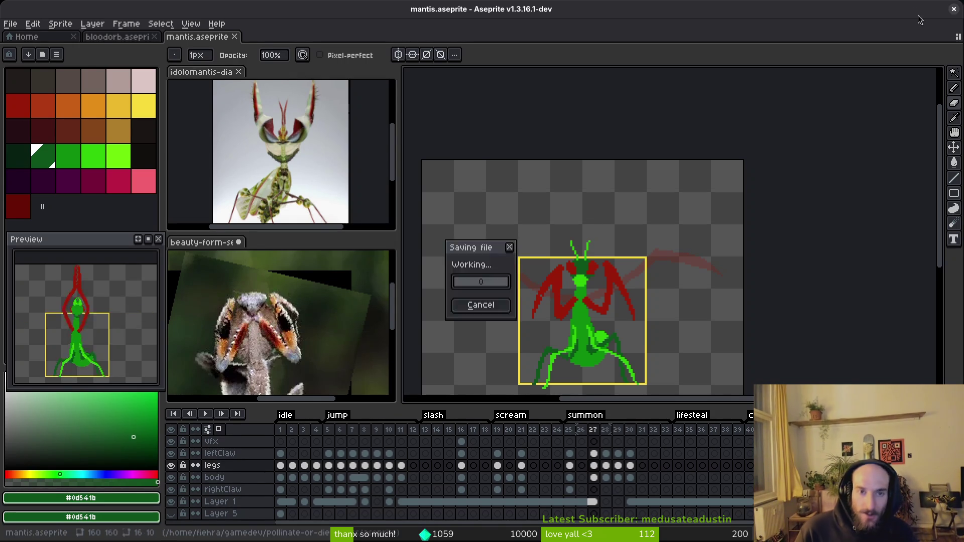
Step: Discard changes to the beauty-form sprite, close the Home tab, quit Aseprite, and close the mantis photo viewer
left_click(954, 8)
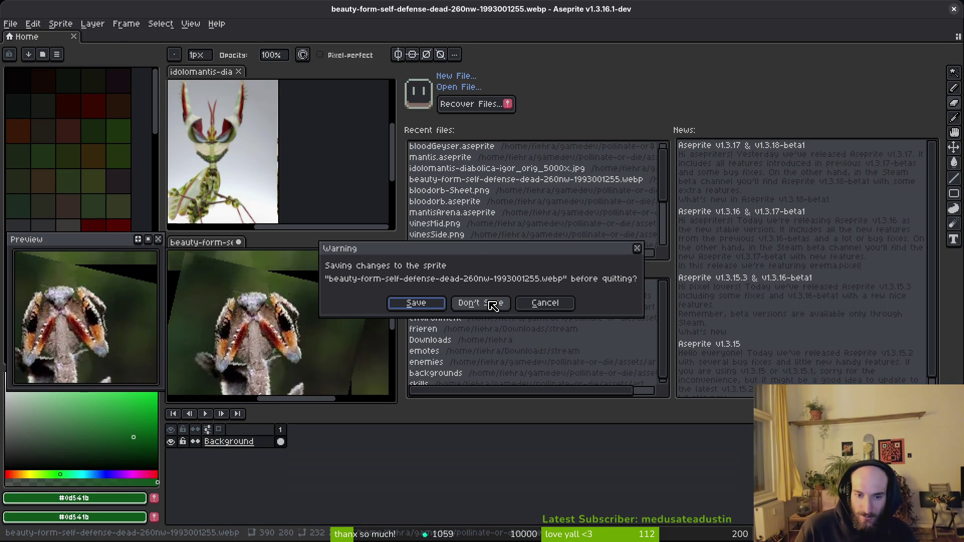
left_click(495, 303)
key("ctrl+o")
key("Escape")
key("ctrl+w")
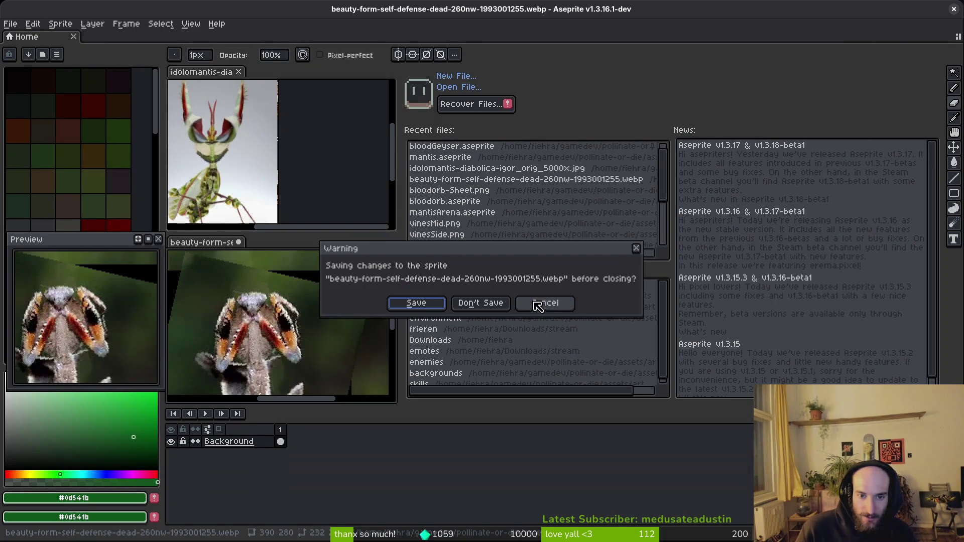
left_click(497, 303)
key("ctrl+w")
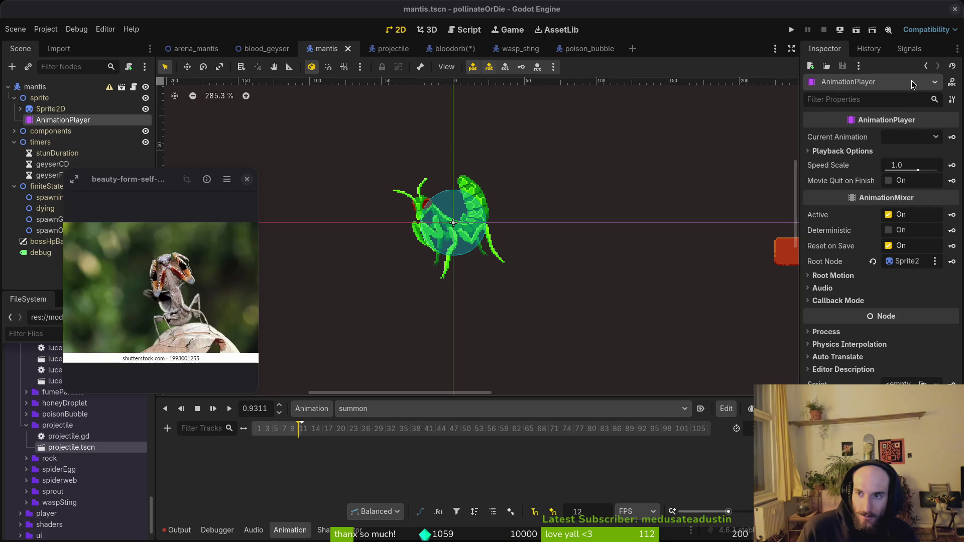
left_click(953, 9)
left_click(247, 180)
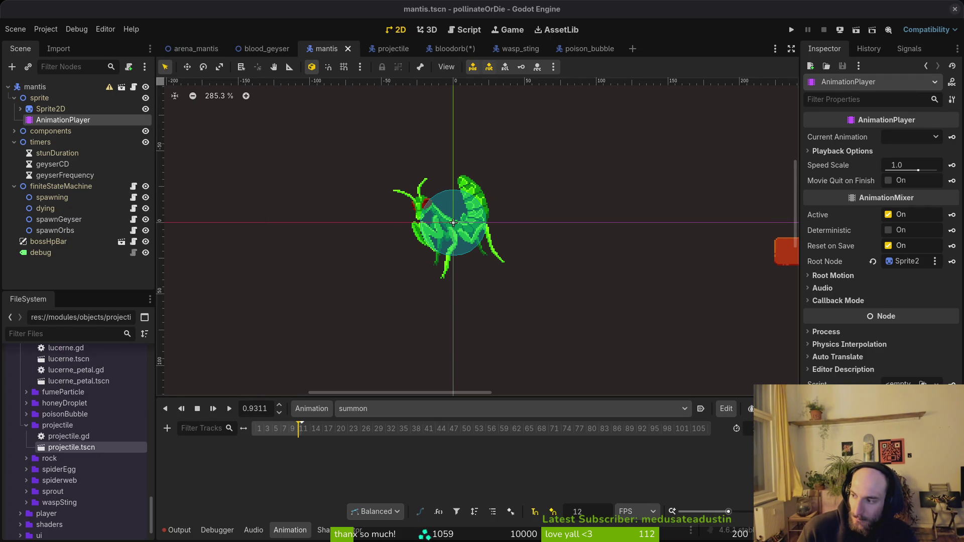
Step: Cycle from the GitLab fireserpent.gd page back through Godot to the Neovim terminal
key("alt+Tab")
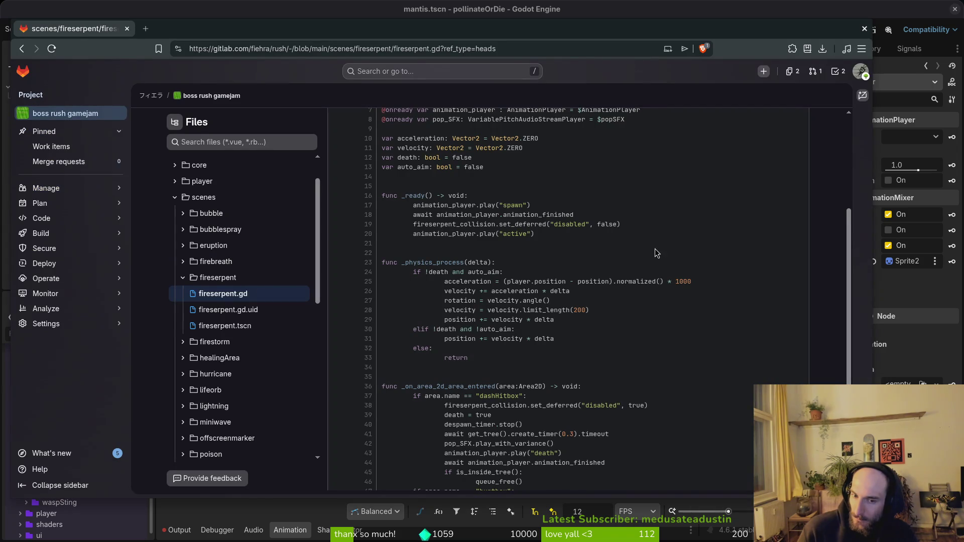
key("alt+Tab")
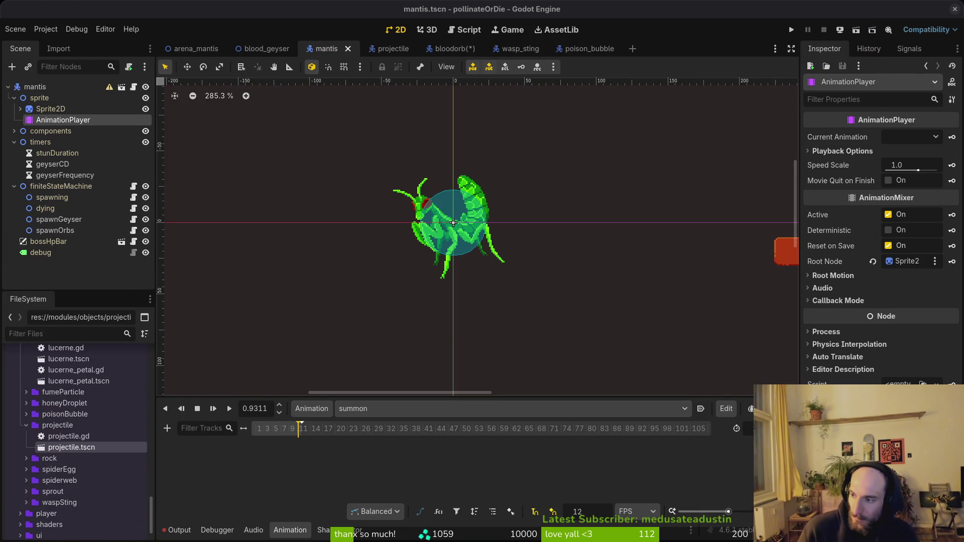
key("alt+Tab")
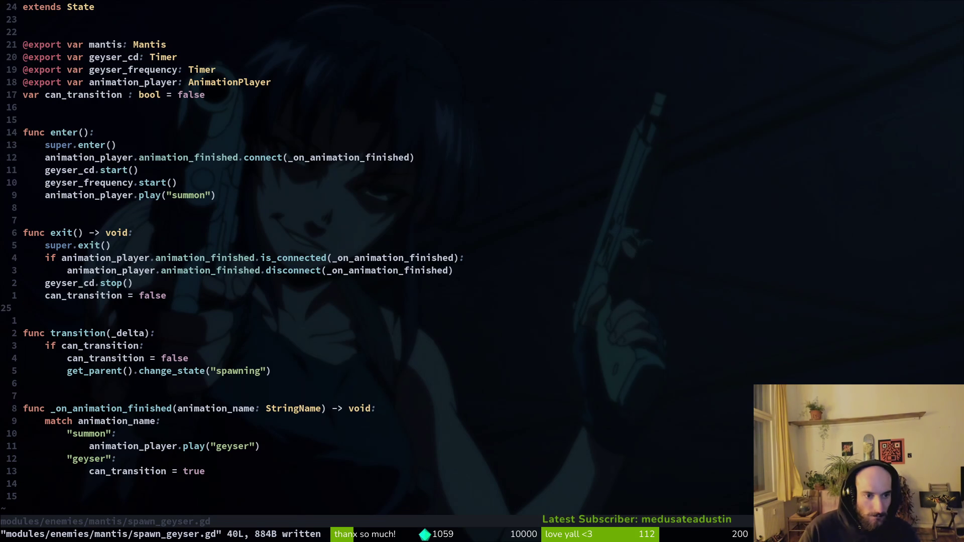
Step: Open spawn_orbs.gd with the Telescope file finder
key("space")
key("f")
key("f")
type("spawn_orbs")
key("Return")
Step: Replace the geyser match case pattern in the transition function with the summon pattern
key("j")
key("j")
key("j")
key("8")
key("j")
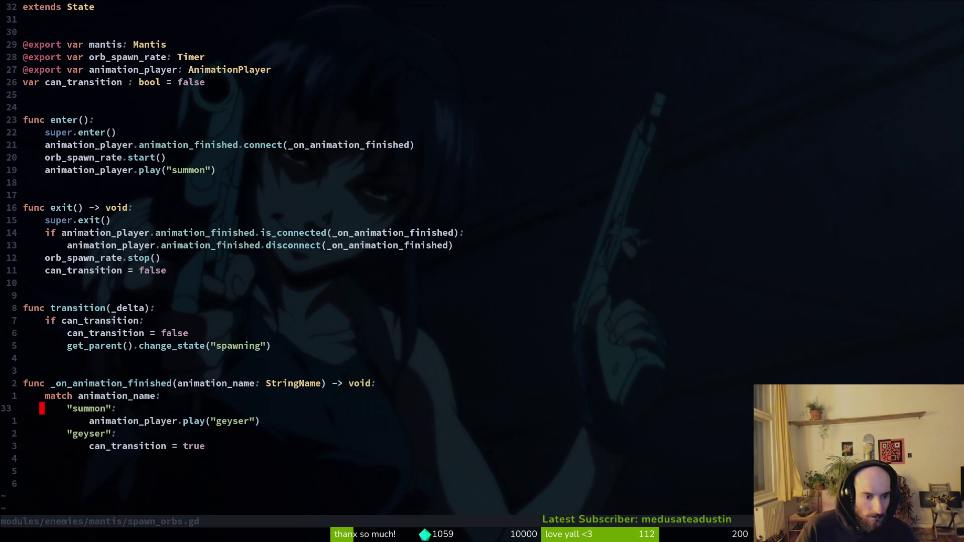
key("j")
key("j")
key("w")
key("w")
type("cw")
type("orb")
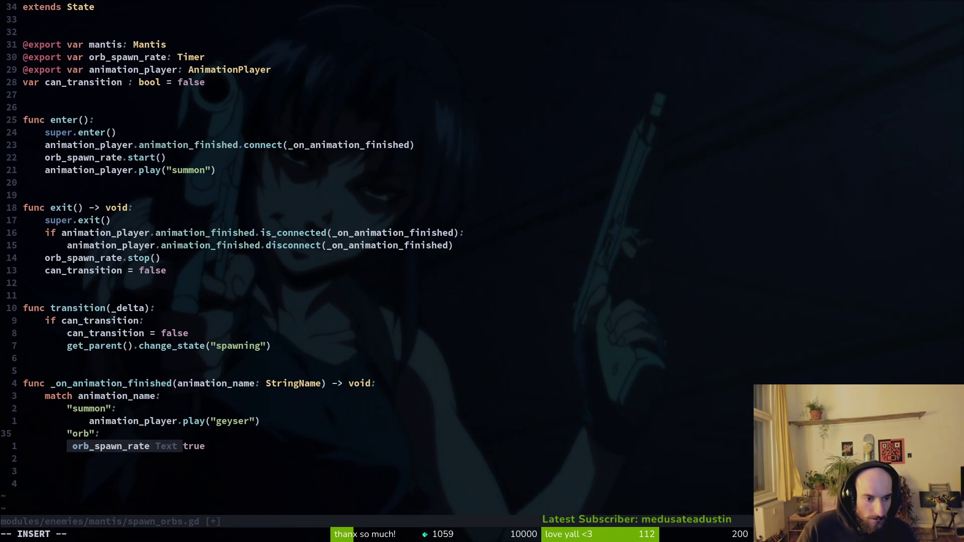
key("Escape")
type("ciwsu")
key("Escape")
Step: Move can_transition = true up, delete the leftover geyser play and pattern lines, and save
key("j")
key("shift+v")
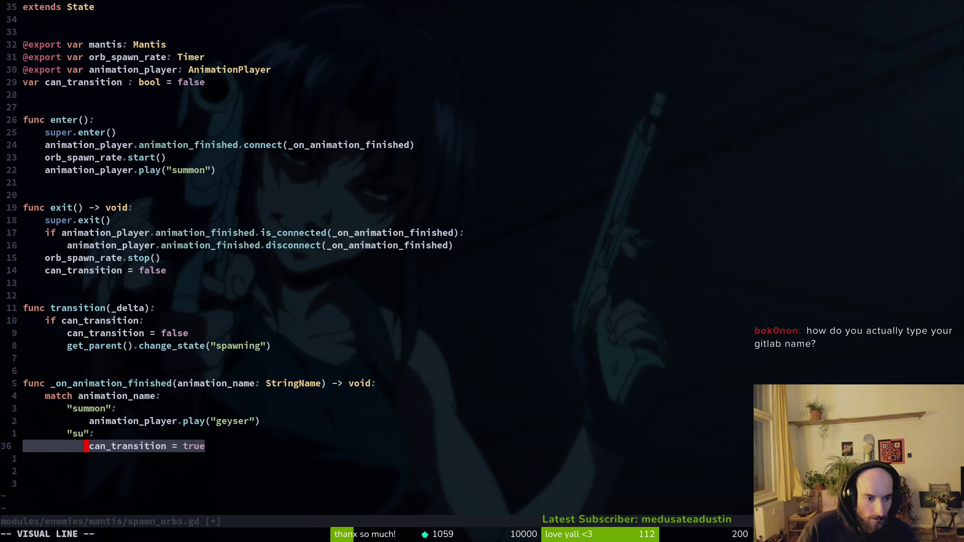
key("d")
key("k")
key("shift+p")
key("Escape")
key("k")
key("k")
key("d")
key("d")
key("j")
key("d")
key("d")
type(":write")
key("Return")
Step: Delete the play("summon") line from the enter function and save
key("braceleft")
key("1")
key("7")
key("k")
key("j")
key("d")
key("d")
type(":w")
key("Return")
Step: Move the connect line above super.enter() and save spawn_orbs.gd
key("k")
key("k")
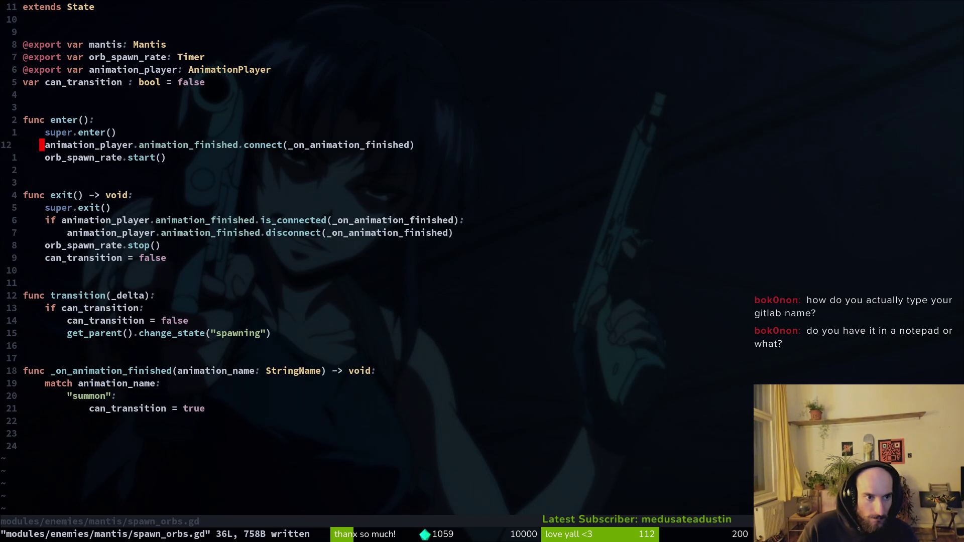
key("V")
key("K")
key("Escape")
type(":w")
key("Return")
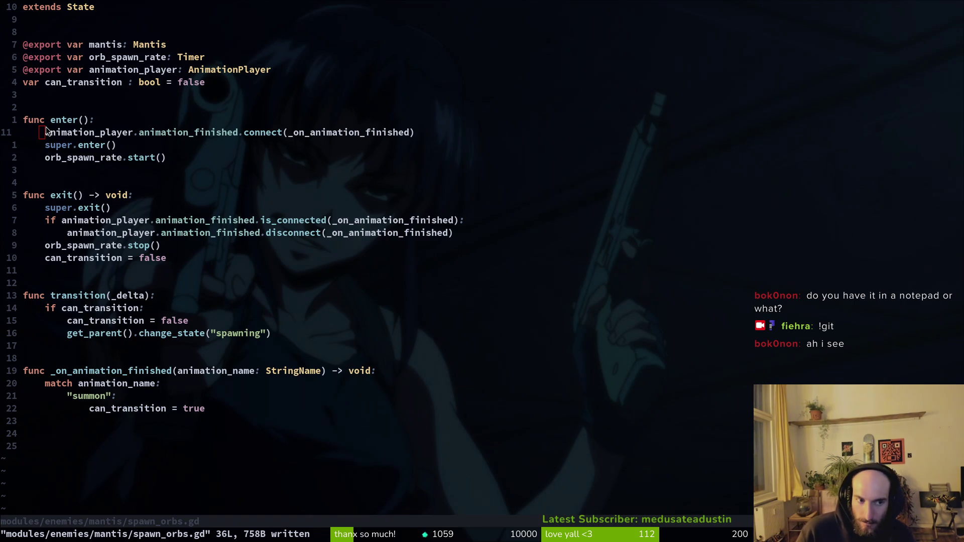
Step: Review the orb_spawn_rate.start() and can_transition = false lines, then open mantis.gd
left_click(146, 156)
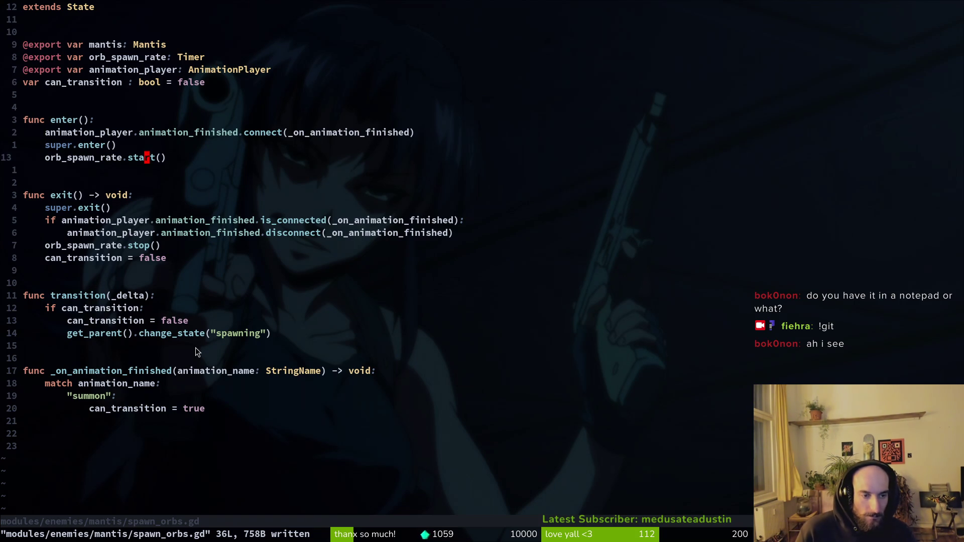
left_click(144, 261)
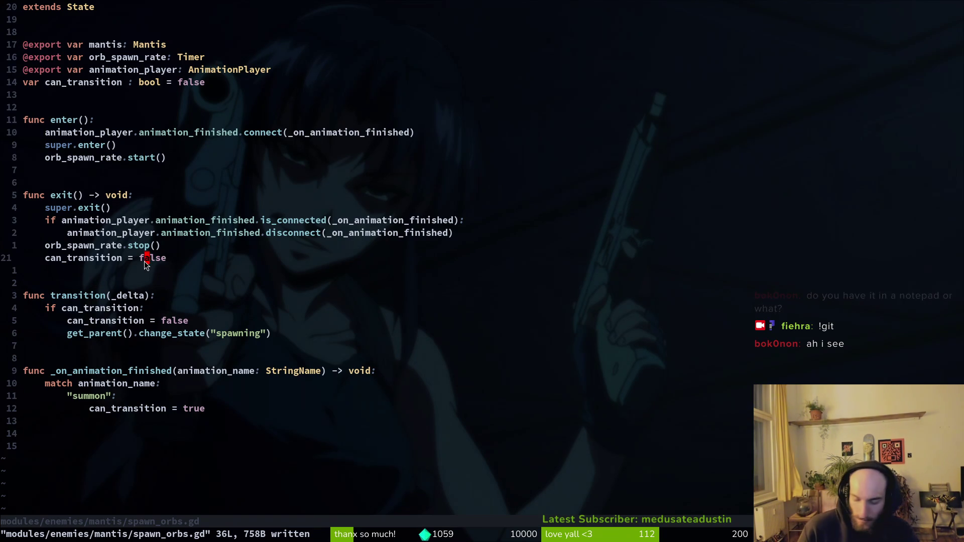
key("space")
key("f")
key("f")
type("mantis")
key("Up")
key("Return")
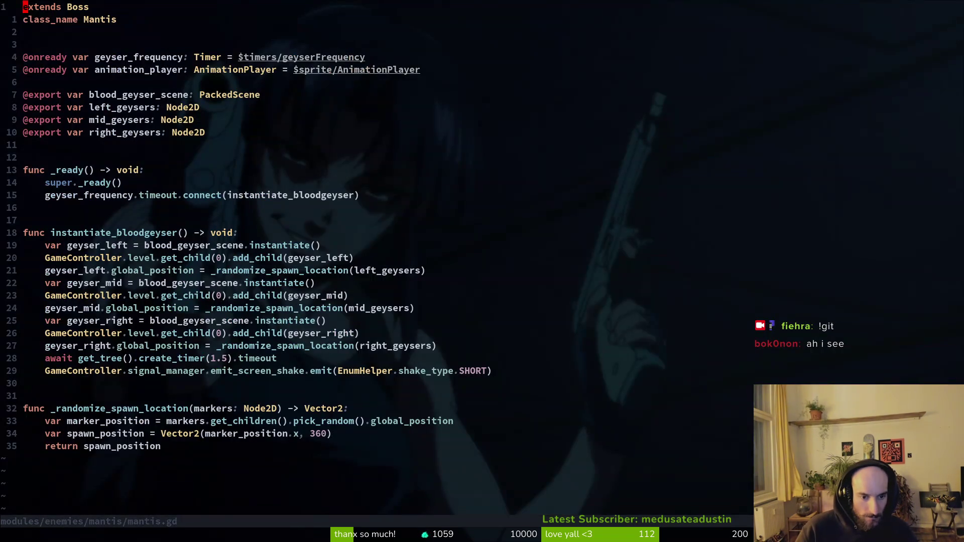
Step: Copy the first four lines of instantiate_bloodgeyser to the end of mantis.gd and save
key("j")
key("j")
key("j")
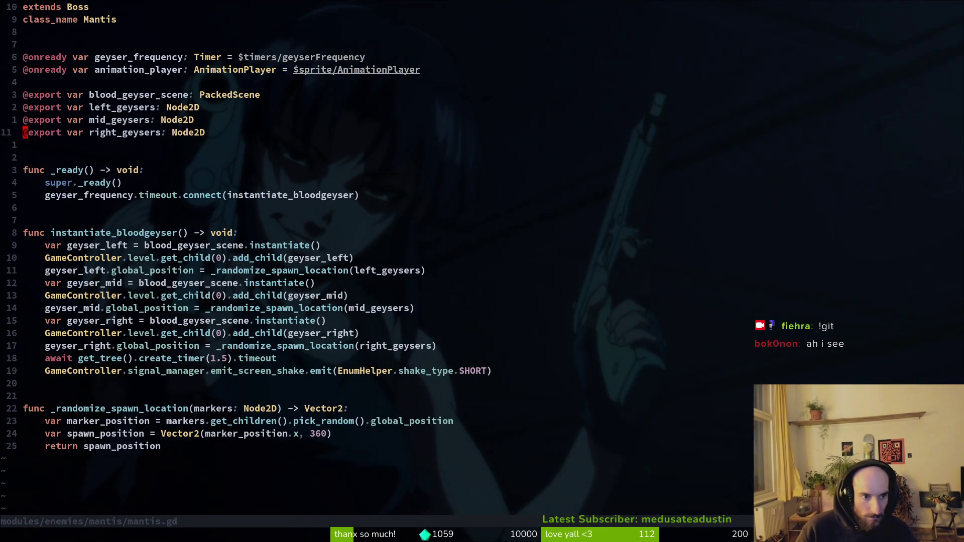
key("V")
key("j")
key("j")
key("j")
key("k")
key("k")
key("k")
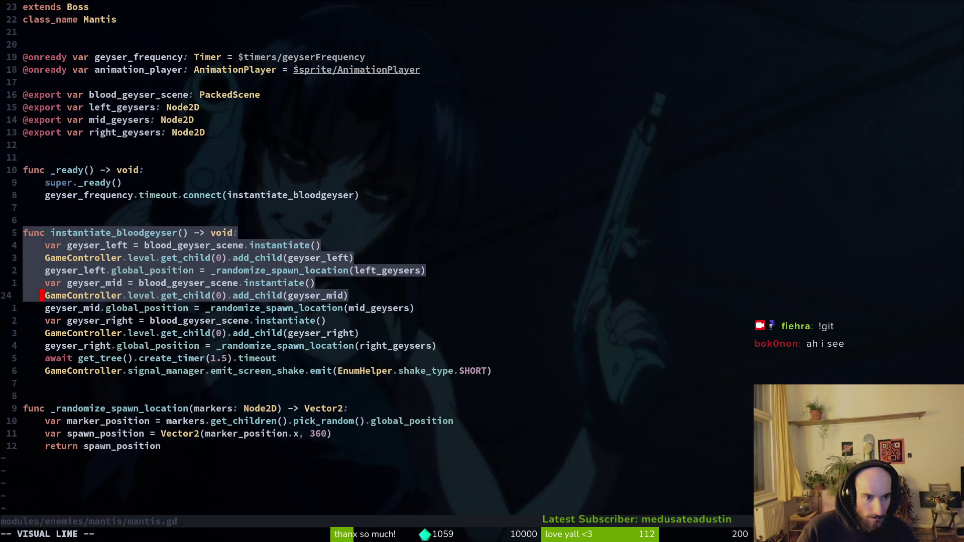
key("y")
key("G")
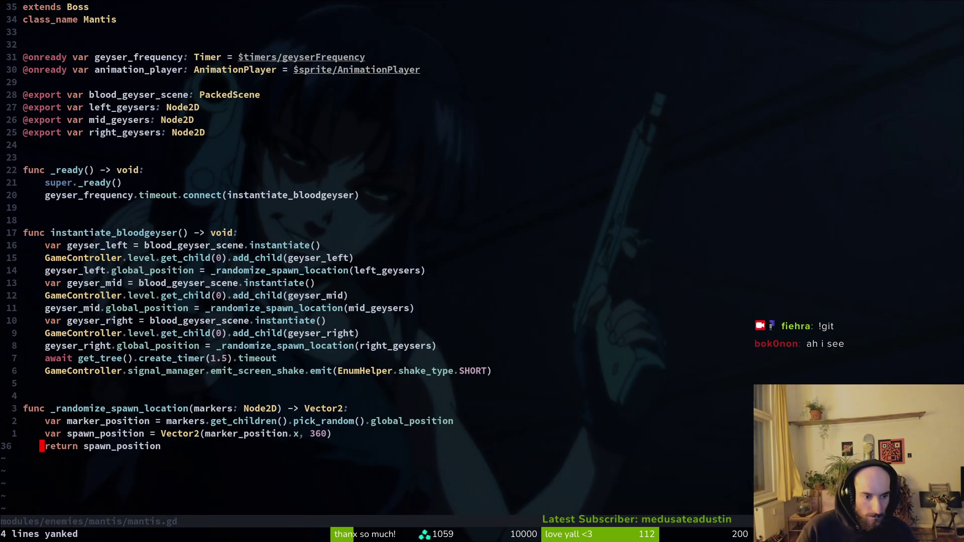
key("o")
key("Escape")
type("p:write")
key("Return")
Step: Rename the copied function to instantiate_orb, with a blank line above it, and save
key("O")
key("Escape")
type(":w")
key("Return")
type("jw")
type("cwspawn_orb")
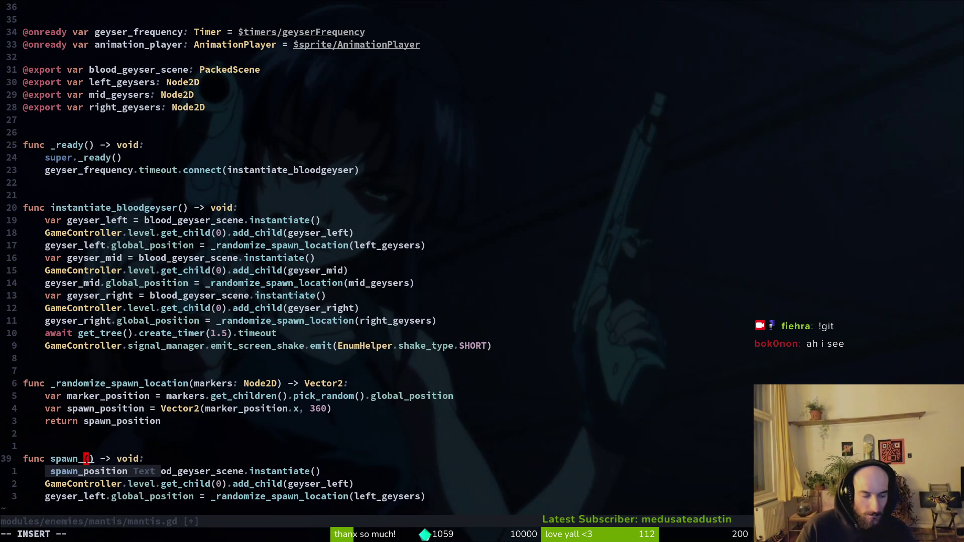
key("Escape")
type(":w")
key("Return")
key("j")
type("kciw")
type("instantiate_orb")
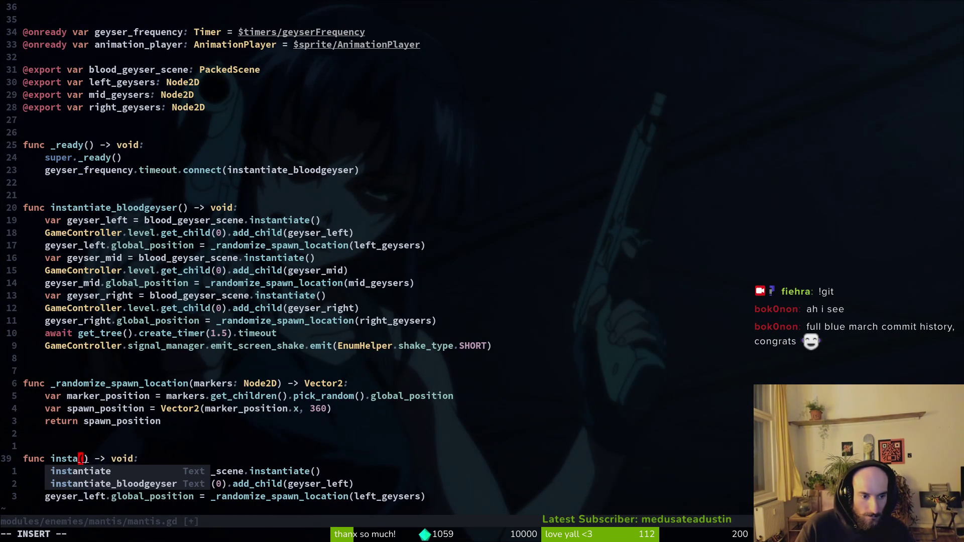
key("Escape")
type(":w")
key("Return")
Step: Rename the local variable to bloodorb and instance bloodorb_scene instead
type("j")
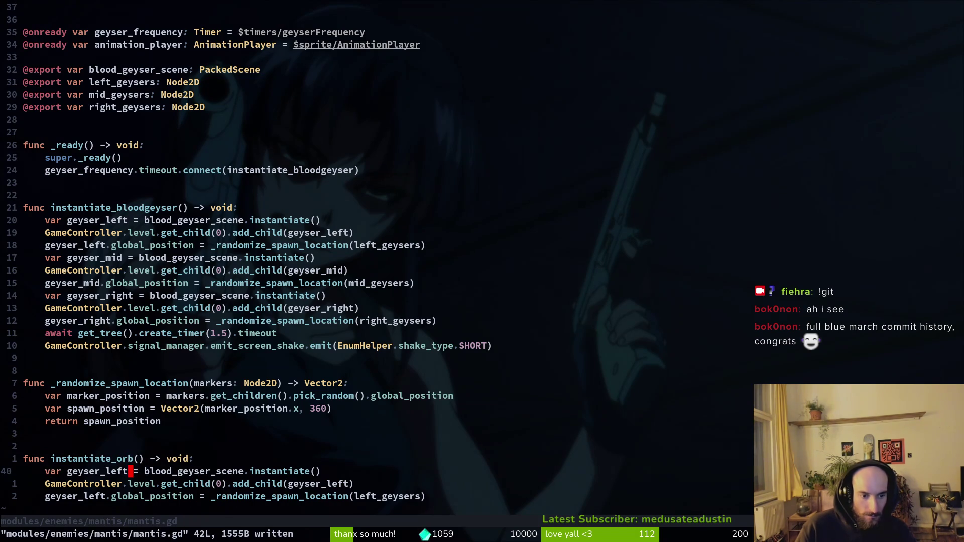
type("cbbloodorb")
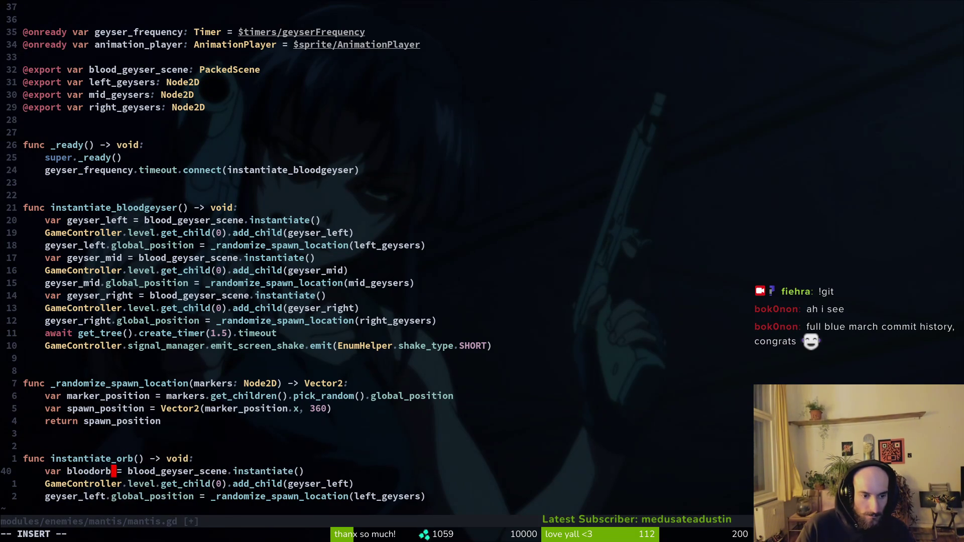
key("Escape")
type(":w")
key("Return")
key("w")
key("w")
type("ciwbloodorb")
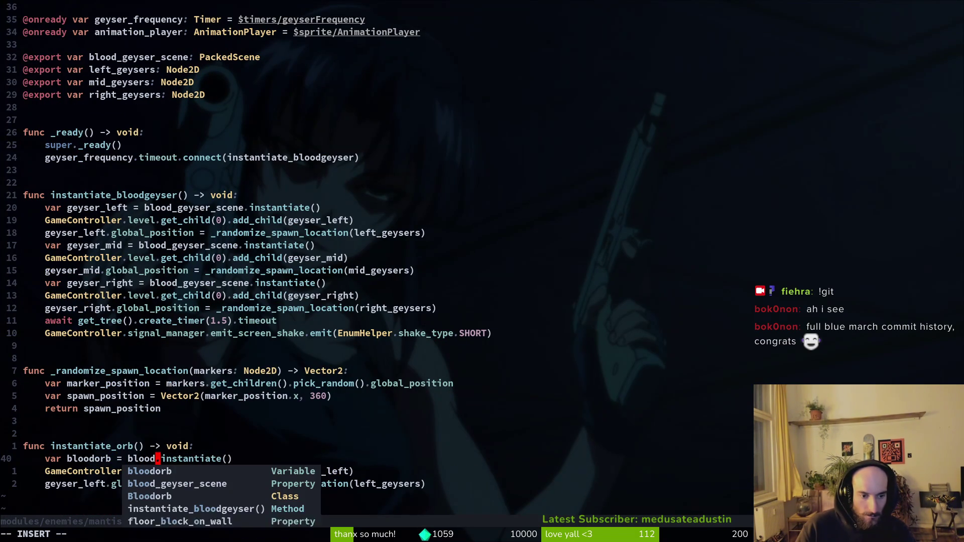
type("_scene")
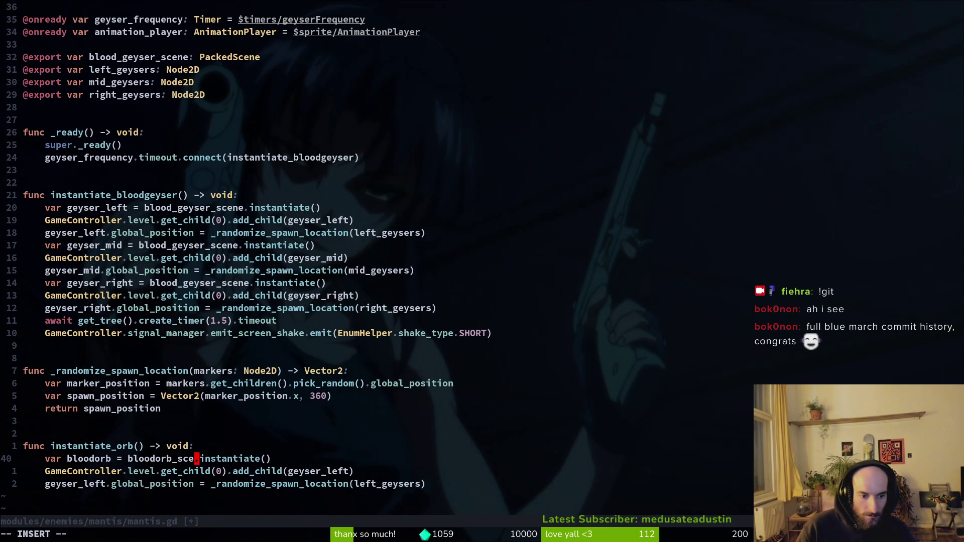
key("Escape")
type("b")
type(":w")
key("Return")
Step: Duplicate the blood_geyser_scene export line as an exported bloodorb_scene variable and save
key("g")
key("g")
key("j")
key("j")
key("j")
key("j")
key("j")
key("j")
key("j")
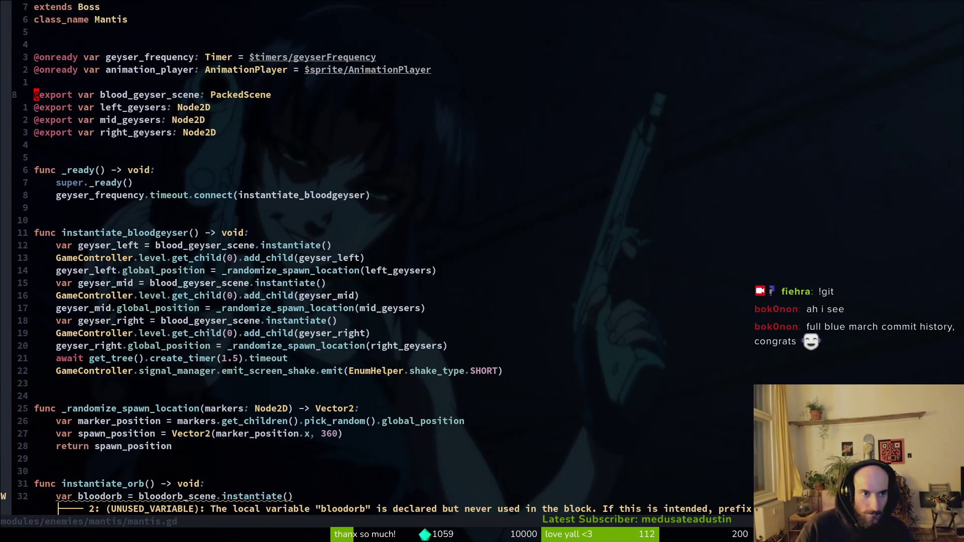
key("y")
key("y")
key("p")
key("k")
key("w")
key("w")
type("cw")
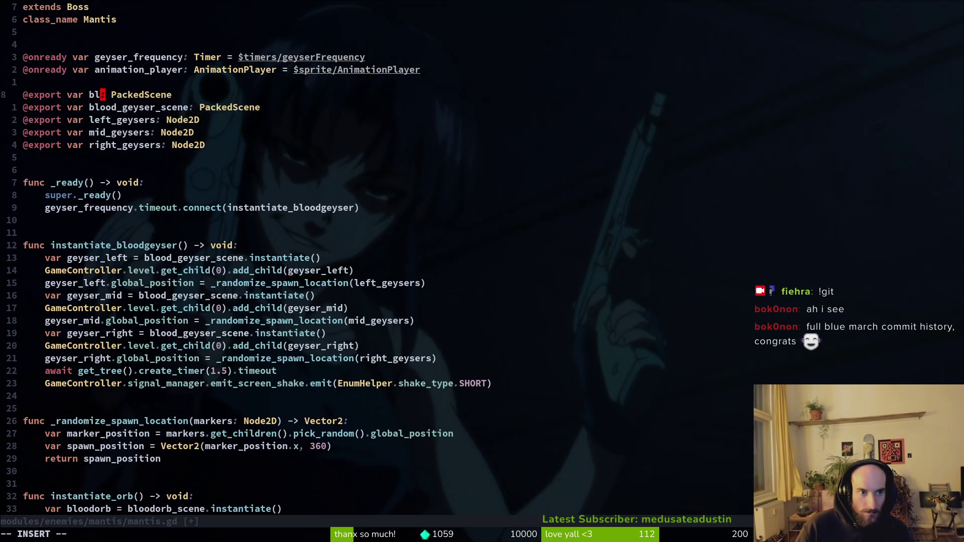
type("bloor")
key("ctrl+n")
key("ctrl+n")
key("ctrl+n")
key("Return")
key("Escape")
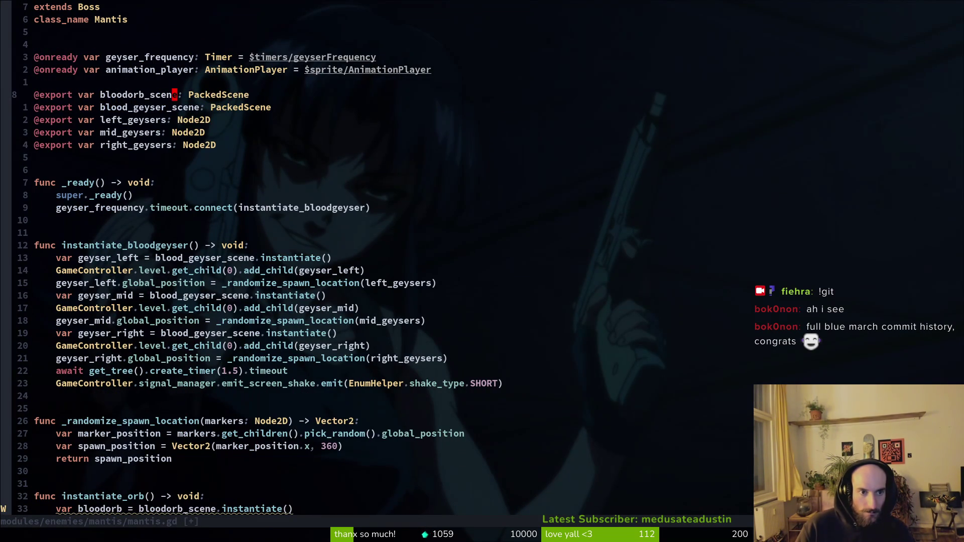
type(":w")
key("Return")
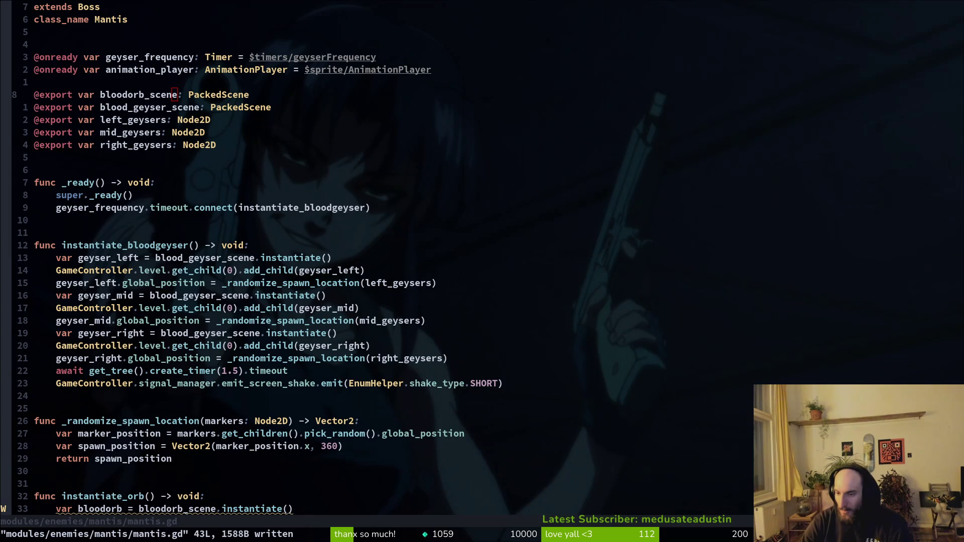
left_click(385, 383)
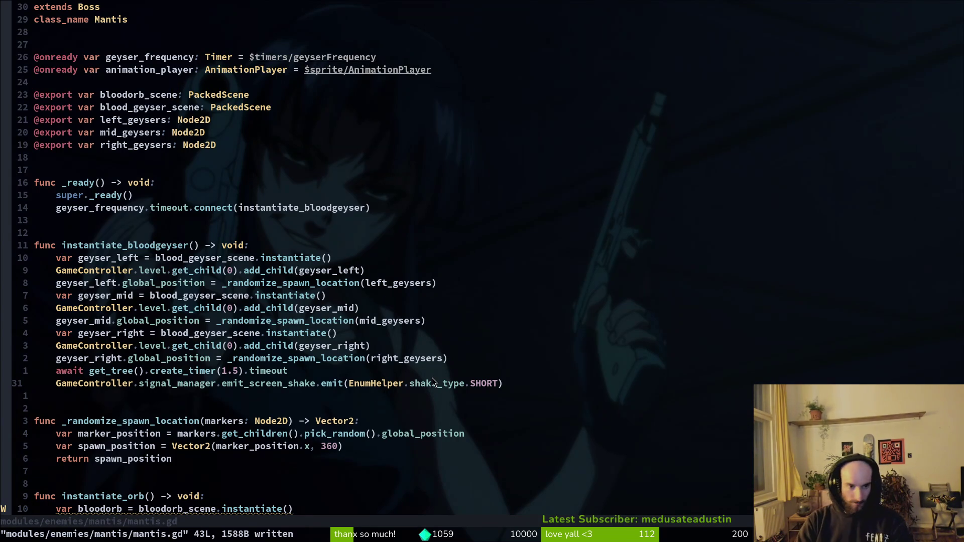
Step: Change the add_child argument in instantiate_orb from geyser_left to bloodorb
key("k")
key("k")
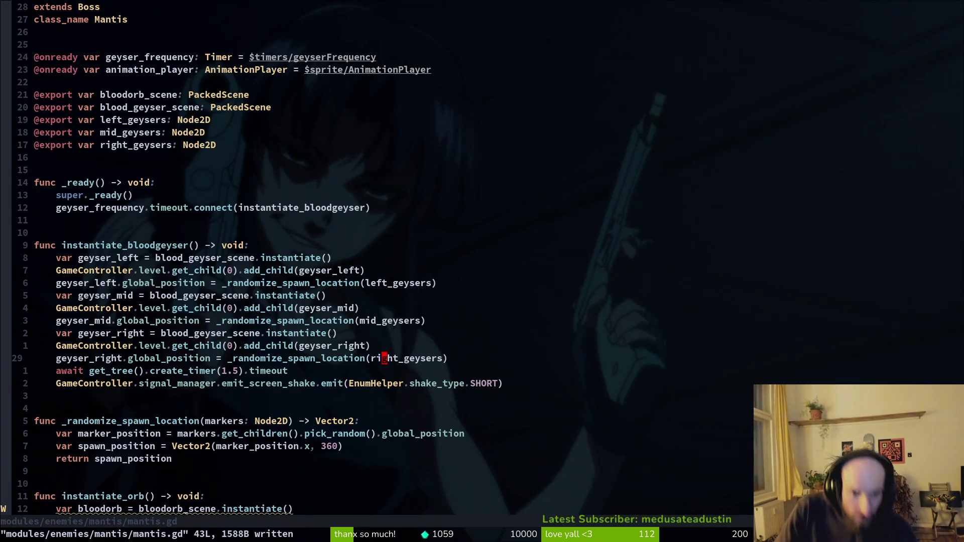
key("k")
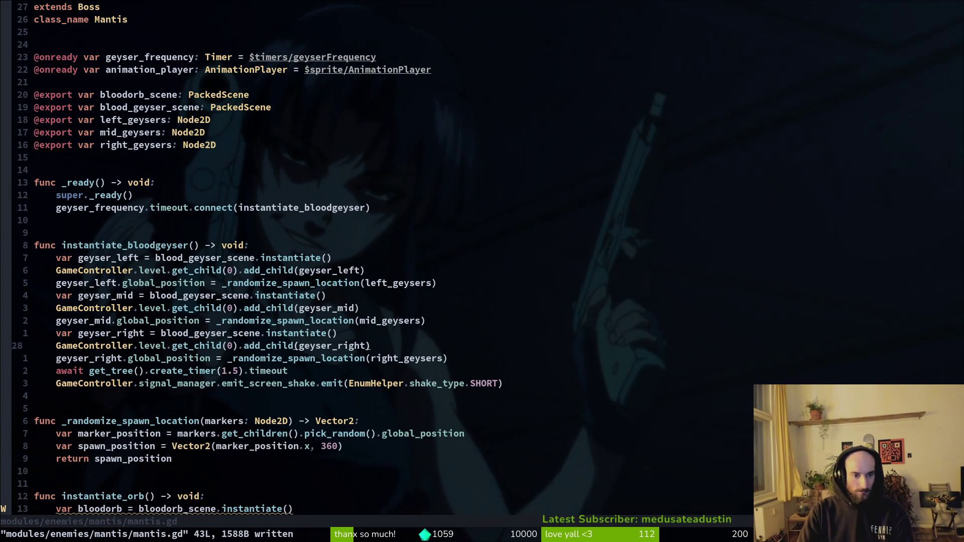
key("1")
key("4")
key("j")
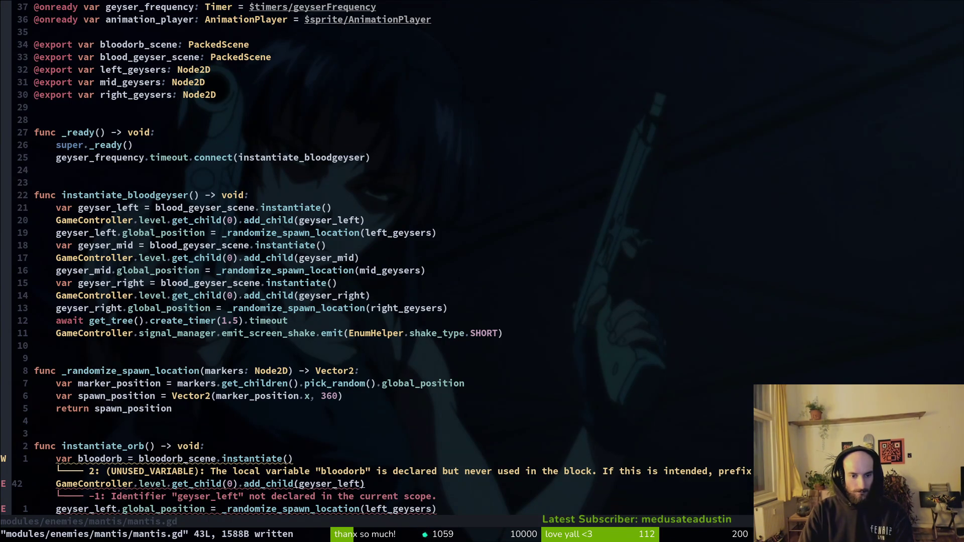
key("v")
type("i(yciw")
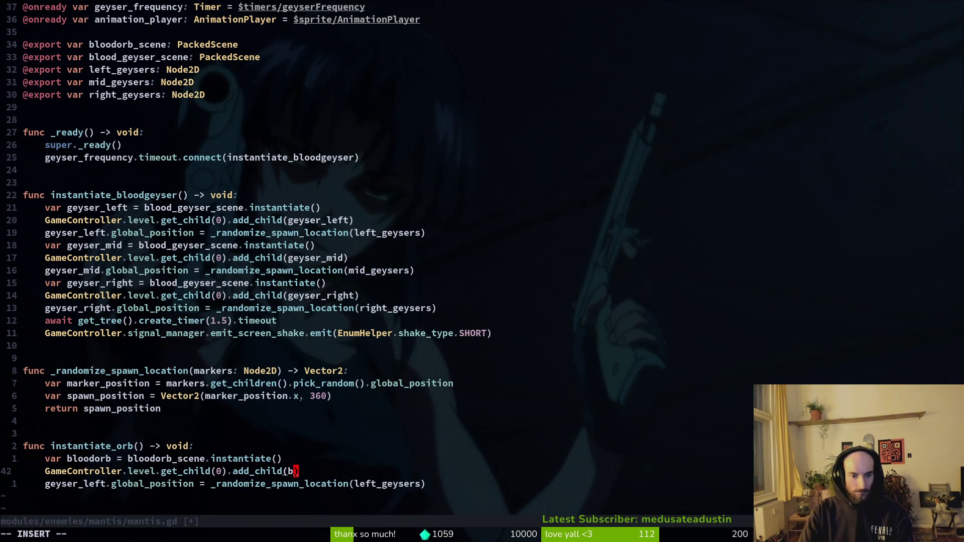
type("bloodorb")
key("Escape")
key("colon")
Step: Make the next line set bloodorb.global_position instead of geyser_left's, saving the script
key("w")
key("Return")
type("jflciwbloodorb")
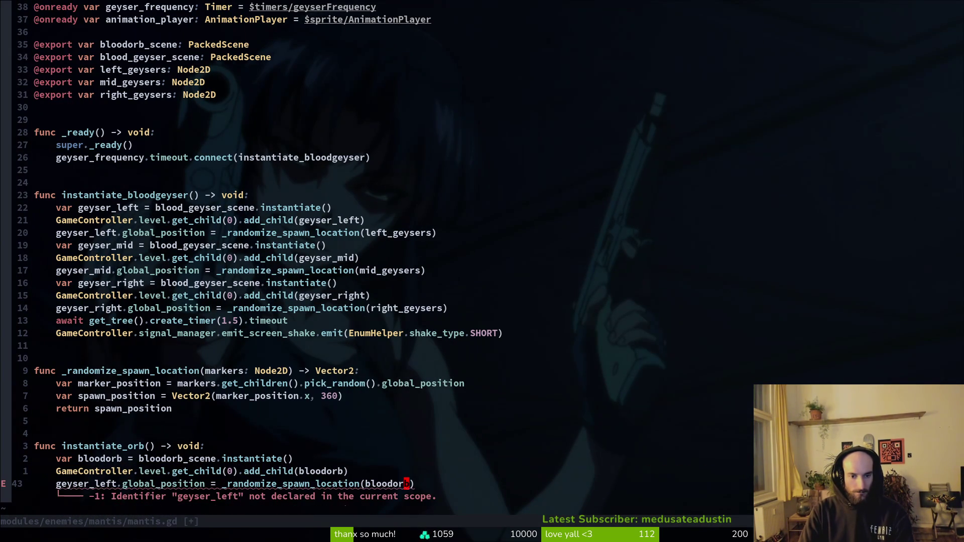
key("Escape")
key("colon")
key("w")
key("Return")
key("O")
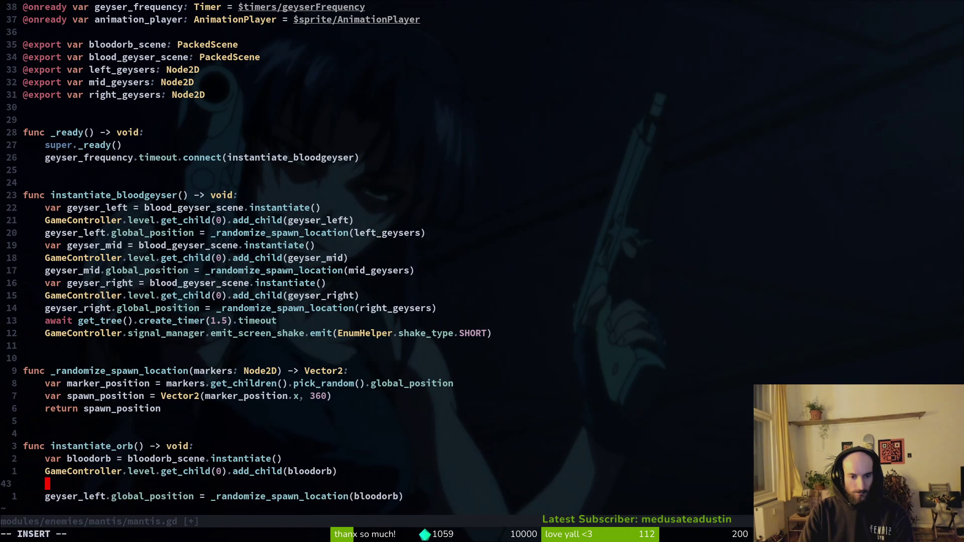
key("Escape")
type("jwcf.bloodorb")
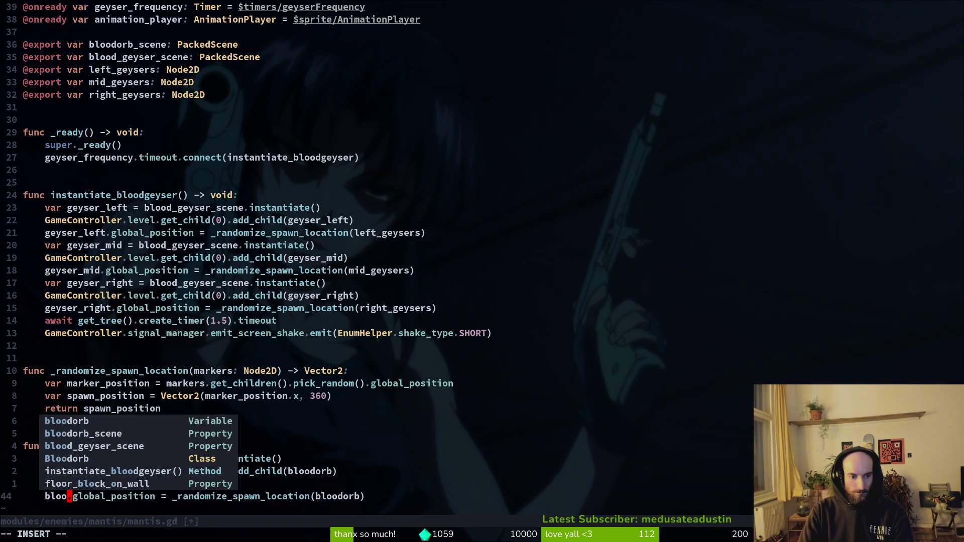
key("Escape")
key("colon")
key("w")
key("Return")
Step: Delete the _randomize_spawn_location( call from the position assignment
key("W")
key("W")
key("c")
key("t")
key("(")
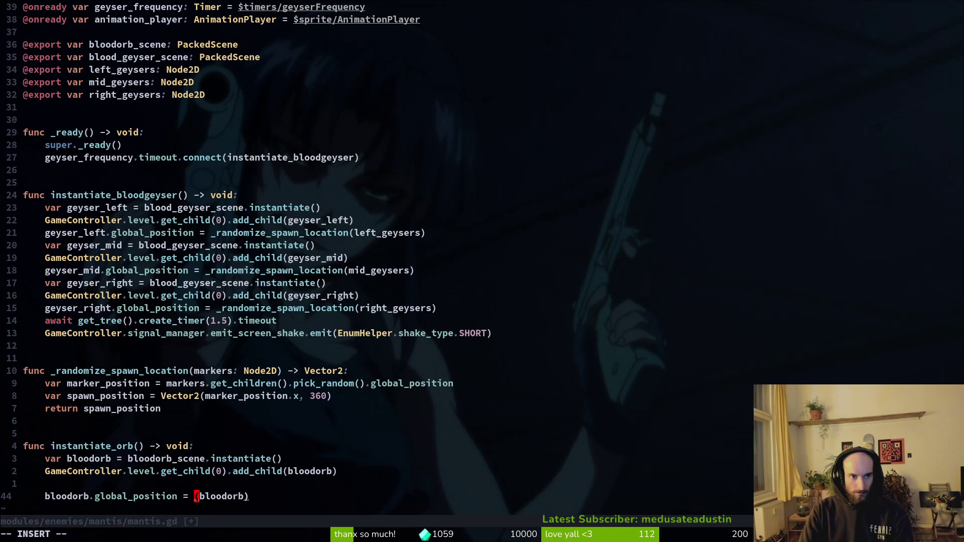
key("Escape")
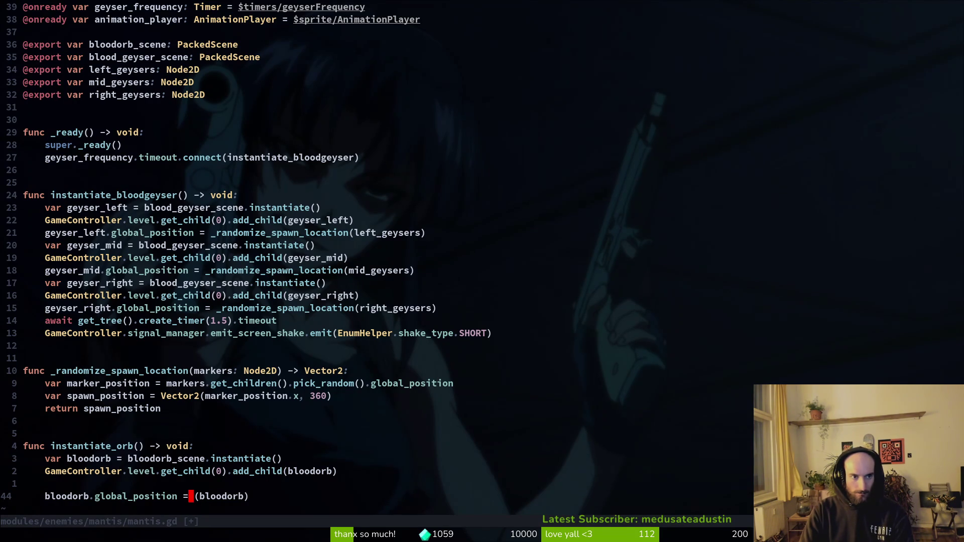
key("l")
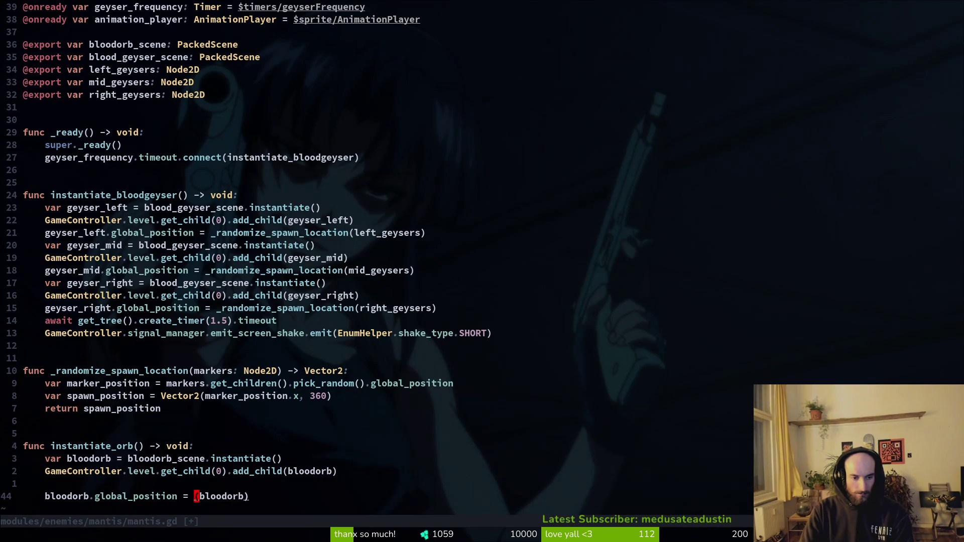
key("x")
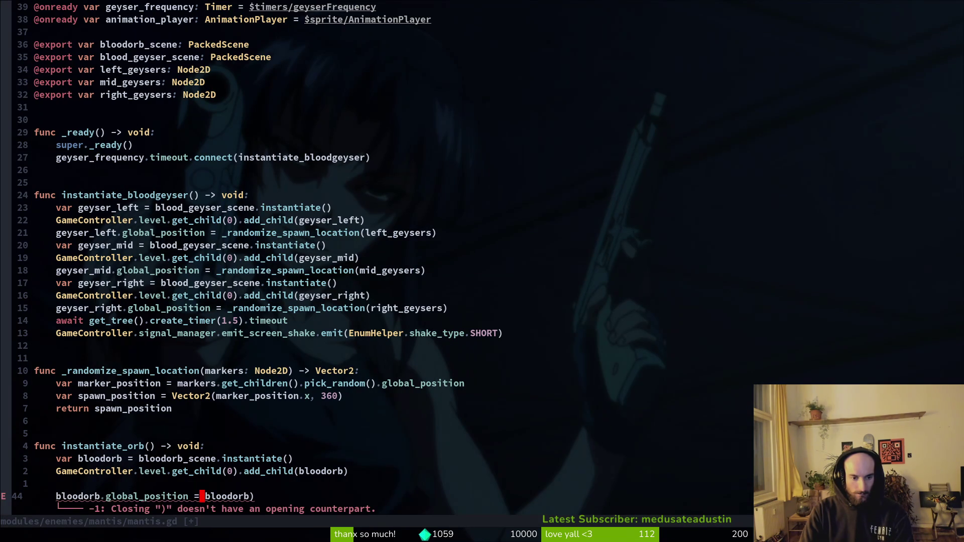
Step: Duplicate the right_geysers export line as a new exported orbspawn_positions variable and save
key("3")
key("2")
key("k")
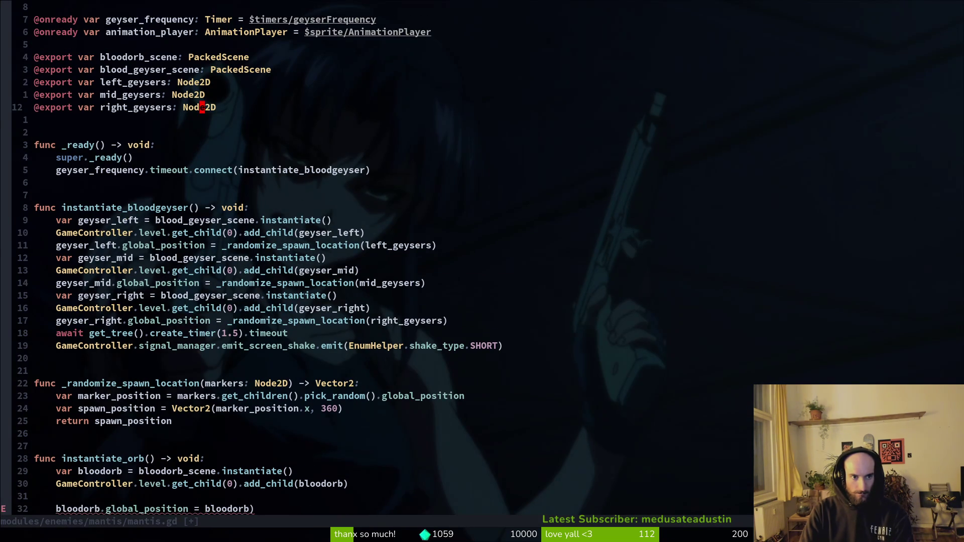
key("y")
key("y")
key("p")
key("w")
key("w")
key("c")
key("i")
key("w")
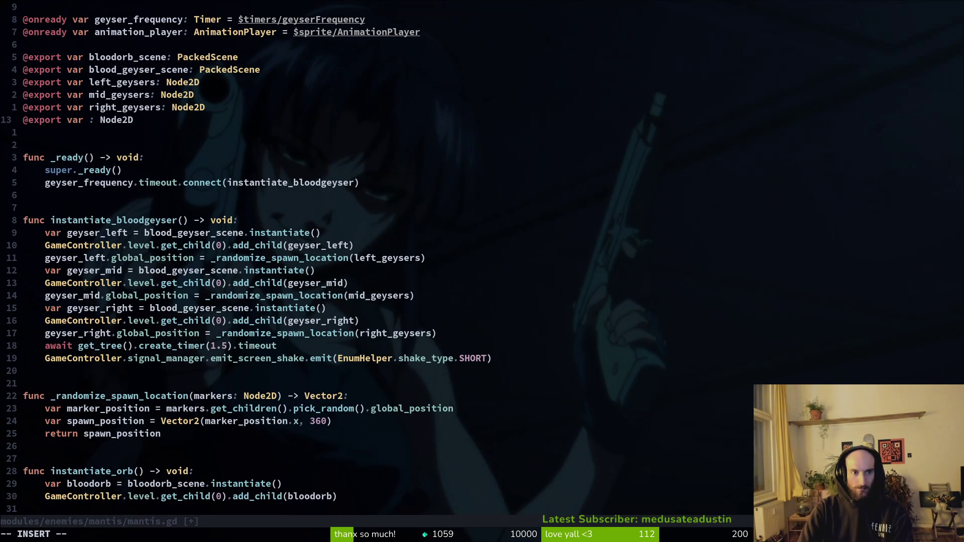
type("orb")
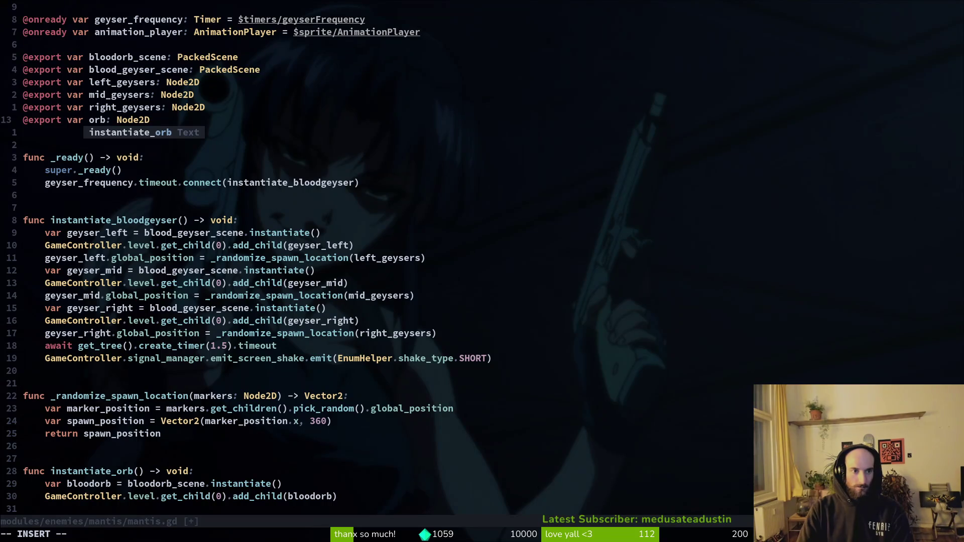
type("spawn_posi")
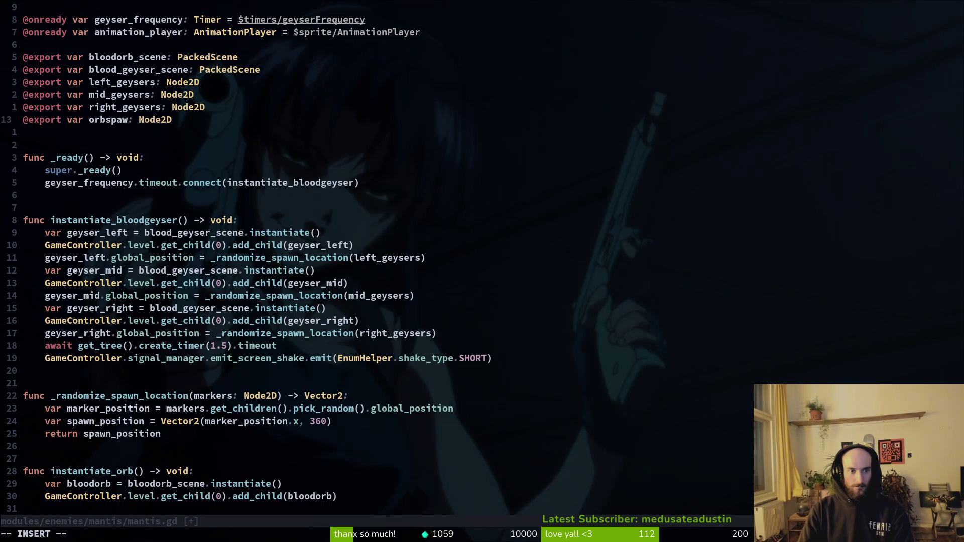
type("tions")
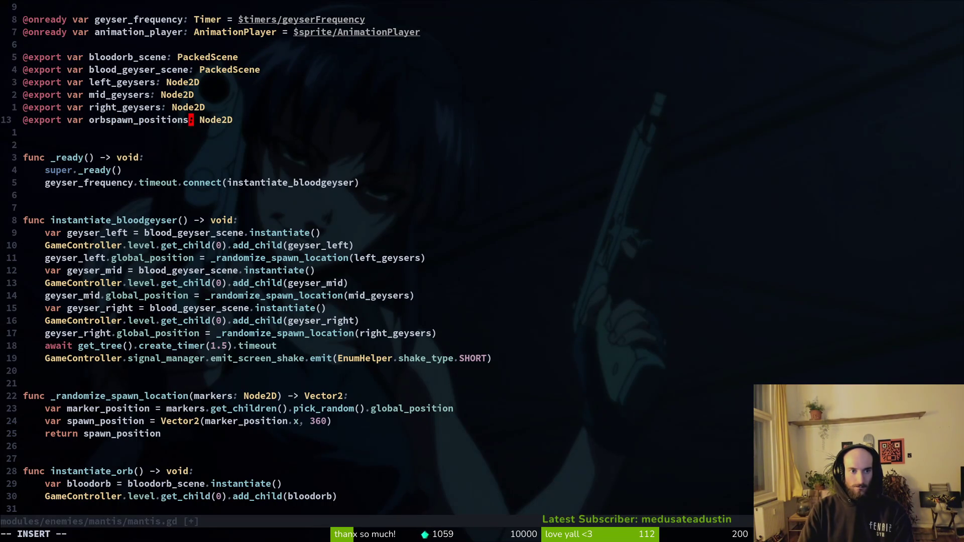
key("Escape")
type(":w")
key("Return")
Step: Remove the stray closing parenthesis on the bloodorb position line and save
key("G")
key("l")
key("l")
key("l")
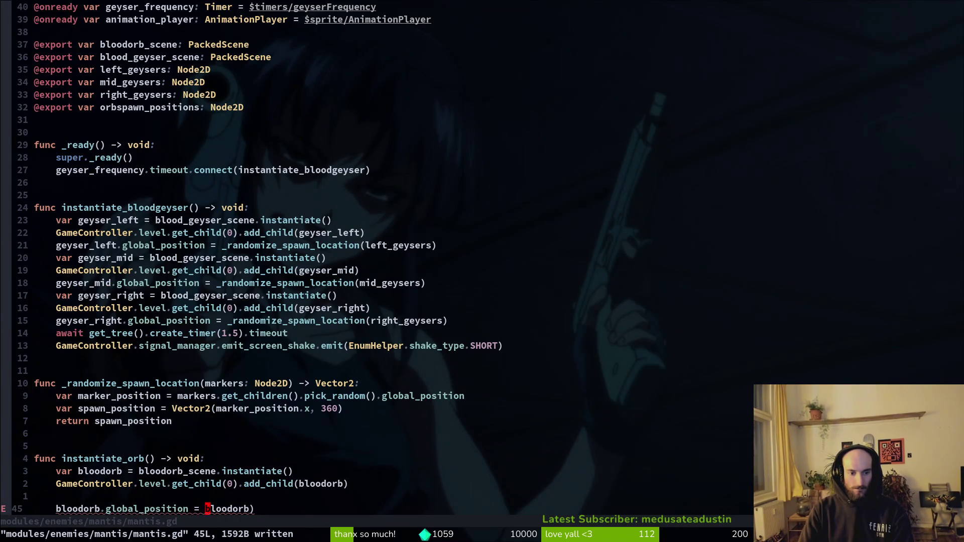
key("s")
key("Escape")
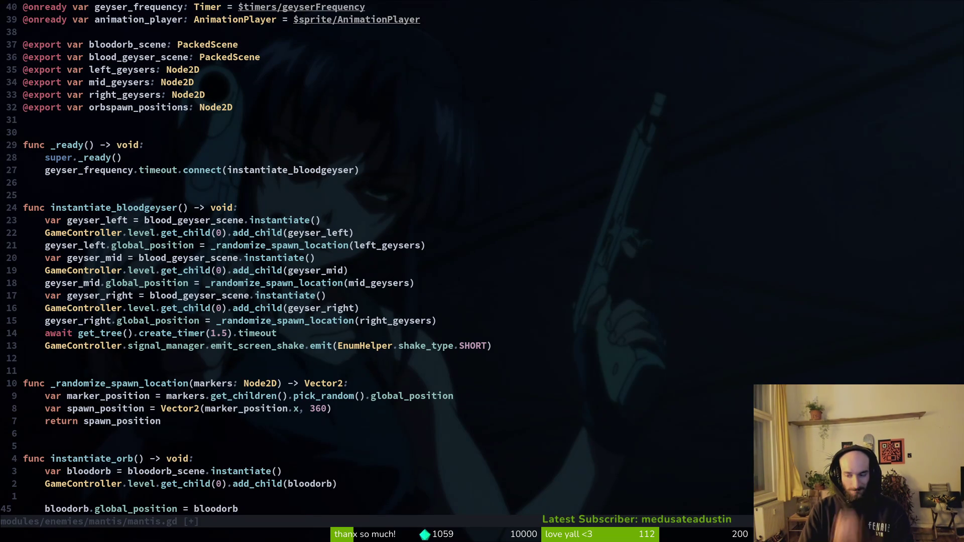
type(":write")
key("Return")
Step: Set bloodorb.global_position to orbspawn_positions.get_children().pick_random().global_position and save
key("a")
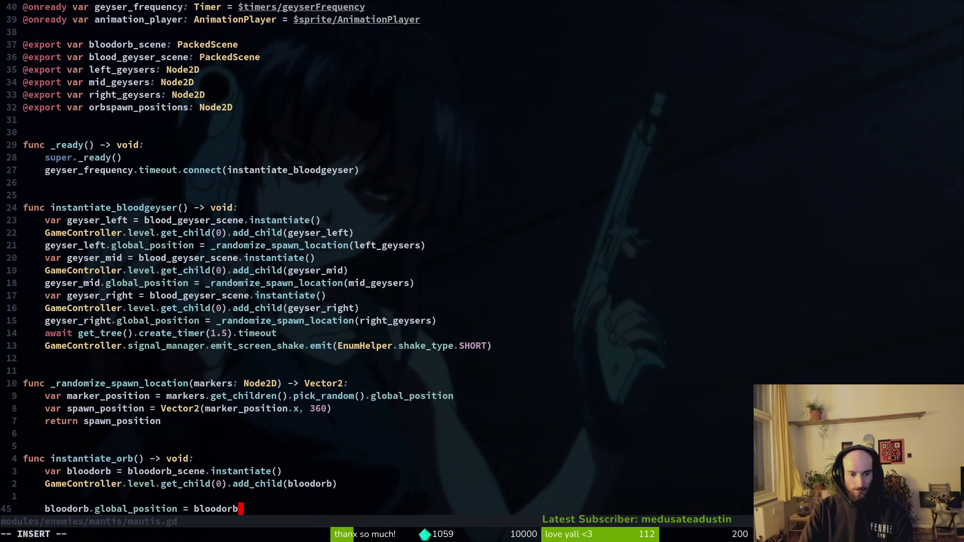
key("BackSpace")
key("BackSpace")
key("BackSpace")
type("orsp")
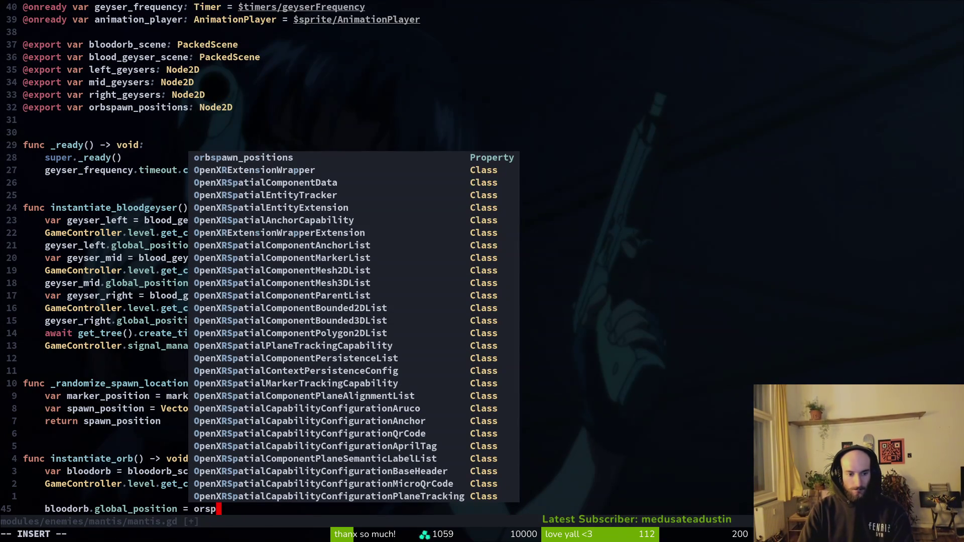
key("Return")
type(".pickra")
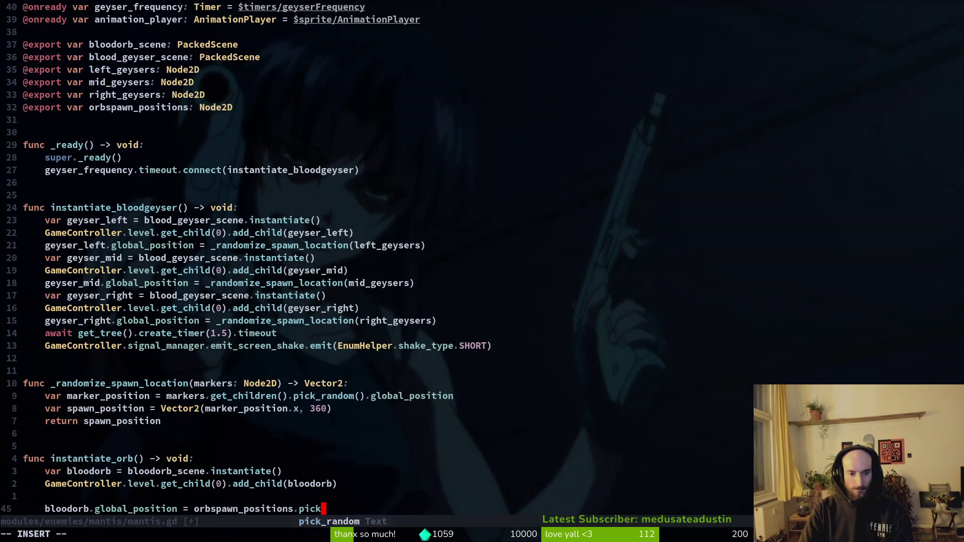
key("BackSpace")
key("BackSpace")
key("BackSpace")
type("getch")
key("Down")
key("Return")
type(").pick")
key("Return")
type(".gl")
key("Return")
key("Escape")
type(":w")
key("Return")
Step: Delete the blank line above the position line and save mantis.gd
key("k")
key("d")
key("d")
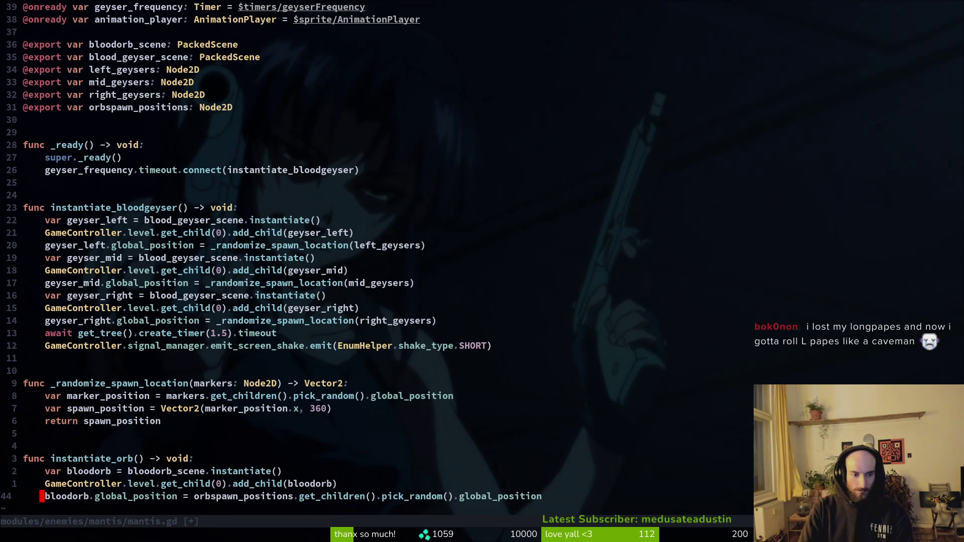
type(":w")
key("Return")
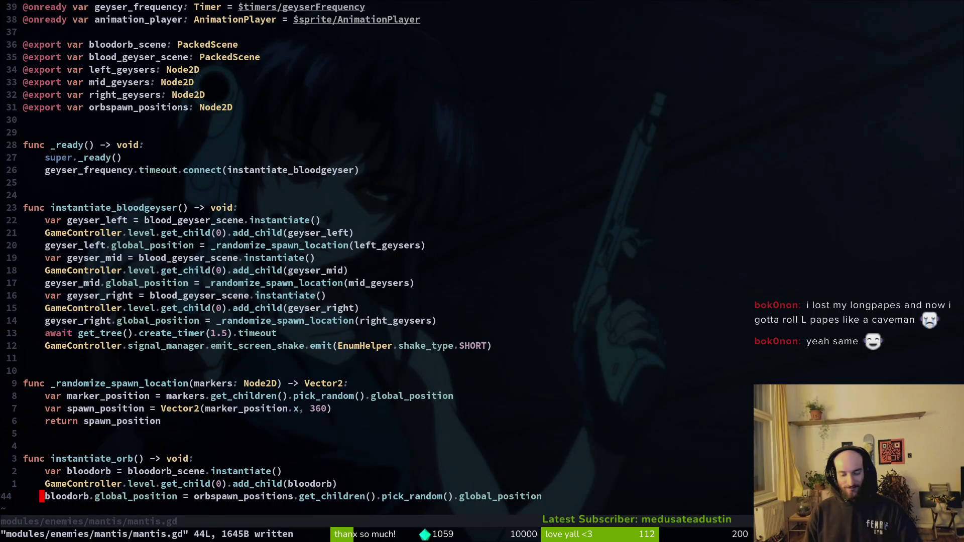
key("3")
key("k")
key("t")
key("minus")
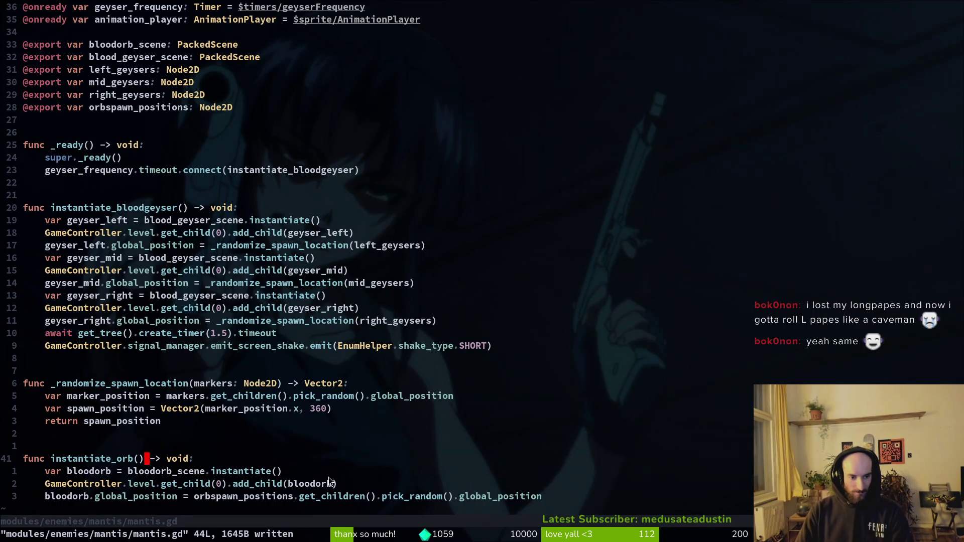
left_click(291, 497)
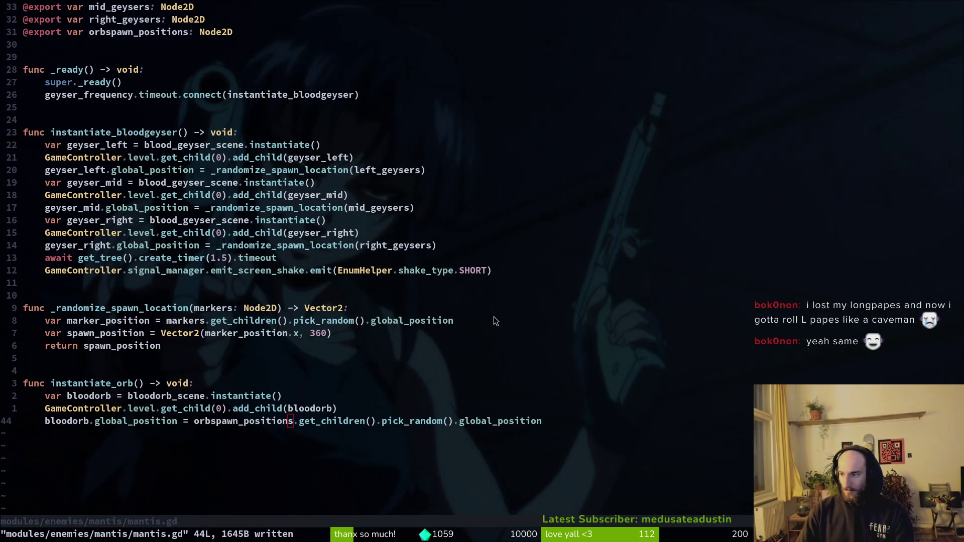
key("alt+Tab")
Step: Quick-open the arena_mantis.tscn scene
key("ctrl+shift+o")
type("mantis")
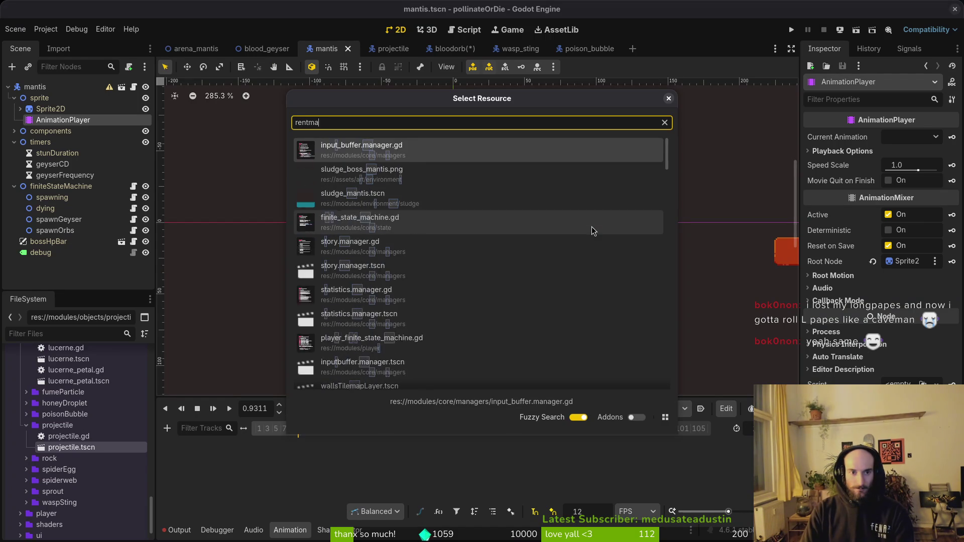
key("BackSpace")
key("BackSpace")
key("BackSpace")
type("arenman")
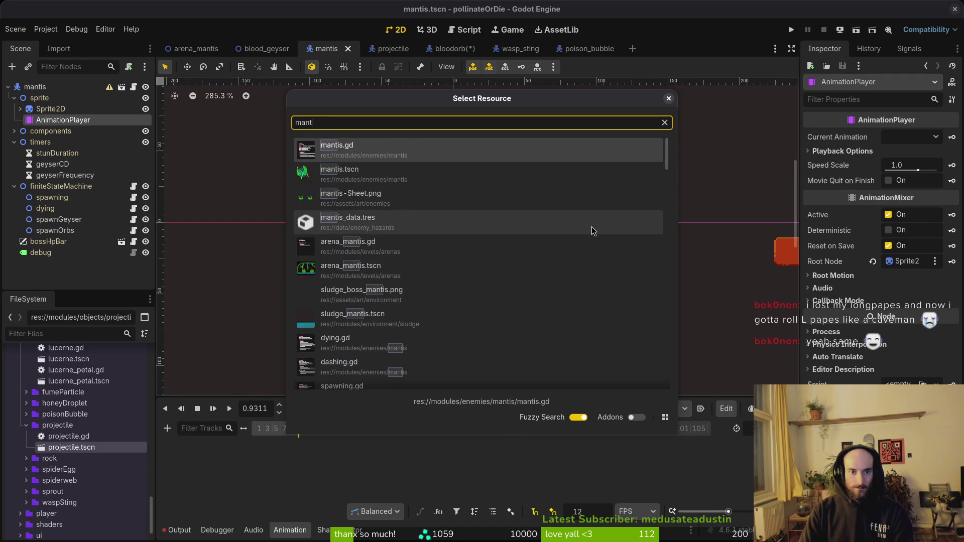
key("Down")
key("Return")
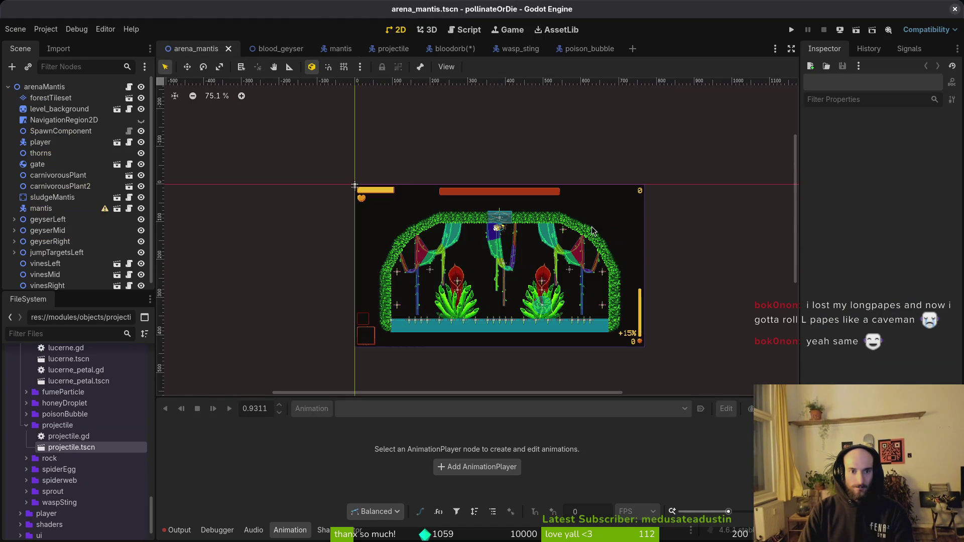
Step: Inspect the jump target markers Marker2D2 and Marker2D3, then collapse jumpTargetsLeft
scroll(448, 268, "up", 4)
left_click(458, 270)
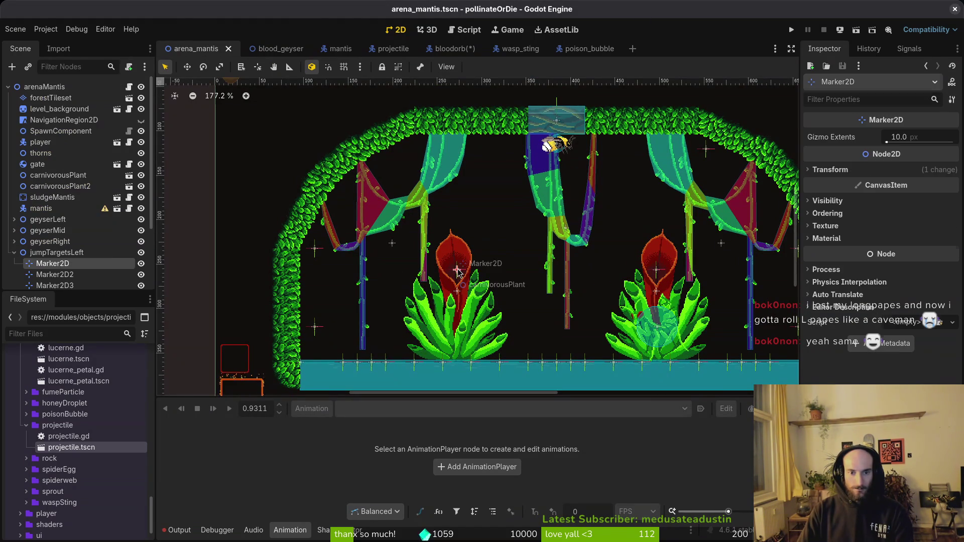
left_click(73, 275)
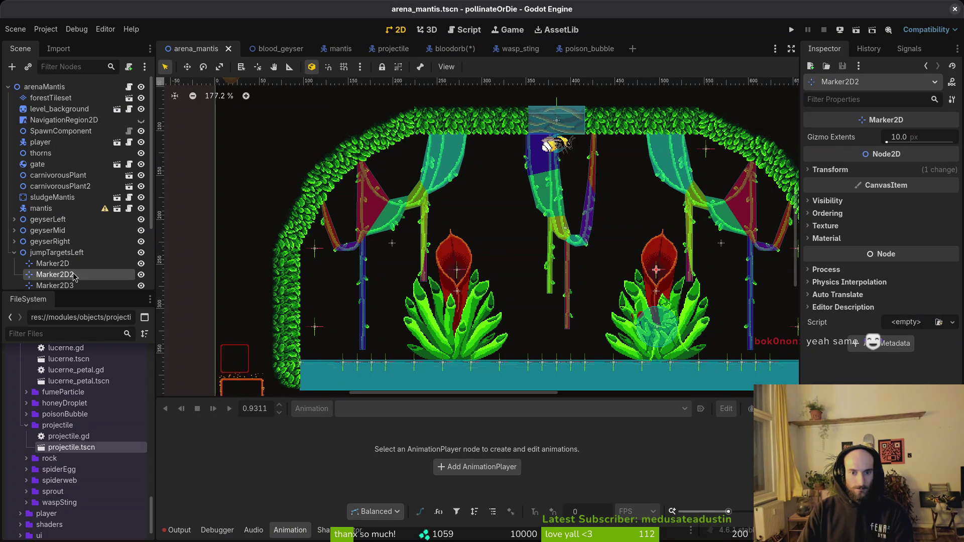
scroll(73, 241, "down", 2)
left_click(73, 235)
left_click(14, 202)
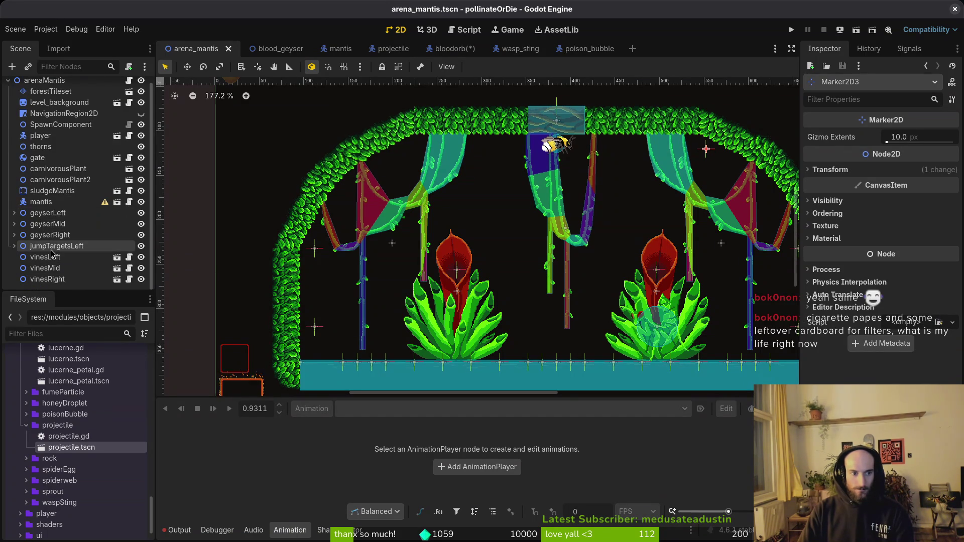
Step: Add a Node2D as a child of the arenaMantis root node
left_click(39, 82)
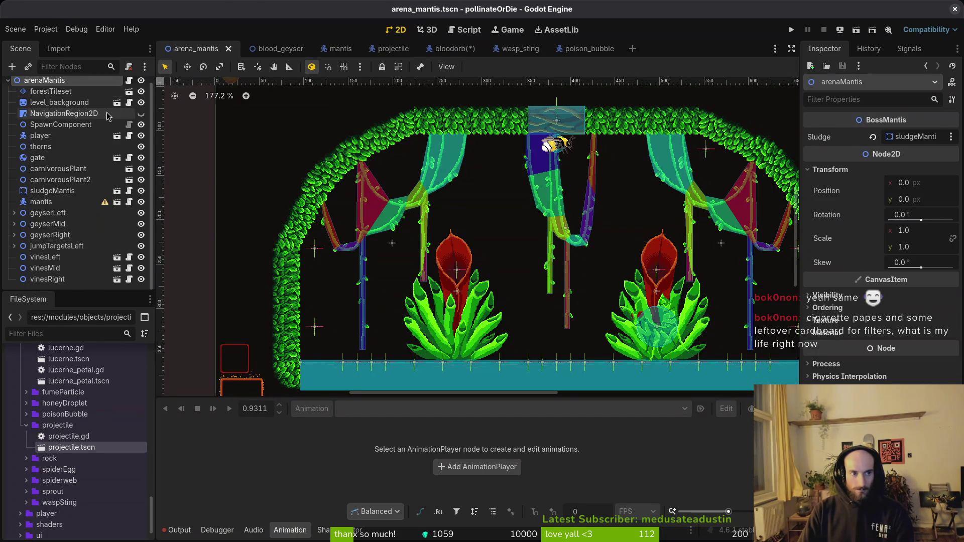
key("ctrl+a")
type("node2")
key("Return")
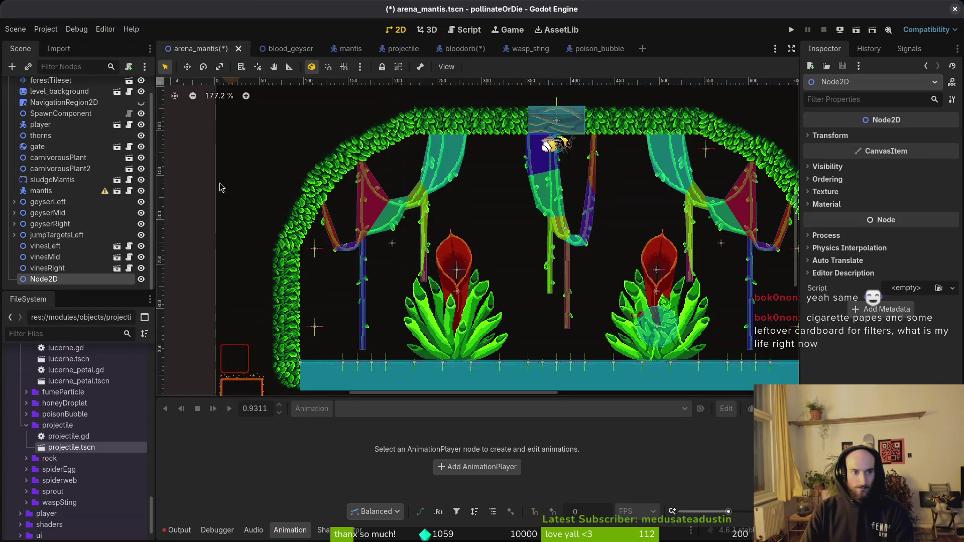
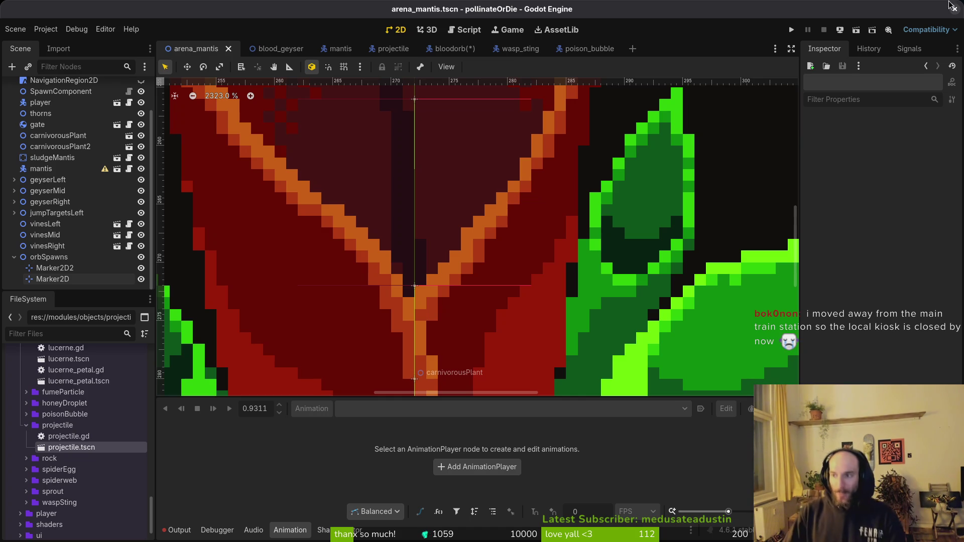
Step: Collapse the orbSpawns marker group and glance over the mantis script
scroll(441, 288, "down", 8)
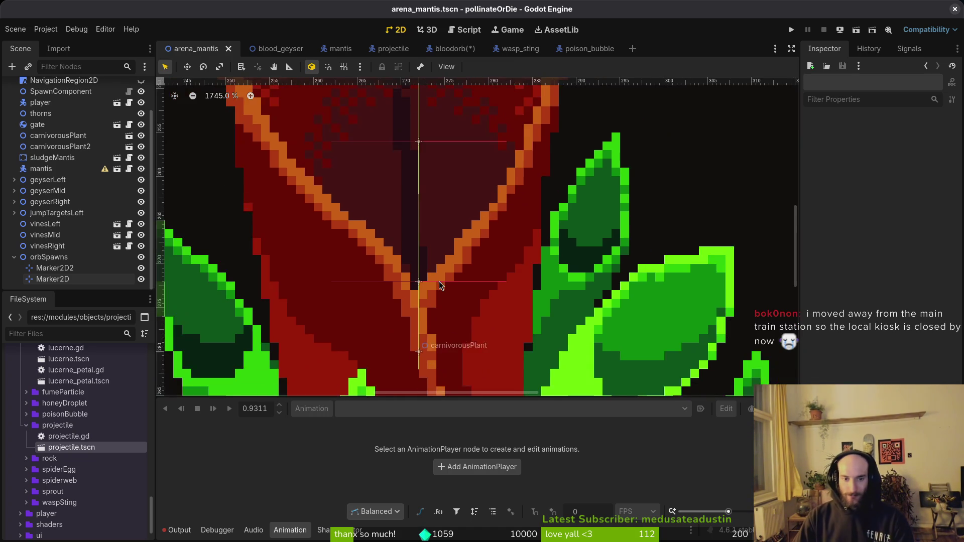
scroll(519, 301, "down", 2)
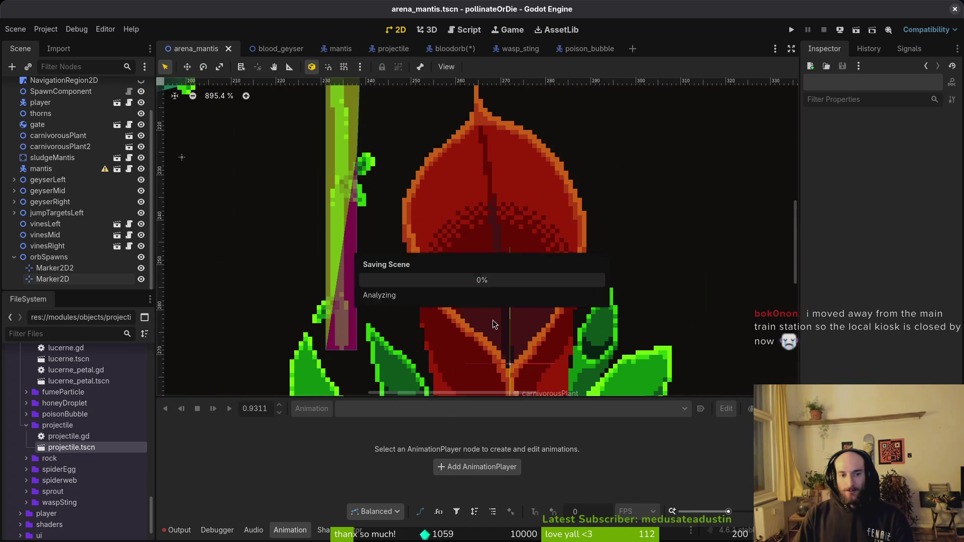
scroll(382, 226, "right", 5)
scroll(251, 136, "down", 1)
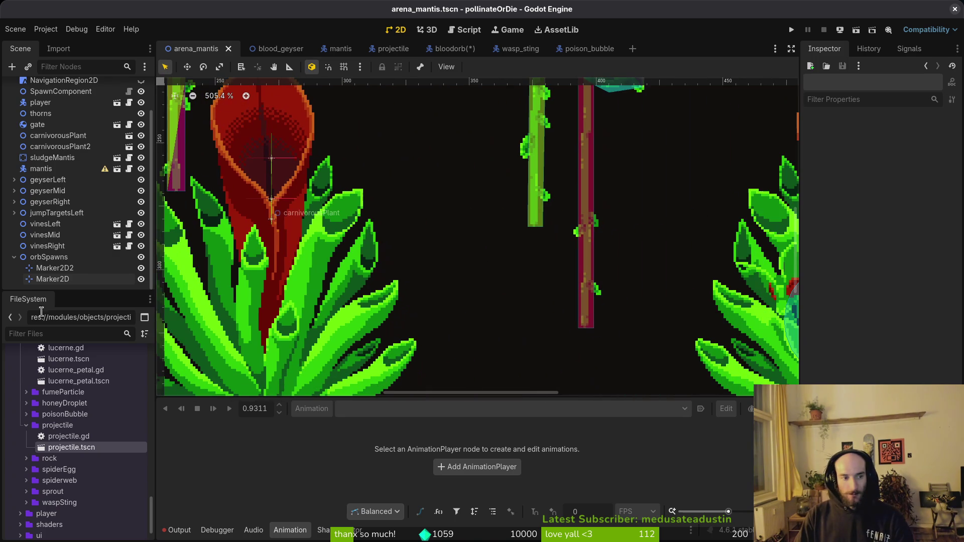
left_click(14, 257)
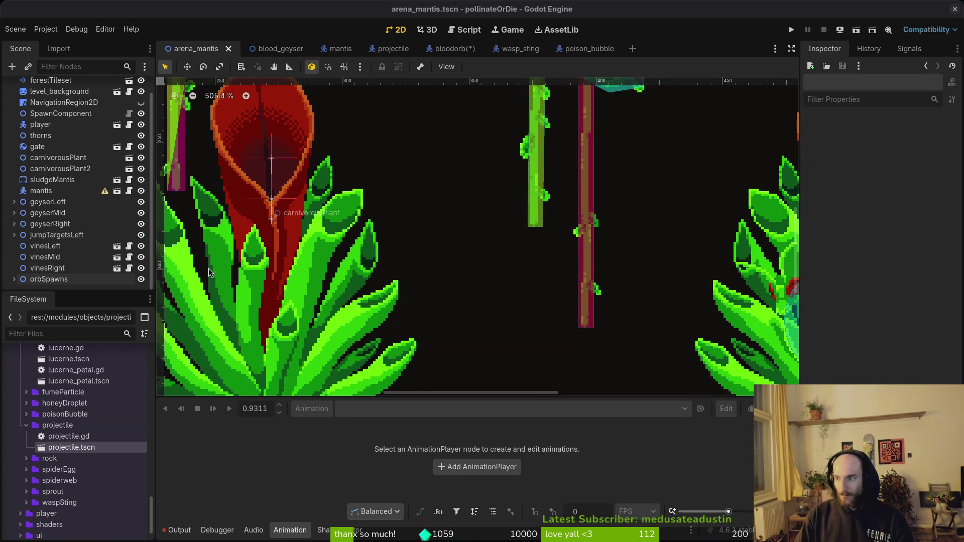
key("alt+Tab")
scroll(221, 119, "up", 4)
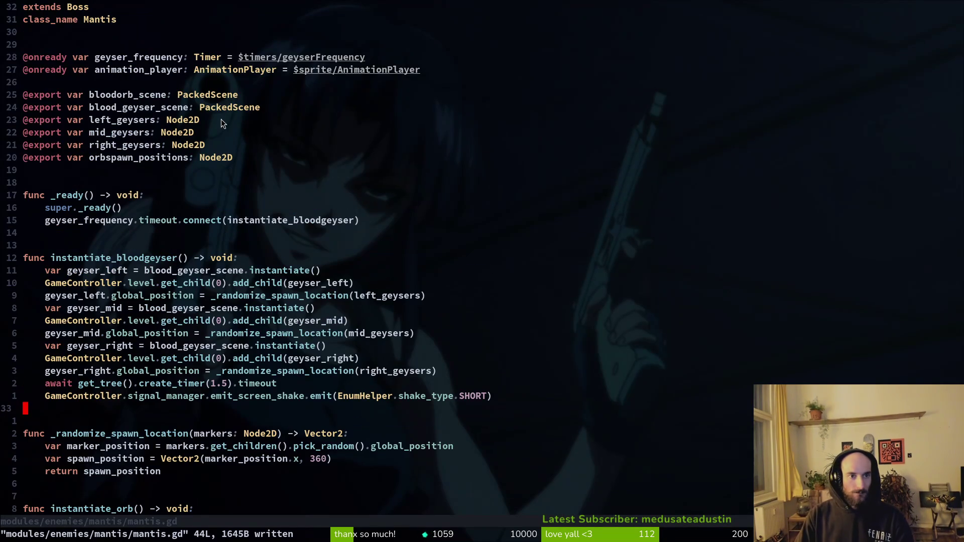
key("alt+Tab")
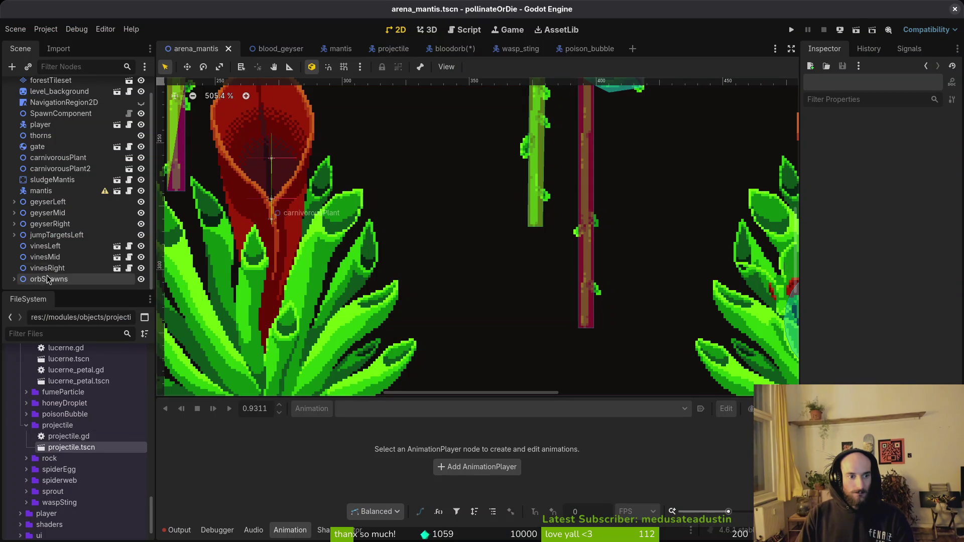
Step: Assign orbSpawns as the mantis node's Orbspawn Positions in the Inspector
left_click(46, 193)
left_click(907, 232)
scroll(496, 266, "down", 5)
left_click(442, 389)
left_click(518, 434)
key("alt+Tab")
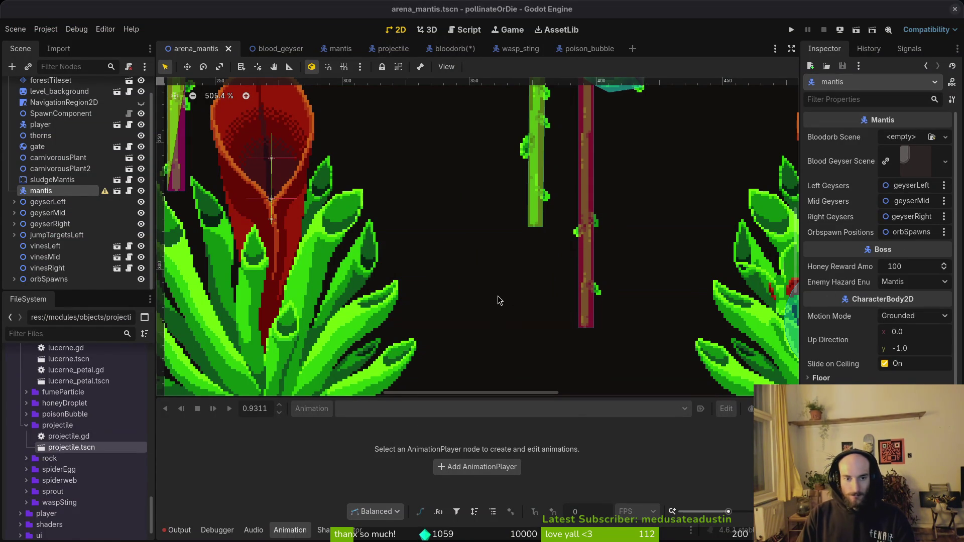
Step: Duplicate the geyser timeout connect line in _ready, renaming its timer to orbspaw
scroll(171, 452, "down", 5)
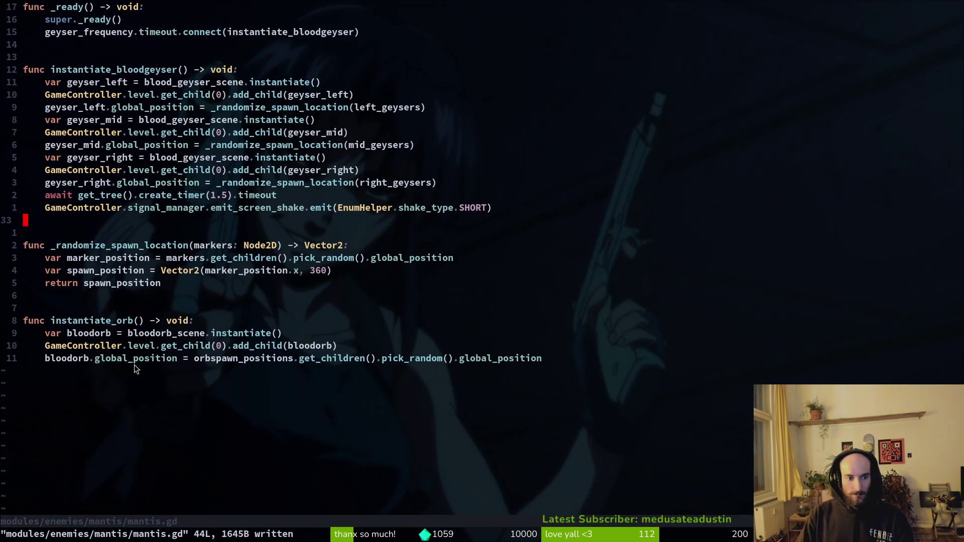
left_click(329, 358)
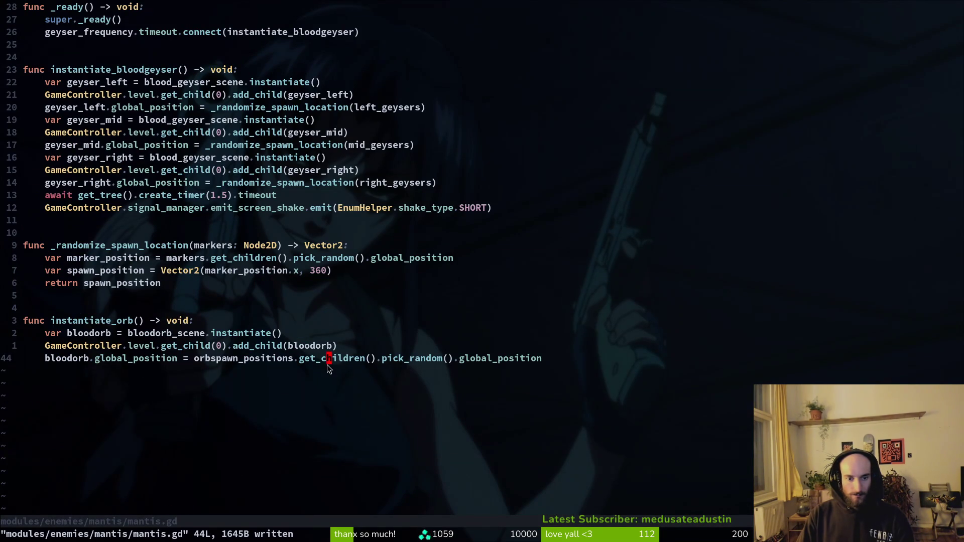
scroll(214, 256, "up", 5)
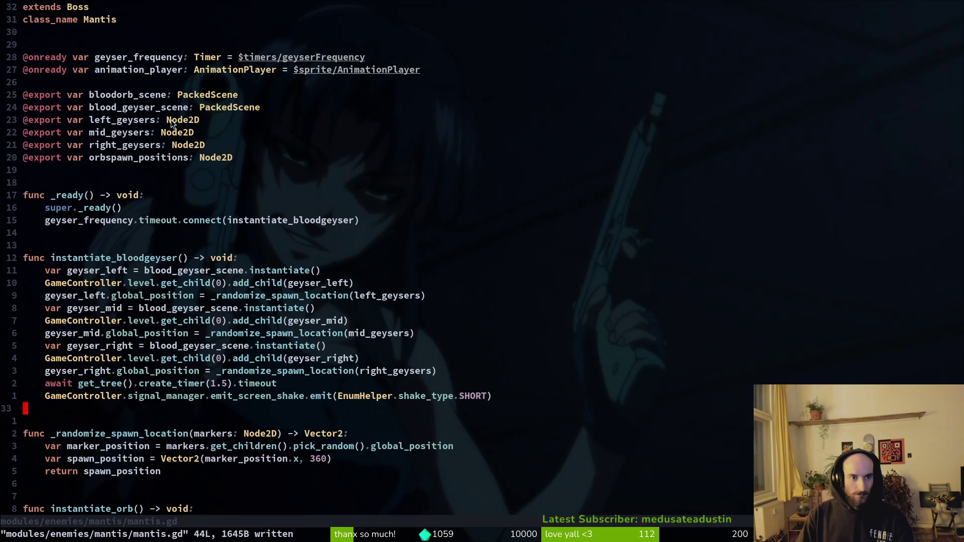
left_click(106, 225)
key("y")
key("y")
type("pe")
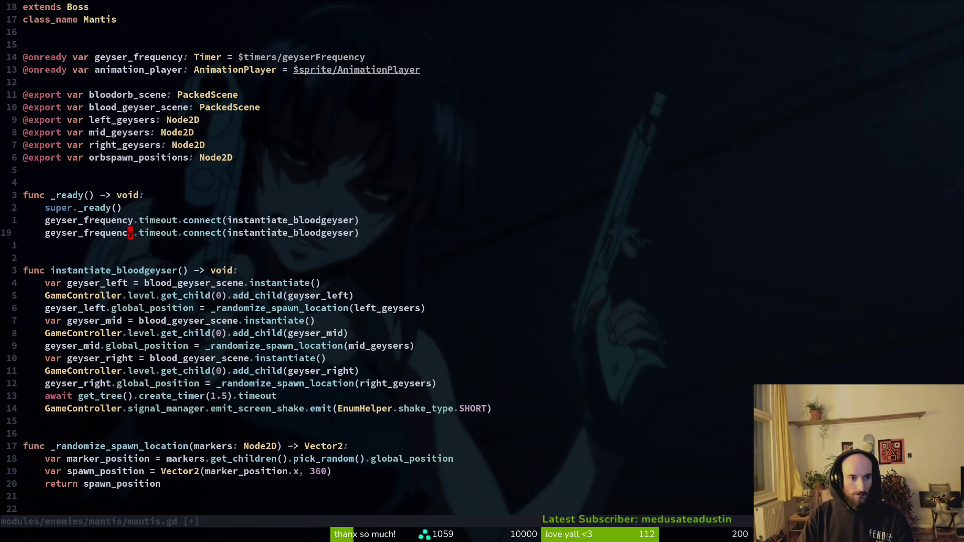
type("ciworbspaw")
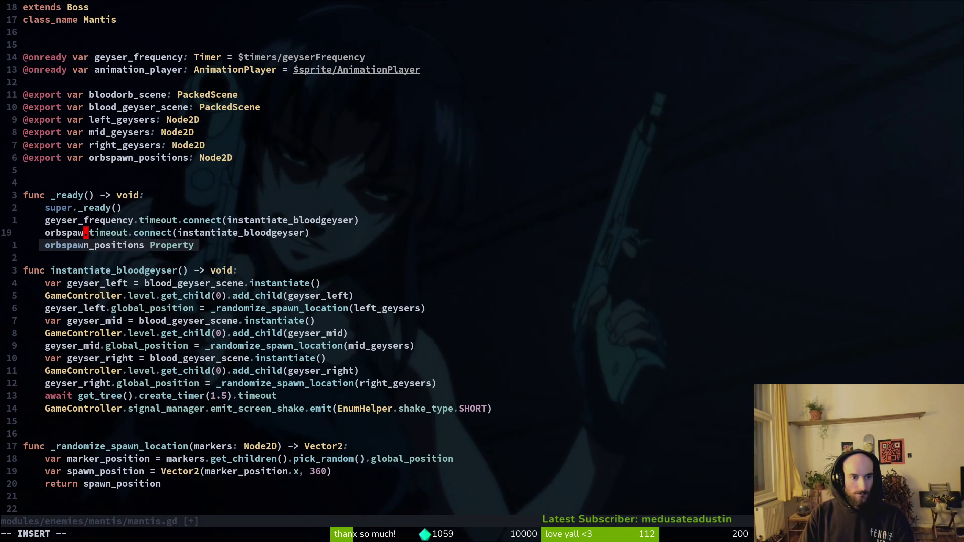
key("Escape")
Step: Duplicate the geyser_frequency declaration as orb_spawn_rate and save mantis.gd
key("braceleft")
key("braceleft")
key("k")
key("k")
key("y")
key("y")
key("p")
key("w")
key("w")
key("w")
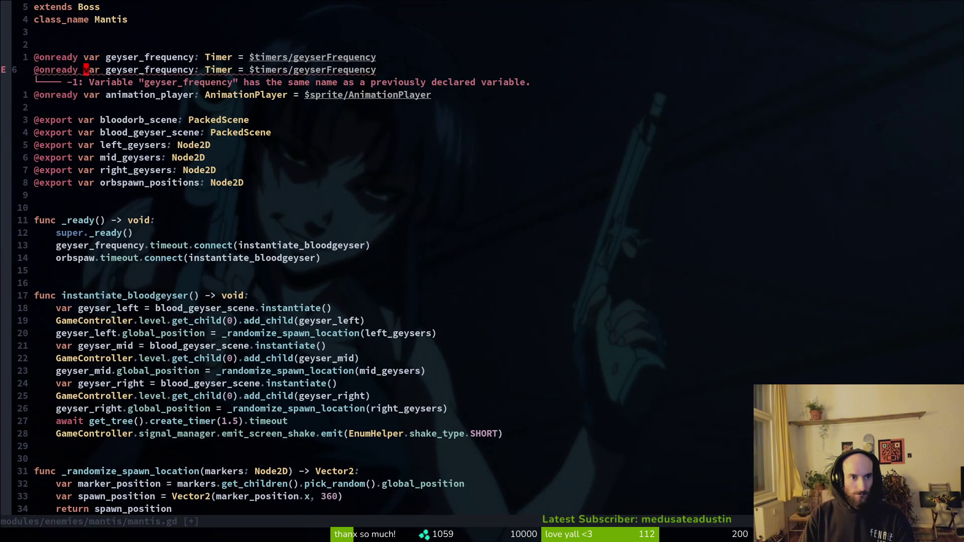
key("e")
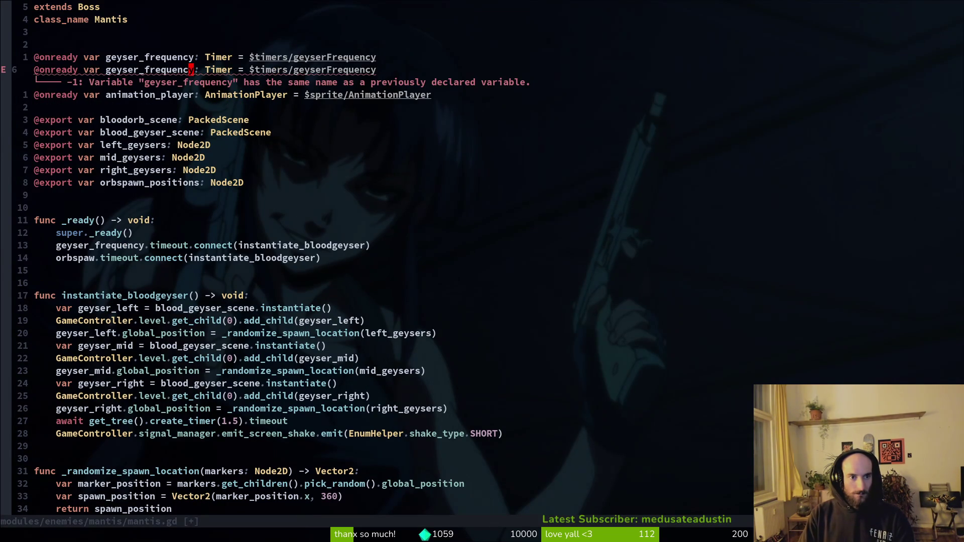
type("ciworb_spawn")
type("_rate")
key("Escape")
type(":w")
key("Return")
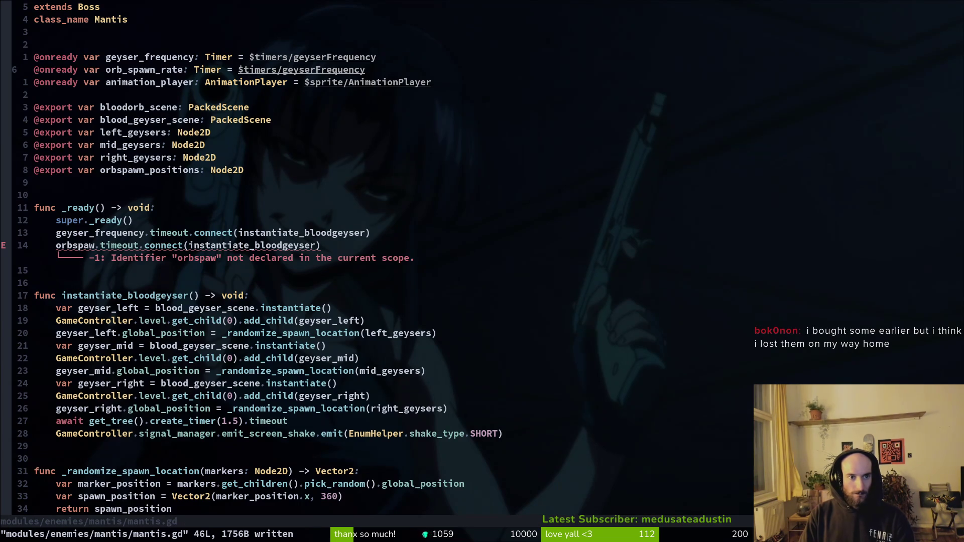
Step: Keep the name orb_spawn_rate, point its timer path at $timers/orb, and save
key("h")
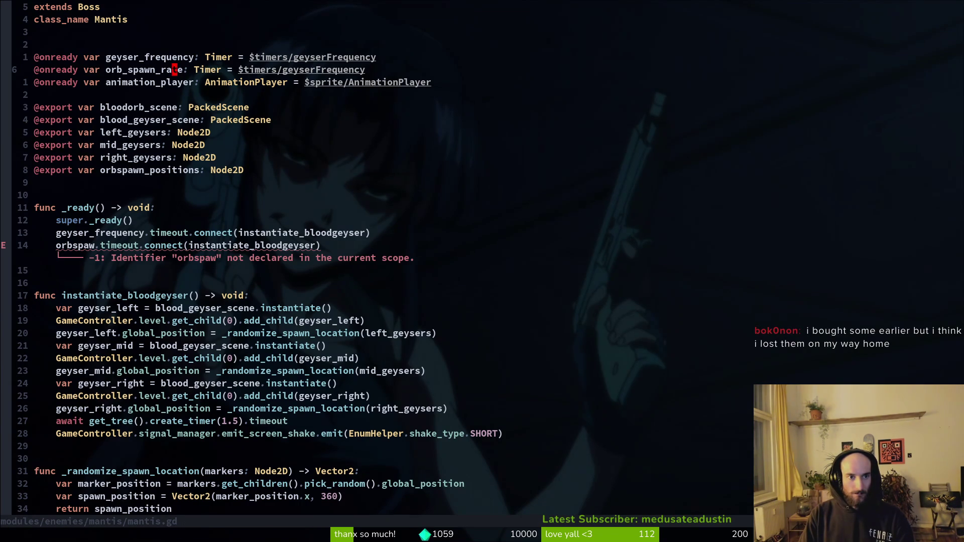
key("i")
key("BackSpace")
key("BackSpace")
key("BackSpace")
key("BackSpace")
key("BackSpace")
key("BackSpace")
type("freq")
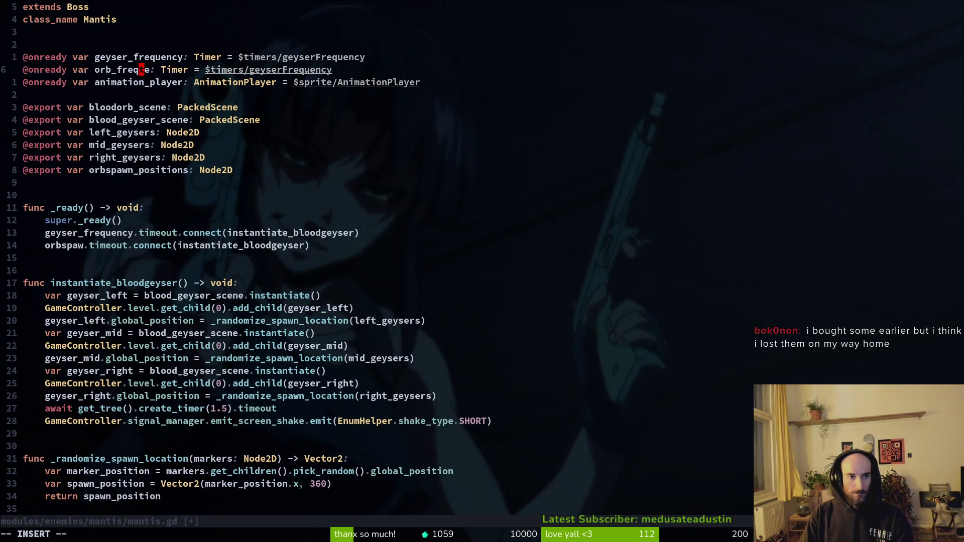
key("Escape")
type("u:w")
key("Return")
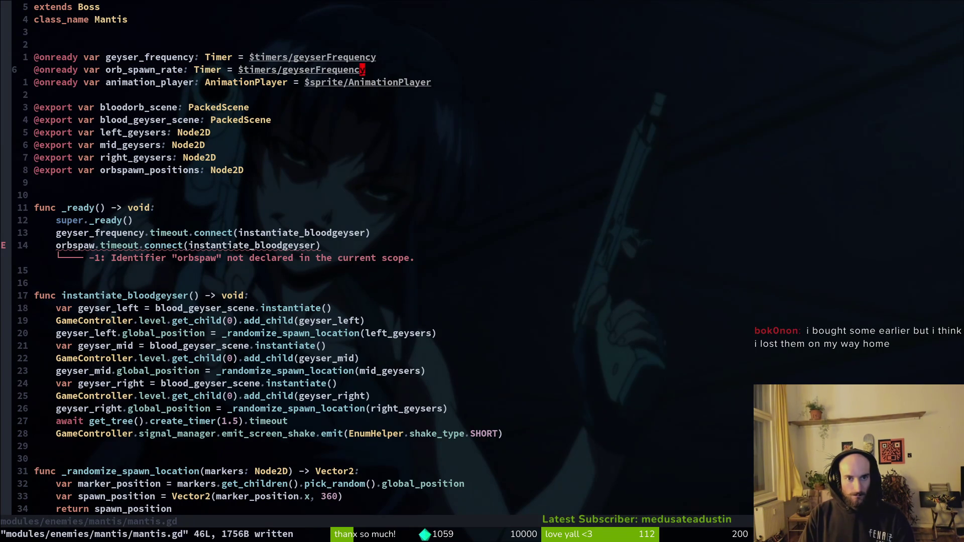
type("ciworb")
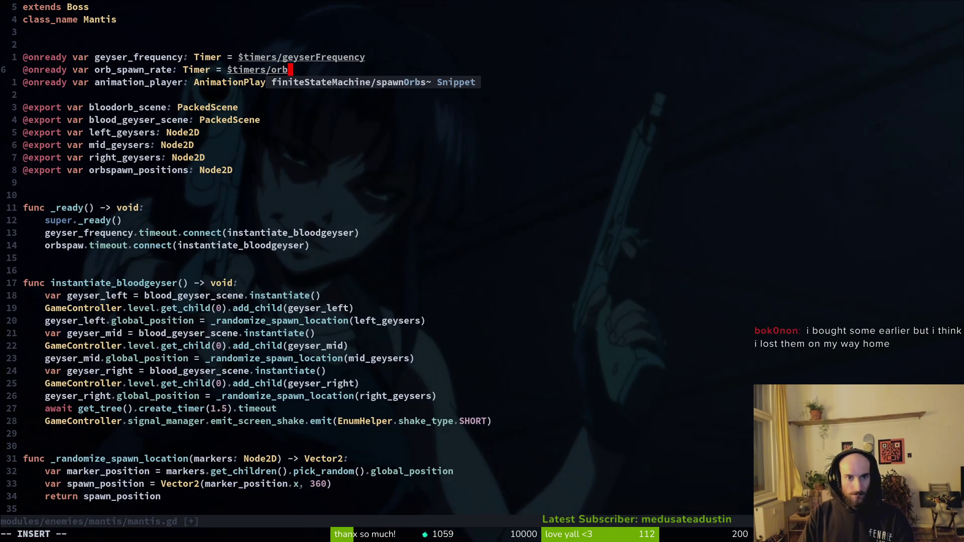
key("Escape")
type(":w")
key("Return")
key("alt+Tab")
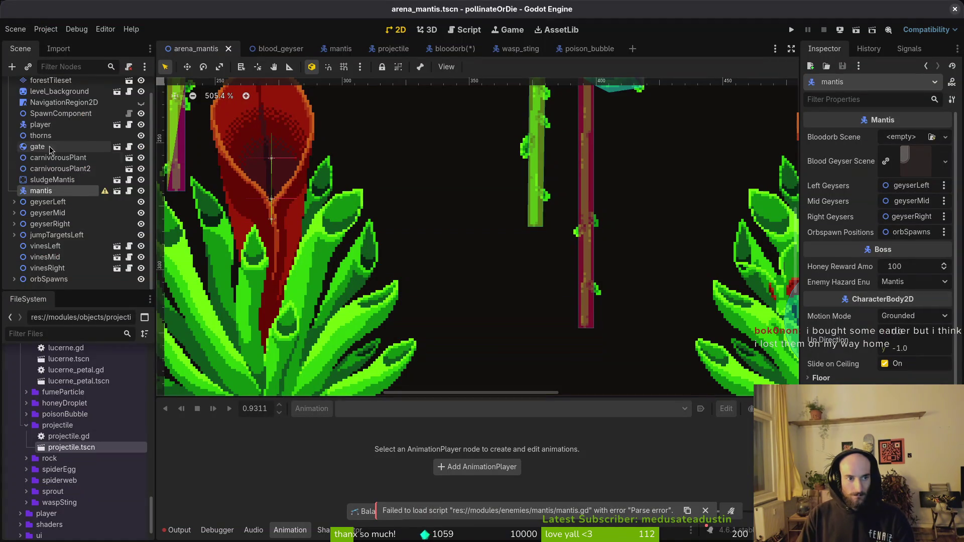
Step: In the mantis scene, add a Timer child named orbSpawnRate under timers and save
left_click(334, 49)
left_click(40, 142)
key("ctrl+a")
type("timer")
double_click(241, 190)
key("F2")
type("ro")
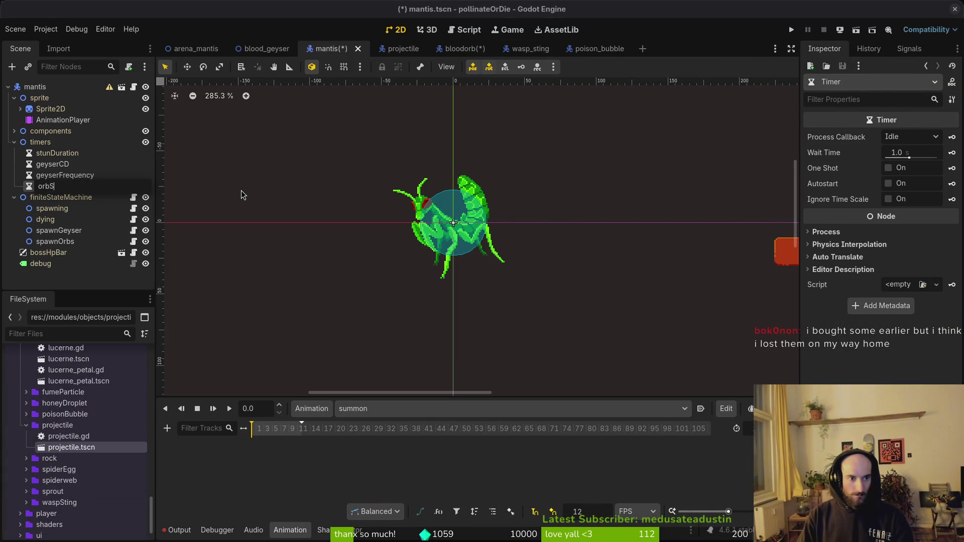
type("Rate")
key("Return")
key("ctrl+s")
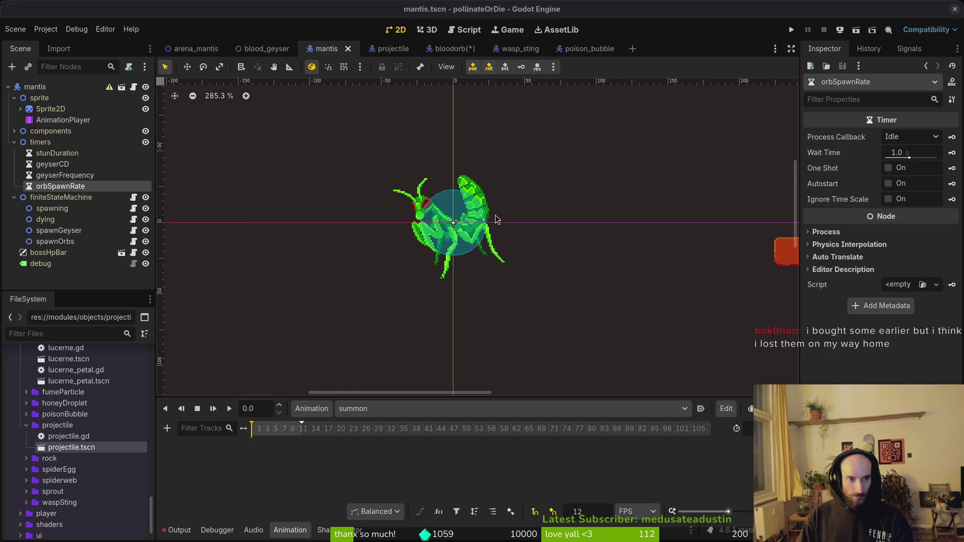
key("alt+Tab")
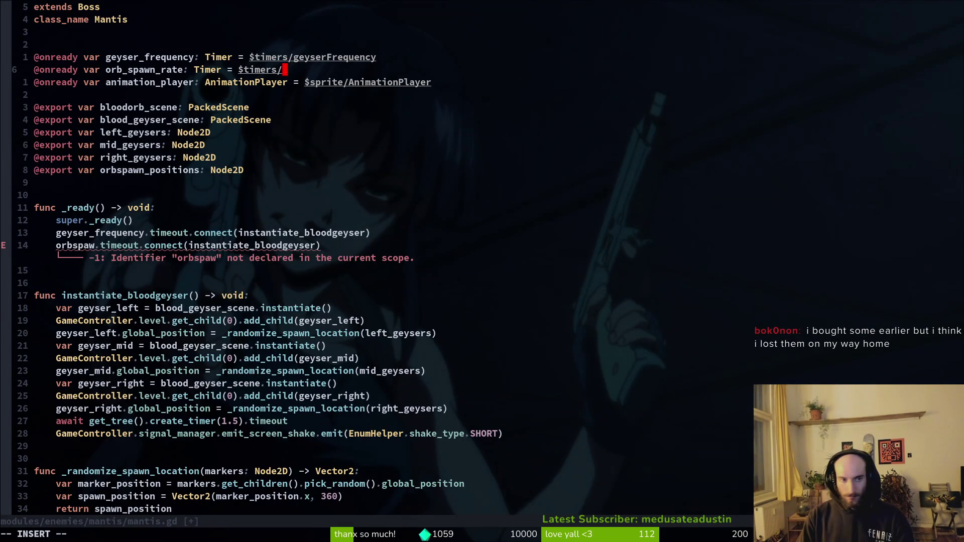
Step: Complete the orb_spawn_rate path as $timers/orbSpawnRate and save mantis.gd
type("S")
key("Tab")
key("Escape")
type(":w")
key("Return")
Step: Make the orb timeout connection call instantiate_orb, without parentheses
key("1")
key("4")
key("j")
type("ci(")
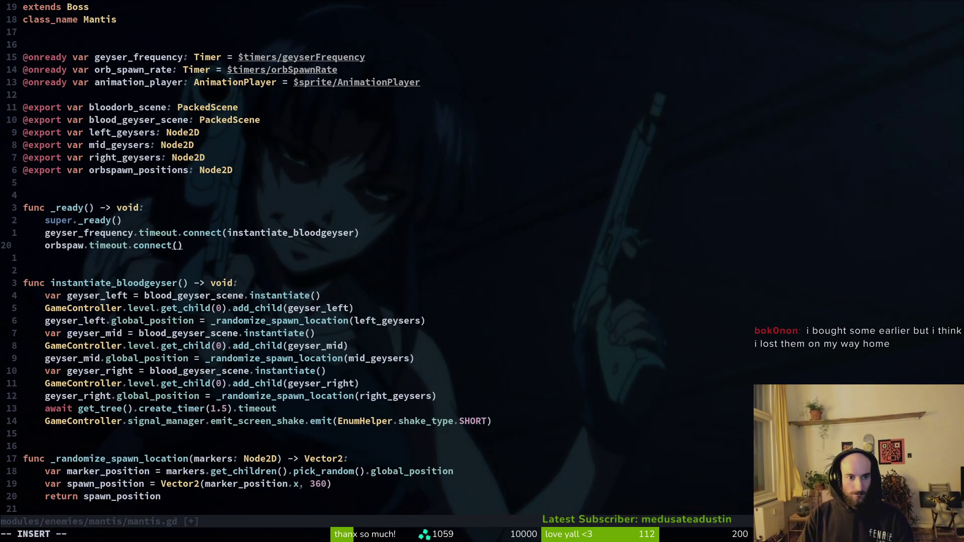
type("_in")
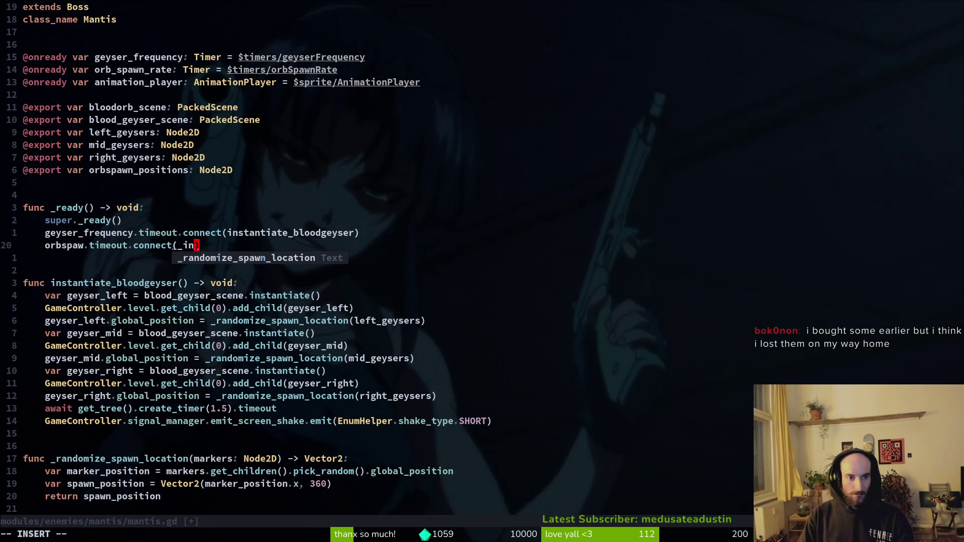
key("BackSpace")
type("isnta")
key("BackSpace")
key("BackSpace")
key("BackSpace")
type("nstantiate_")
key("Return")
key("Escape")
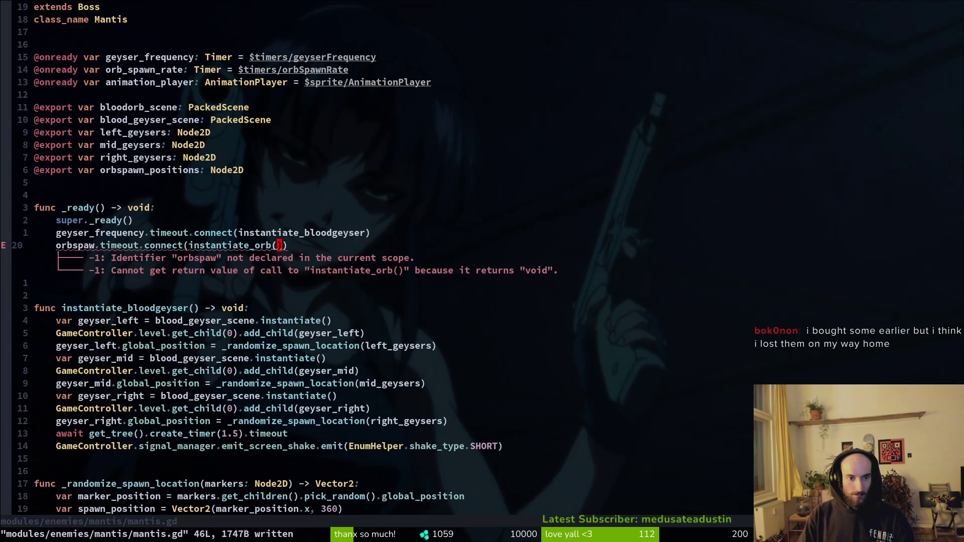
key("i")
key("BackSpace")
key("Escape")
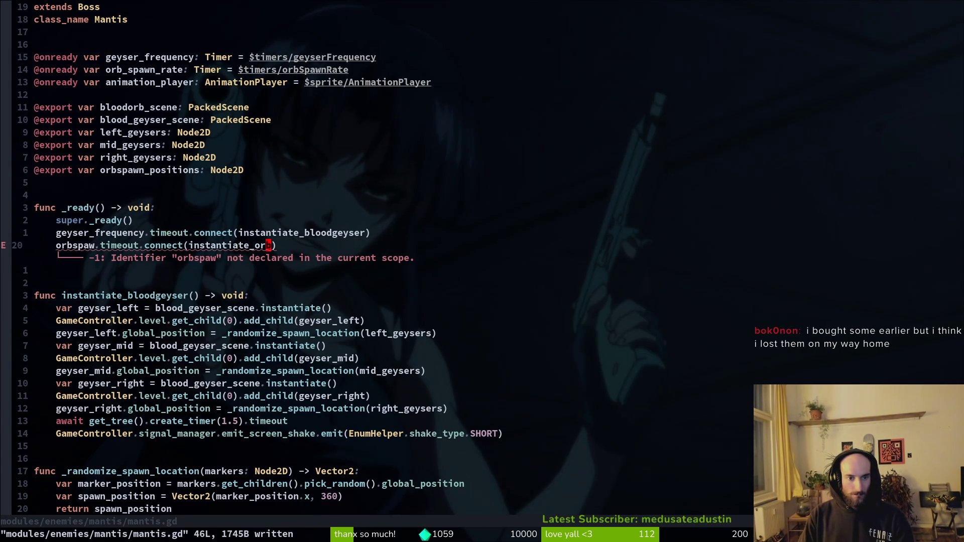
Step: Fix the connection's orbspaw variable to orb_spawn_rate
key("b")
key("b")
key("b")
type("in")
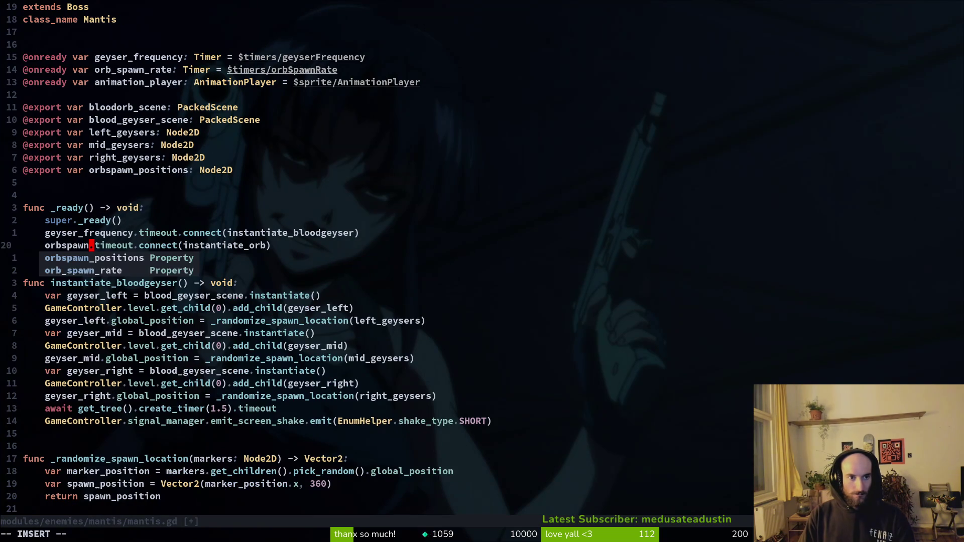
type("r")
key("Tab")
key("Escape")
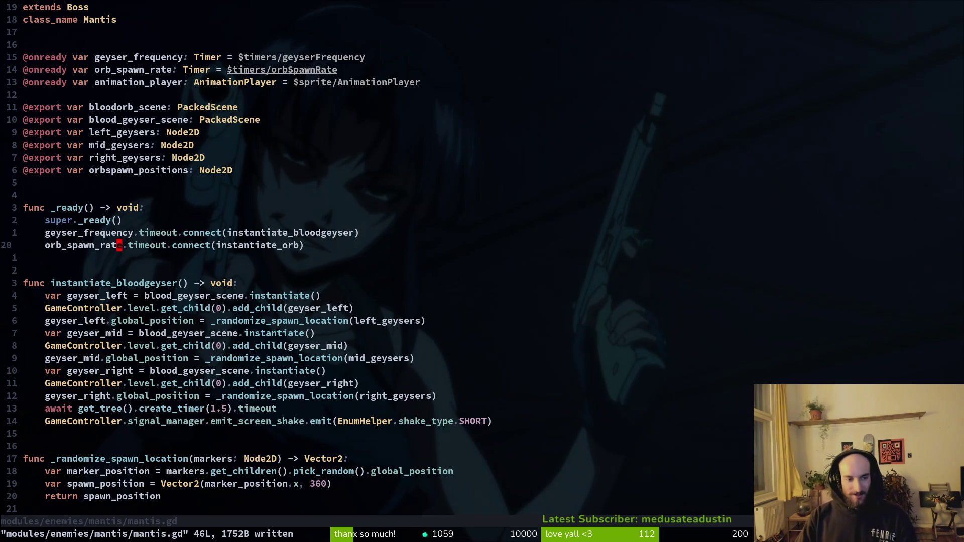
Step: Prefix the instantiate_orb function name with an underscore and save
key("G")
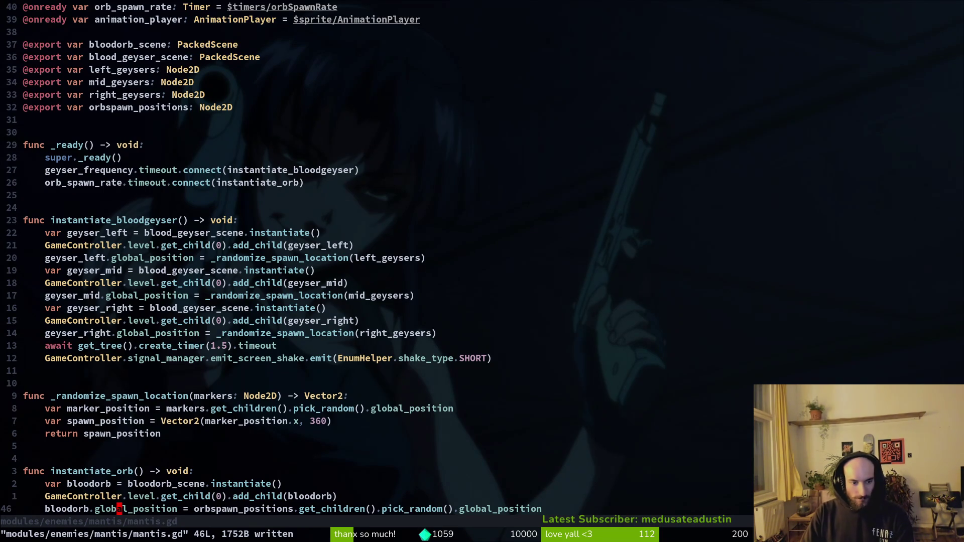
key("k")
key("k")
key("k")
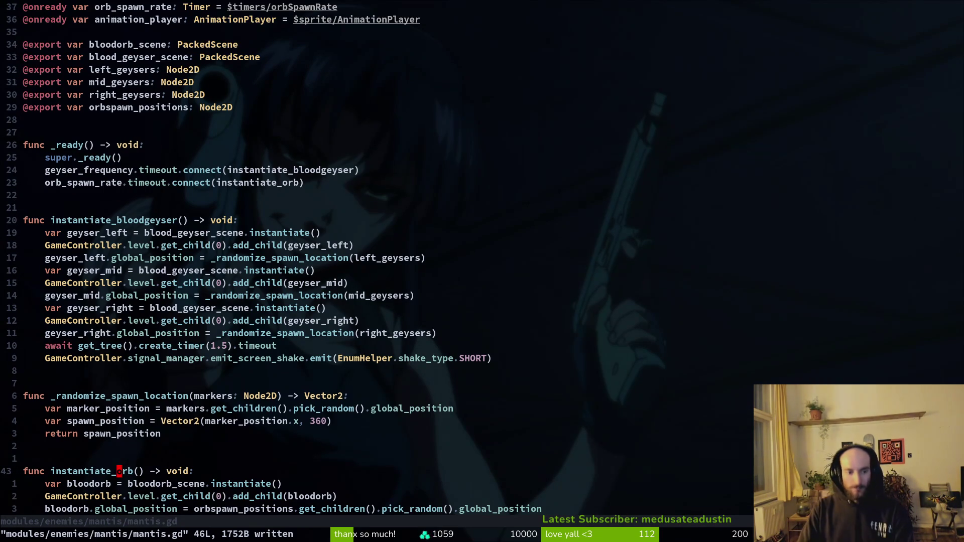
type("iate_")
key("Escape")
type(":w")
key("Return")
Step: Rename instantiate_bloodgeyser to _instantiate_bloodgeyser and save mantis.gd
type("k19kw")
type("i-")
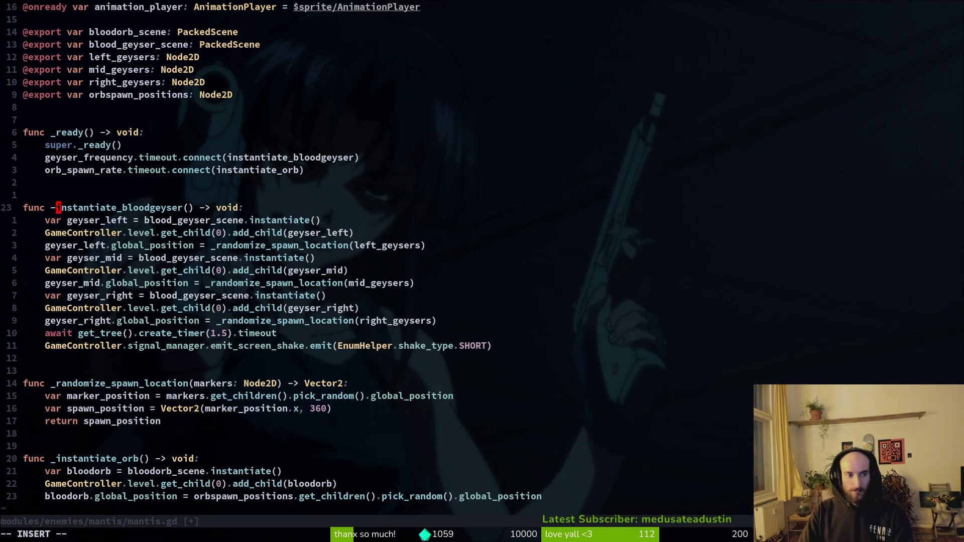
key("BackSpace")
type("_")
key("Escape")
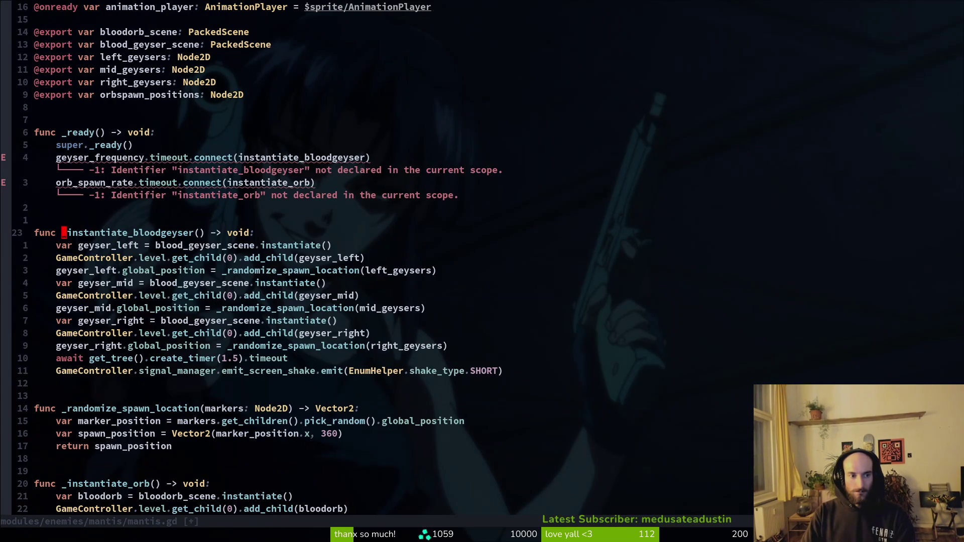
type(":w")
key("Return")
key("k")
key("k")
key("k")
Step: Update both connect() references to the underscored function names and save
key("w")
key("w")
key("w")
type("iate_")
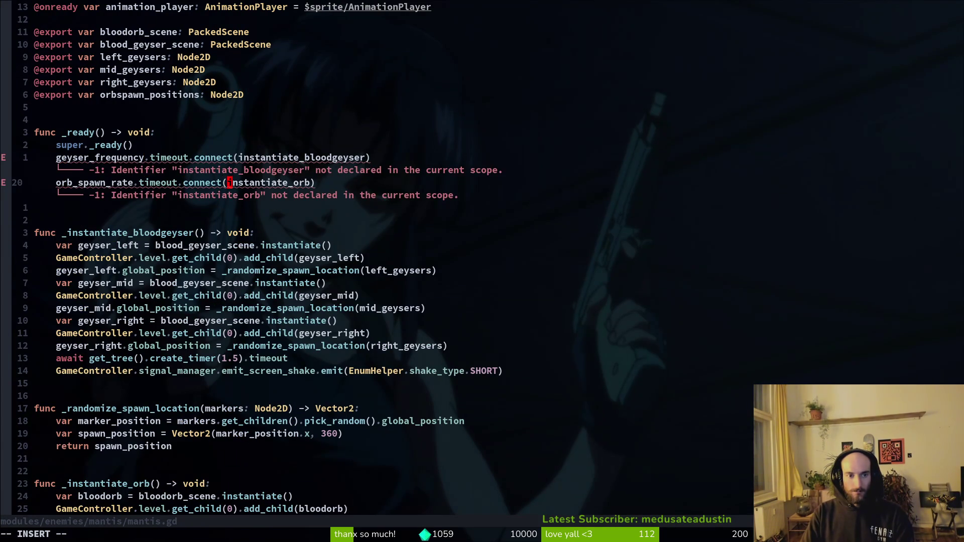
key("Escape")
type("kt(la_")
key("Escape")
type(":w")
key("Return")
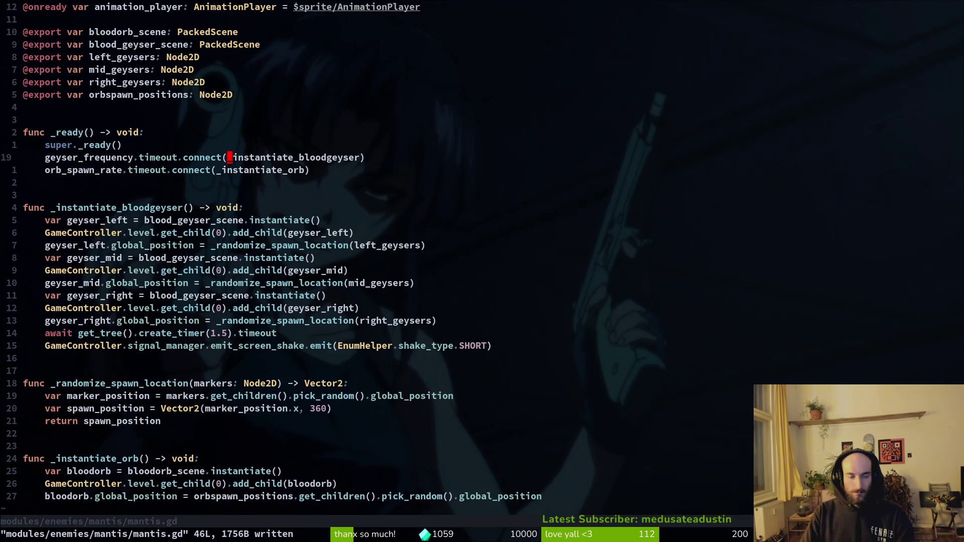
key("2")
key("0")
key("j")
key("ctrl+o")
key("ctrl+i")
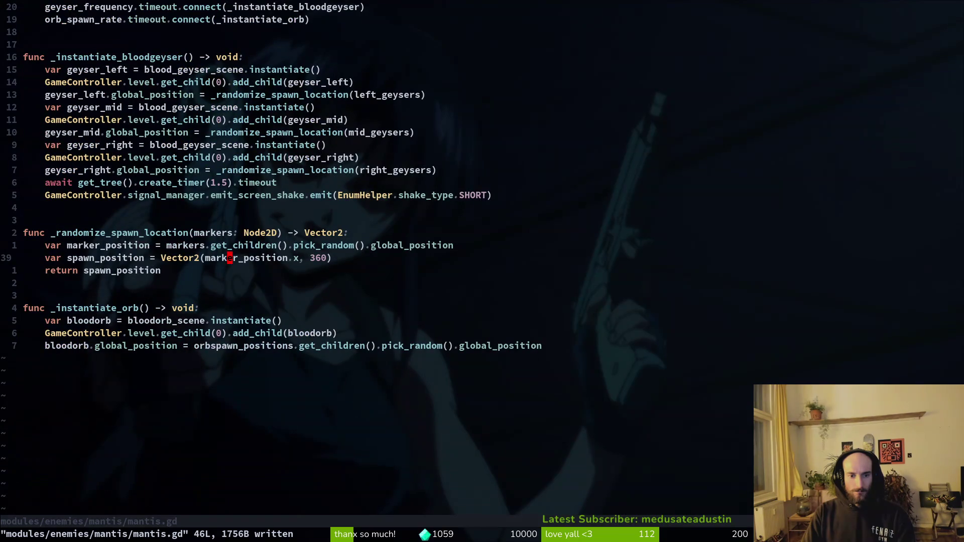
type(":w")
key("Return")
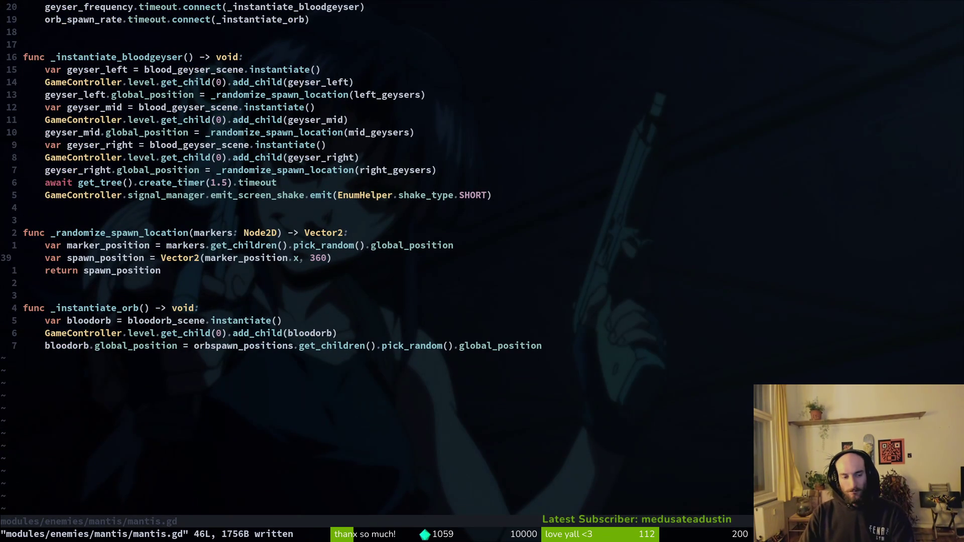
Step: Open spawn_orbs.gd through the file finder, review its enter/exit functions, and save
key("space")
key("f")
key("f")
type("spawo")
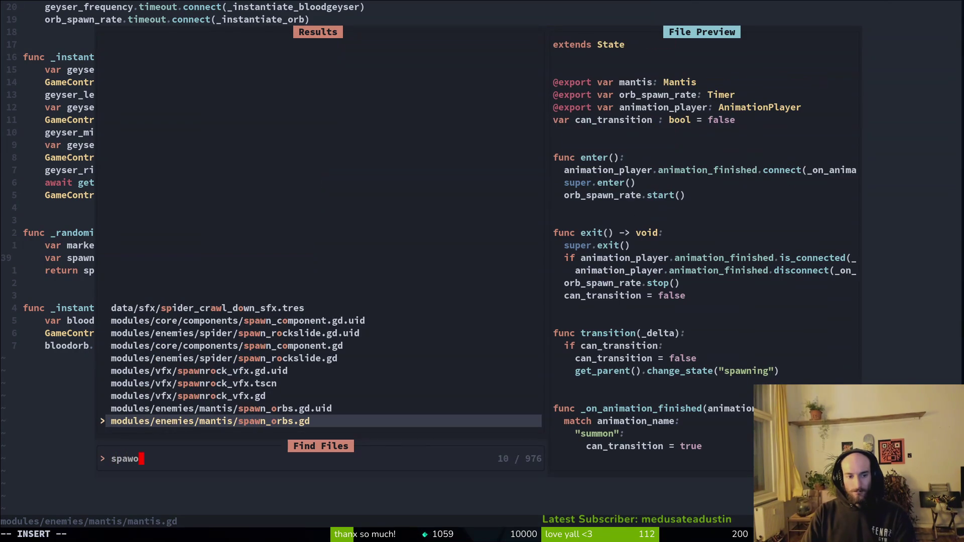
key("Return")
key("k")
key("k")
key("k")
key("k")
key("k")
key("k")
key("j")
key("j")
key("j")
key("j")
key("j")
key("j")
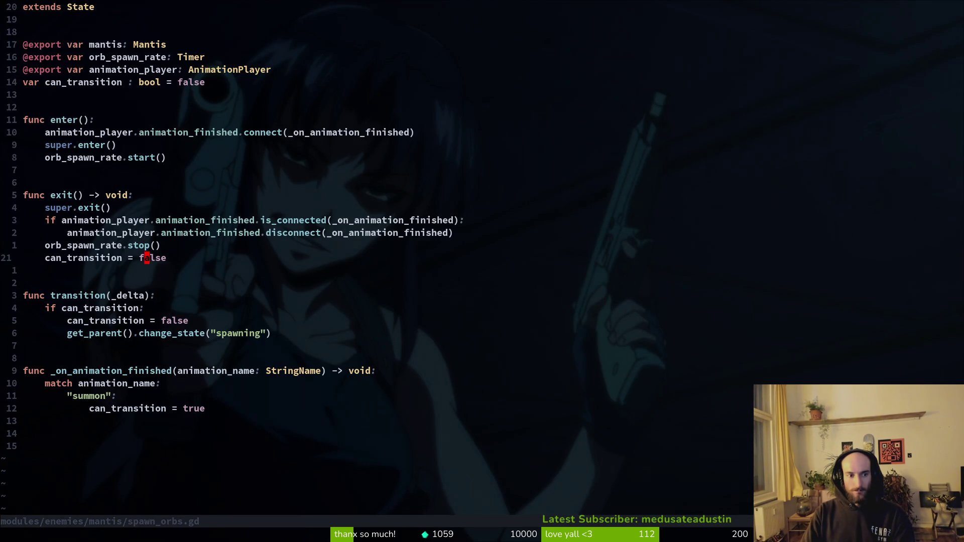
key("k")
type("jjk:w")
key("Return")
key("alt+Tab")
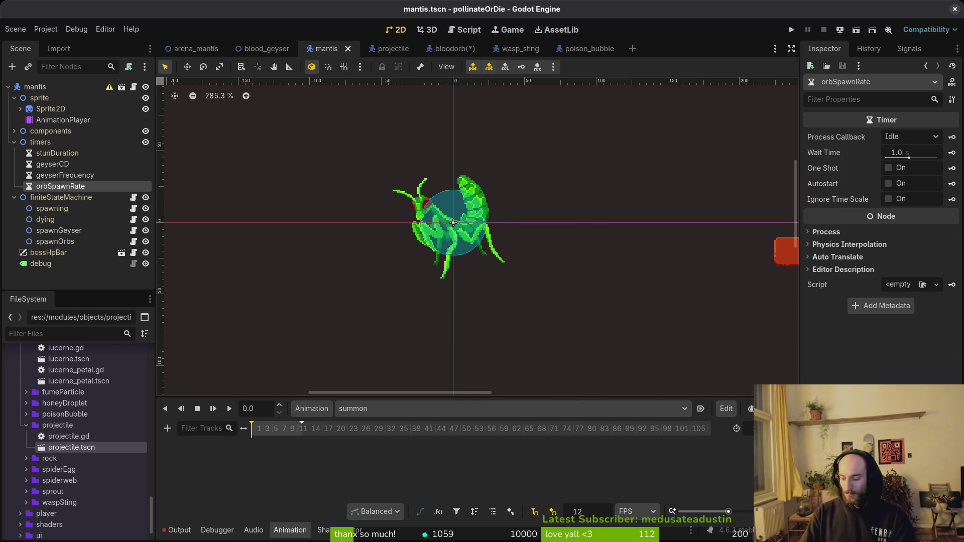
key("alt+Tab")
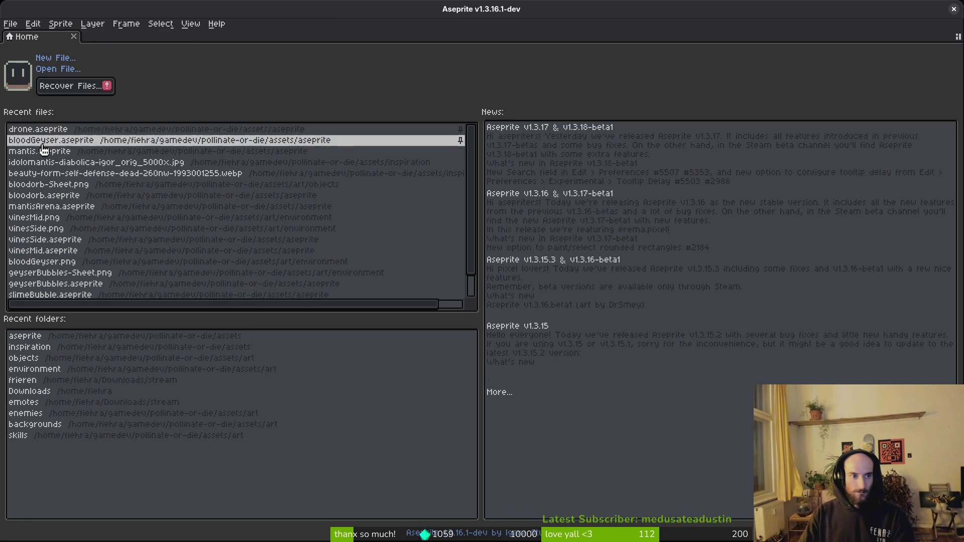
Step: Open mantis.aseprite from recent files and step through its summon frames 28–34
left_click(41, 152)
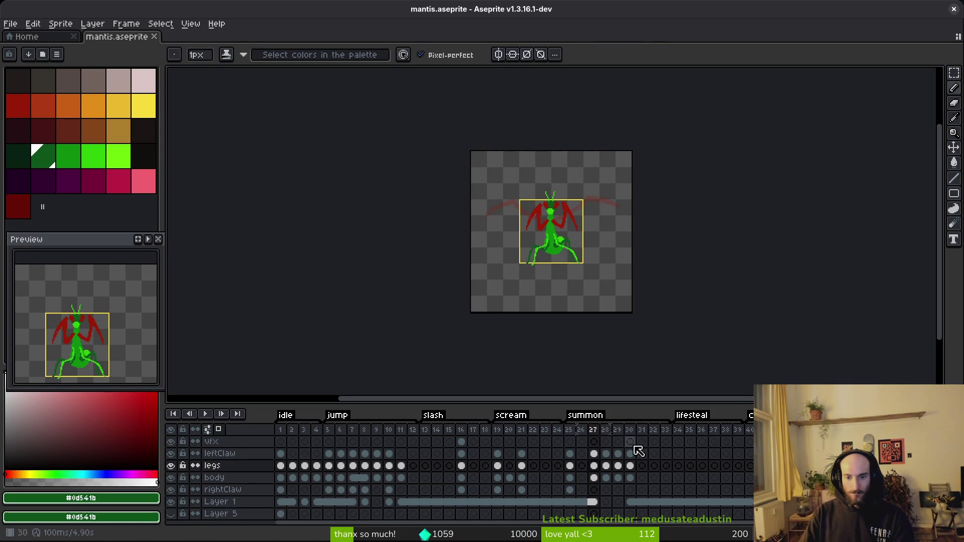
left_click_drag(606, 455, 635, 461)
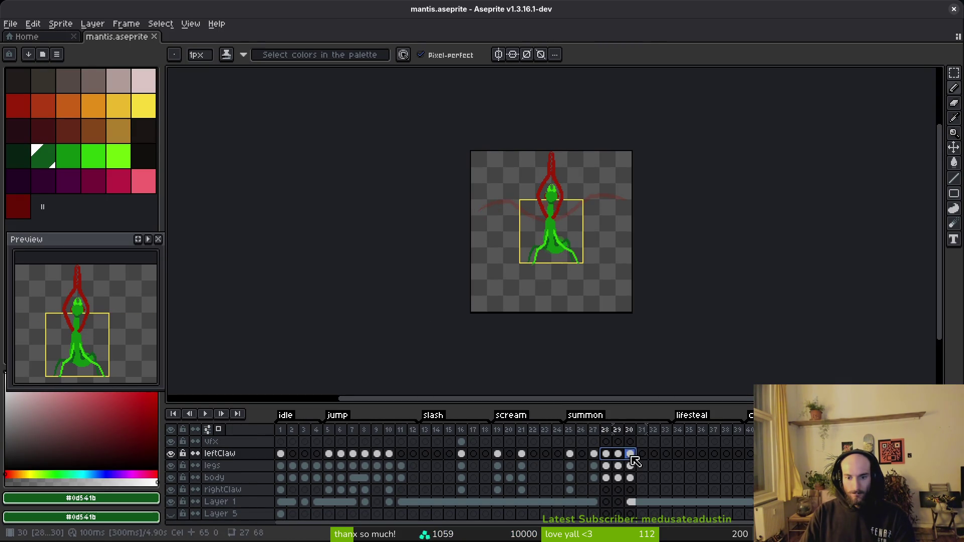
left_click(647, 446)
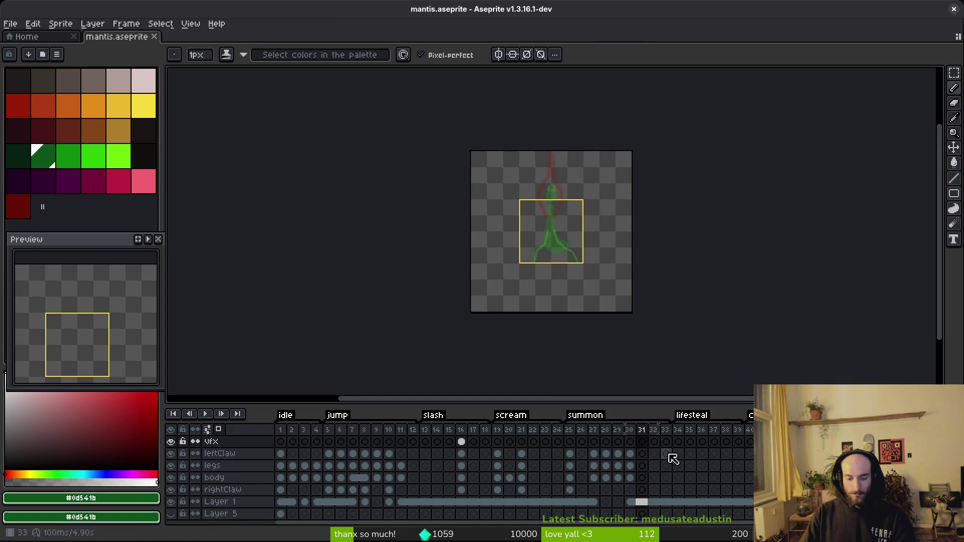
left_click(658, 454)
left_click(679, 478)
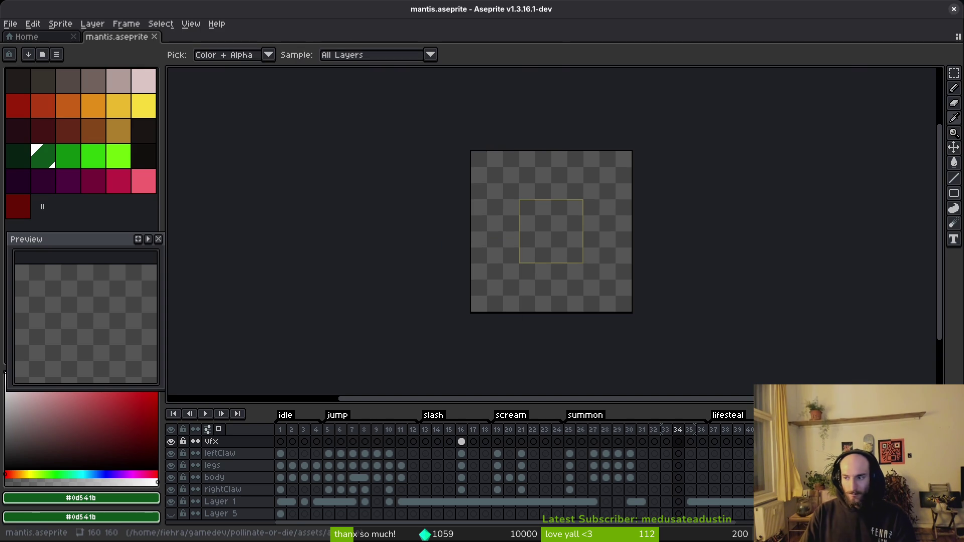
Step: In Godot, check the AnimationPlayer and adjust the Sprite2D's frame coordinates
key("alt+Tab")
left_click(62, 119)
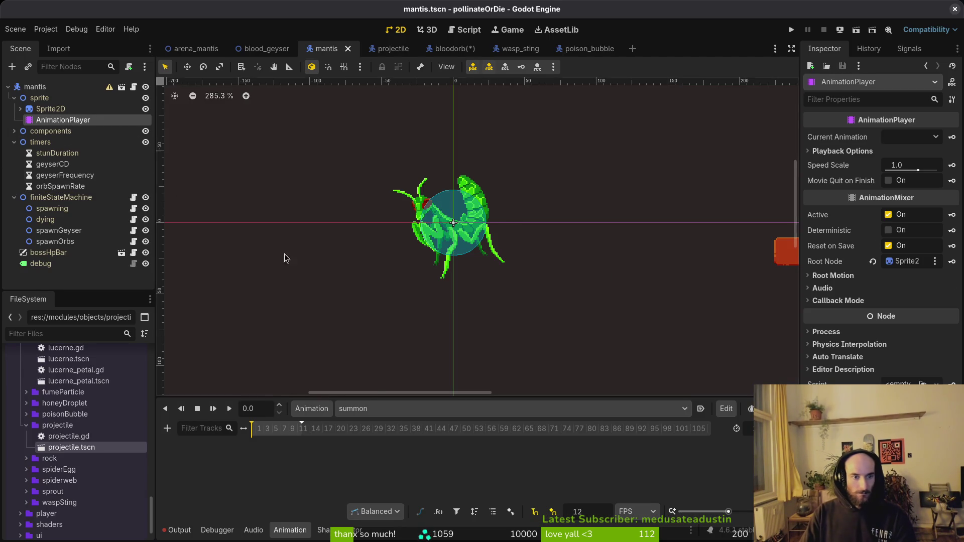
left_click(50, 109)
left_click(937, 260)
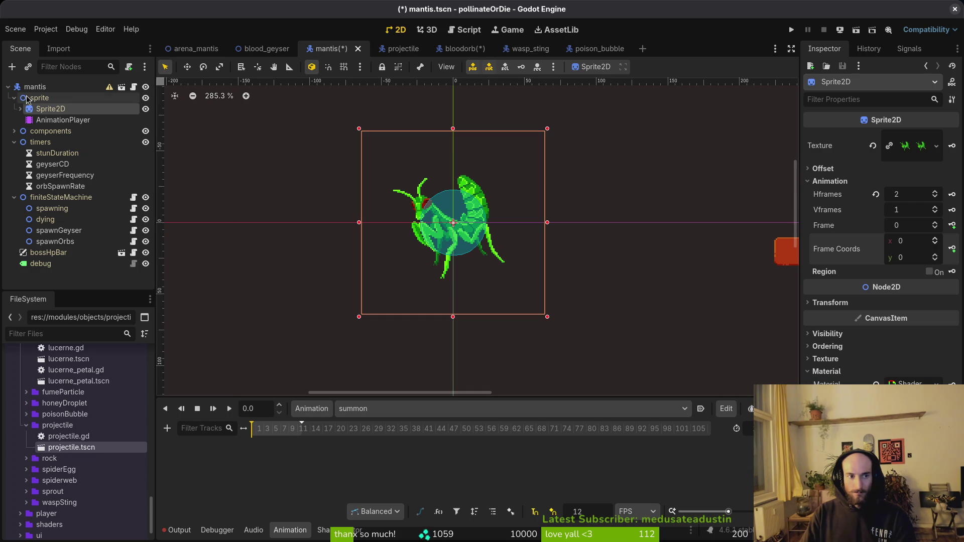
key("alt+Tab")
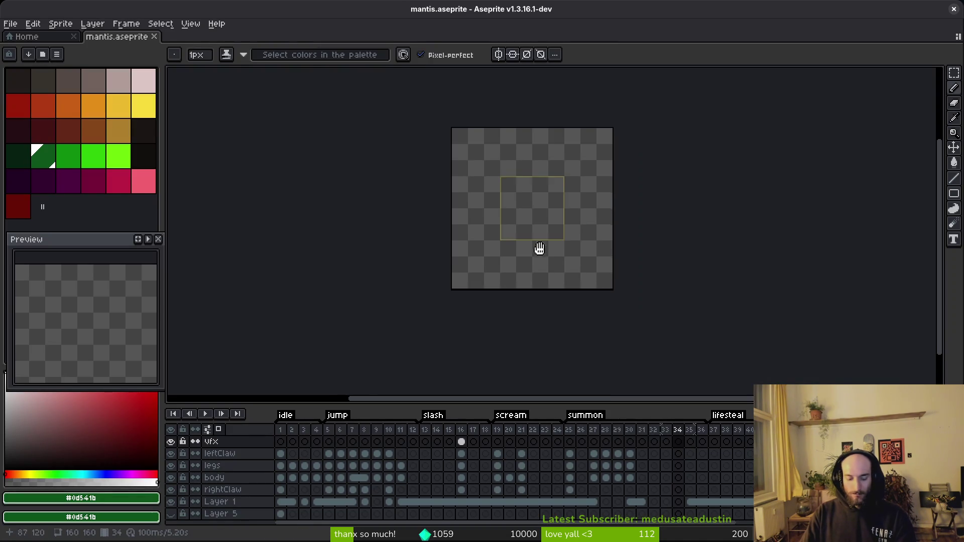
Step: Hide Layer 1 of the mantis sprite and save mantis.aseprite
key("ctrl+e")
key("Escape")
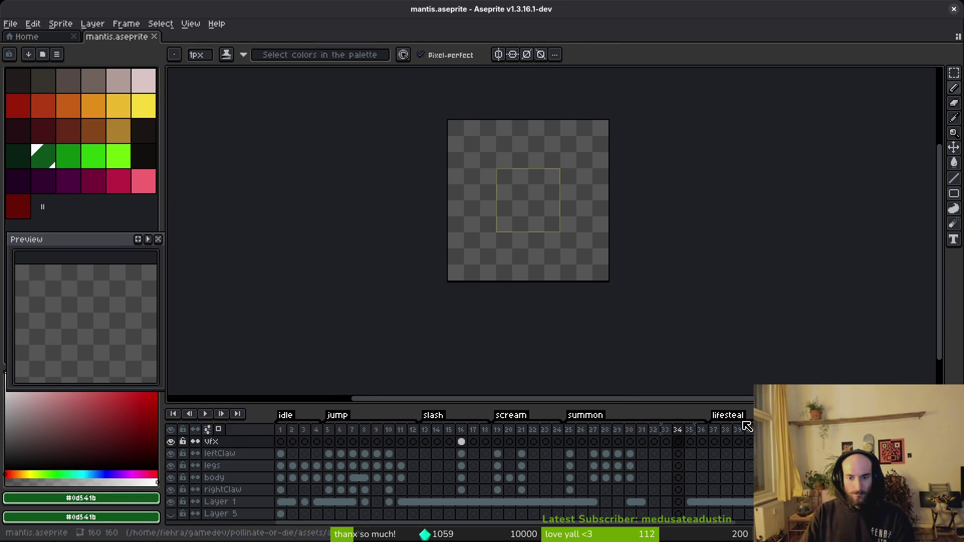
left_click(171, 501)
left_click(295, 448)
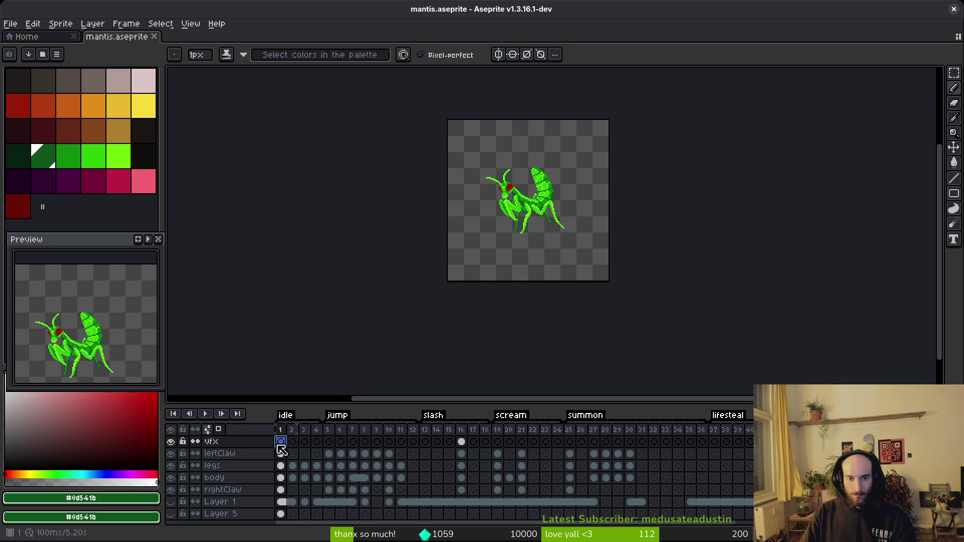
key("ctrl+s")
Step: Return to frame 1 and bring up Export Sprite Sheet's frame range list
key("alt")
scroll(531, 242, "up", 4)
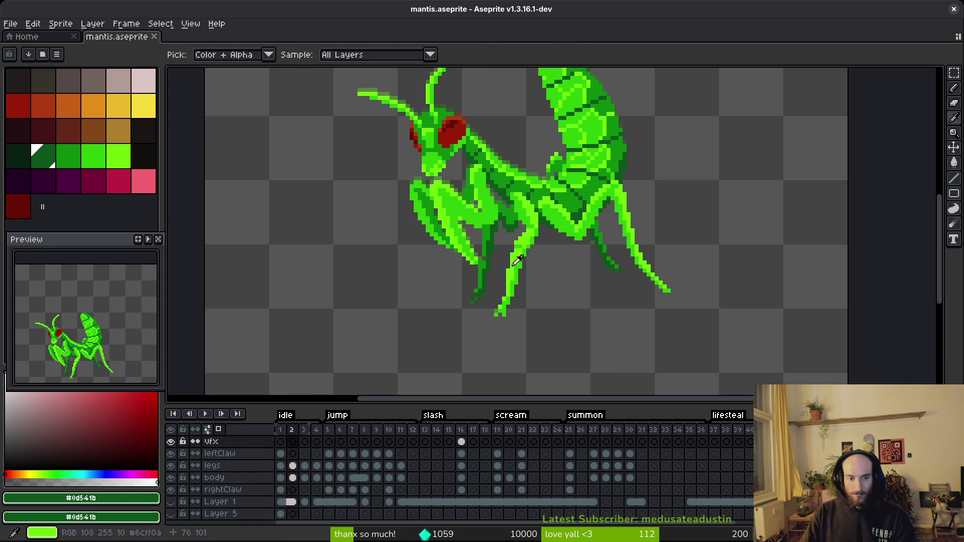
scroll(496, 286, "up", 2)
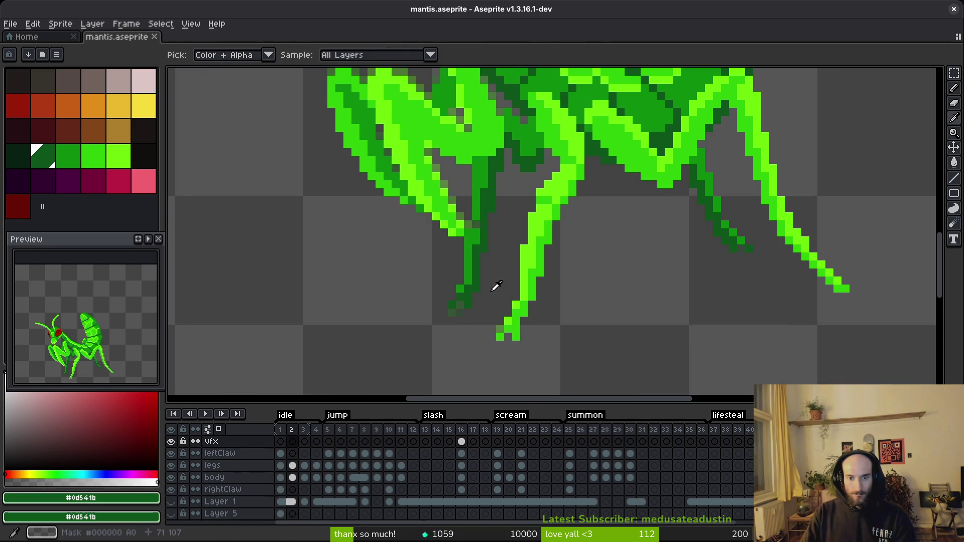
scroll(532, 284, "down", 2)
key("comma")
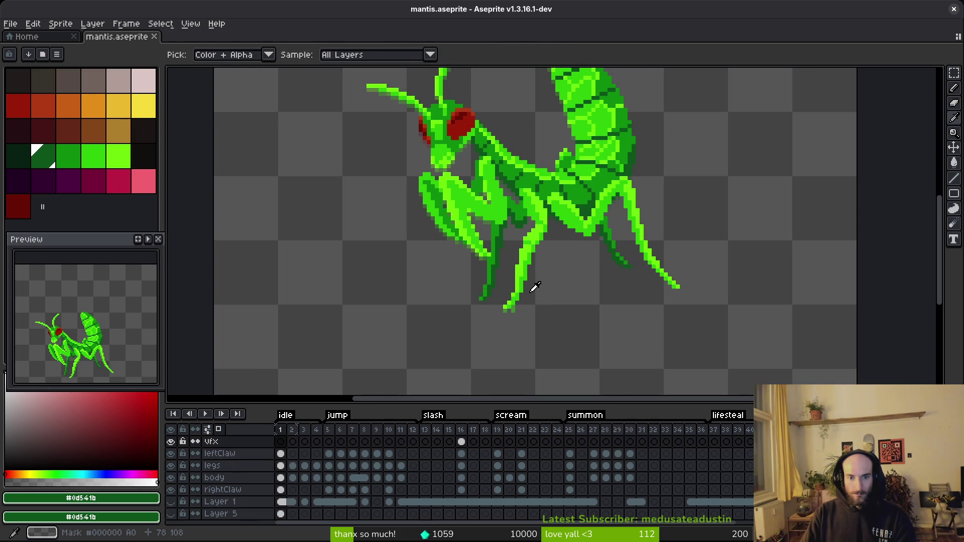
key("b")
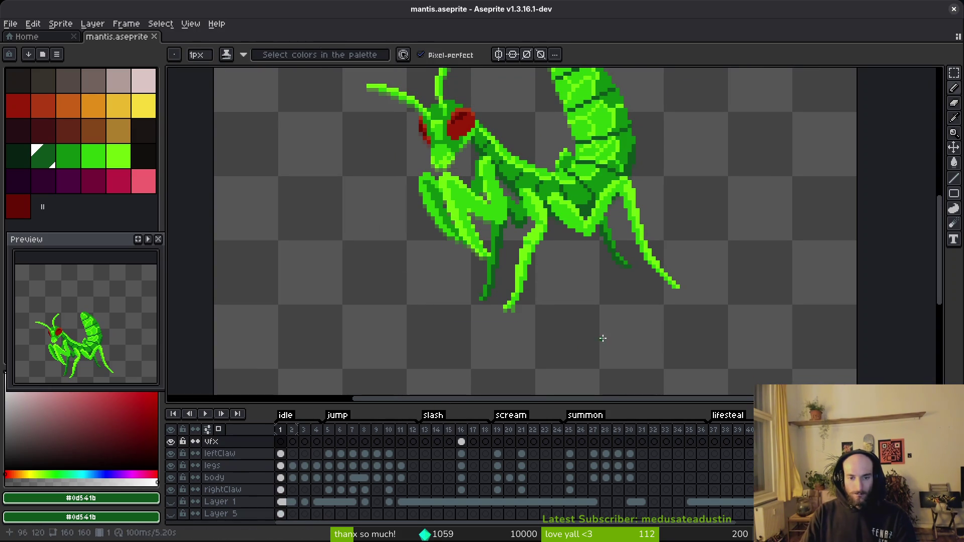
key("ctrl+e")
left_click(265, 155)
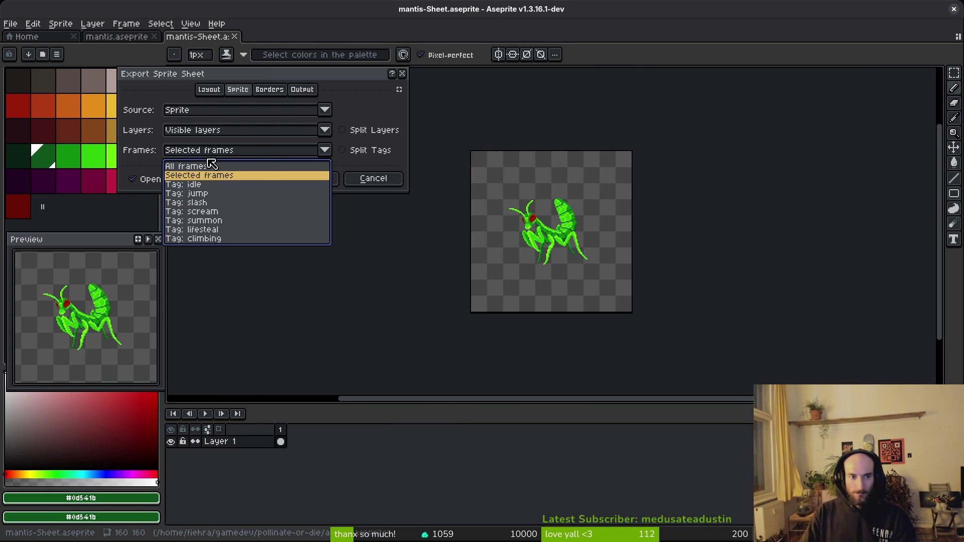
Step: Export all mantis frames to a sprite sheet split by animation tag
left_click(215, 164)
left_click(365, 155)
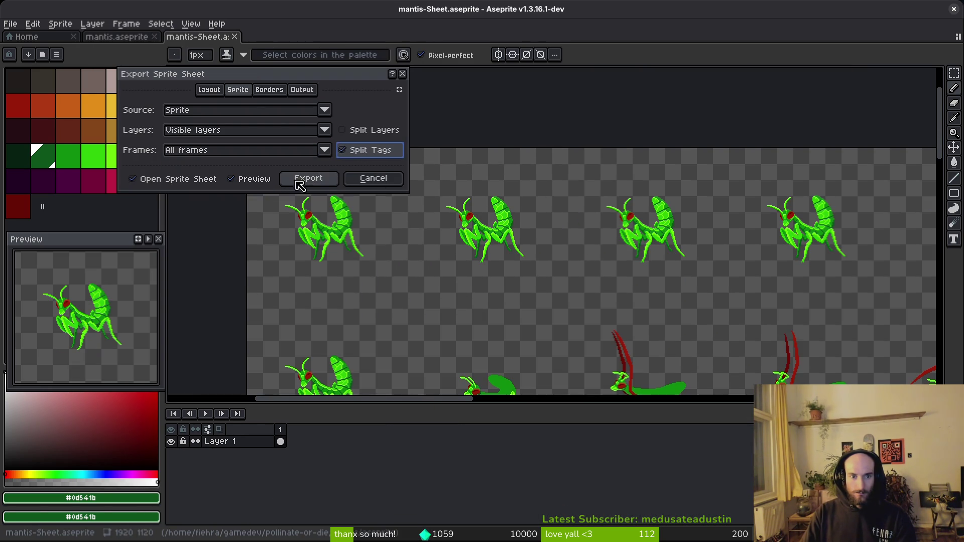
left_click(299, 181)
scroll(440, 253, "down", 3)
scroll(439, 252, "up", 1)
scroll(439, 252, "down", 1)
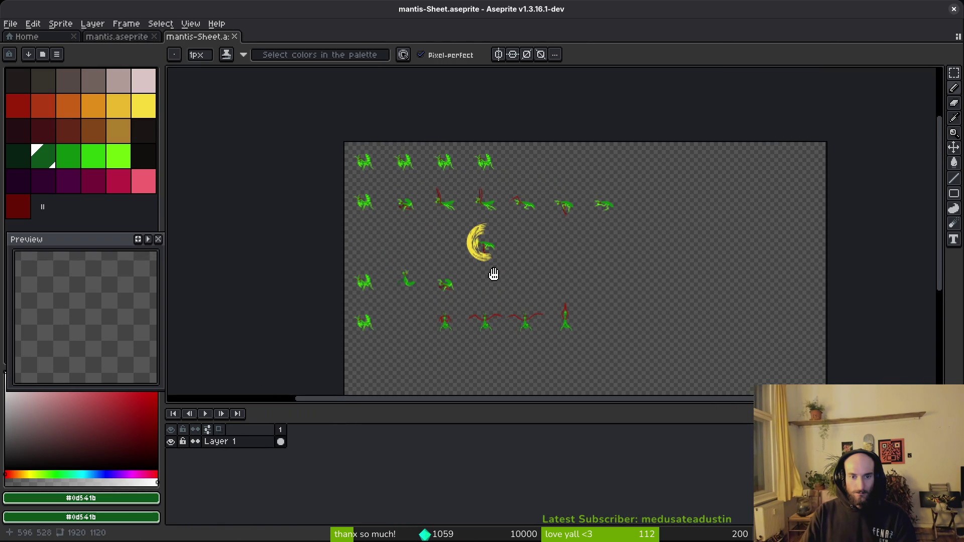
scroll(500, 284, "up", 1)
scroll(487, 273, "down", 1)
scroll(483, 275, "up", 1)
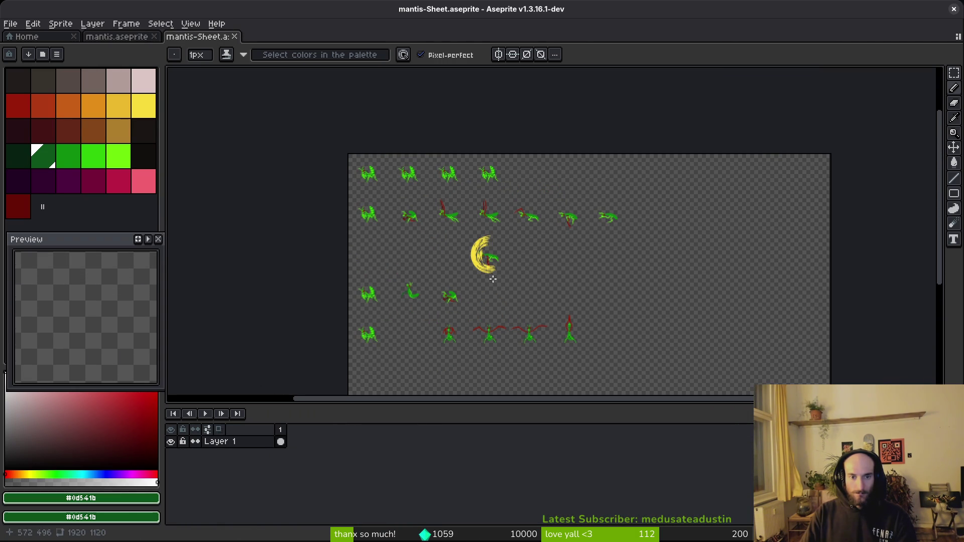
Step: Check the mantis scene in Godot, then close the exported mantis-Sheet in Aseprite
key("alt+Tab")
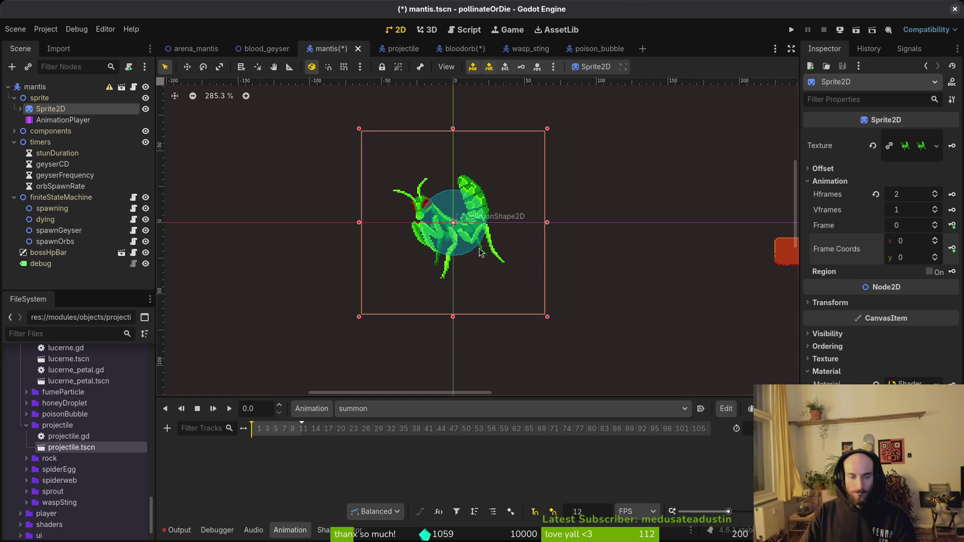
key("alt+Tab")
key("ctrl+w")
scroll(522, 243, "down", 1)
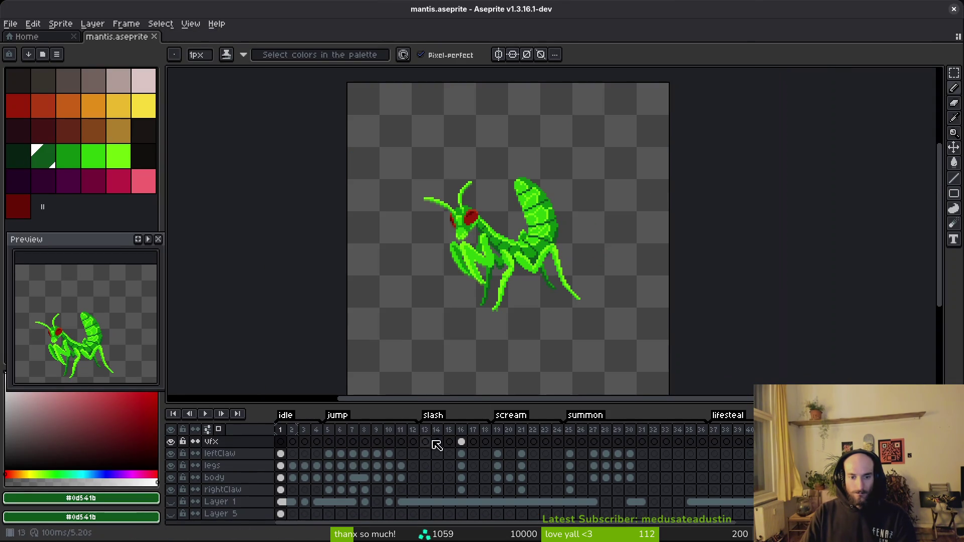
Step: Try pasting jump frames 5–7 at frame 13, then undo the paste
mouse_move(329, 454)
left_mouse_down()
mouse_move(341, 491)
mouse_move(354, 492)
left_mouse_up()
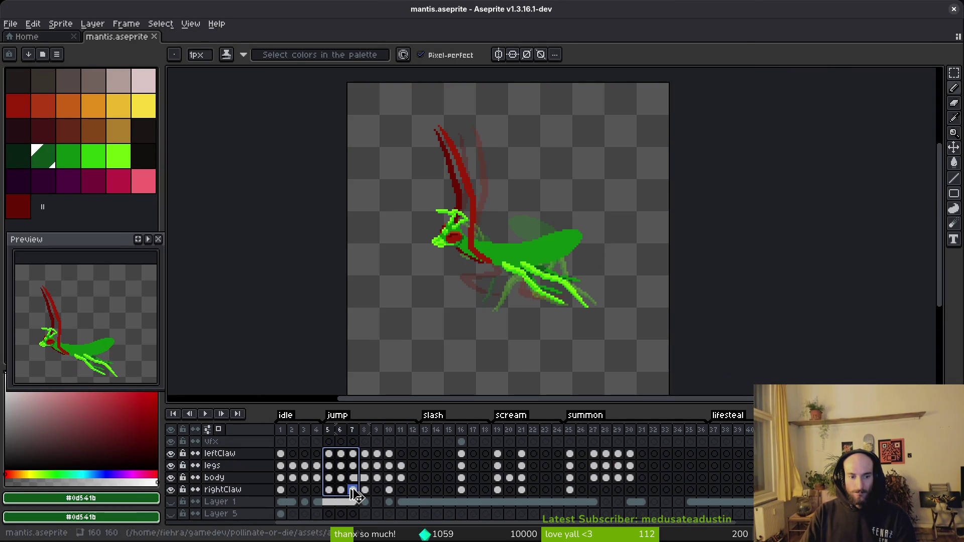
key("ctrl+c")
left_click(429, 455)
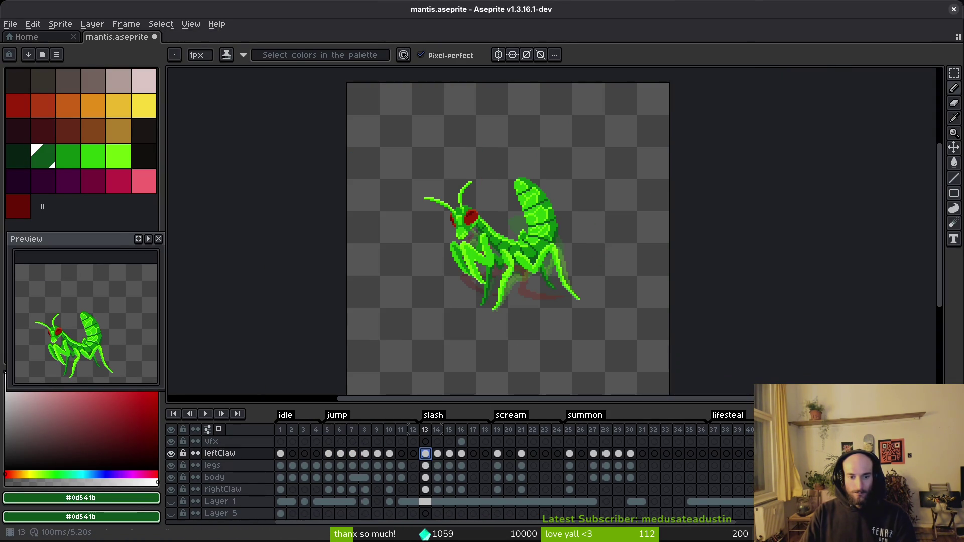
key("ctrl+v")
key("Left")
key("Right")
key("Right")
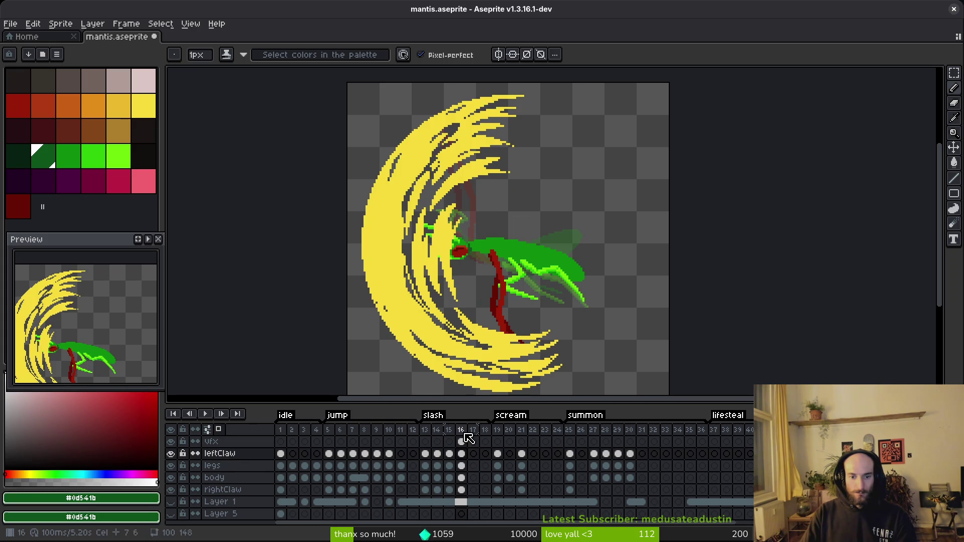
key("ctrl+z")
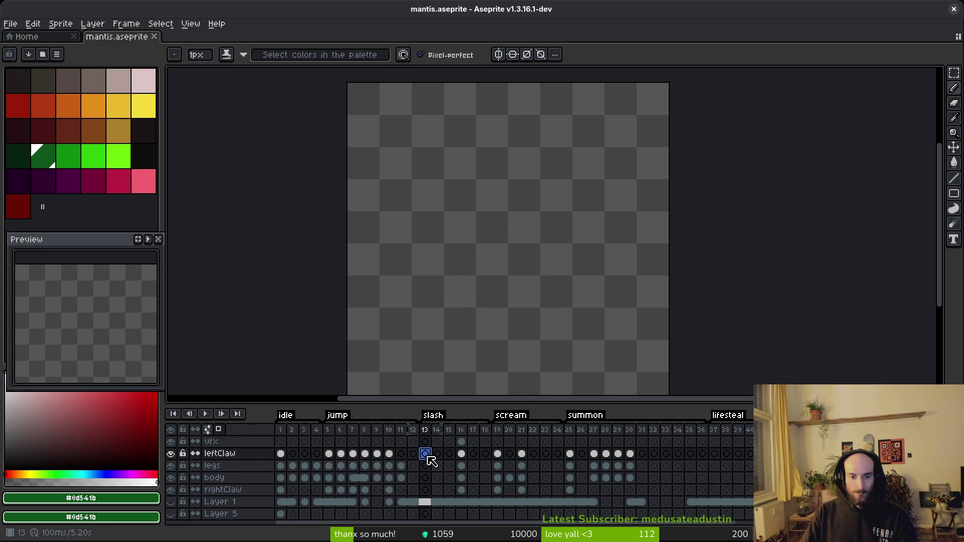
Step: Insert an empty frame at 13 and paste jump frames 5–8 of the claw, legs and body layers there
key("alt+n")
mouse_move(329, 454)
left_mouse_down()
mouse_move(345, 484)
mouse_move(365, 491)
left_mouse_up()
key("ctrl+c")
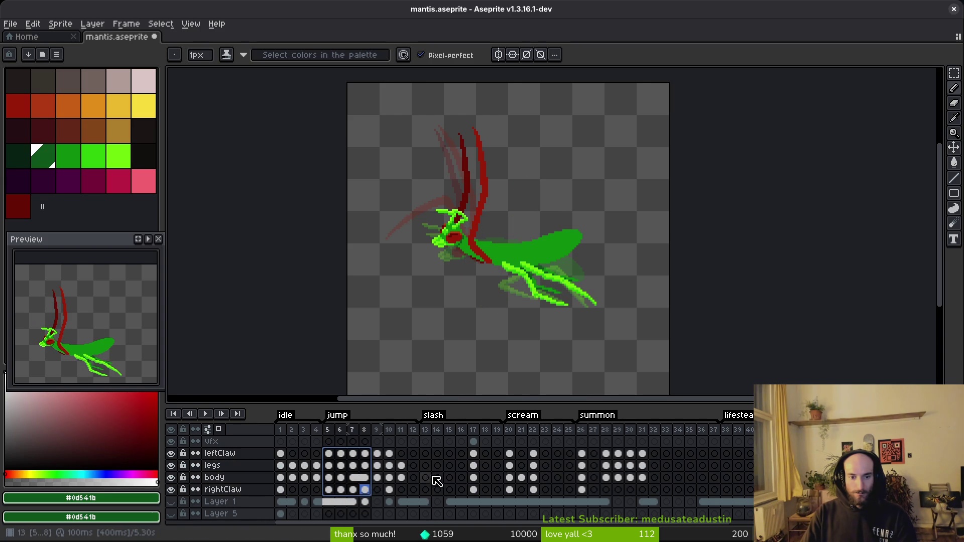
left_click(430, 455)
key("ctrl+v")
key("Right")
key("Right")
key("Right")
key("Right")
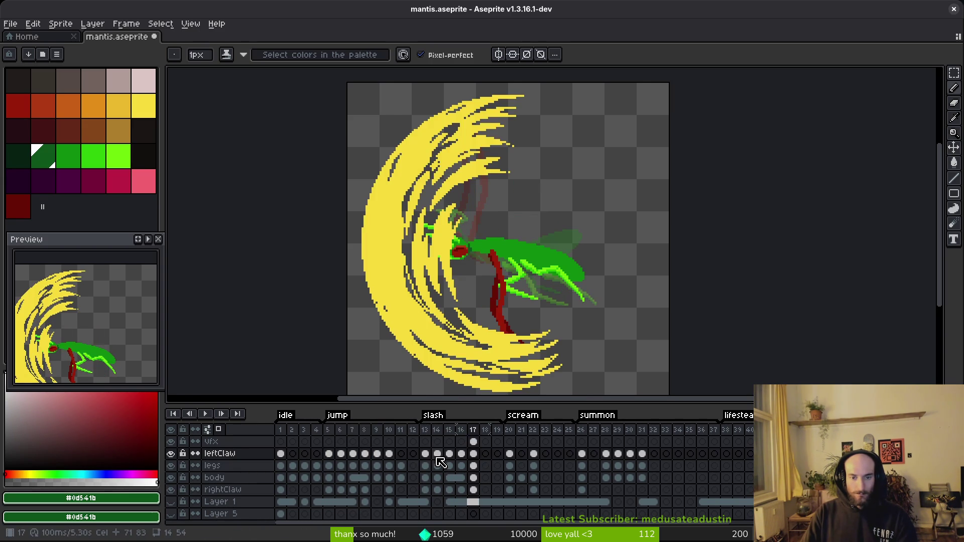
key("Right")
Step: Compare the poses from frame 9 through the yellow slash frame 18, recentering the preview
left_click_drag(377, 454, 380, 466)
left_click(389, 466)
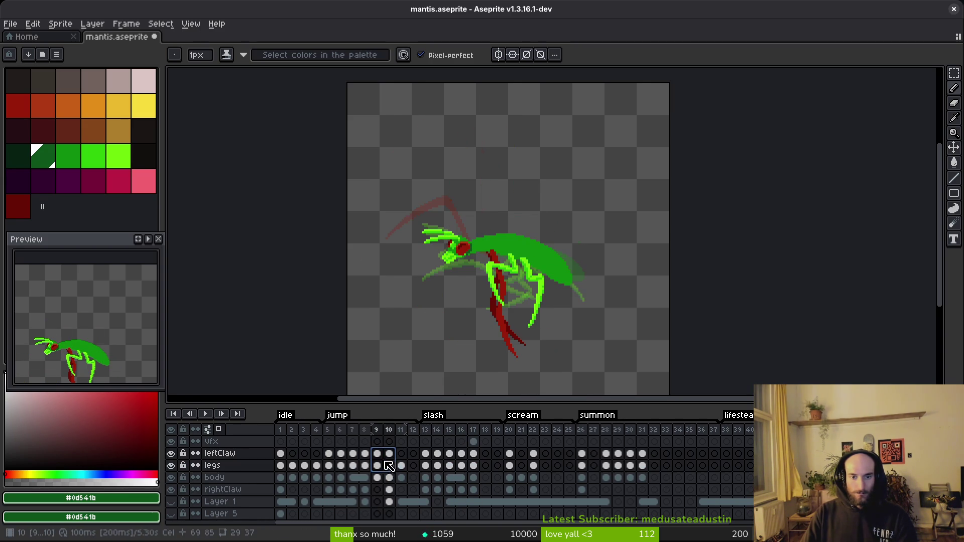
left_click(390, 455)
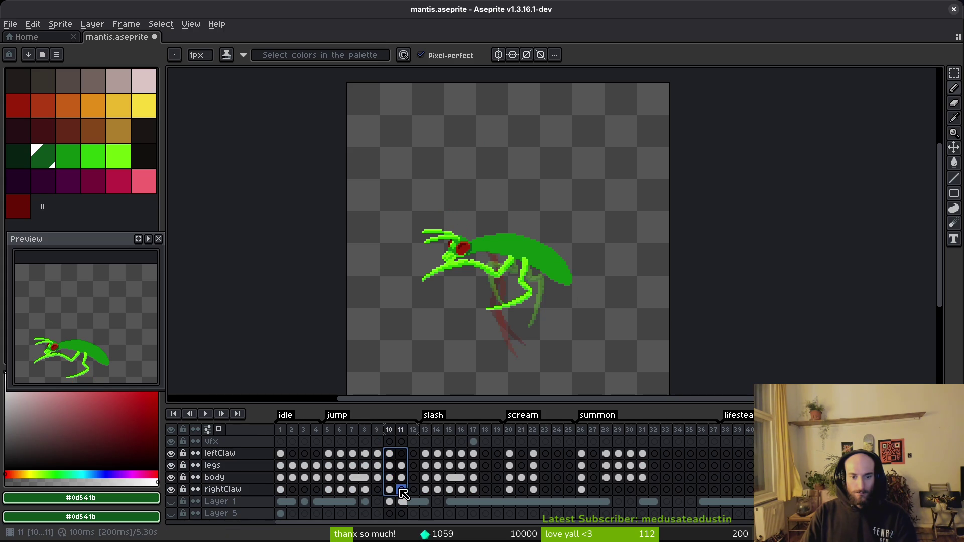
left_click(486, 454)
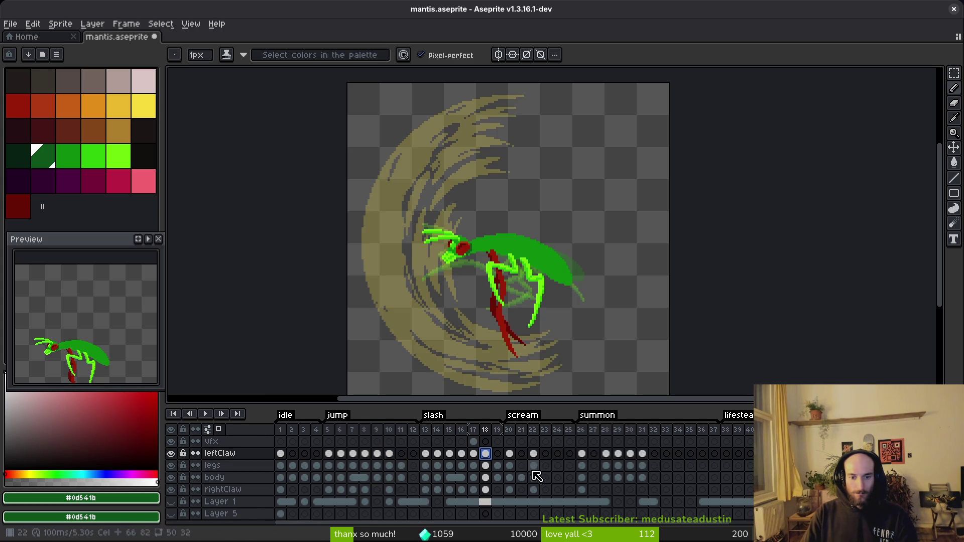
left_click(425, 454)
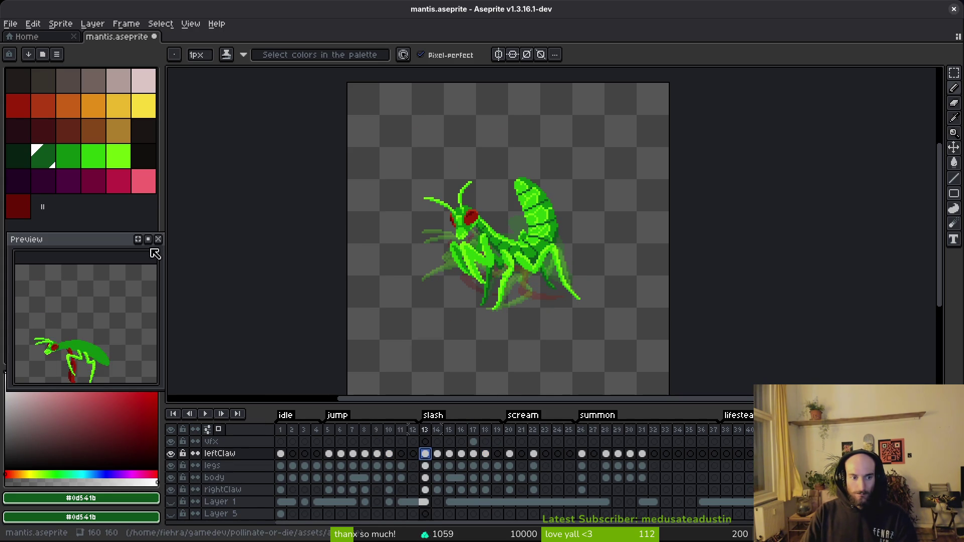
left_click_drag(100, 336, 107, 321)
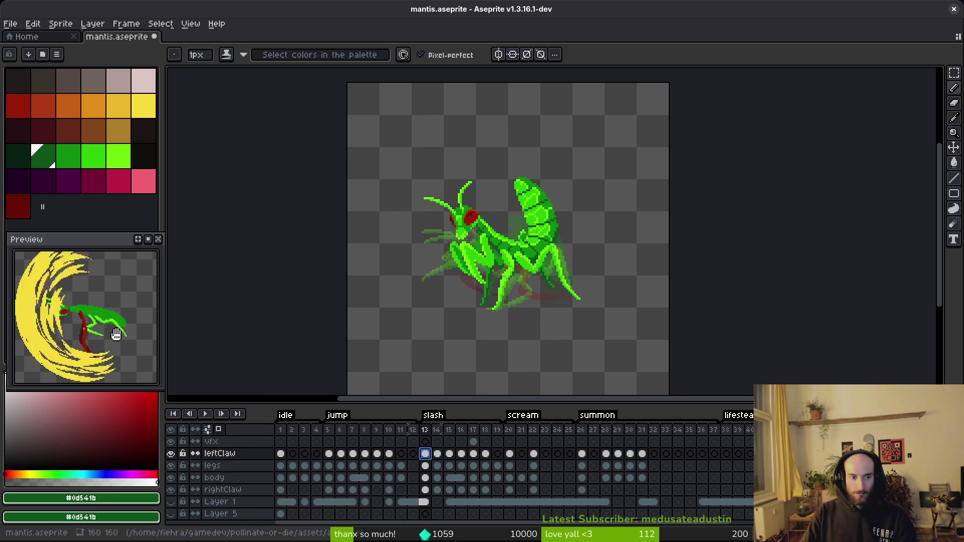
Step: Save mantis.aseprite and generate a fresh mantis sprite sheet
key("ctrl+s")
key("v")
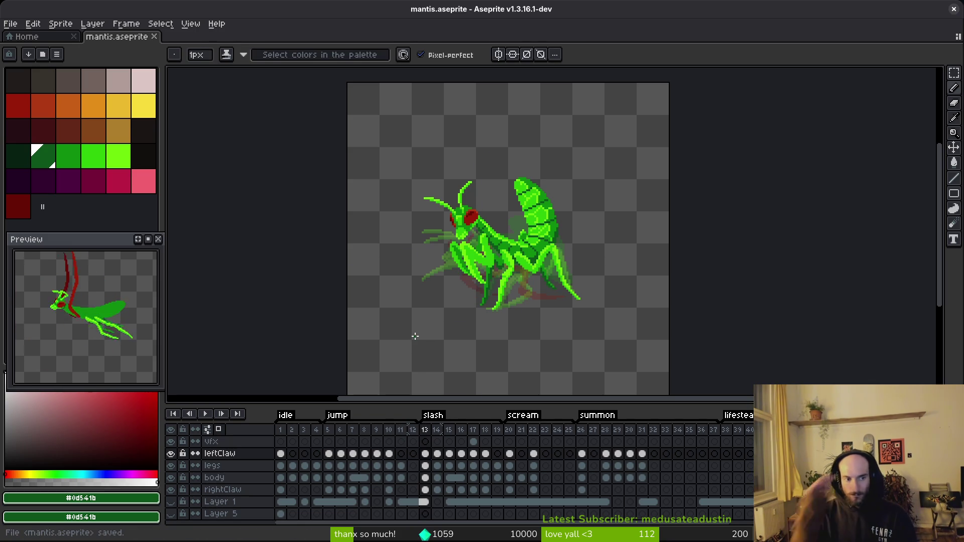
key("ctrl")
key("ctrl+e")
left_click(308, 182)
scroll(475, 278, "up", 2)
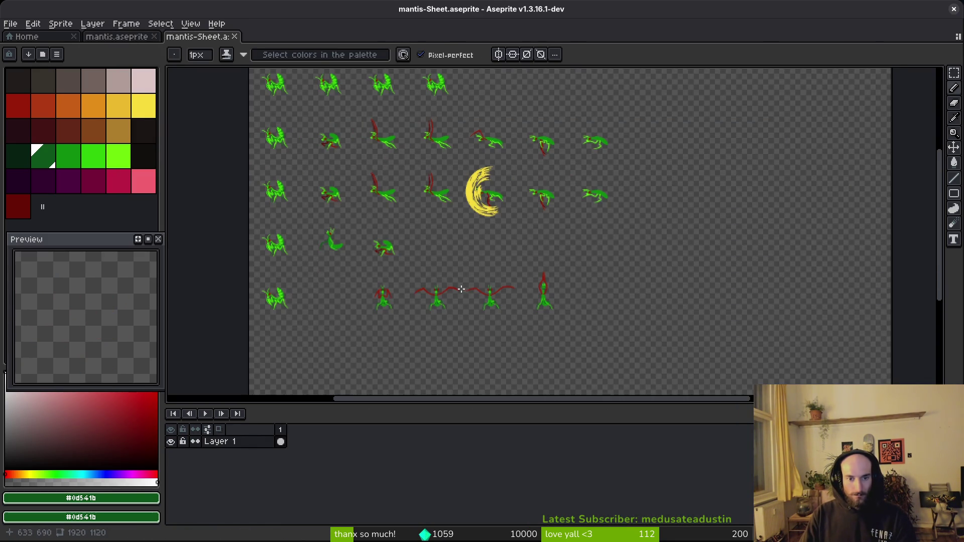
Step: Close the generated mantis-Sheet and save mantis.aseprite again, recentering the mantis on the canvas
left_click(236, 38)
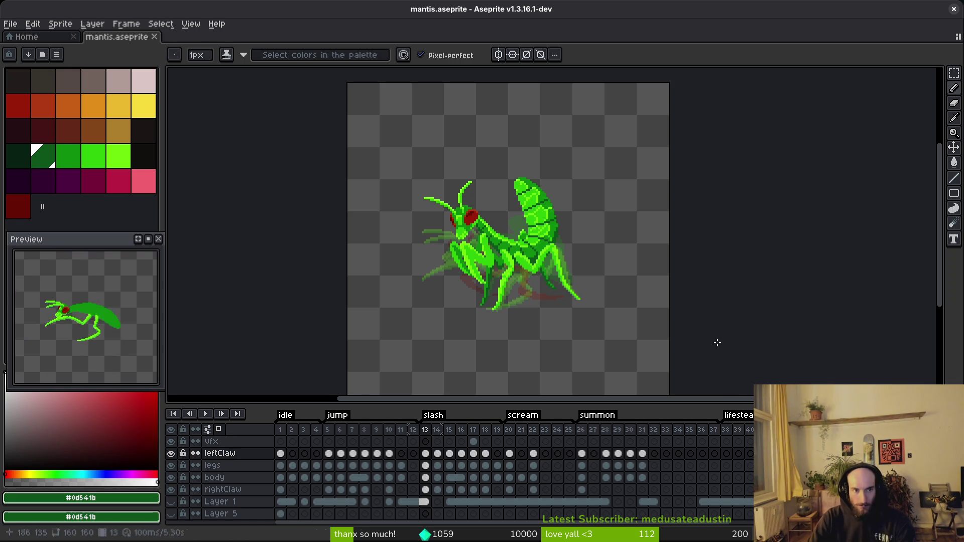
key("ctrl+s")
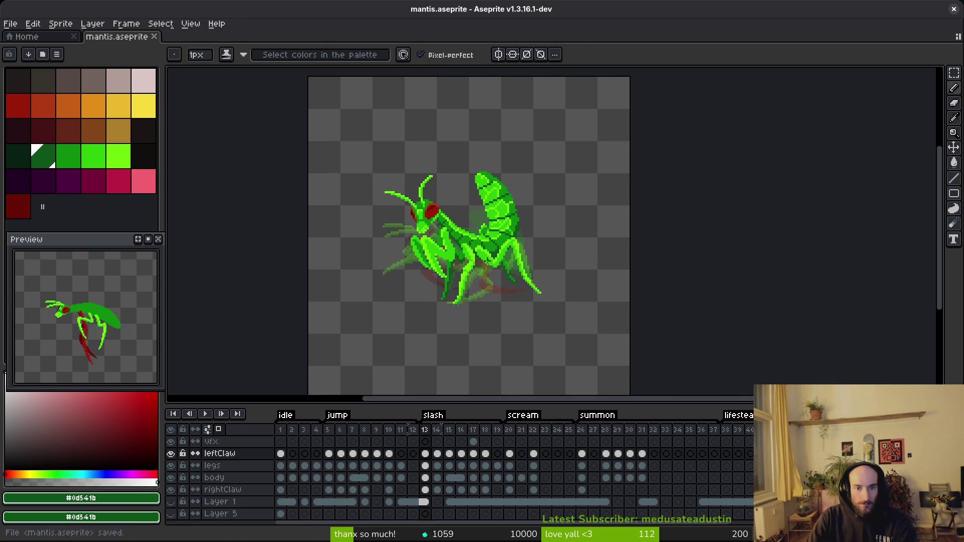
scroll(398, 260, "down", 4)
mouse_move(398, 260)
left_mouse_down()
mouse_move(504, 278)
mouse_move(498, 272)
left_mouse_up()
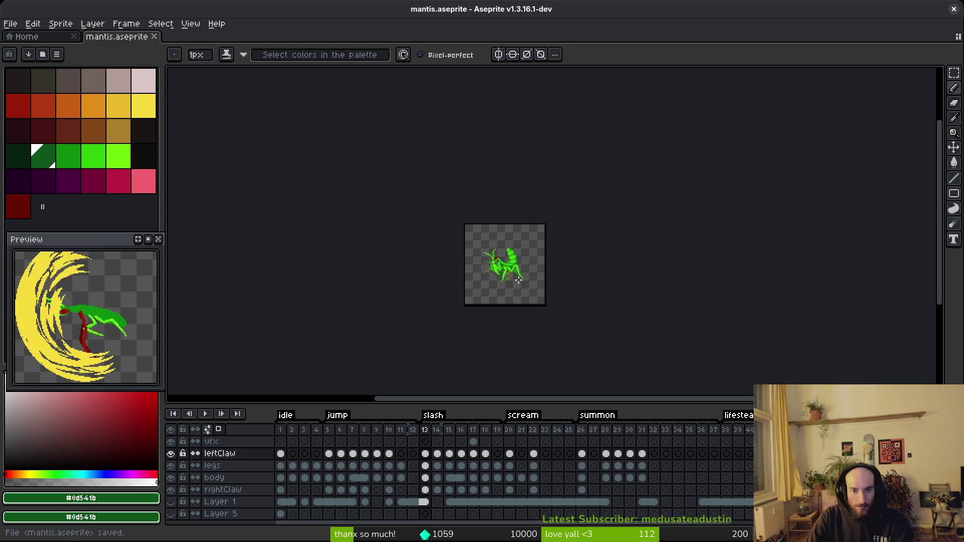
scroll(517, 282, "up", 1)
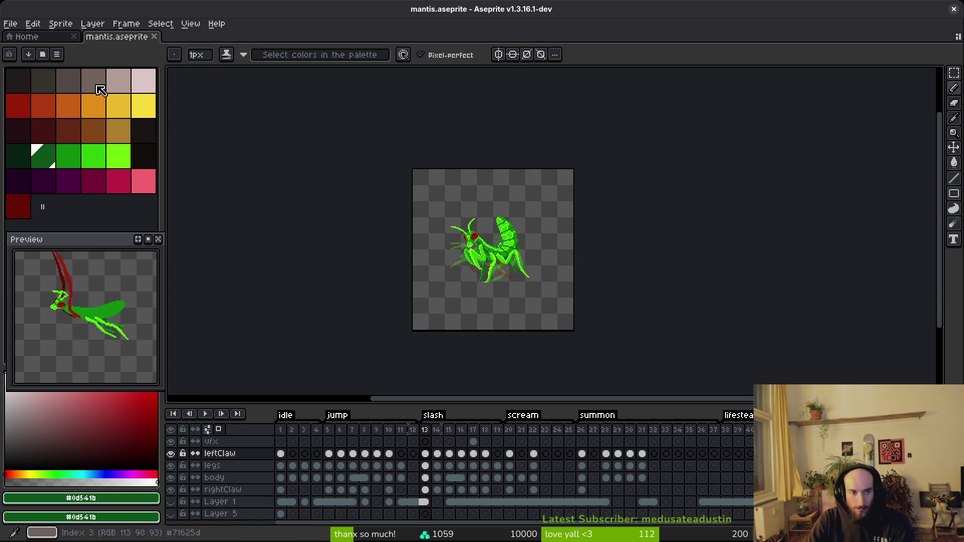
Step: Regenerate the mantis sprite sheet and start exporting it as a PNG file
key("ctrl+e")
left_click(324, 182)
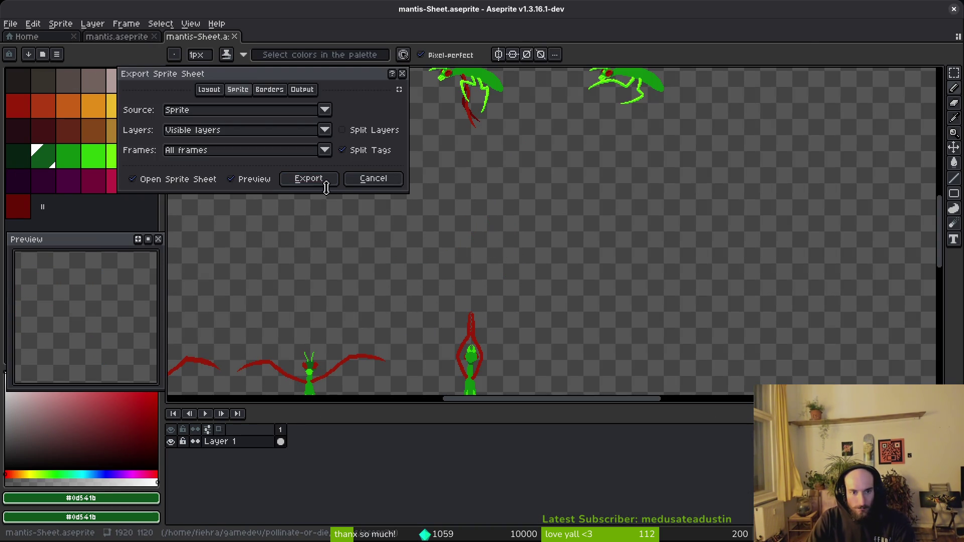
key("ctrl+shift+e")
left_click(243, 45)
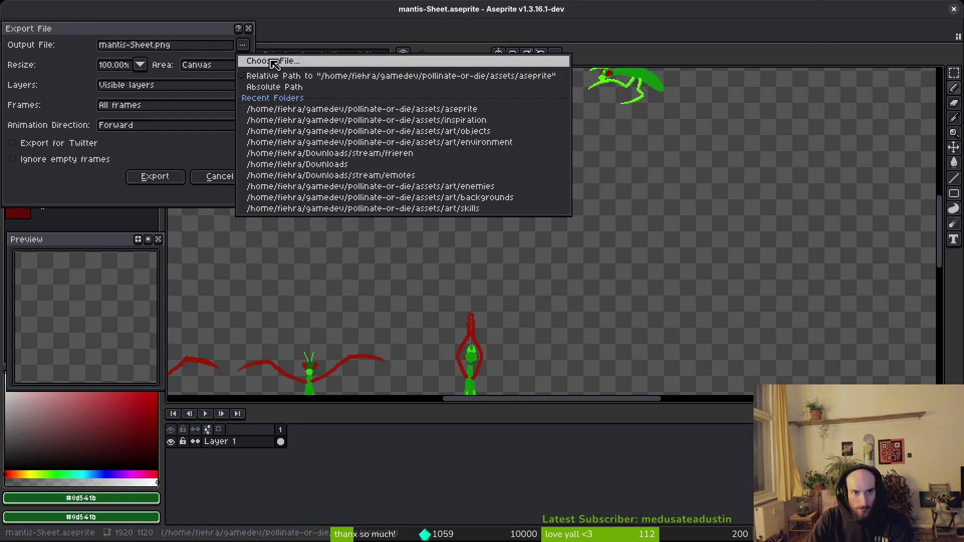
left_click(264, 61)
Step: Export over mantis-Sheet.png in the assets/art/enemies folder, confirming the overwrite
left_click(96, 49)
double_click(95, 97)
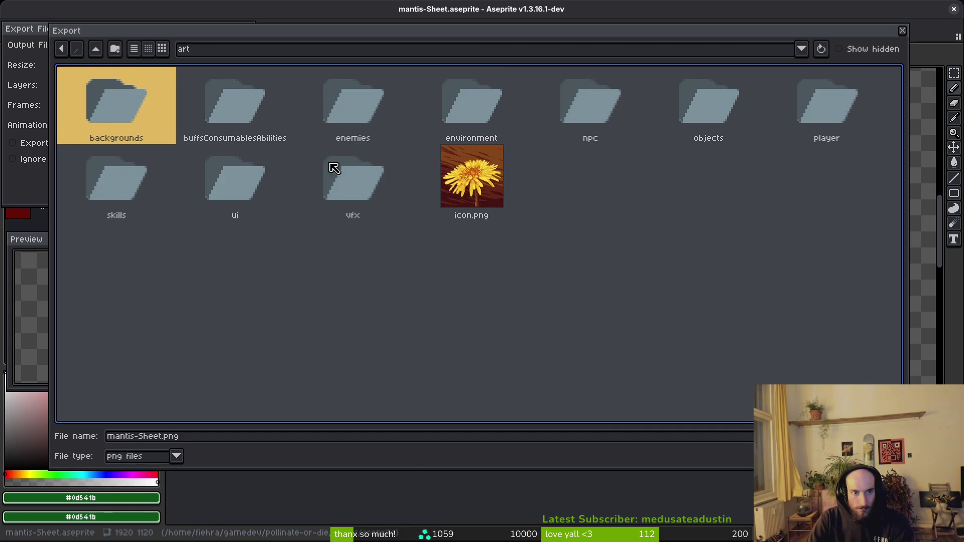
double_click(333, 91)
left_click(530, 180)
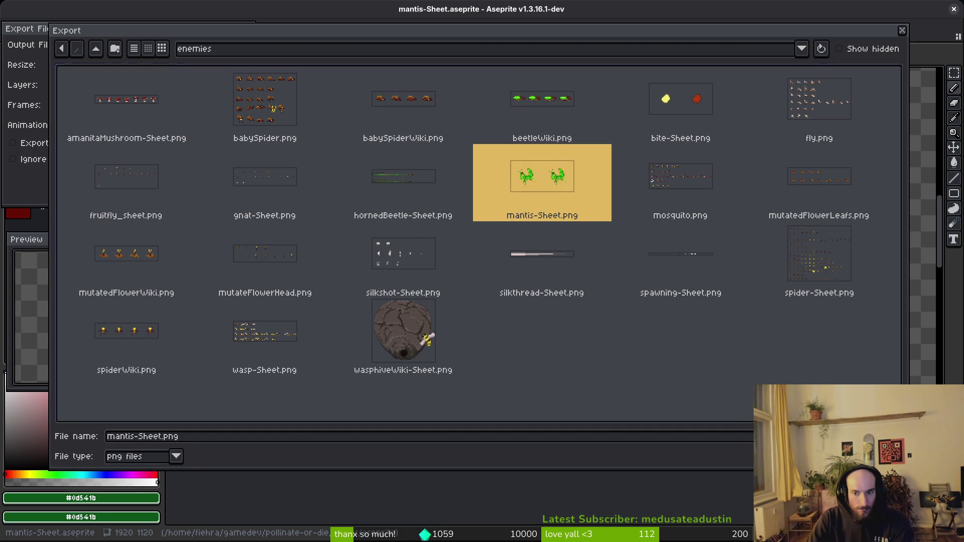
double_click(530, 179)
left_click(417, 304)
left_click(155, 176)
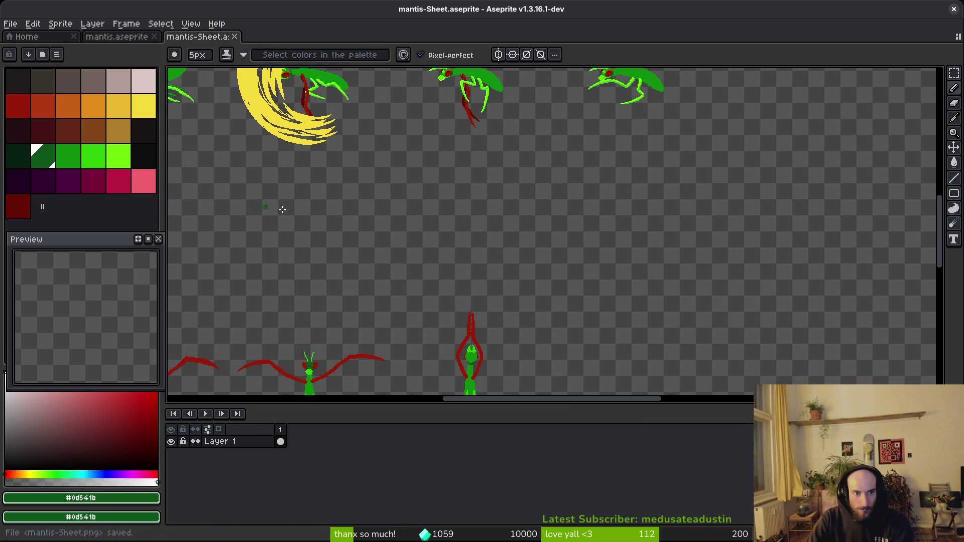
key("alt+Tab")
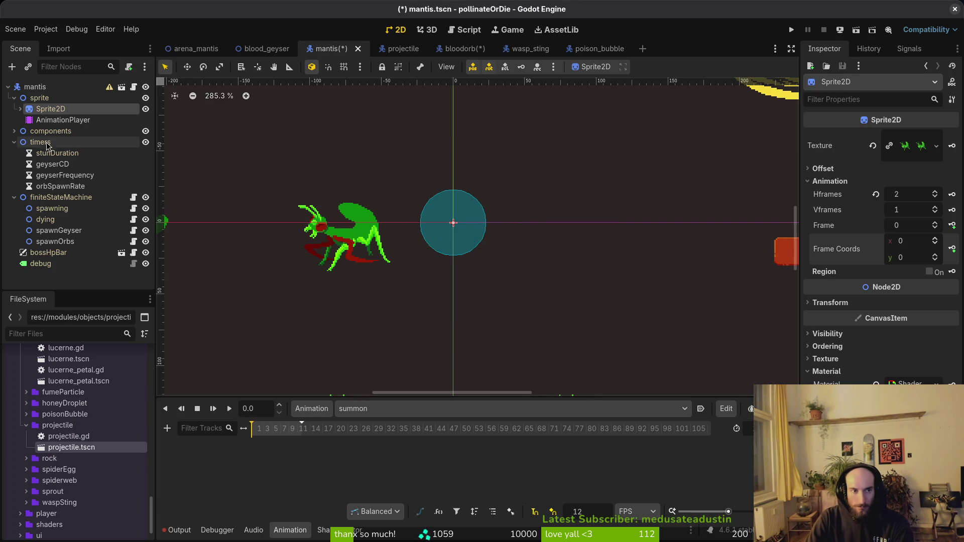
left_click(912, 192)
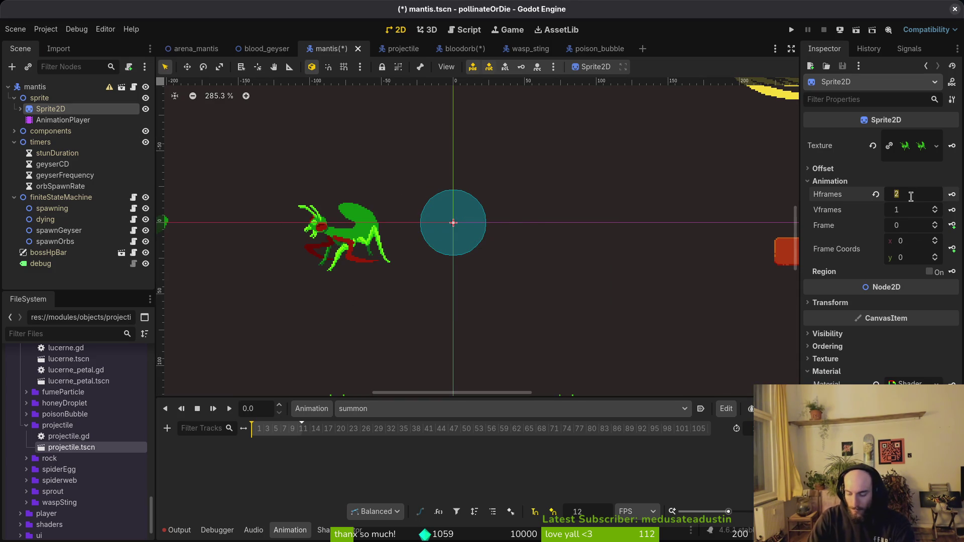
type("12")
key("Tab")
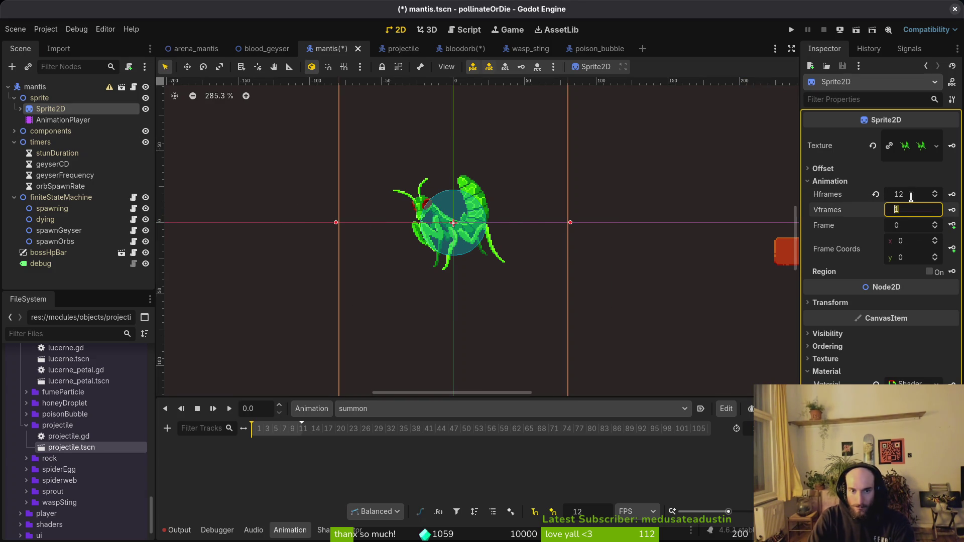
type("7")
key("Return")
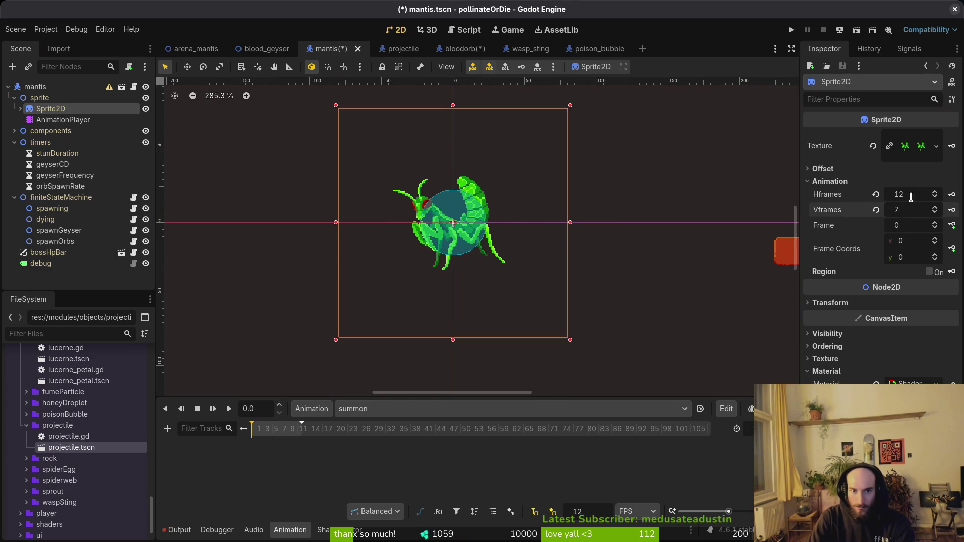
key("alt+Tab")
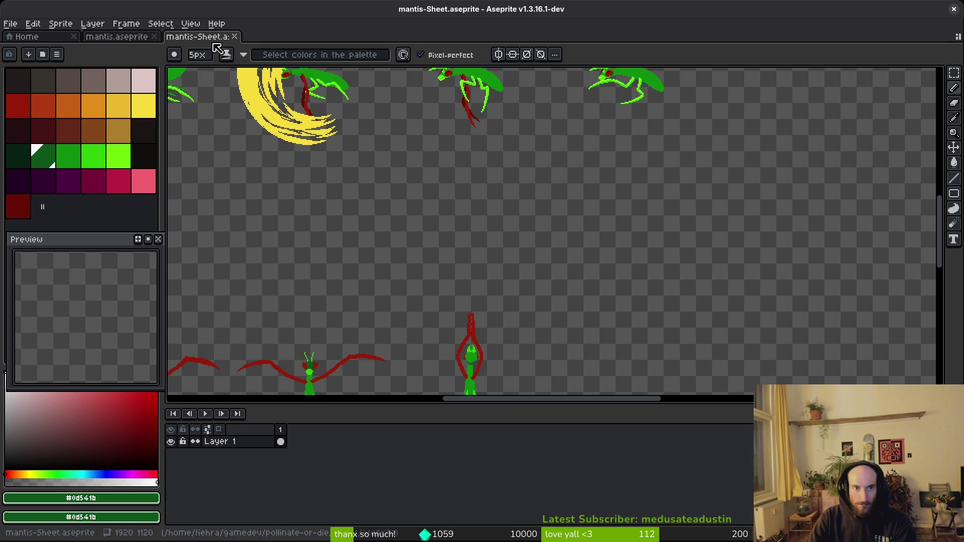
scroll(427, 146, "down", 5)
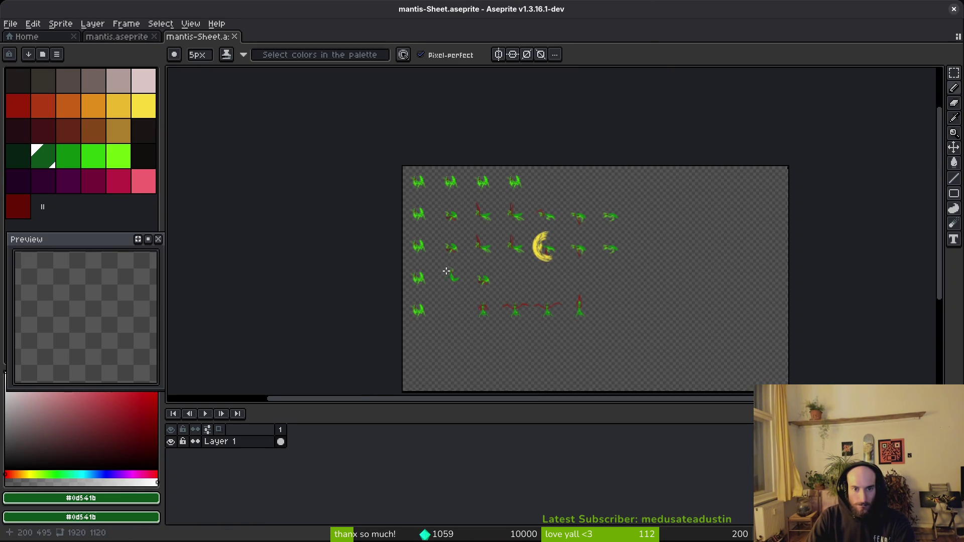
scroll(440, 258, "down", 2)
key("alt+Tab")
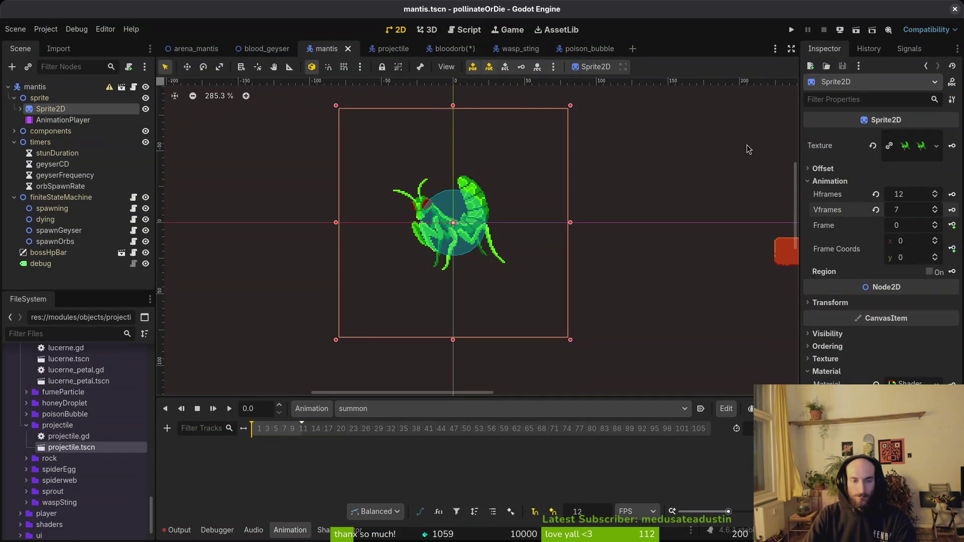
left_click(63, 120)
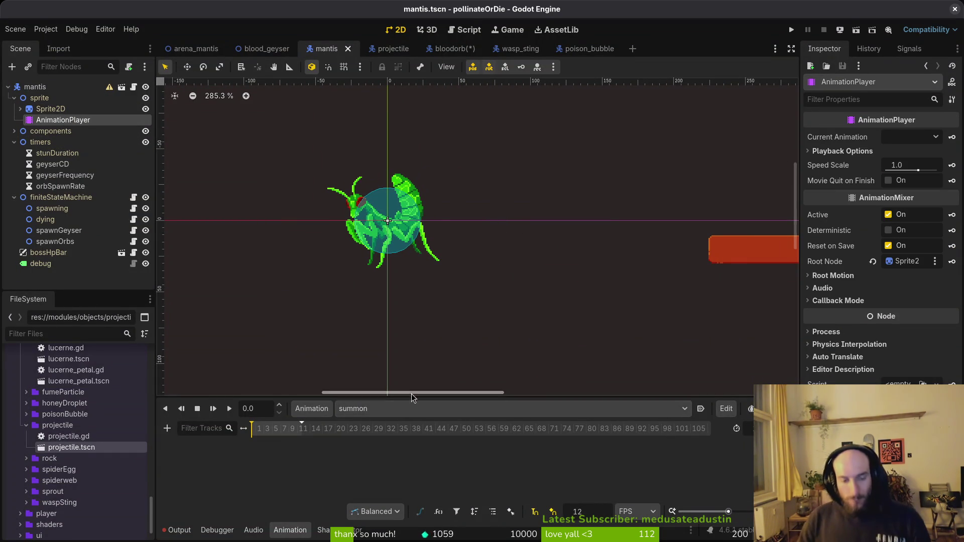
left_click(398, 413)
left_click(361, 469)
key("alt+Tab")
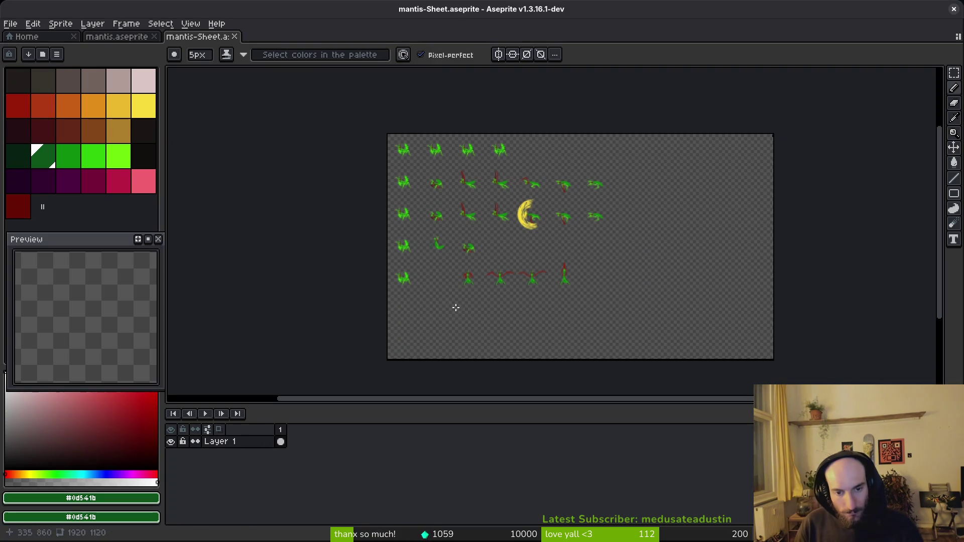
key("alt+Tab")
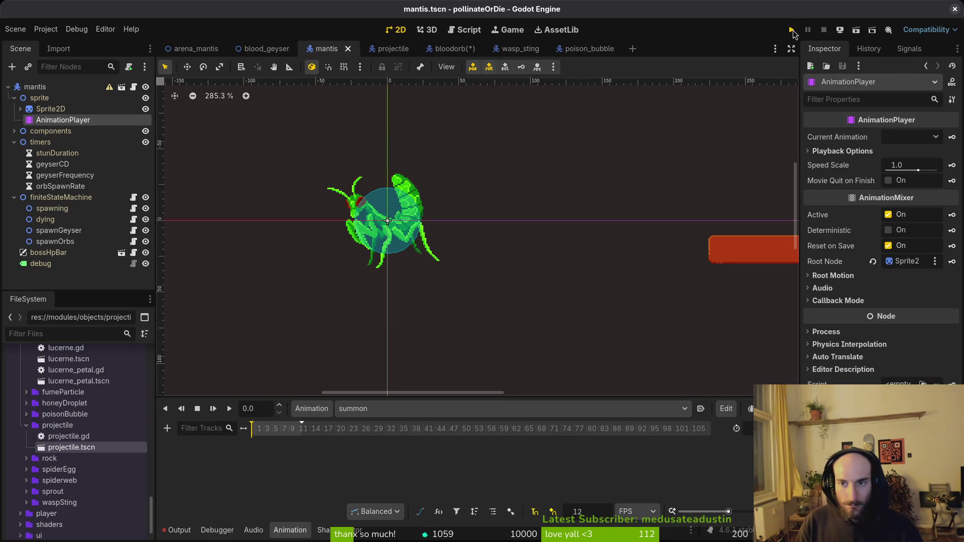
Step: Run the project, continue the saved game, load the MANTIS boss level and pause it
left_click(792, 31)
key("Up")
key("Return")
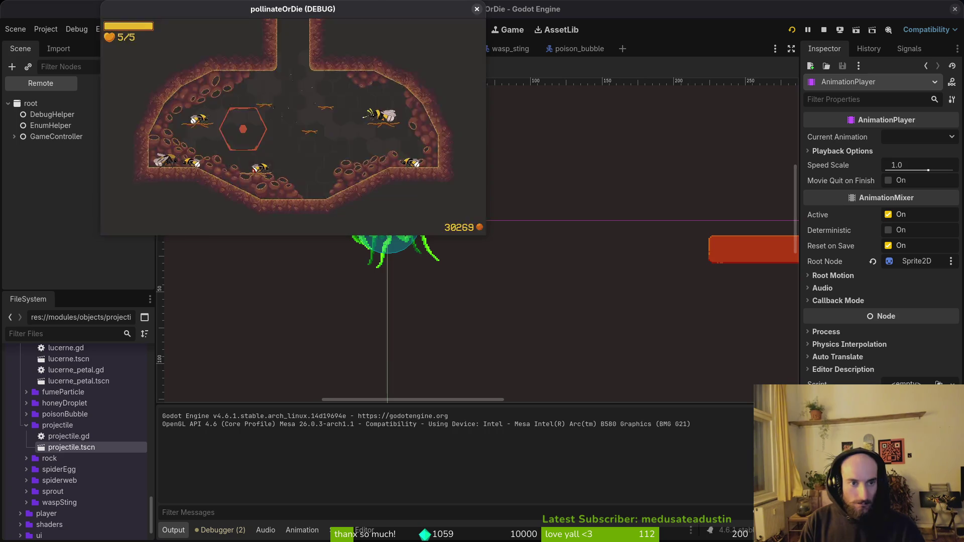
key("Return")
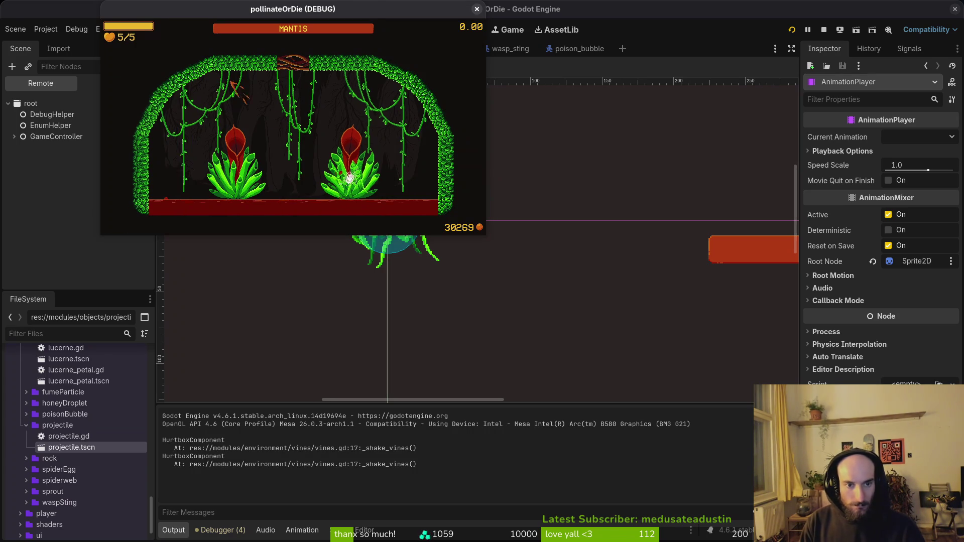
key("Escape")
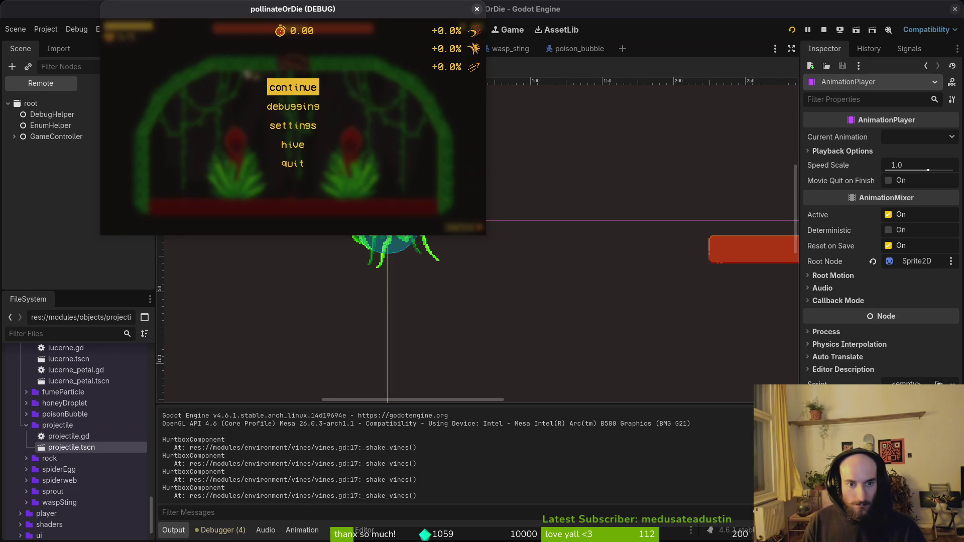
key("alt+Tab")
key("ctrl+p")
Step: Find and open the mantis spawning.gd script
type("spawng")
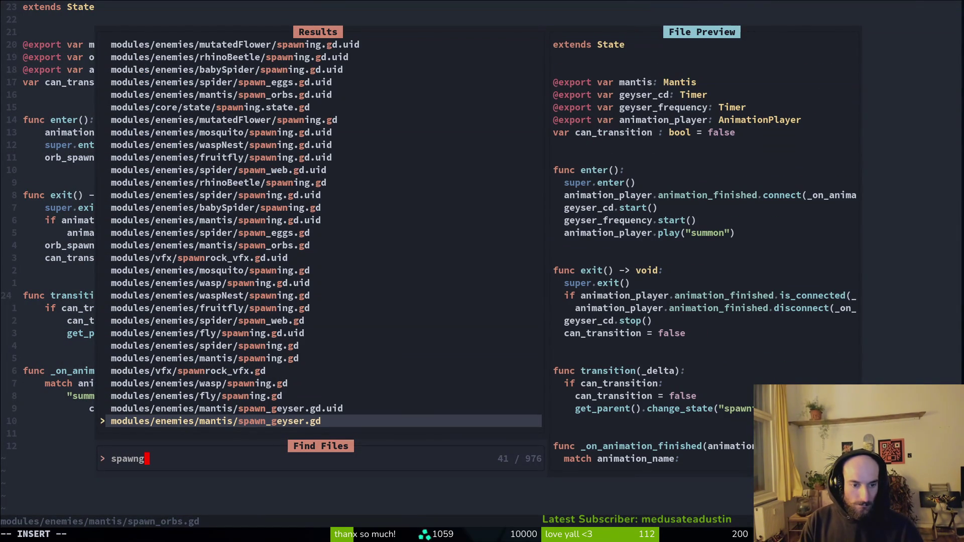
key("Up")
key("Up")
key("Escape")
key("Escape")
key("ctrl+p")
type("manspaw")
key("Return")
Step: In spawning.gd, uncomment the spawnWeb transition, retarget it to spawnOrbs, and save
key("j")
key("j")
key("j")
key("k")
key("^")
key("s")
key("Escape")
key("dollar")
type("ciwspawnOrb")
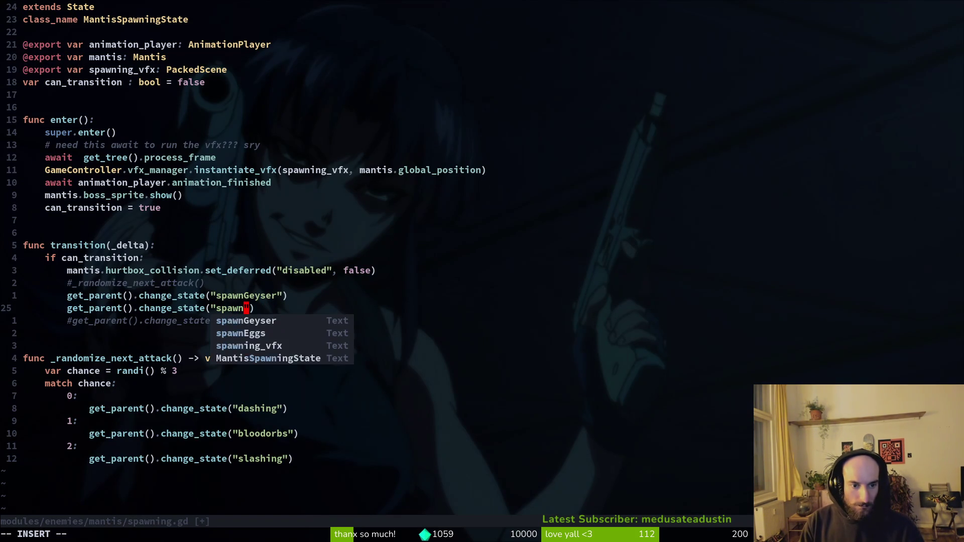
type(":w")
key("Return")
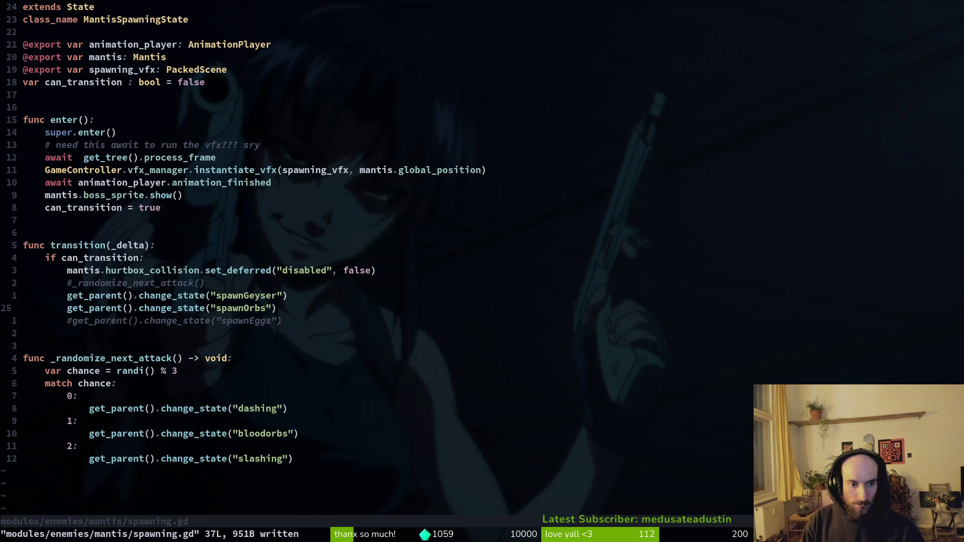
Step: Open spawn_geyser.gd, replace its change_state target name, and save
key("space")
key("f")
key("f")
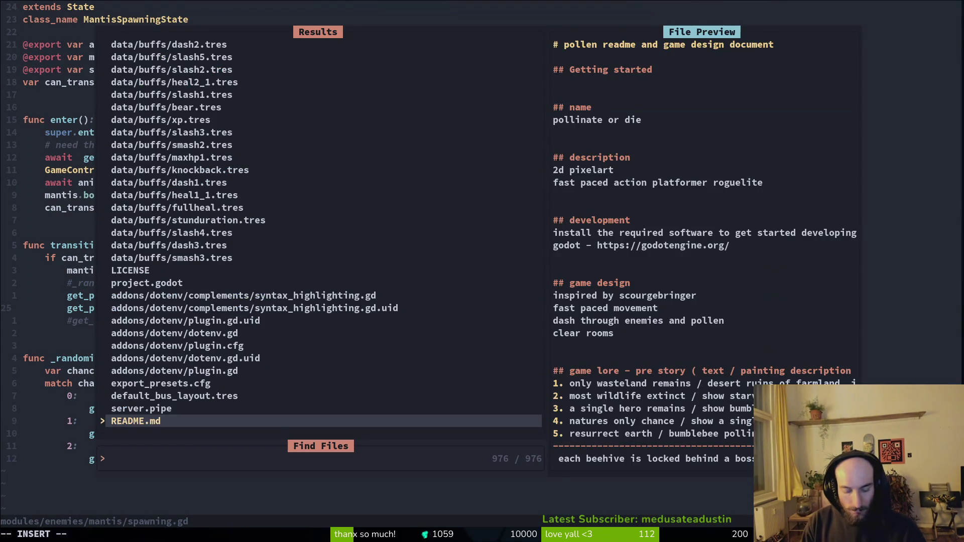
type("spawngey")
key("Return")
key("j")
key("j")
key("j")
key("c")
key("i")
key("quotedbl")
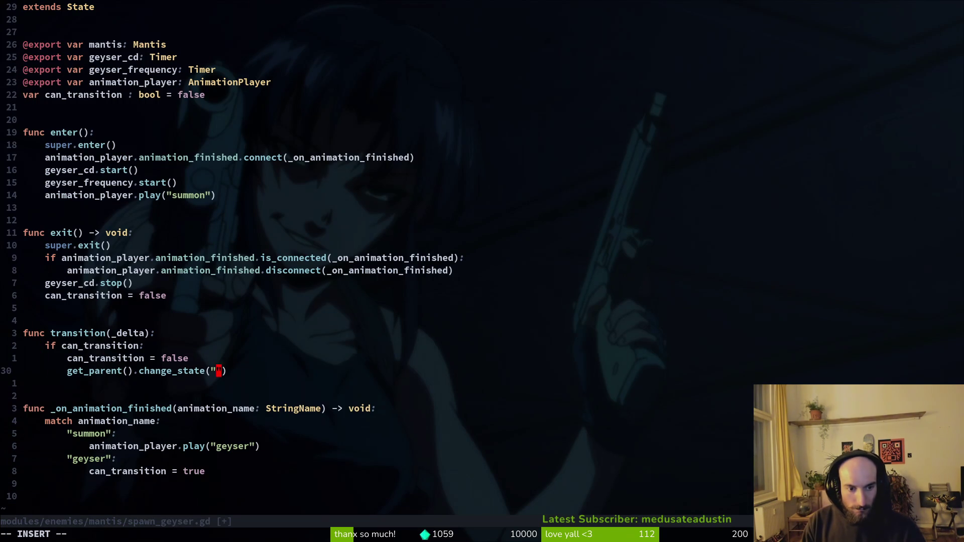
type("spawnOrbs")
key("Escape")
type(":w")
key("Return")
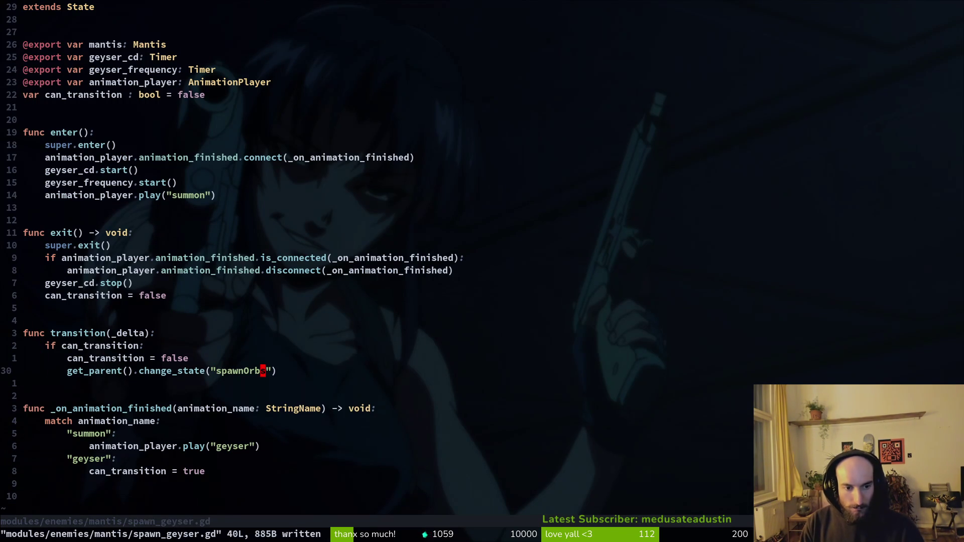
Step: Open spawn_orbs.gd and move to its change_state target name
key("space")
key("f")
key("f")
type("spawnor")
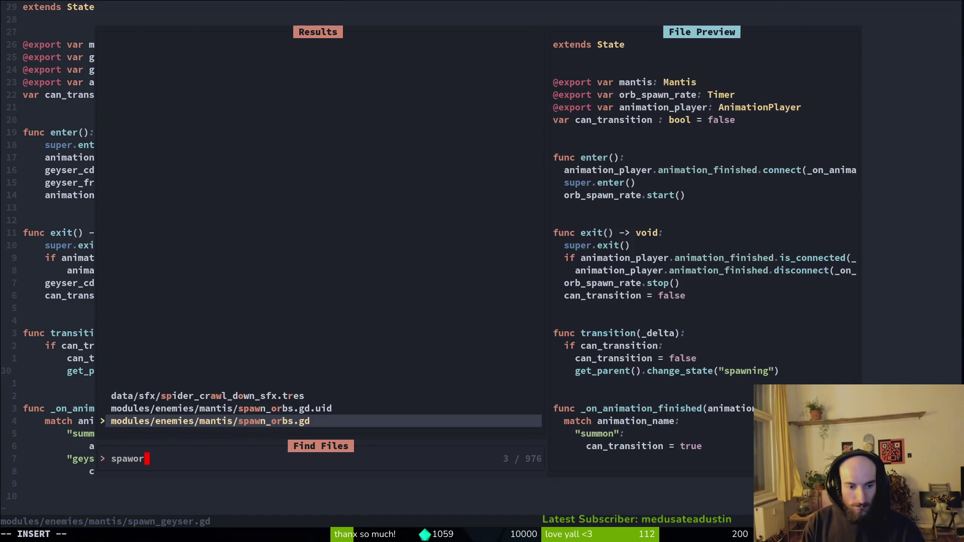
key("Return")
key("3")
key("j")
key("e")
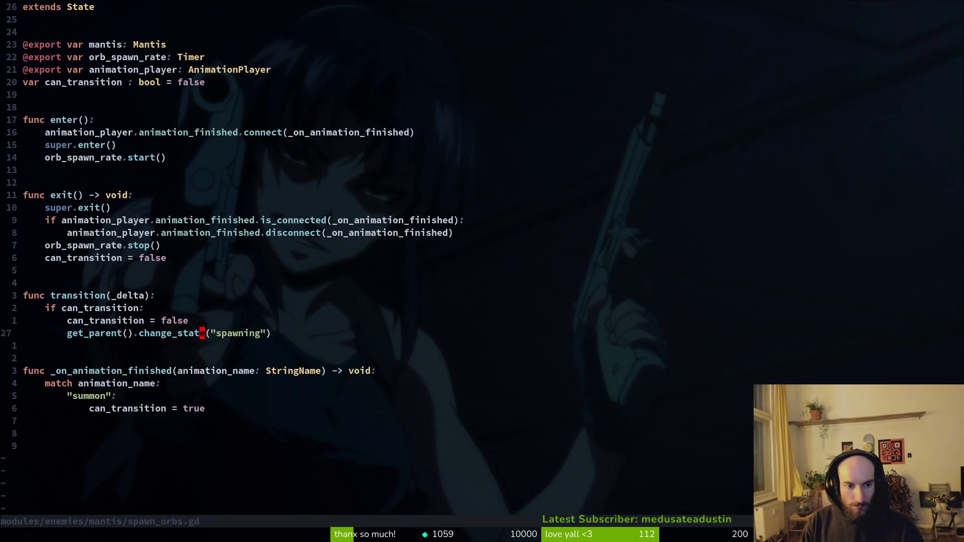
Step: Change spawn_orbs.gd's transition target to 'spawn_geyser' and save the file
key("c")
key("i")
key("quotedbl")
type("spawn_g")
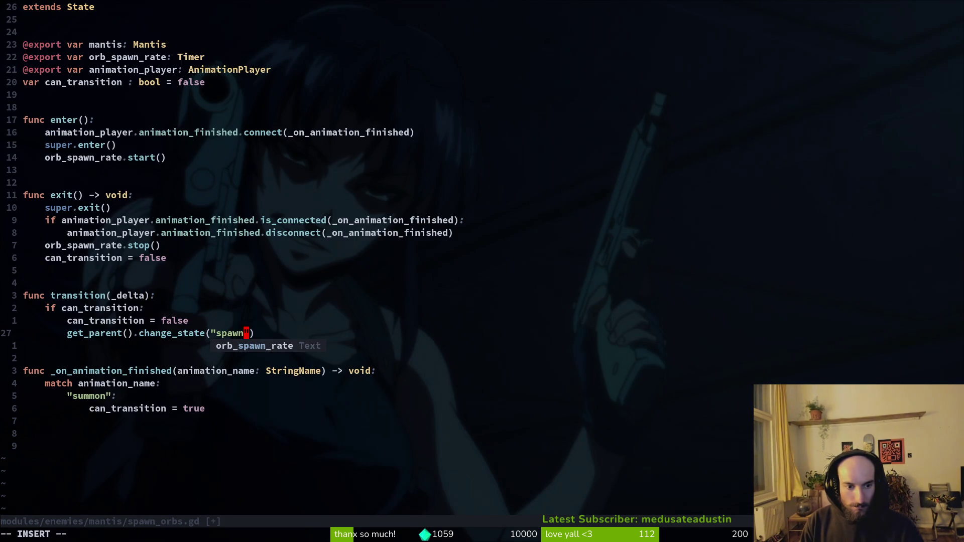
type("eyser")
key("Escape")
type(":w")
key("Return")
key("ctrl+6")
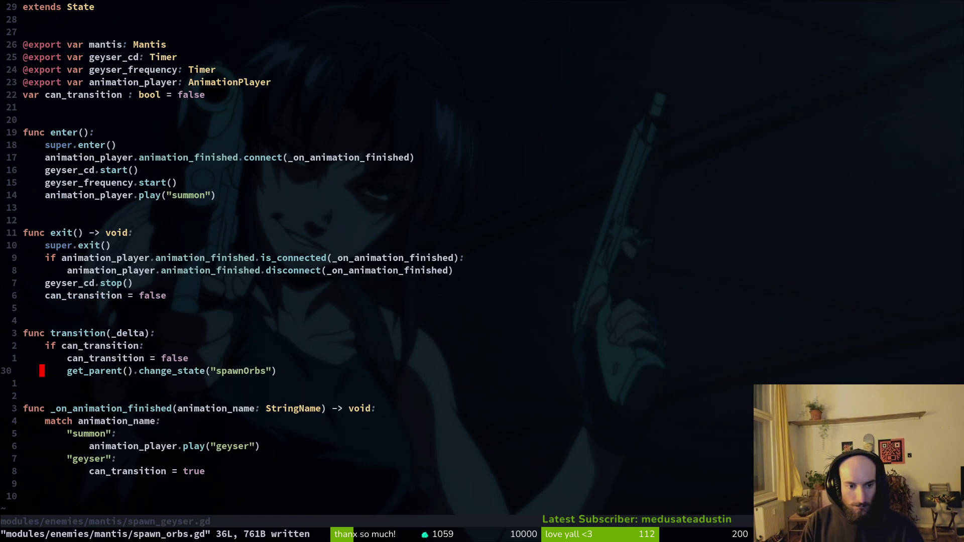
key("ctrl+6")
Step: Reopen the mantis spawning.gd script and save it
key("space")
key("f")
key("f")
type("spawning")
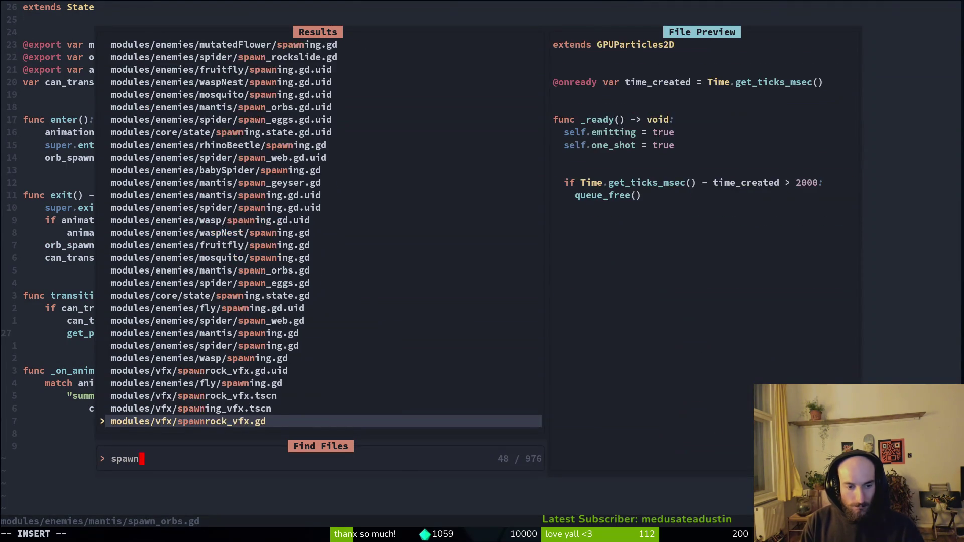
key("Up")
key("Up")
key("Up")
key("Return")
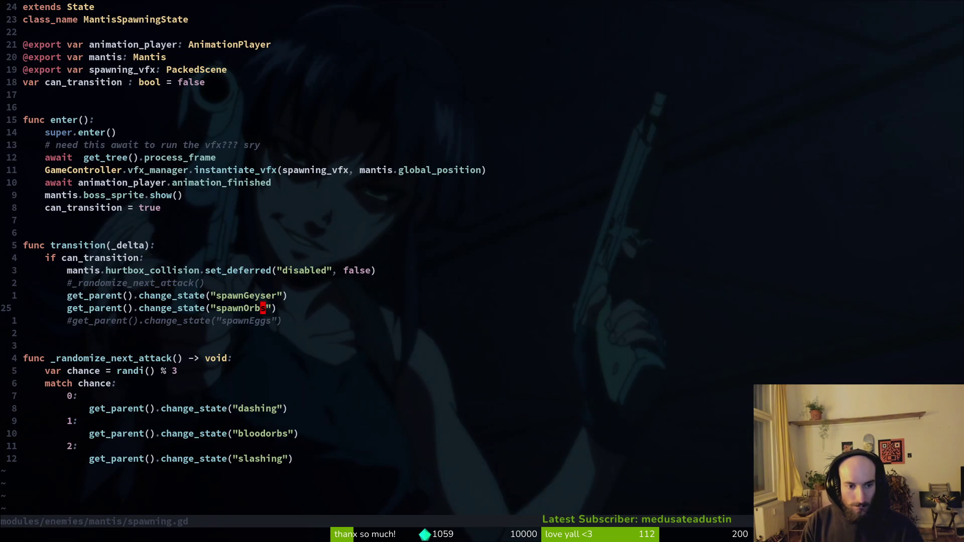
type(":w")
key("Return")
Step: In spawning.gd, move the spawnGeyser call under match case 0 and indent it
key("k")
key("j")
key("j")
key("k")
key("k")
key("V")
key("J")
key("J")
key("J")
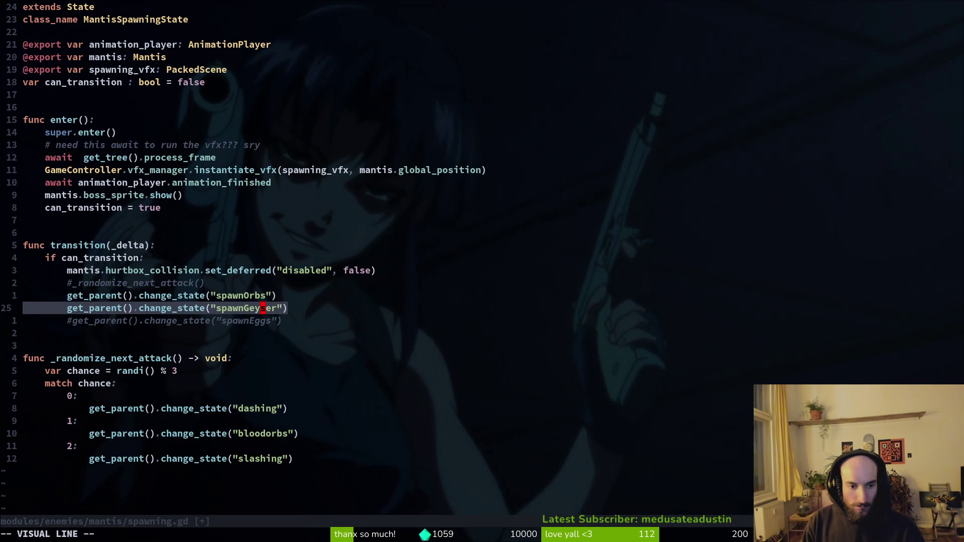
key("Escape")
key("V")
key("greater")
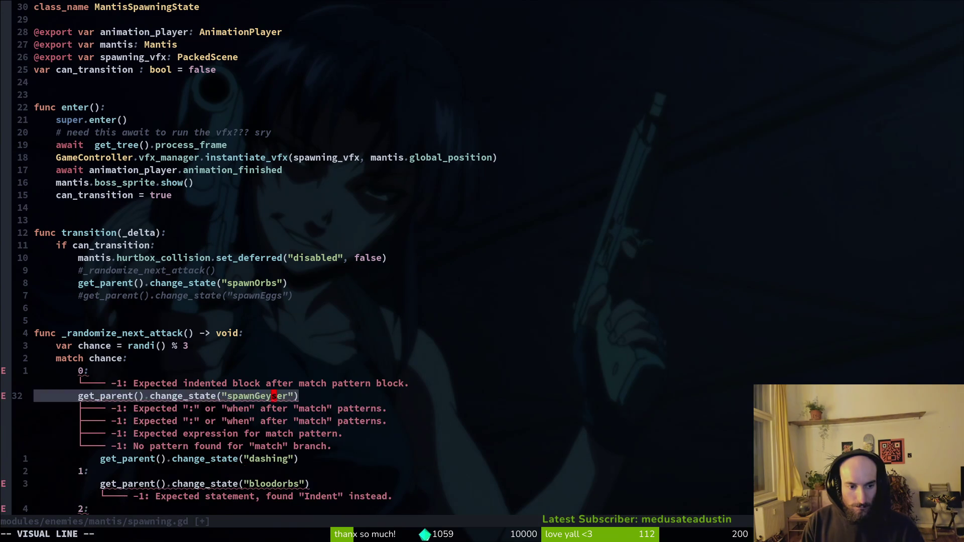
key("greater")
key("Escape")
key("k")
key("k")
key("k")
key("k")
key("k")
key("k")
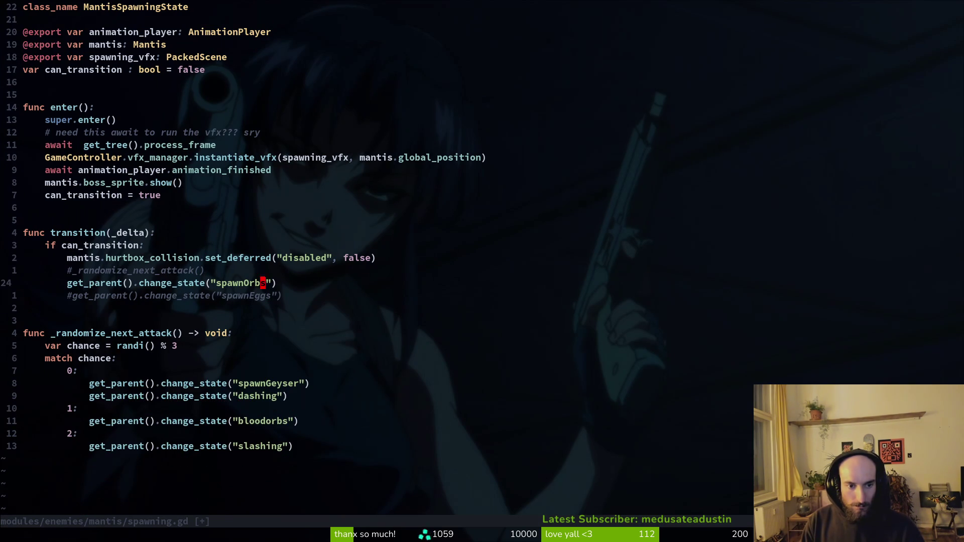
Step: Put the spawnOrbs call in case 1 in place of the bloodorbs call, and drop case 0's dashing call
key("d")
key("d")
key("j")
key("j")
key("V")
key("p")
key("V")
key("greater")
key("k")
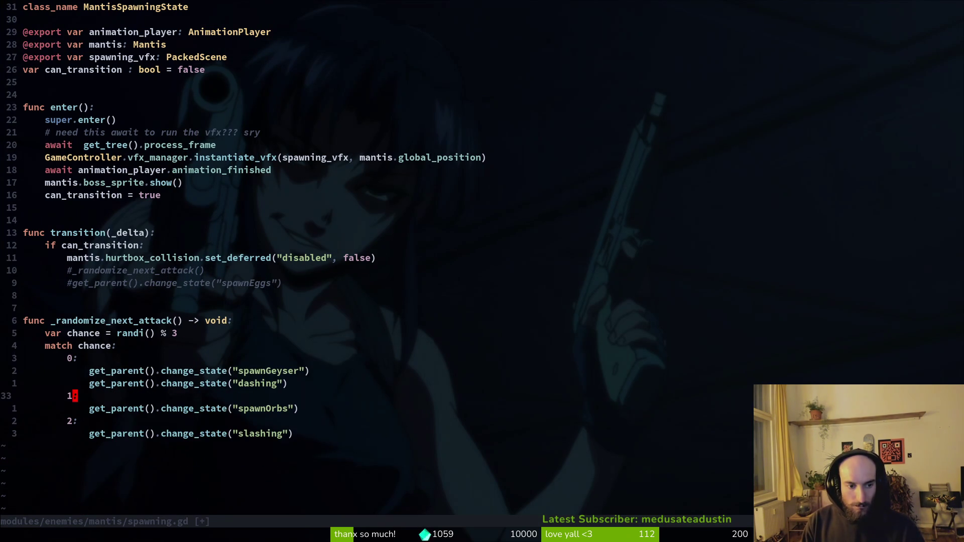
key("k")
key("d")
key("d")
key("d")
key("d")
key("d")
key("d")
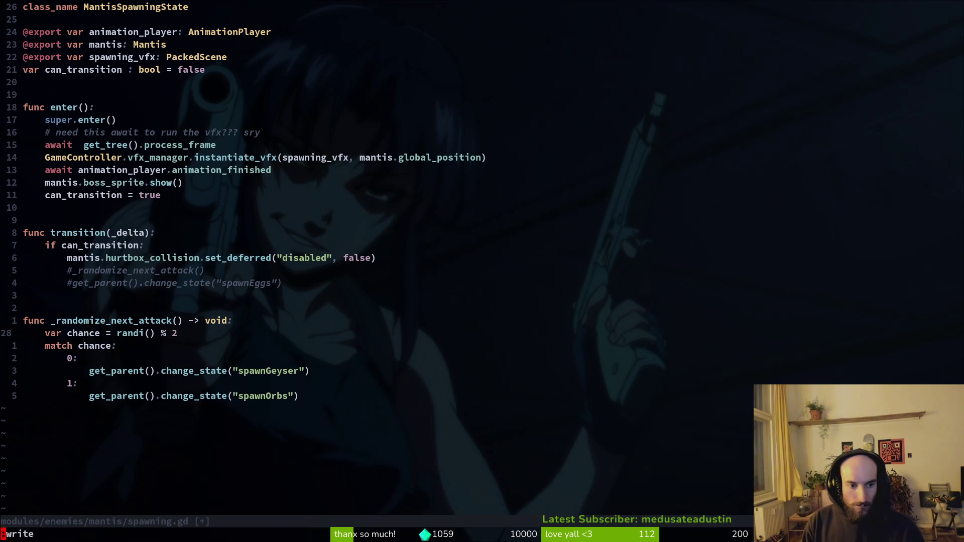
Step: Uncomment _randomize_next_attack(), delete the commented spawnEggs line, then save and quit with :wq
type(":w")
key("Return")
key("k")
key("k")
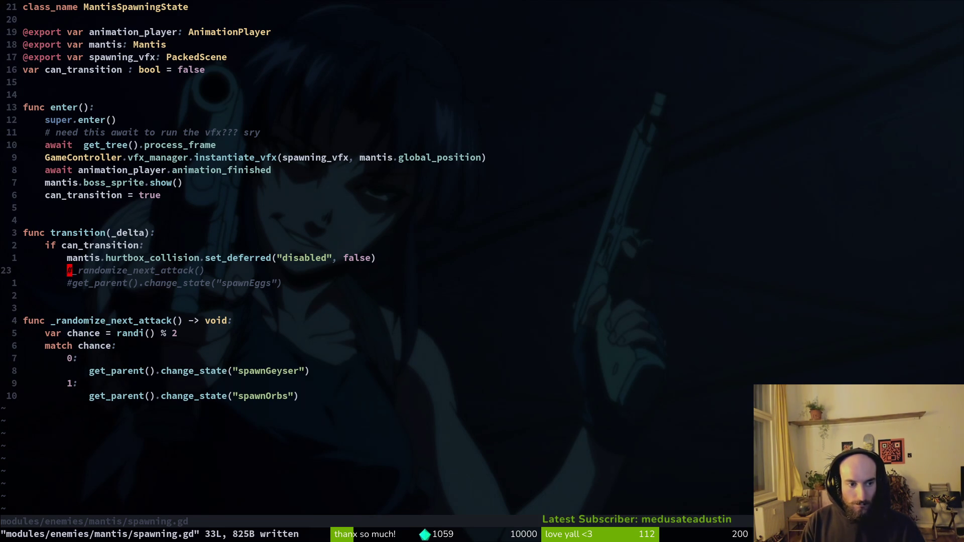
type("x:w")
key("Return")
key("j")
key("d")
key("d")
type(":w")
key("Return")
type(":wq")
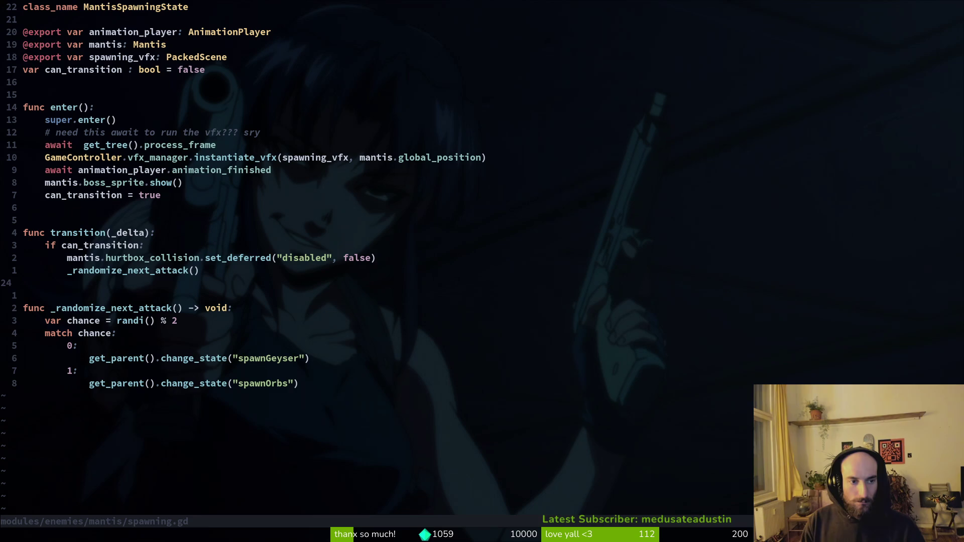
Step: Leave Neovim and run the game in Godot to test the mantis
key("Return")
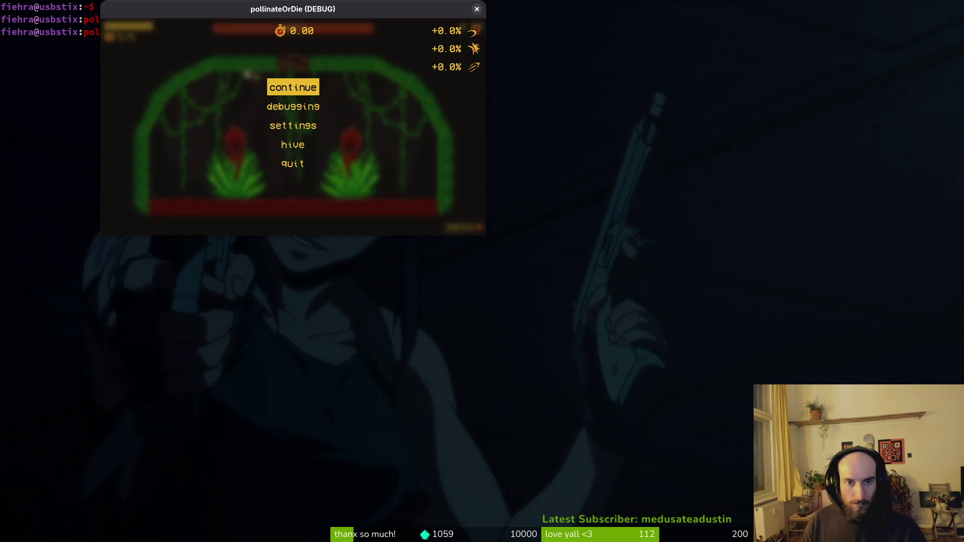
key("alt+Tab")
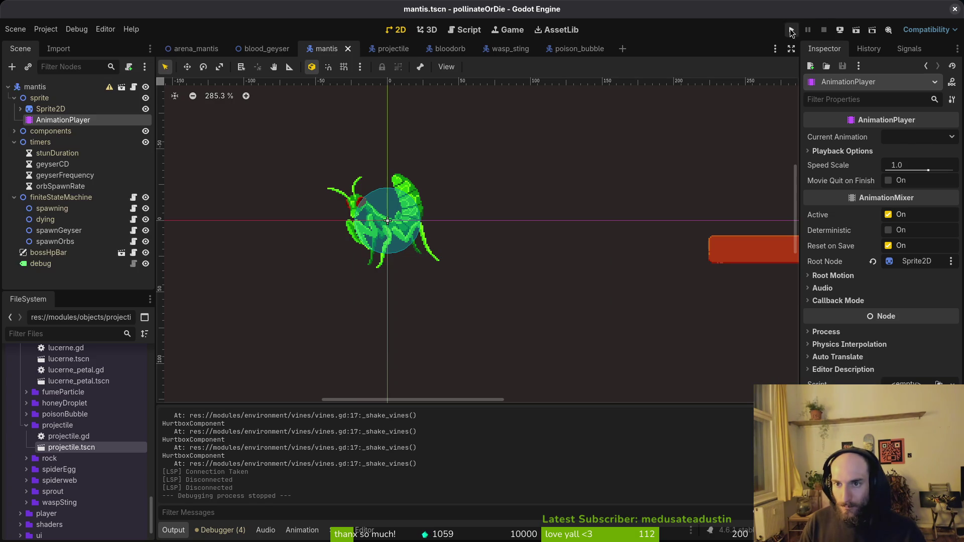
left_click(791, 29)
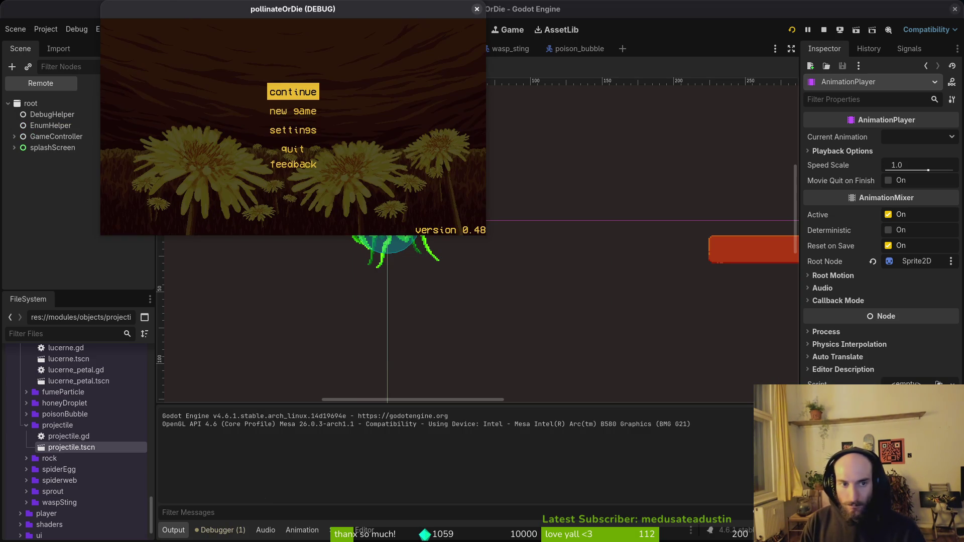
key("Return")
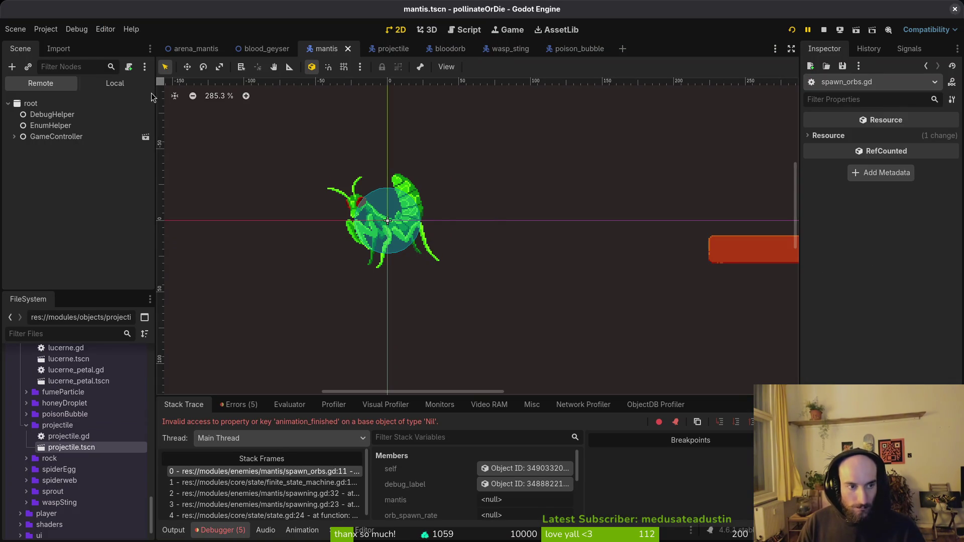
Step: Assign mantis, orbSpawnRate and AnimationPlayer to the spawnOrbs state's properties, then save the scene
left_click(115, 84)
left_click(55, 258)
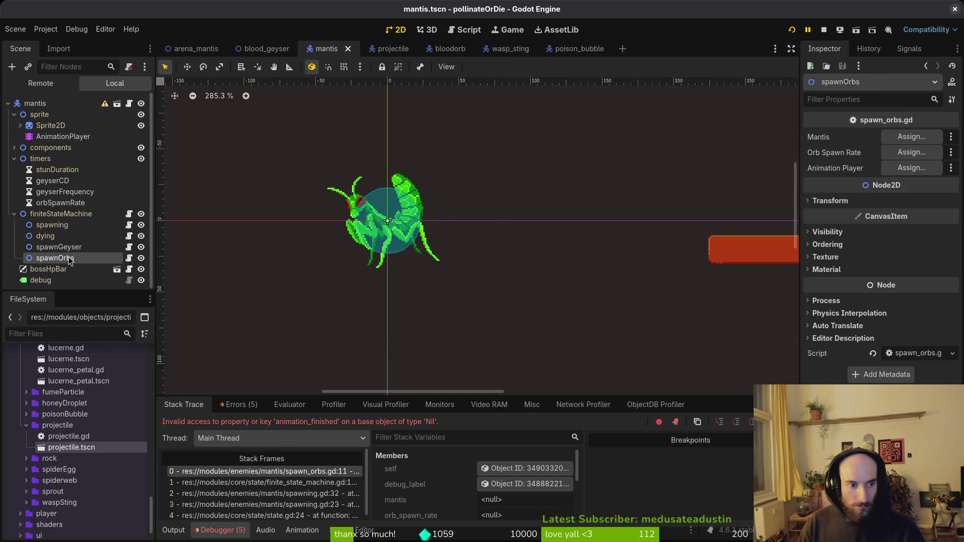
left_click(926, 139)
left_click(415, 134)
left_click(539, 429)
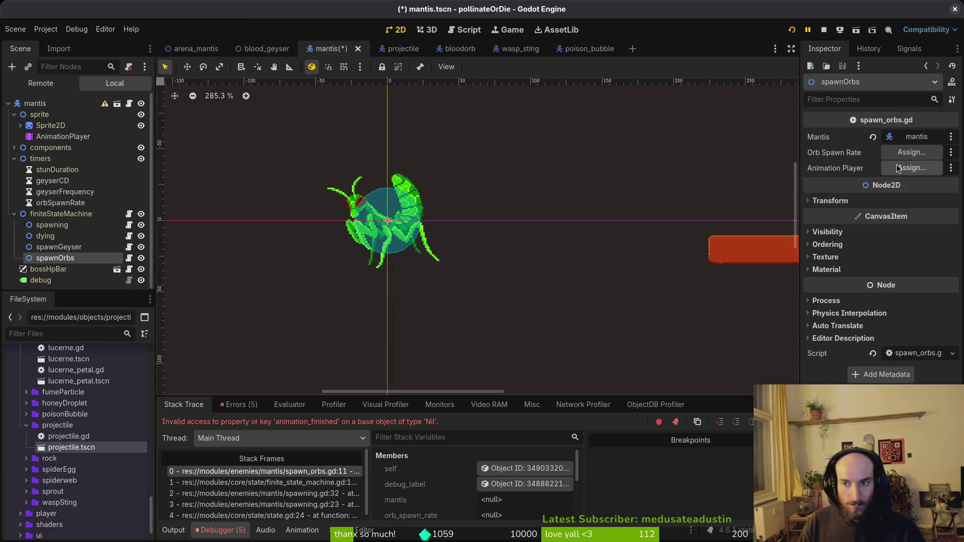
left_click(912, 152)
left_click(470, 200)
left_click(527, 433)
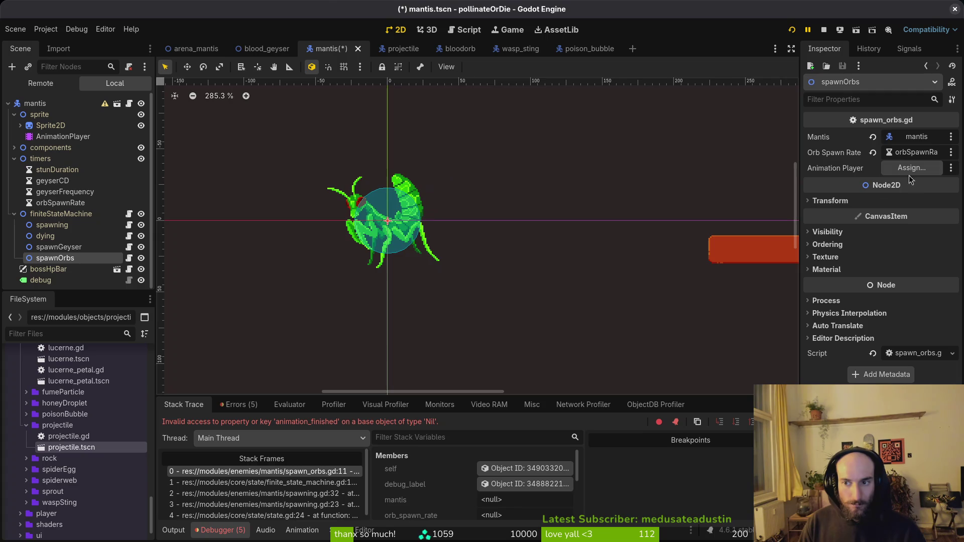
left_click(910, 169)
left_click(442, 189)
left_click(520, 433)
key("ctrl+s")
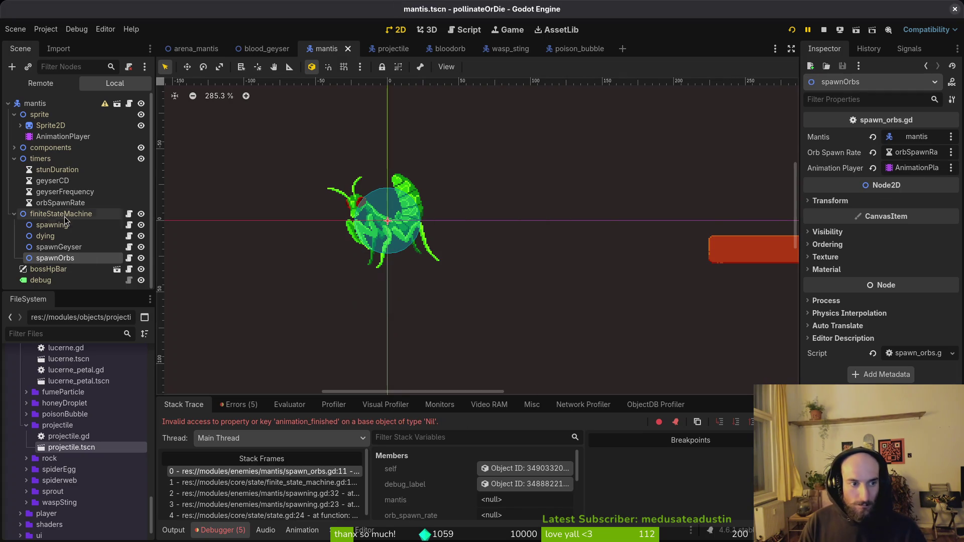
Step: Set the orbSpawnRate timer's Wait Time to 0.2, save, and show Aseprite's recent files
left_click(60, 202)
left_click(913, 152)
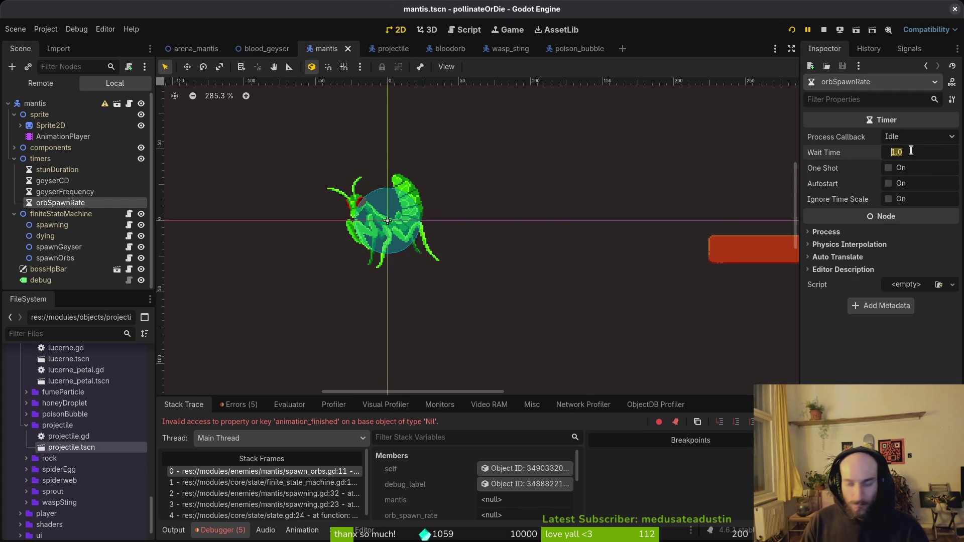
key("Return")
key("ctrl+s")
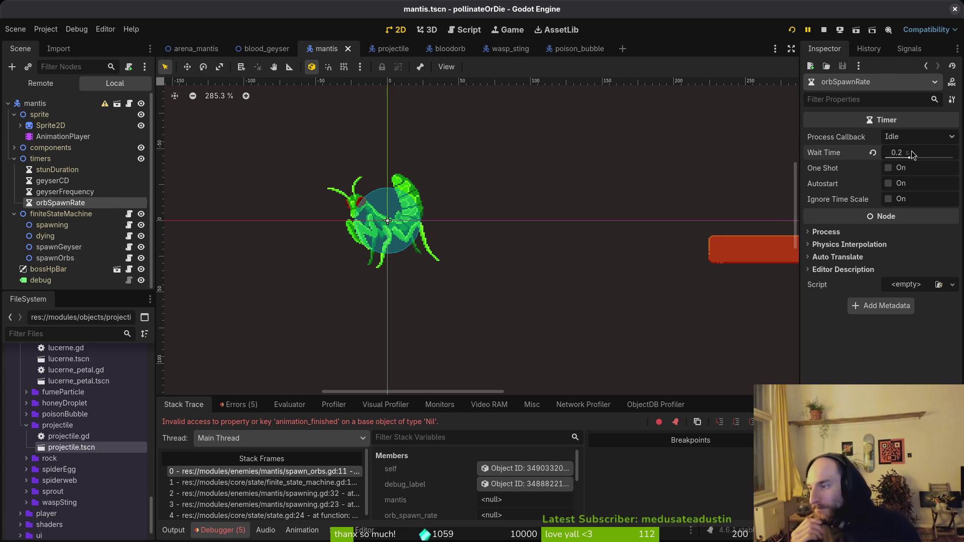
key("alt+Tab")
left_click(25, 37)
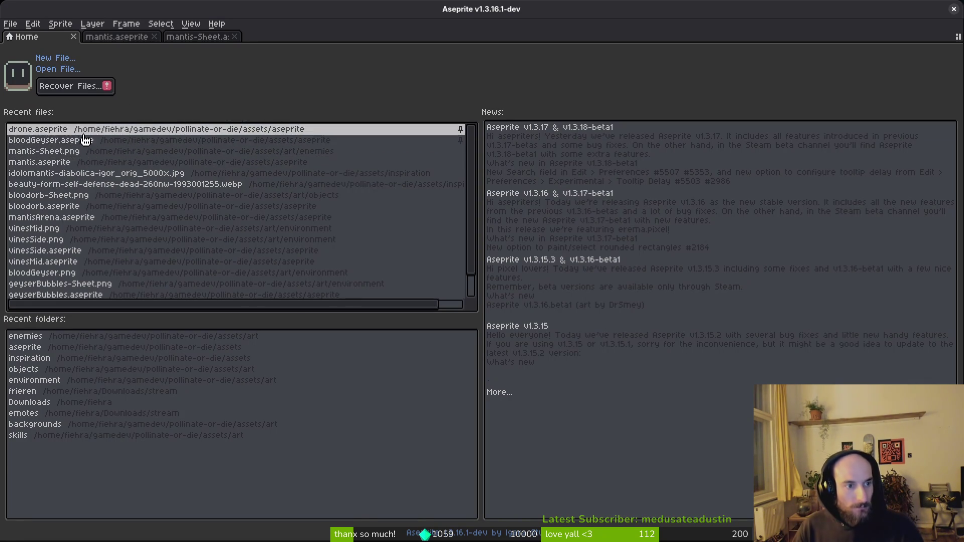
Step: Open bloodorb.aseprite and tag three new empty frames at the start as spawn
left_click(100, 206)
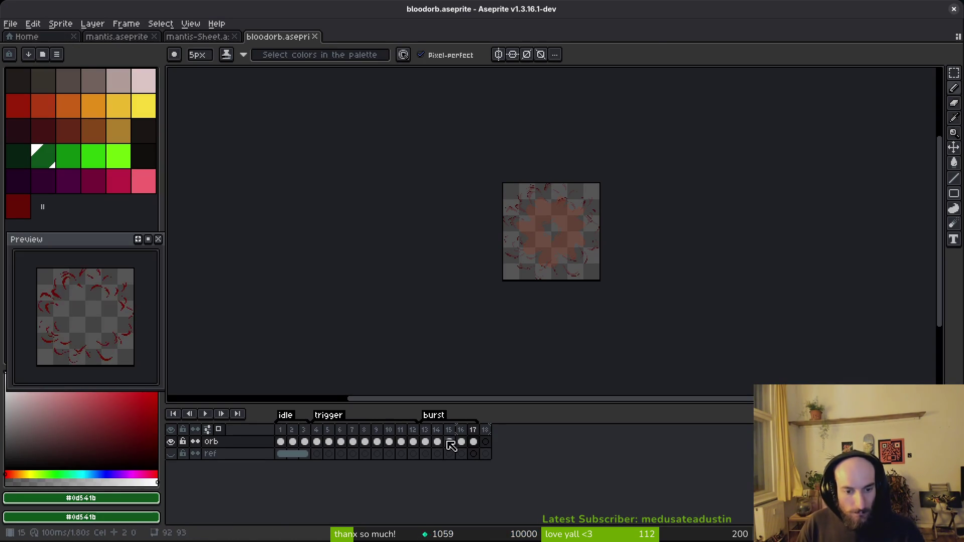
left_click(284, 440)
key("alt+b")
key("alt+b")
key("alt+b")
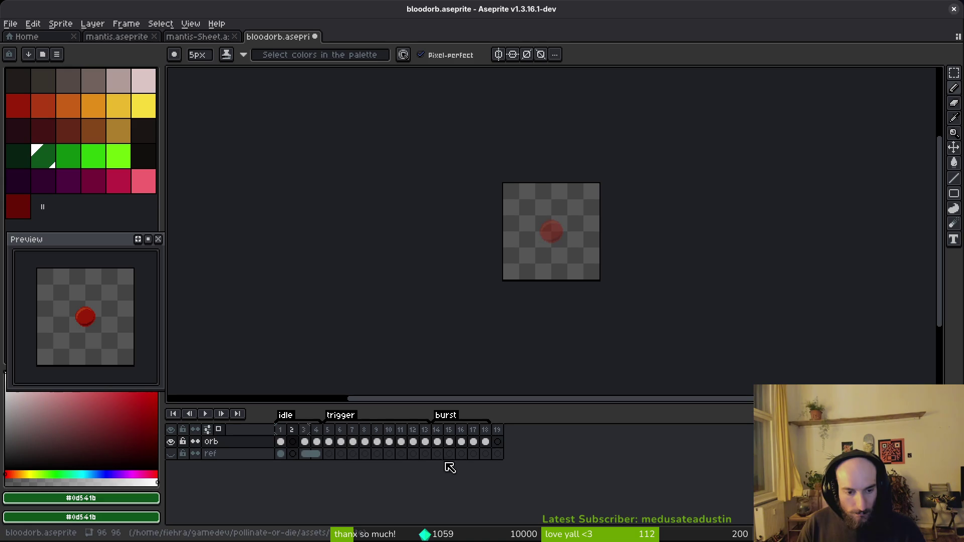
left_click_drag(318, 431, 278, 438)
key("F2")
type("wn")
key("Return")
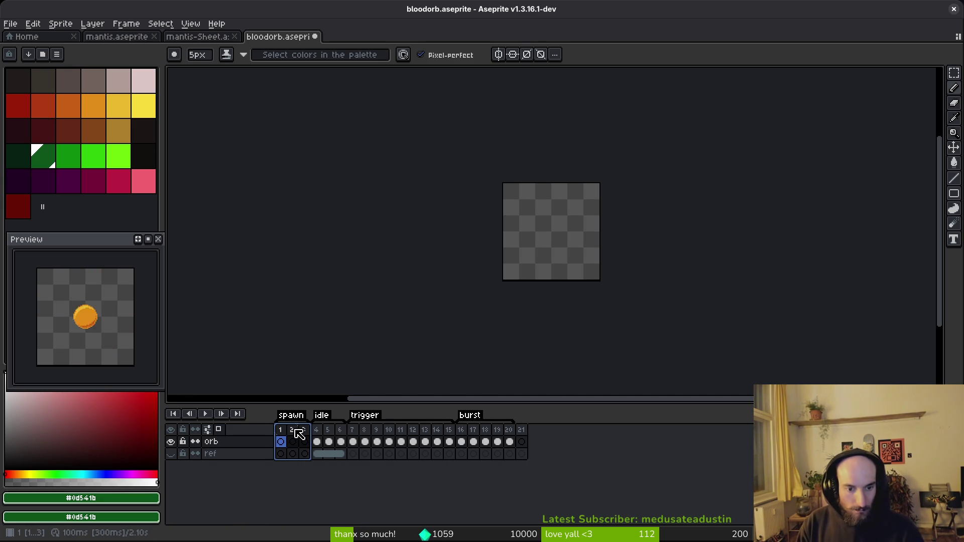
Step: Extend the spawn tag to six empty frames and zoom in on the orb frames
key("alt+n")
key("alt+n")
key("alt+n")
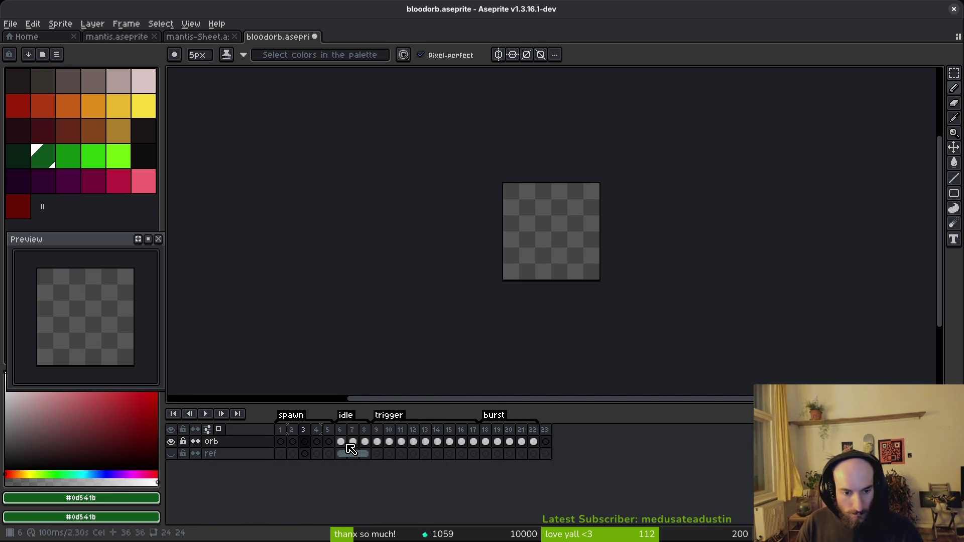
left_click(353, 431)
left_click_drag(357, 446, 380, 447)
left_click(388, 446)
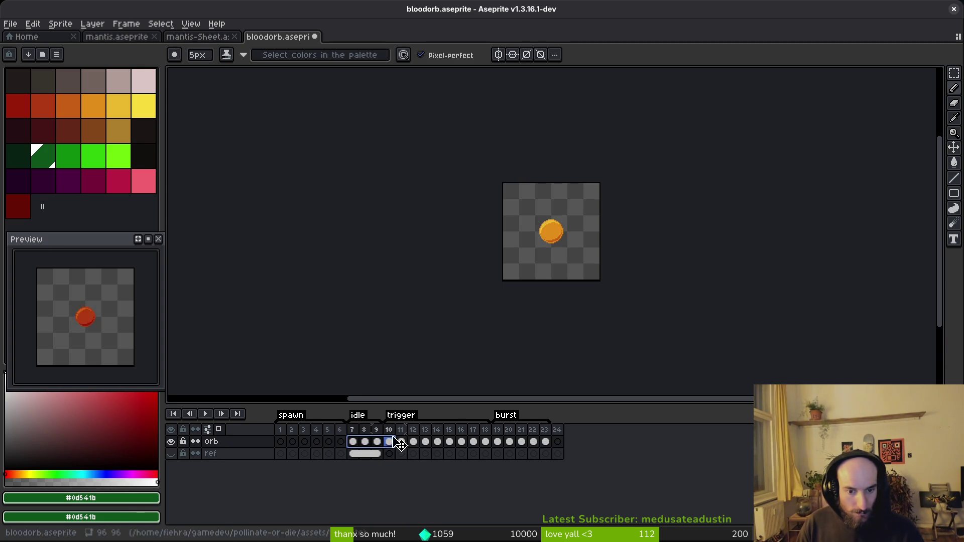
scroll(592, 269, "up", 3)
left_click_drag(500, 245, 536, 274)
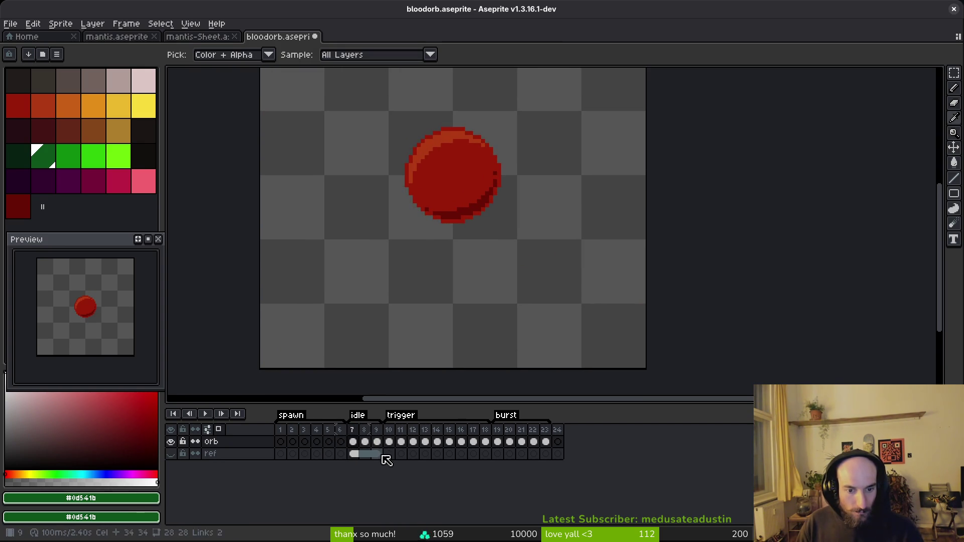
left_click(343, 442)
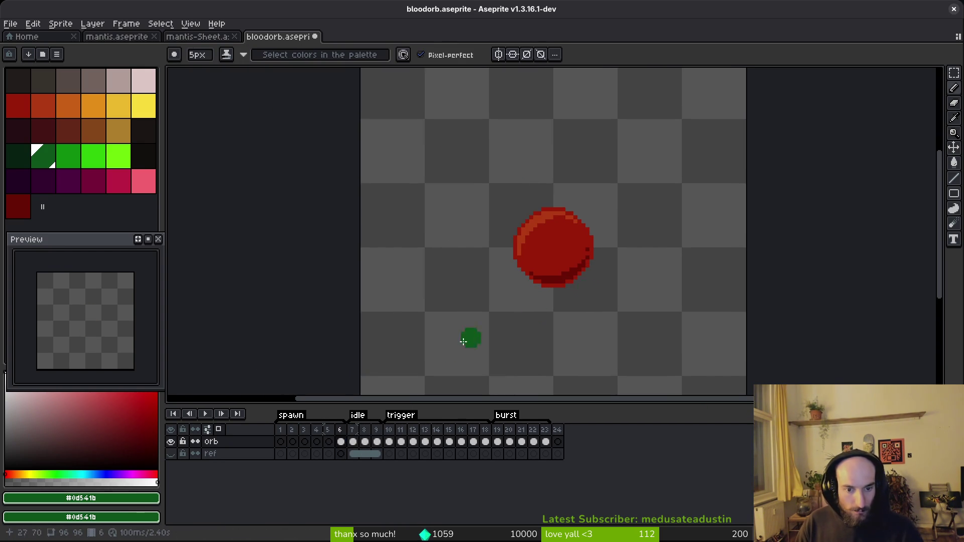
Step: Sample the orb's dark red #981b08 and ready the Ellipse tool on frame 5
key("m")
left_click_drag(467, 161, 672, 360)
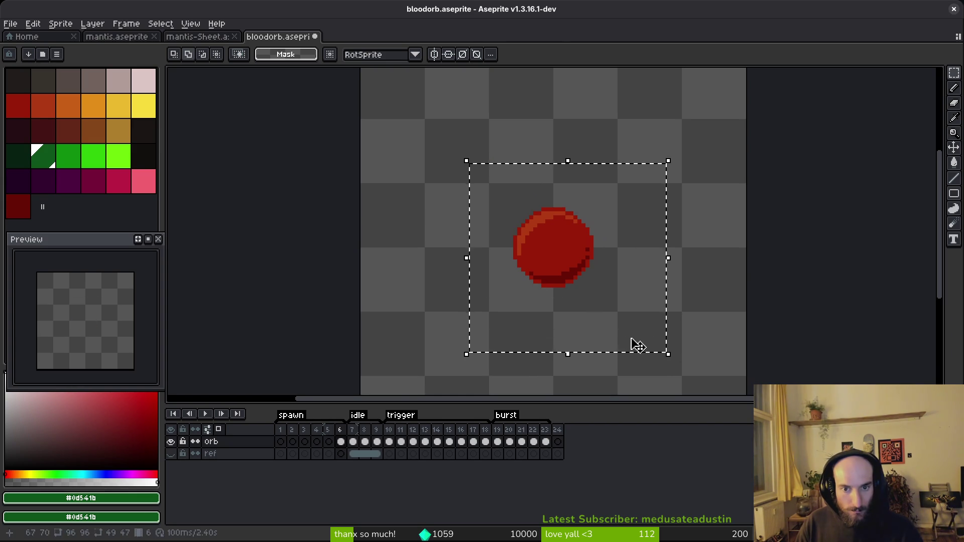
key("Left")
key("ctrl+d")
key("i")
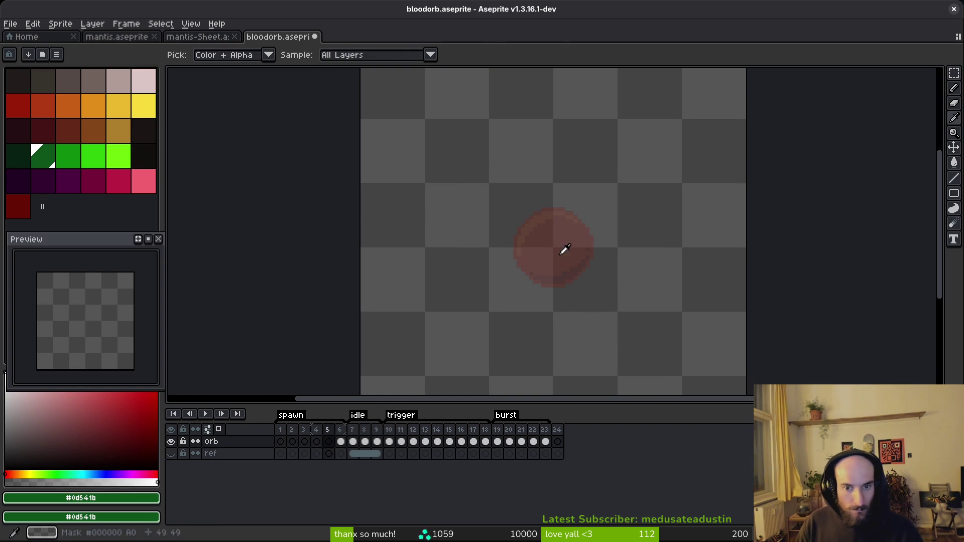
key("Right")
left_click(554, 239)
key("Left")
scroll(538, 250, "up", 2)
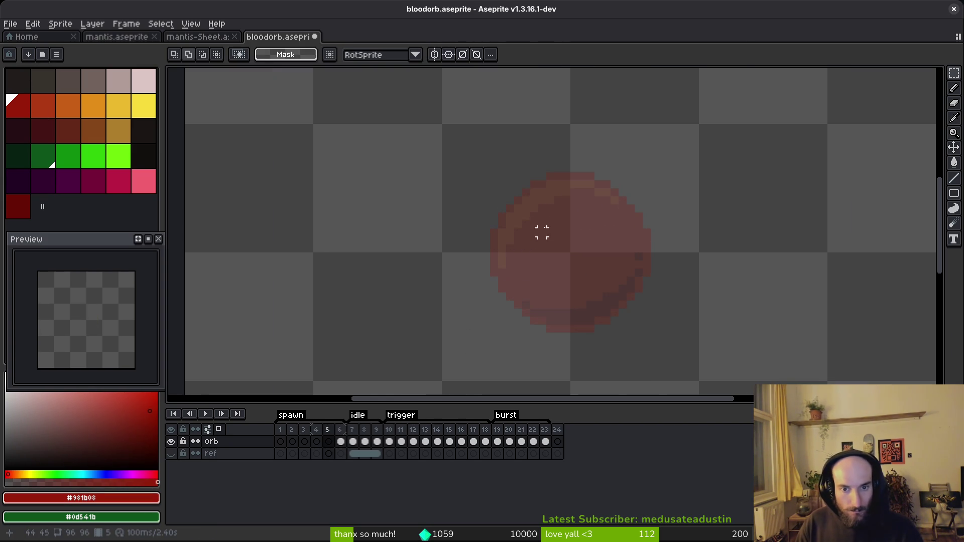
key("b")
key("shift+u")
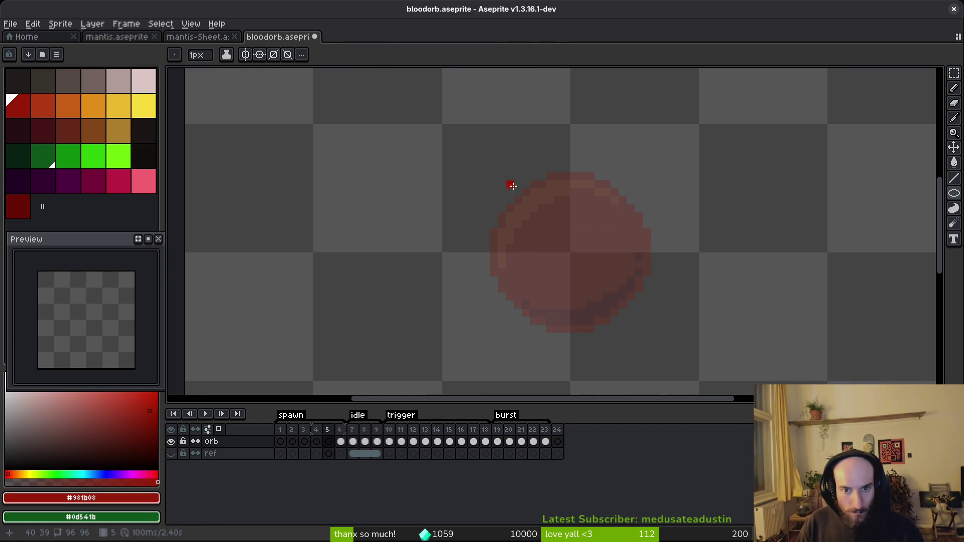
Step: Draw shrinking red rings on frames 5, 4, 3 (14x14) and 2 (12 px)
mouse_move(501, 185)
left_mouse_down()
mouse_move(564, 230)
mouse_move(639, 319)
left_mouse_up()
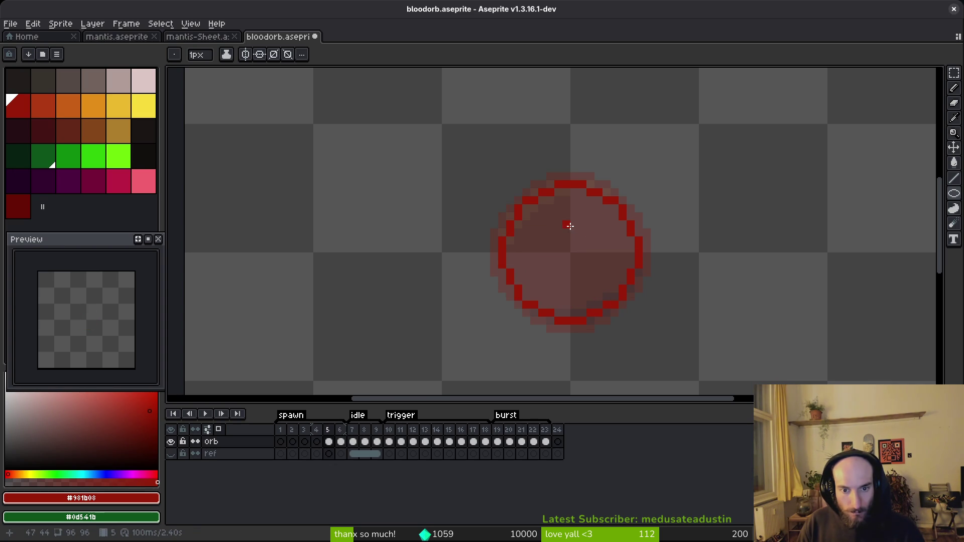
key("Left")
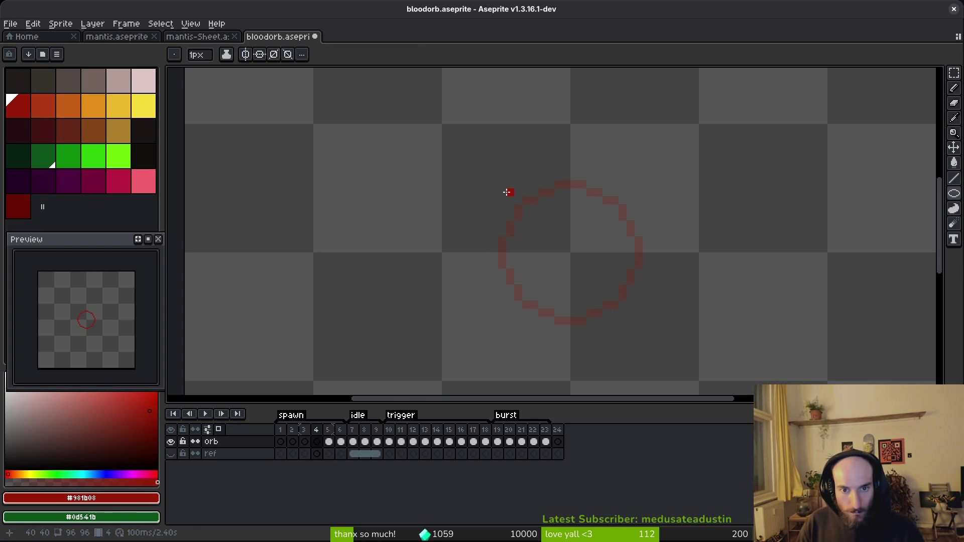
left_click_drag(507, 192, 634, 315)
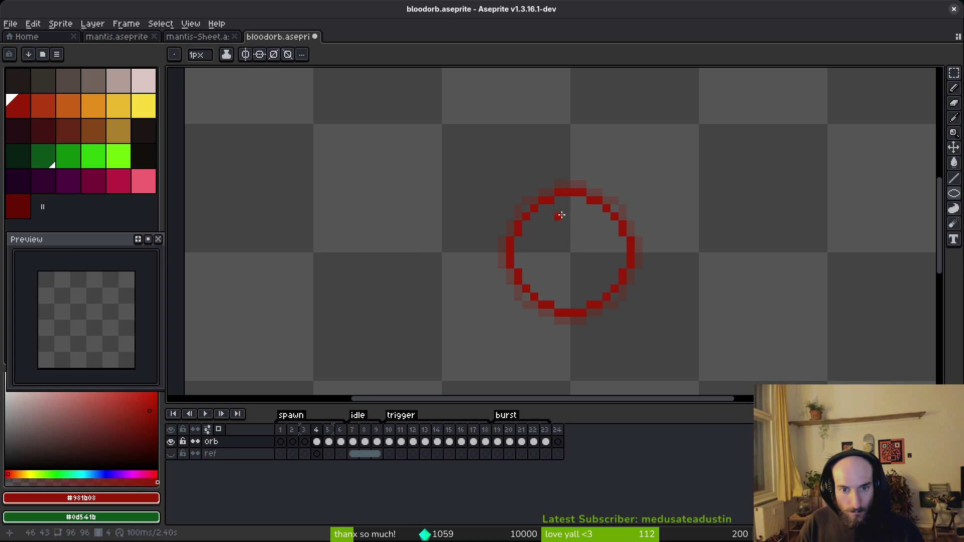
key("Left")
left_click_drag(515, 200, 621, 303)
key("Left")
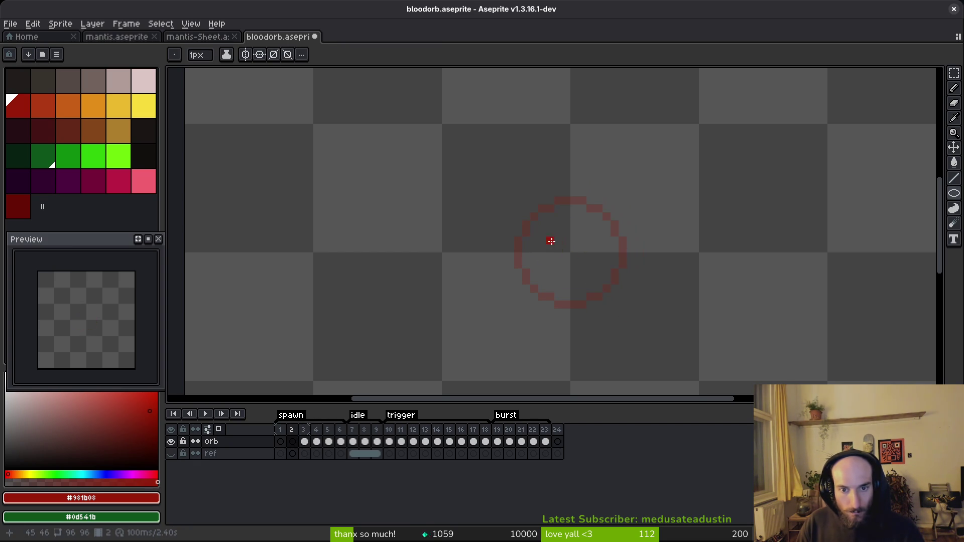
left_click_drag(523, 208, 613, 289)
Step: Draw an 8x8 red ring on frame 1 after a few undone attempts
key("Left")
key("Right")
key("Left")
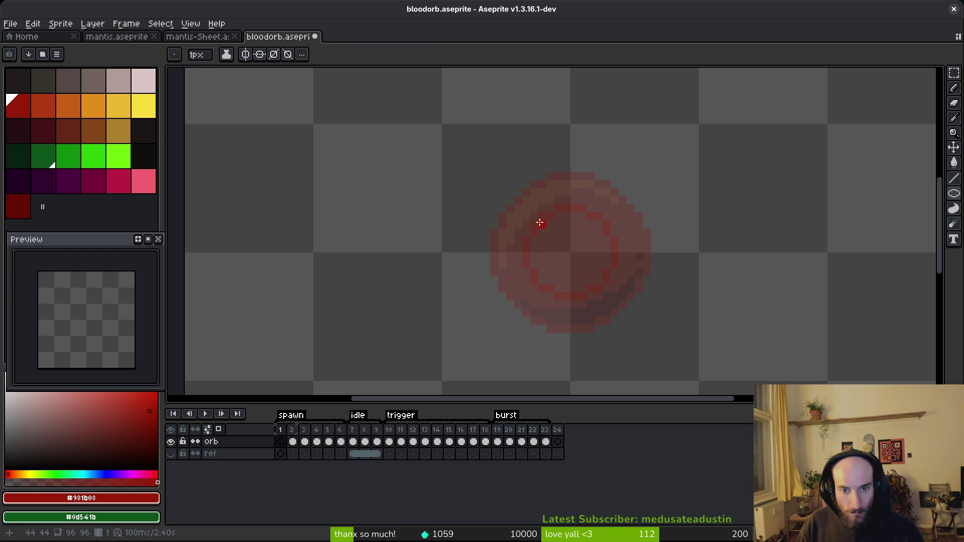
left_click_drag(534, 217, 603, 287)
key("ctrl+z")
mouse_move(547, 228)
left_mouse_down()
mouse_move(570, 243)
mouse_move(595, 283)
left_mouse_up()
key("ctrl+z")
left_click_drag(550, 231, 594, 273)
key("Escape")
left_click_drag(543, 224, 596, 280)
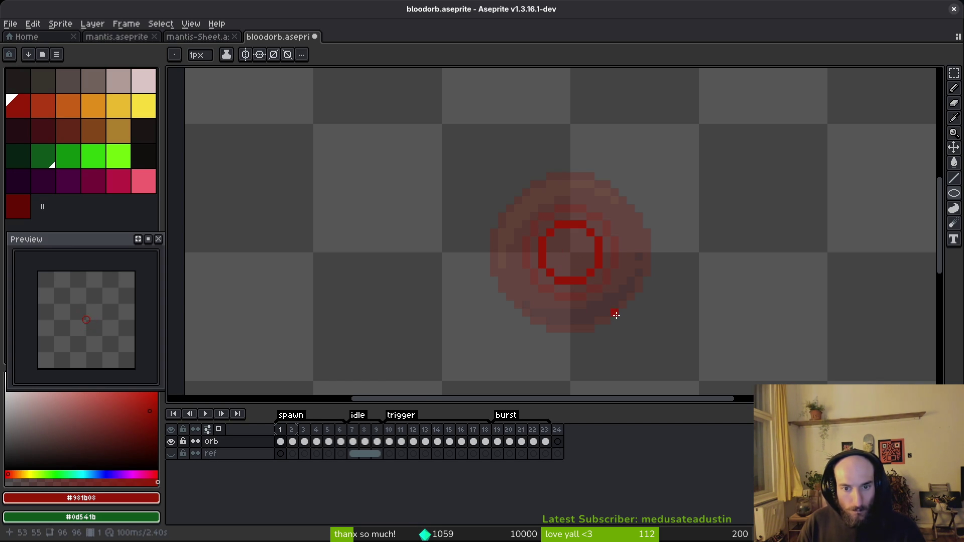
Step: Clear frame 2 and redraw its ring as a thick red outline with the Pencil
key("Right")
key("Right")
key("i")
key("Left")
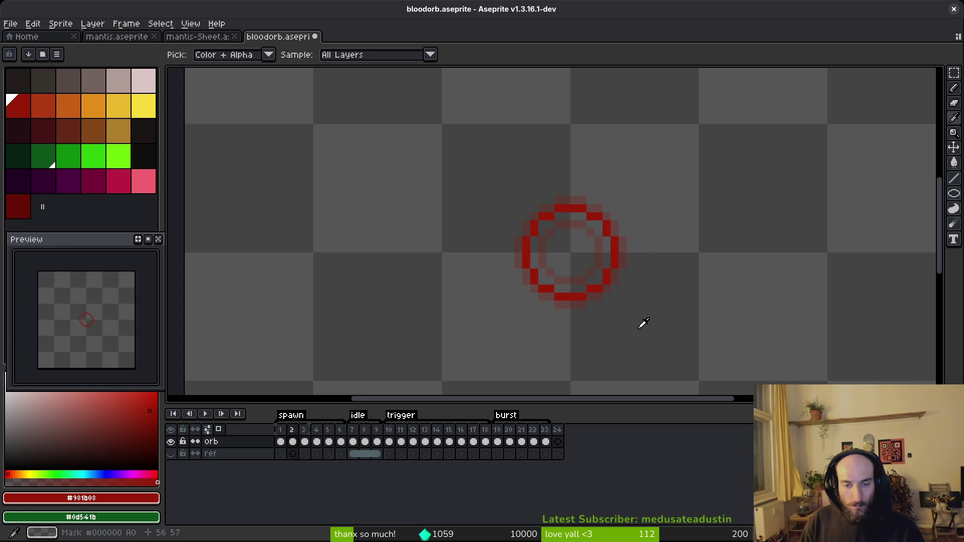
key("b")
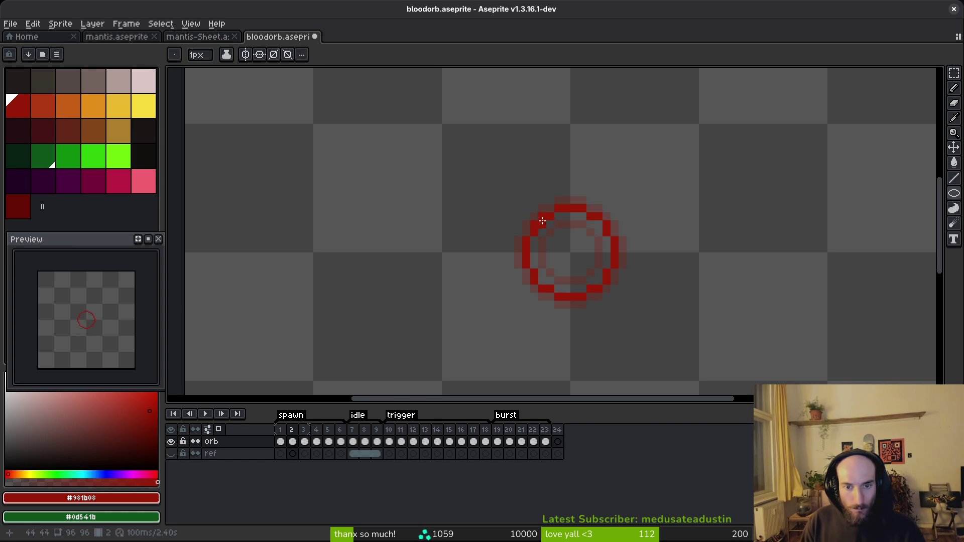
mouse_move(537, 217)
left_mouse_down()
mouse_move(607, 276)
mouse_move(602, 288)
left_mouse_up()
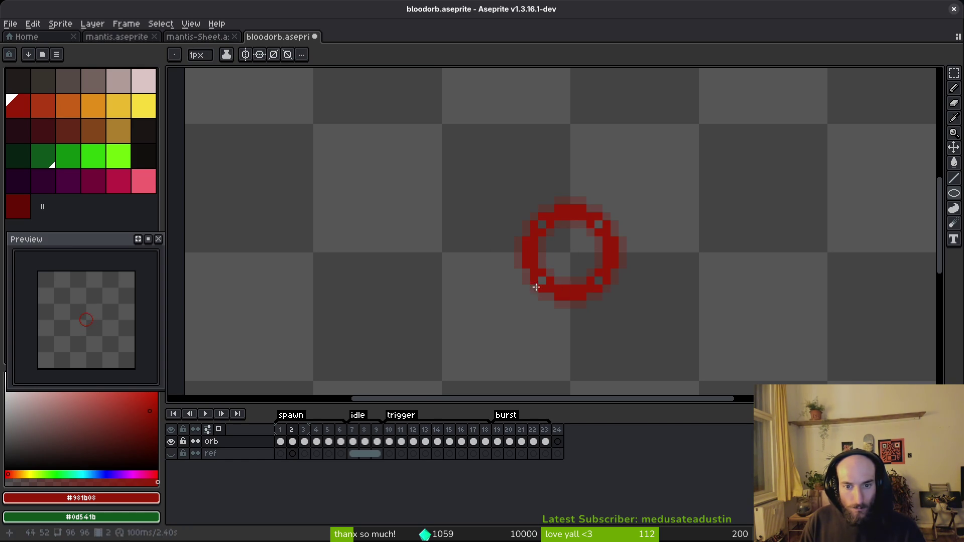
key("b")
key("ctrl+z")
key("m")
left_click_drag(474, 155, 738, 345)
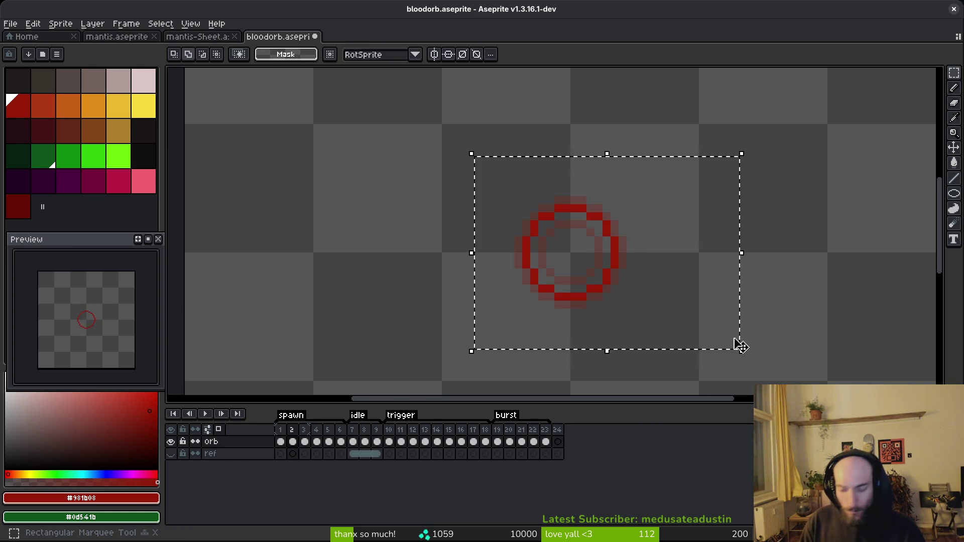
key("Delete")
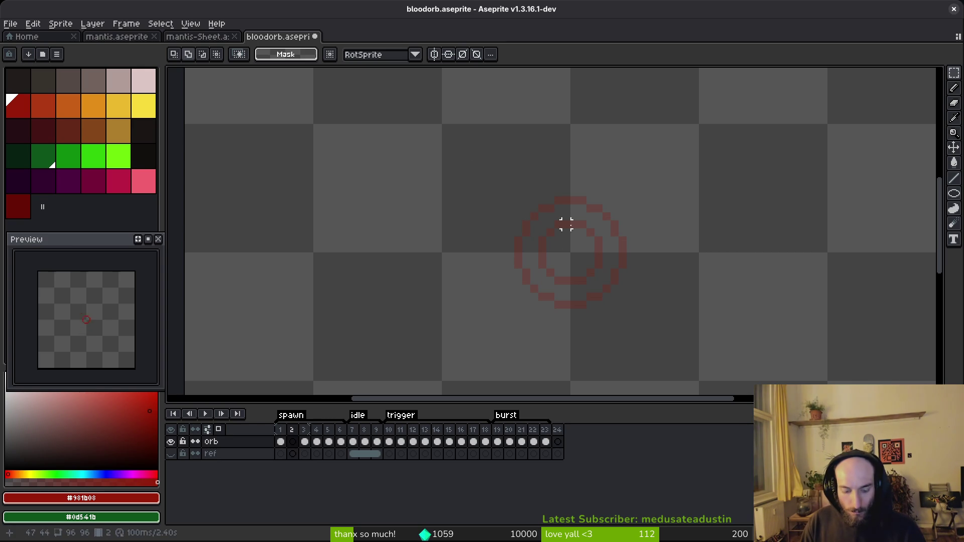
key("b")
left_click(535, 223)
left_click_drag(535, 216, 609, 292)
Step: Clear frame 1, draw a small red ring there, and play the animation to check the growth
key("Left")
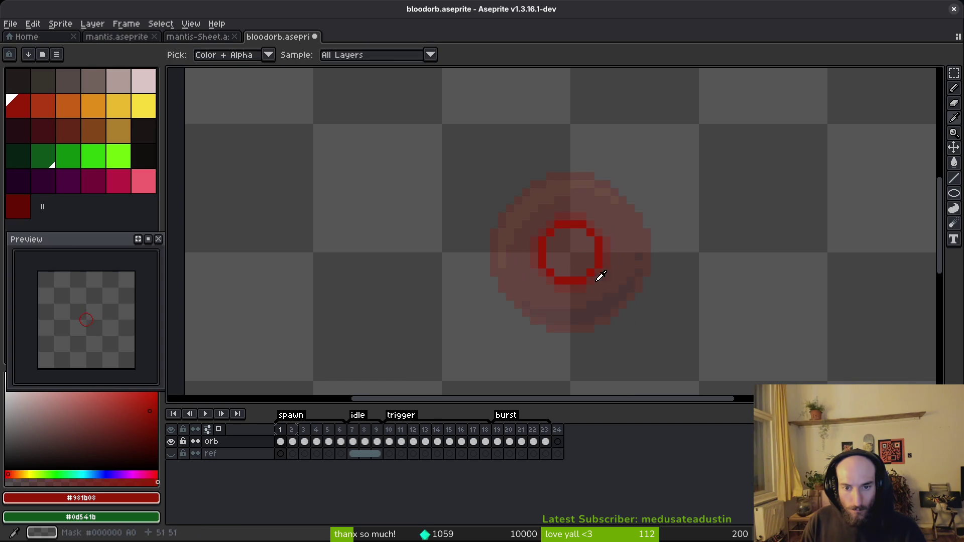
key("m")
left_click_drag(512, 201, 724, 350)
key("Delete")
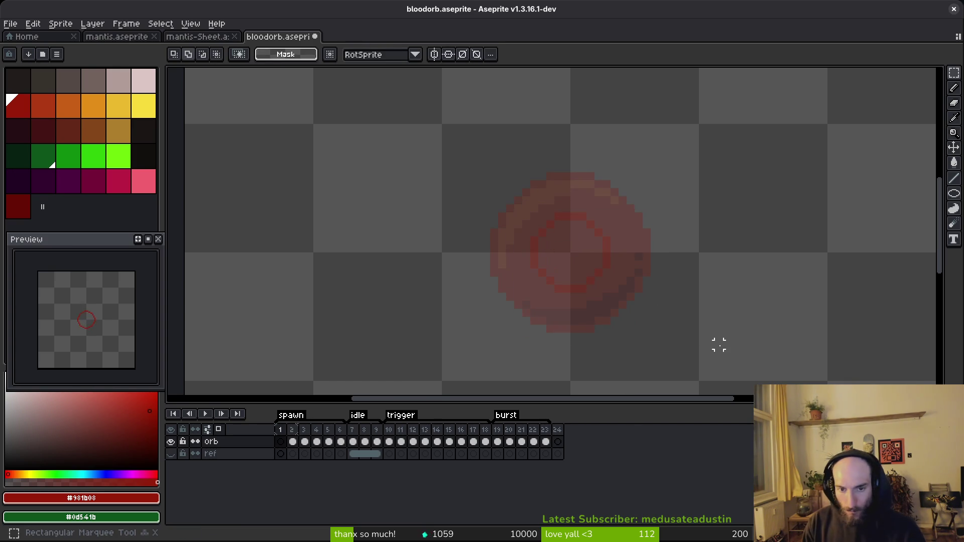
key("b")
mouse_move(553, 234)
left_mouse_down()
mouse_move(596, 276)
mouse_move(585, 267)
left_mouse_up()
scroll(583, 266, "down", 3)
key("i")
key("Return")
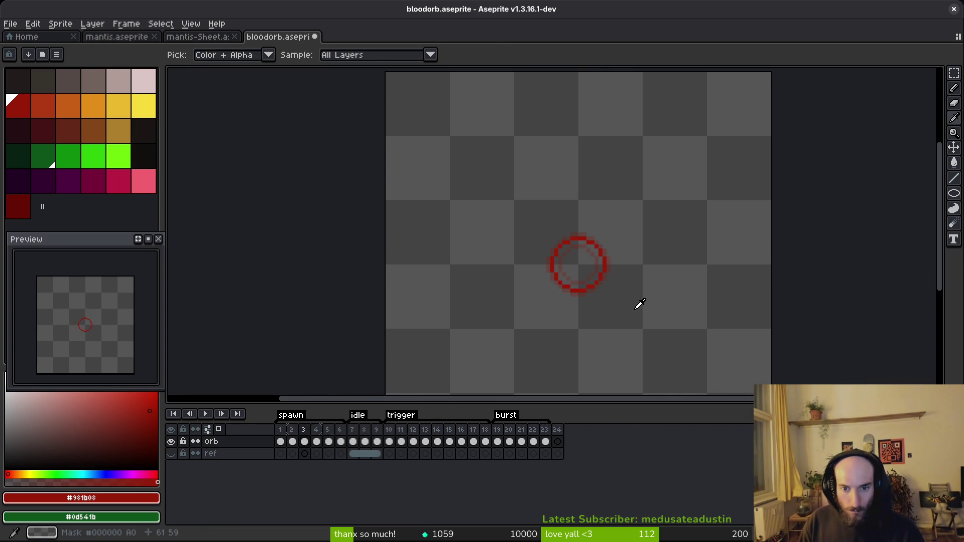
key("b")
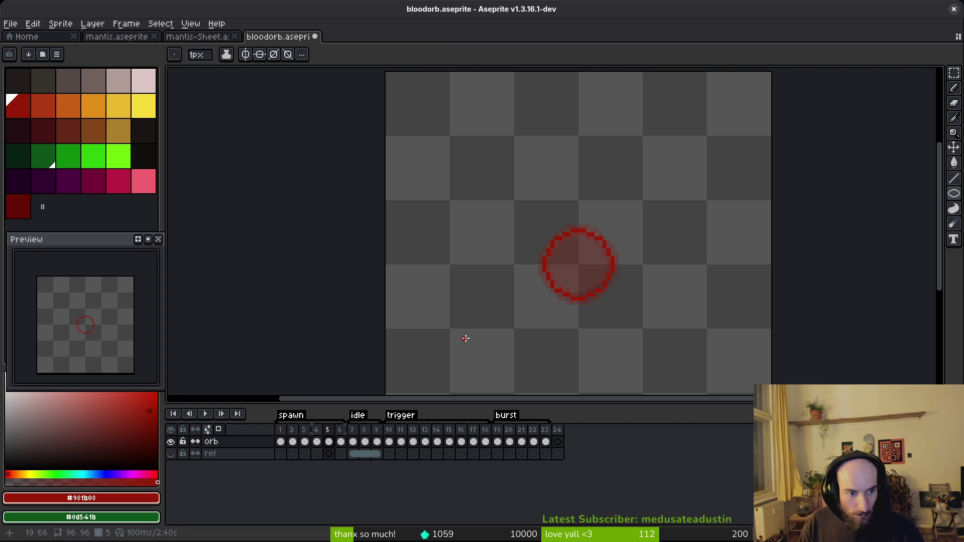
scroll(622, 274, "up", 1)
key("Return")
key("g")
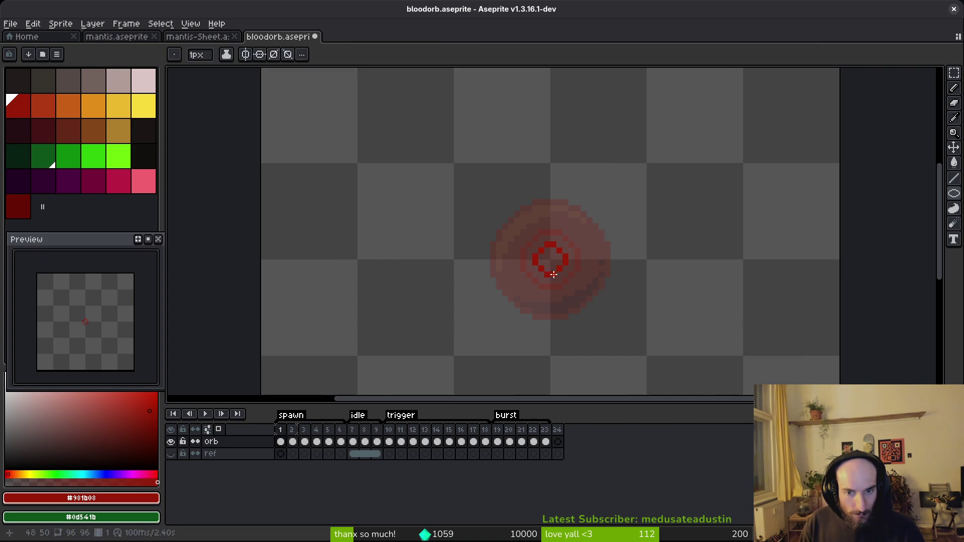
key("Return")
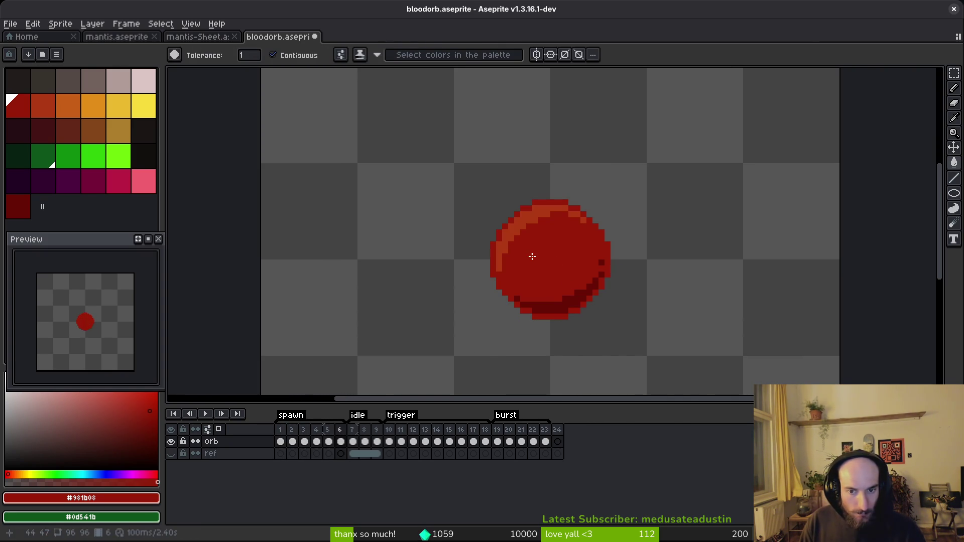
Step: Eyedrop the lighter red and pencil a highlight along frame 5's upper-left orb edge
left_click(527, 215, "alt")
key("b")
scroll(553, 224, "up", 2)
key("Left")
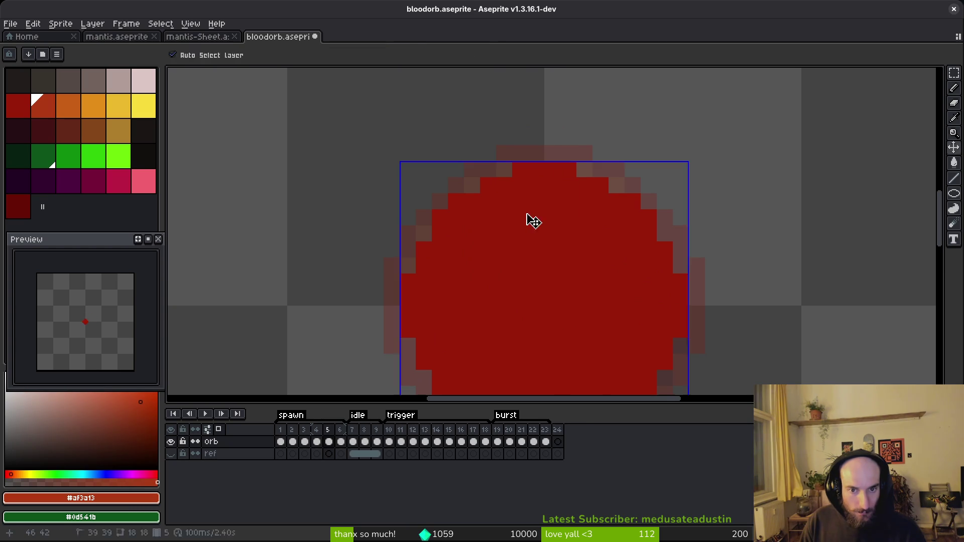
mouse_move(521, 196)
left_mouse_down()
mouse_move(570, 186)
mouse_move(454, 235)
mouse_move(430, 284)
left_mouse_up()
left_click(489, 214)
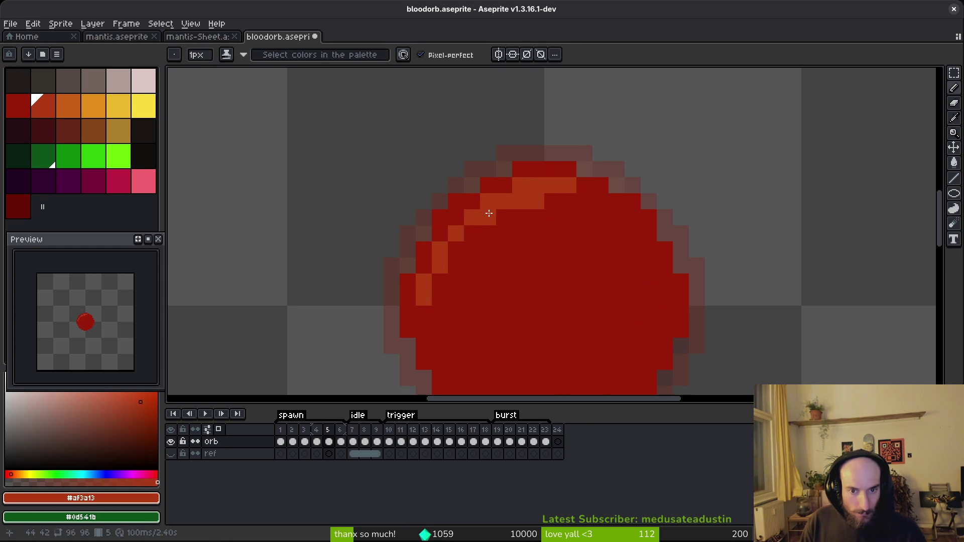
mouse_move(469, 232)
left_mouse_down()
mouse_move(431, 280)
mouse_move(427, 318)
left_mouse_up()
left_click(468, 258)
scroll(469, 258, "down", 4)
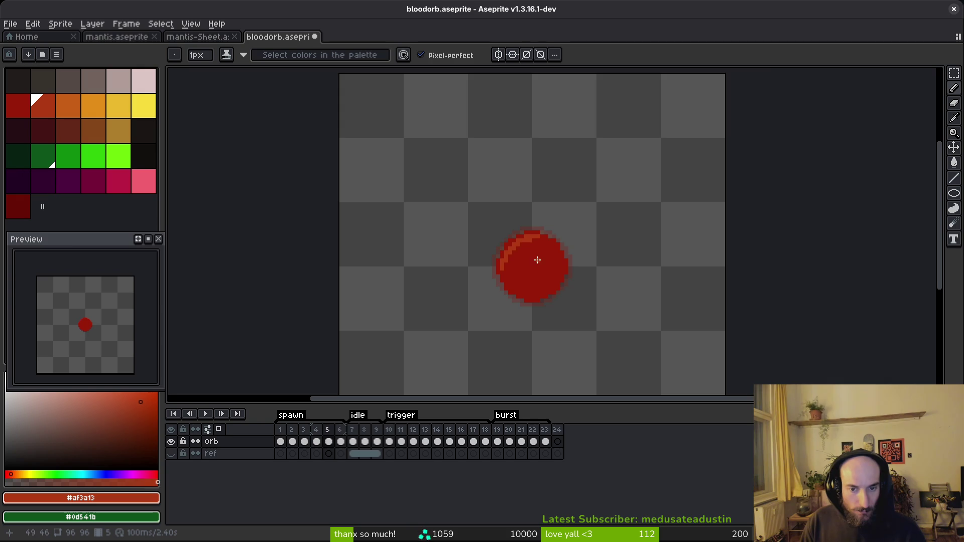
scroll(540, 259, "up", 2)
right_click(543, 232, "alt")
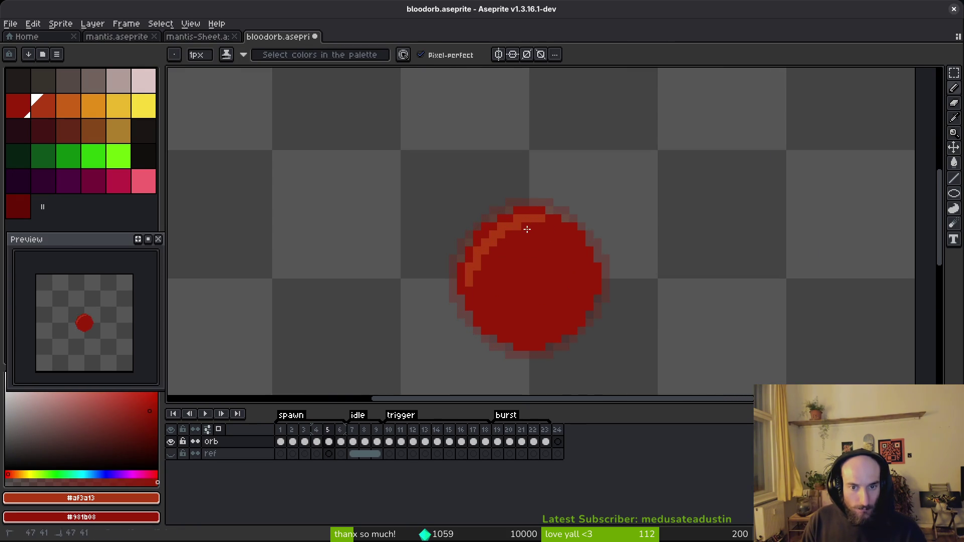
left_click_drag(551, 276, 549, 249)
Step: Draw the orange highlight along the orb's top edge on frames 4 and 3
key("Left")
scroll(523, 201, "up", 1)
scroll(547, 204, "up", 2)
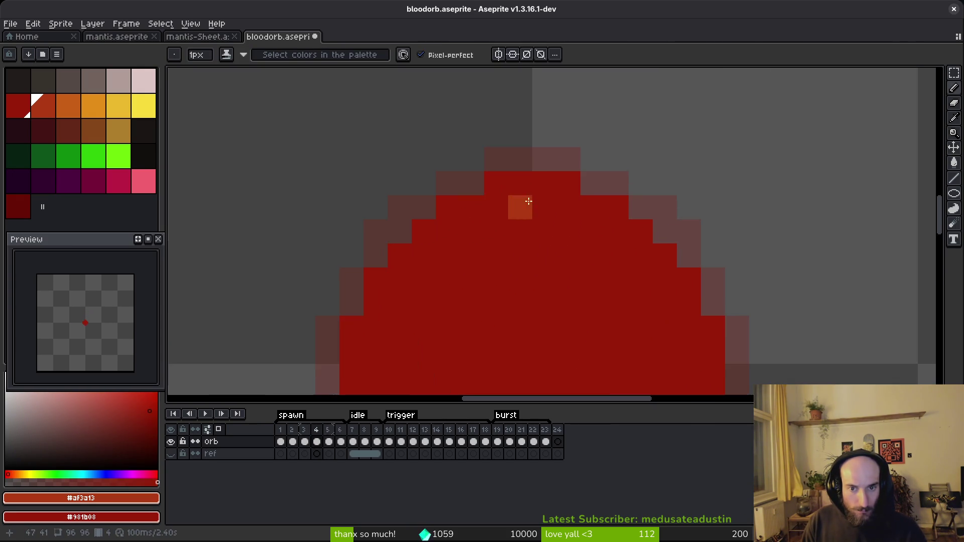
mouse_move(548, 206)
left_mouse_down()
mouse_move(563, 206)
mouse_move(489, 226)
mouse_move(480, 239)
mouse_move(511, 209)
mouse_move(449, 281)
mouse_move(502, 221)
mouse_move(534, 231)
left_mouse_up()
scroll(610, 253, "down", 5)
key("Left")
scroll(613, 242, "up", 3)
mouse_move(589, 198)
left_mouse_down()
mouse_move(530, 196)
mouse_move(527, 212)
mouse_move(490, 224)
left_mouse_up()
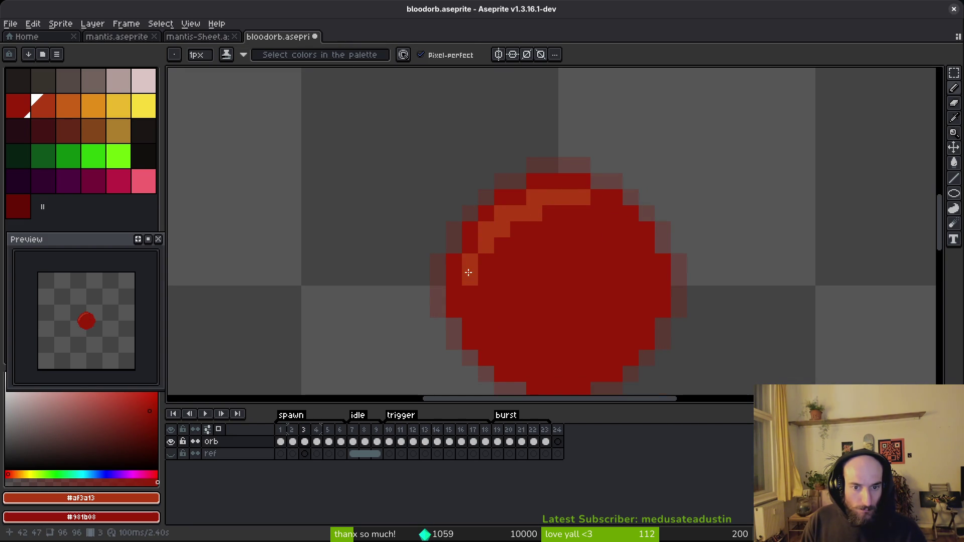
Step: Draw the highlight along frame 2's upper-left edge, then compare frames 1 to 3
key("Left")
key("i")
key("b")
mouse_move(575, 230)
left_mouse_down()
mouse_move(564, 224)
mouse_move(517, 243)
mouse_move(498, 282)
left_mouse_up()
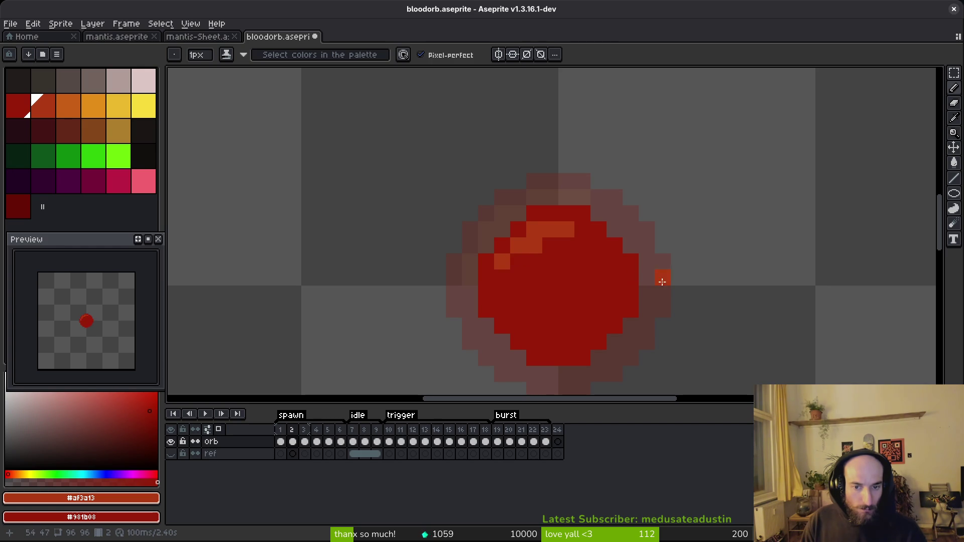
scroll(662, 280, "down", 3)
key("Left")
scroll(582, 265, "up", 3)
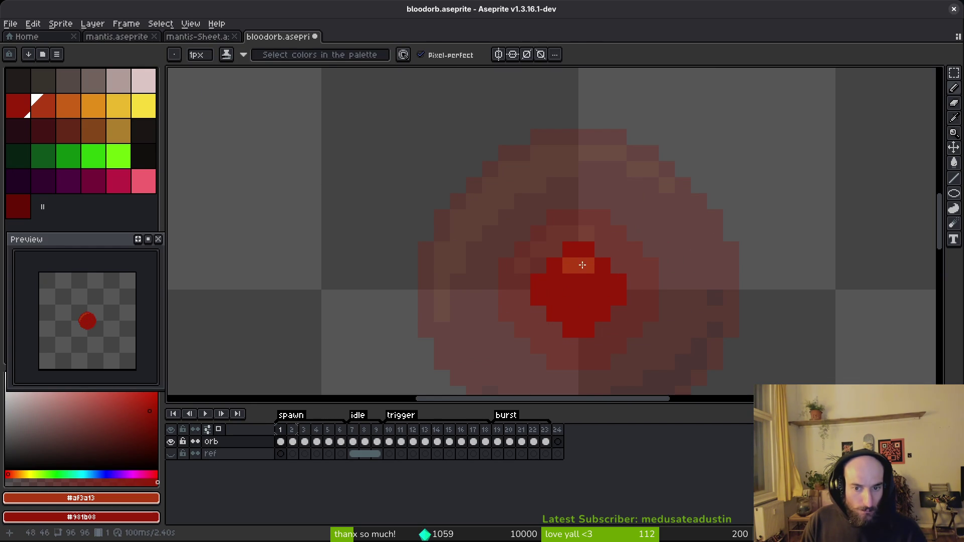
scroll(608, 293, "down", 3)
key("Right")
key("Right")
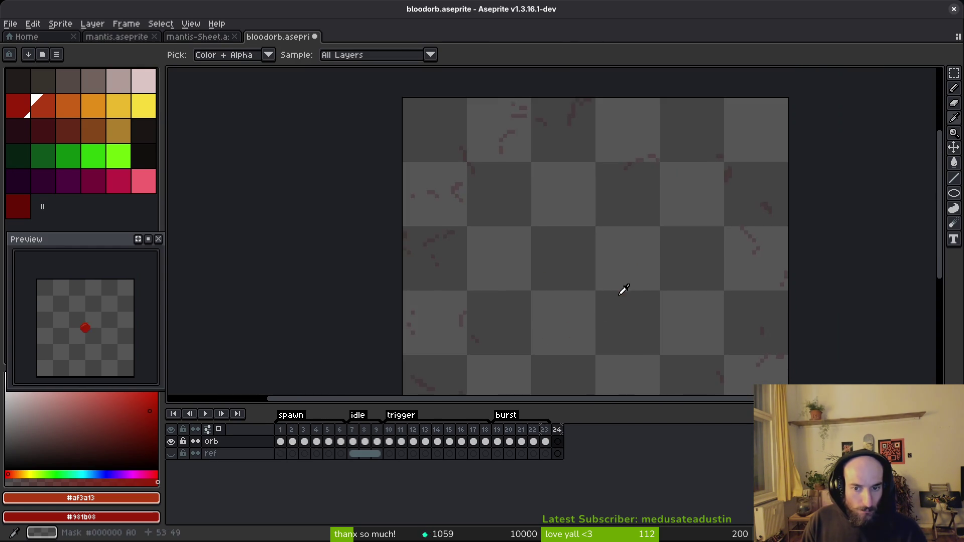
left_click(19, 205)
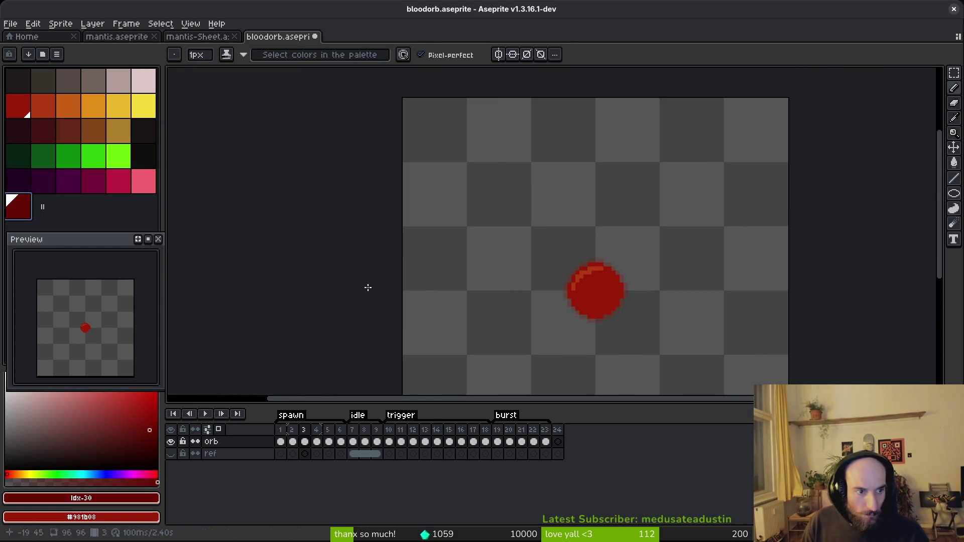
Step: Paint darker red shading along the orb's lower edge on frame 2
key("Left")
key("Left")
scroll(578, 300, "up", 3)
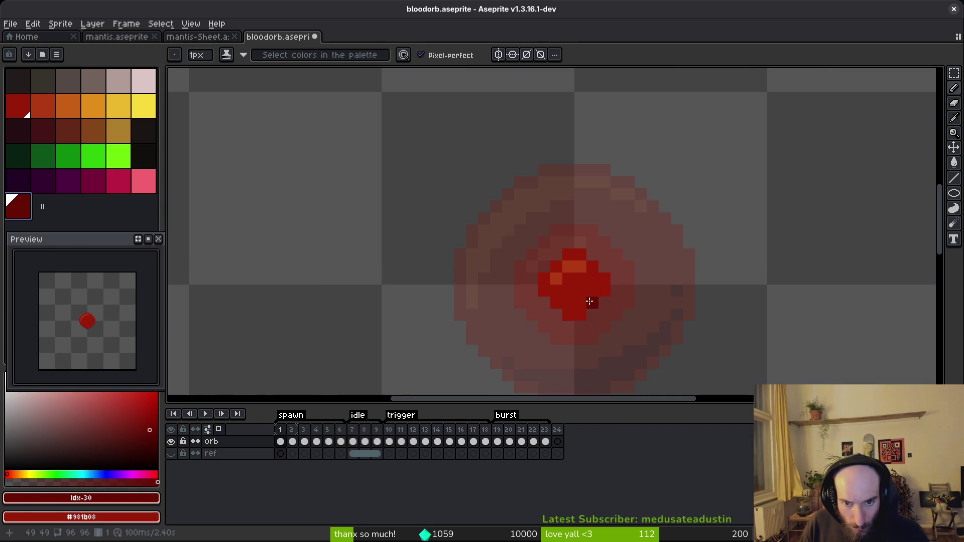
scroll(571, 302, "down", 4)
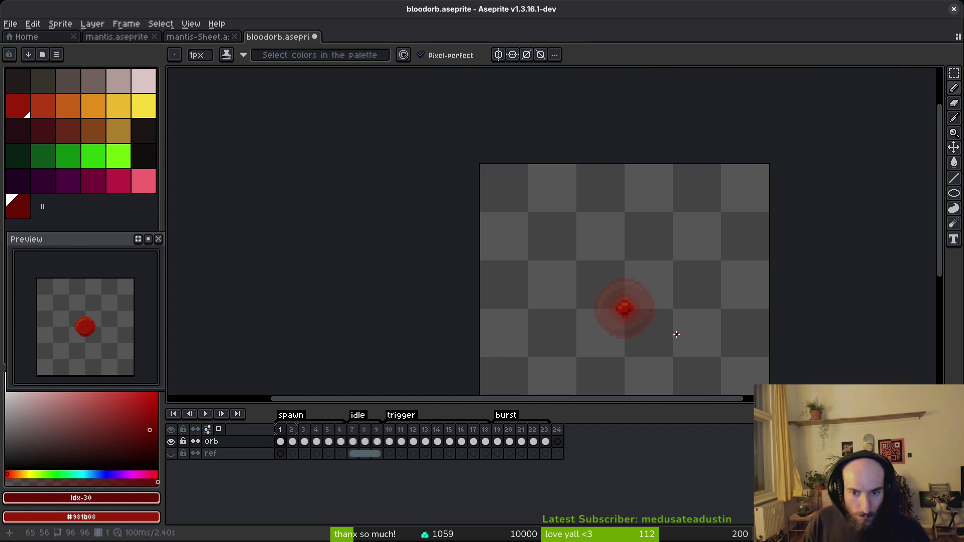
key("Right")
scroll(635, 312, "up", 5)
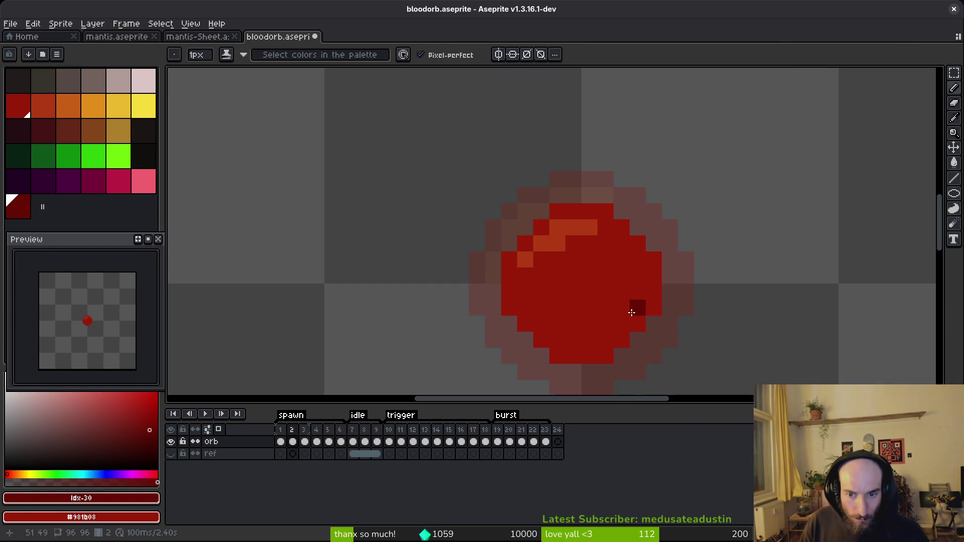
mouse_move(628, 319)
left_mouse_down()
mouse_move(586, 338)
mouse_move(637, 308)
left_mouse_up()
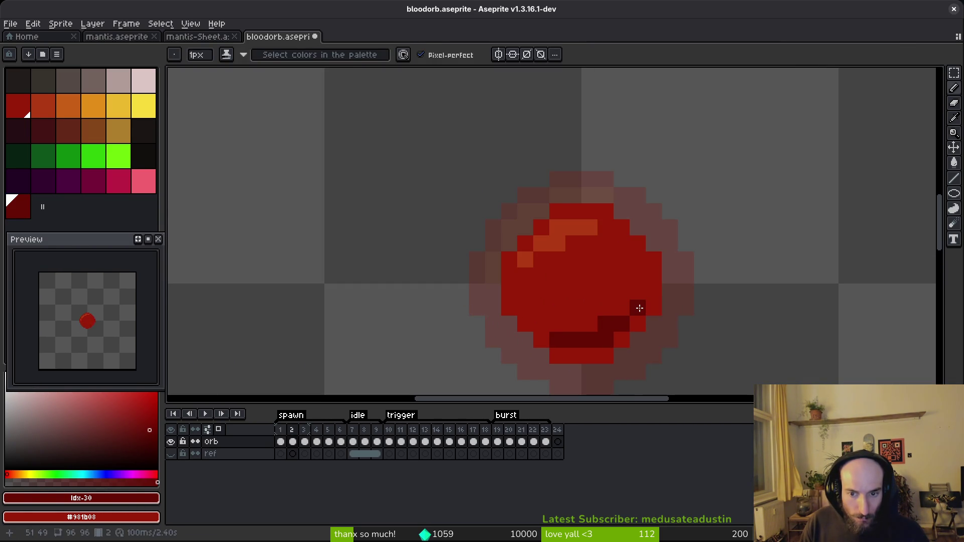
scroll(668, 322, "down", 3)
scroll(669, 324, "up", 1)
scroll(744, 326, "down", 2)
key("i")
key("b")
scroll(719, 329, "up", 2)
Step: Paint dark shading along frame 3's lower edge, bottom and lower corners
key("Right")
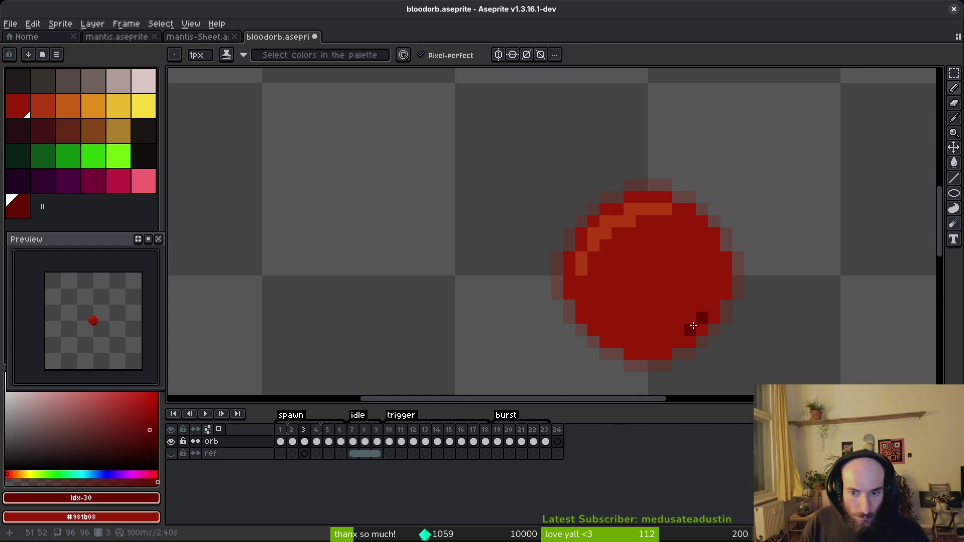
mouse_move(678, 329)
left_mouse_down()
mouse_move(649, 341)
mouse_move(611, 333)
left_mouse_up()
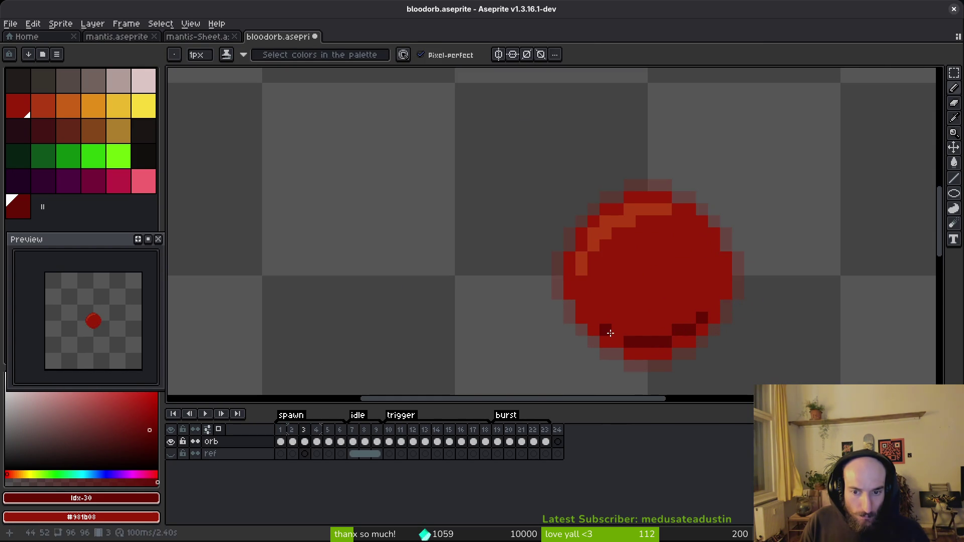
left_click(703, 327)
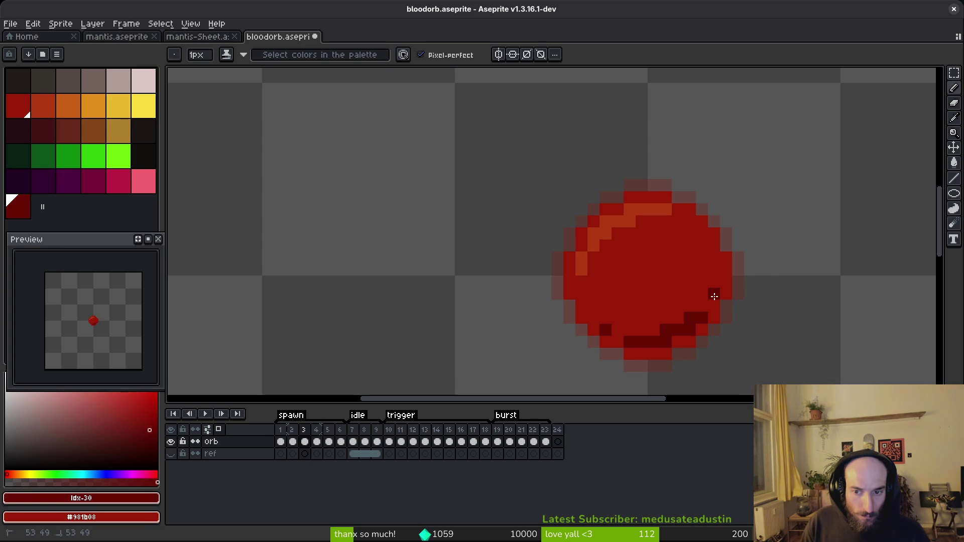
left_click(621, 332)
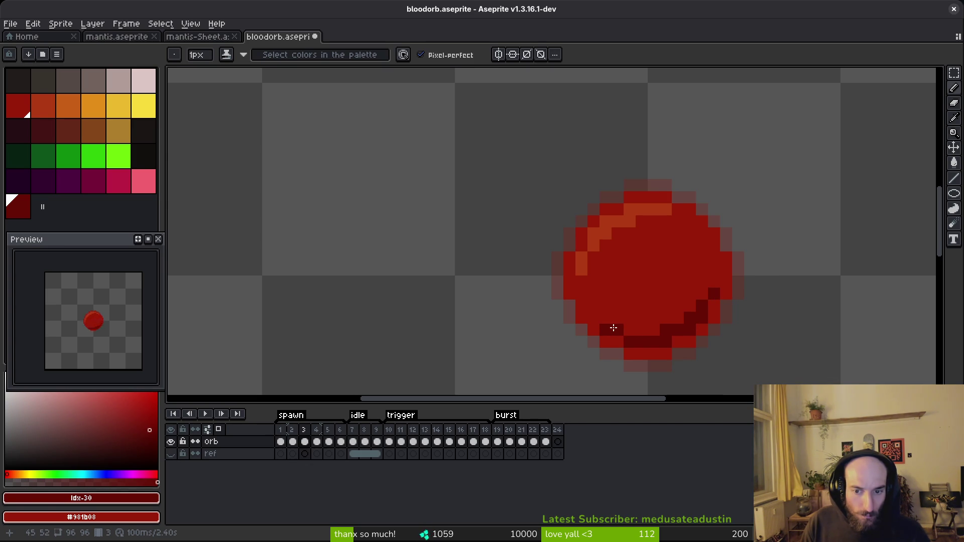
scroll(615, 328, "down", 6)
scroll(683, 338, "up", 2)
left_click_drag(610, 358, 637, 356)
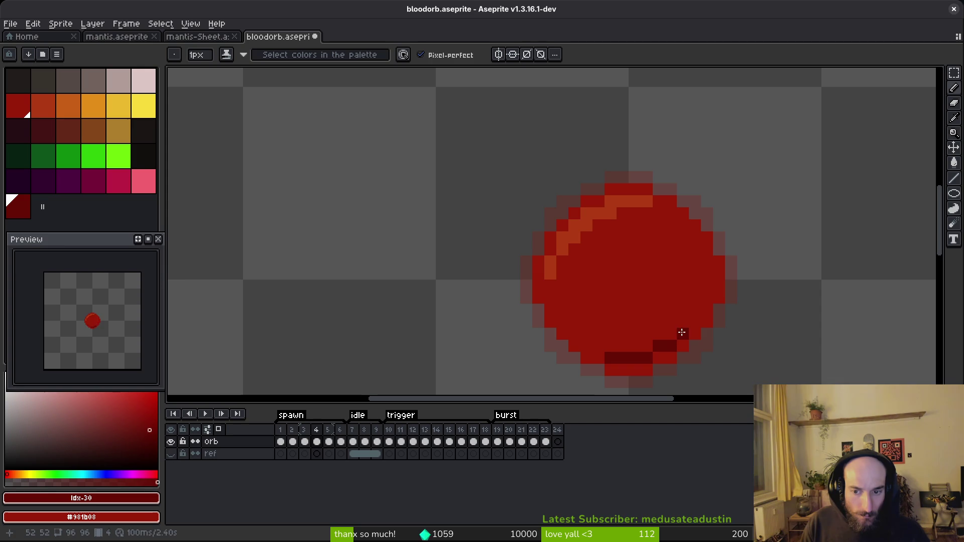
left_click(707, 286)
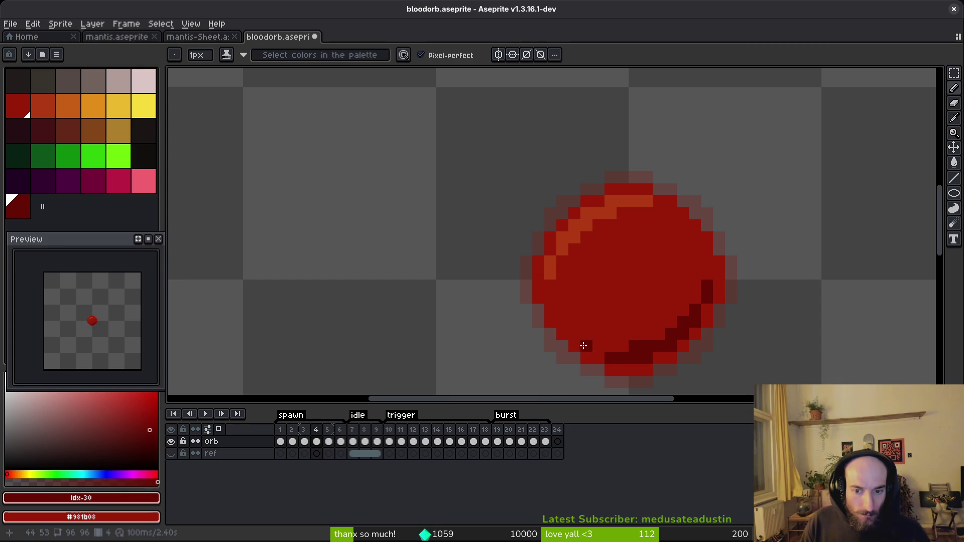
left_click(587, 346)
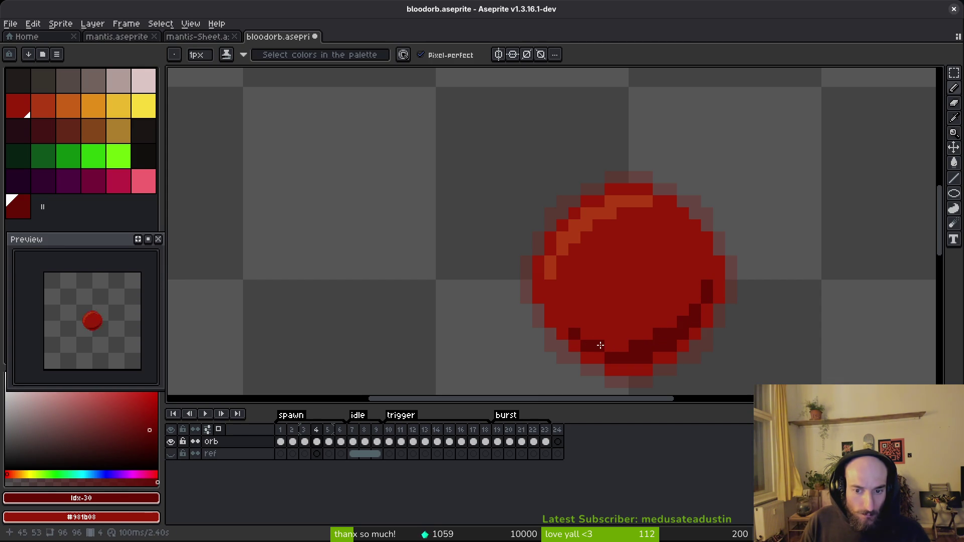
Step: Sample the orb's colour and draw a dark-red shadow along its lower-right edge and bottom
scroll(652, 345, "down", 3)
scroll(691, 349, "down", 3)
key("i")
key("b")
scroll(703, 347, "up", 7)
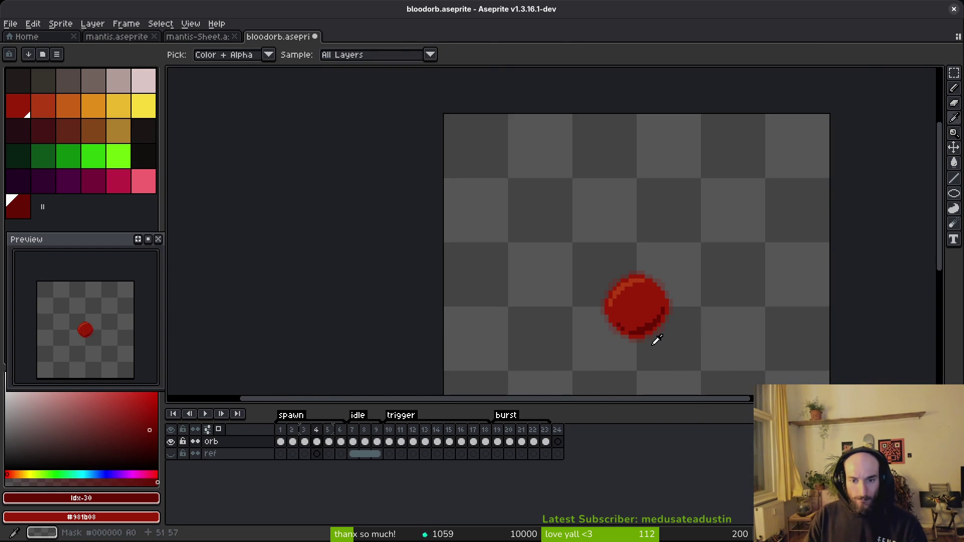
key("i")
key("b")
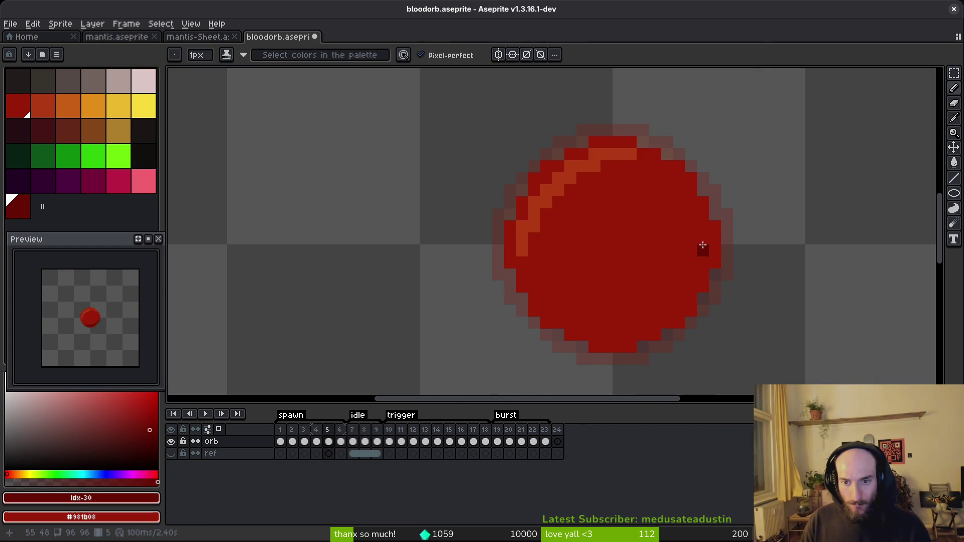
mouse_move(704, 239)
left_mouse_down()
mouse_move(704, 266)
mouse_move(672, 311)
mouse_move(598, 331)
left_mouse_up()
left_click(572, 323)
left_click(632, 322)
left_click(655, 310)
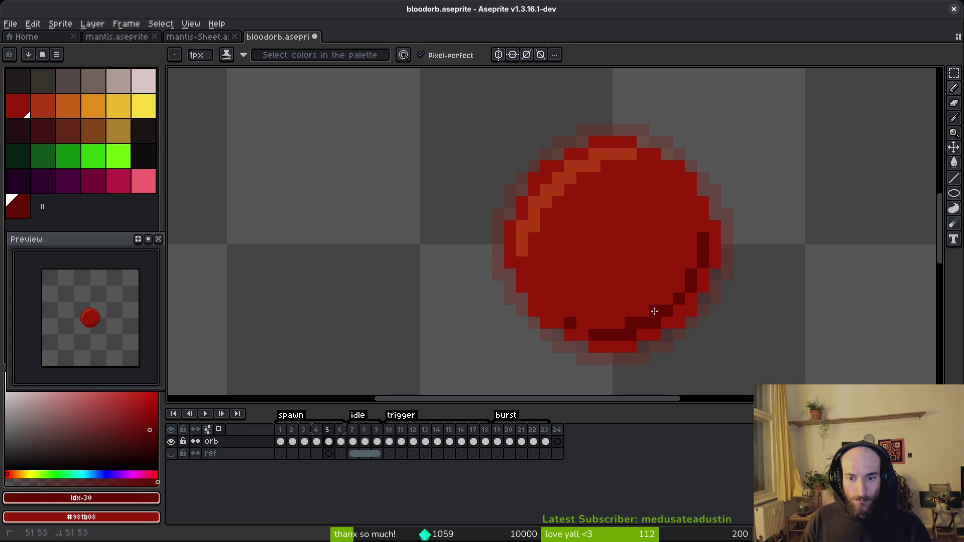
Step: Add more dark-red pixels along the orb's bottom edge
scroll(738, 284, "down", 3)
key("i")
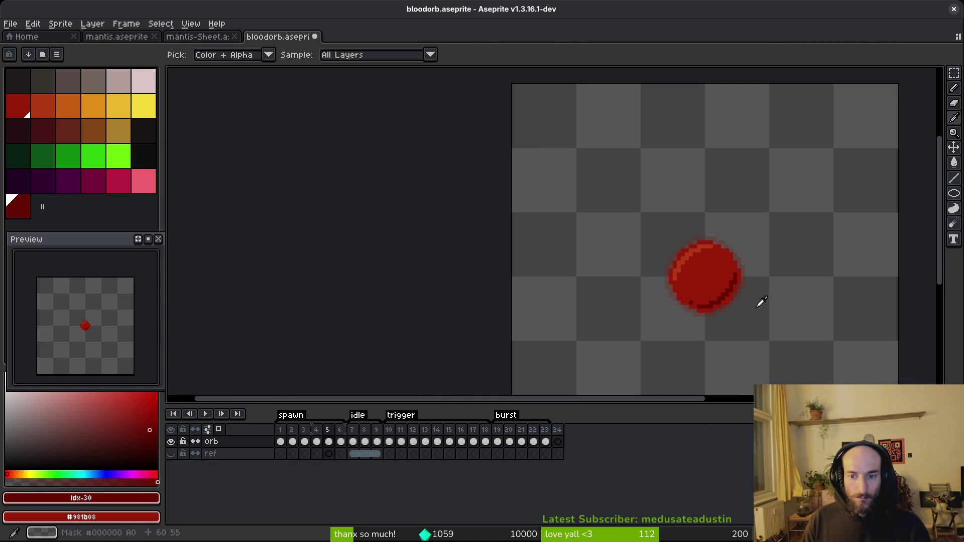
key("b")
scroll(718, 303, "up", 2)
left_click_drag(710, 303, 683, 307)
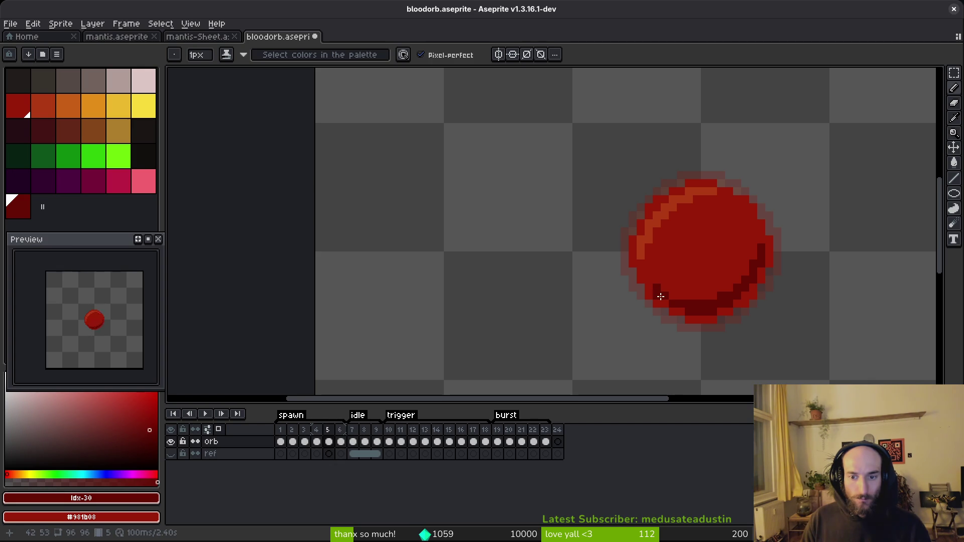
scroll(706, 298, "down", 3)
key("i")
key("b")
scroll(703, 302, "up", 3)
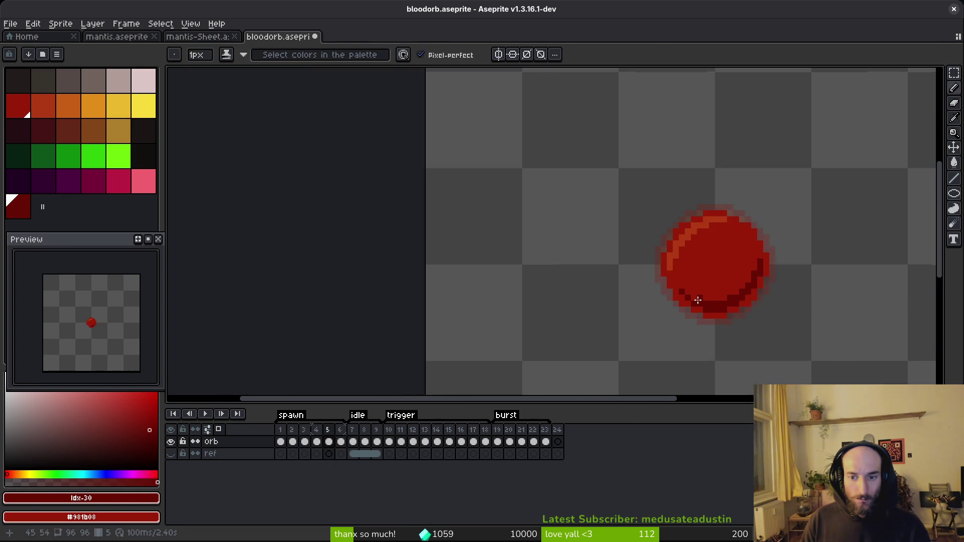
scroll(750, 313, "down", 3)
key("i")
Step: On the next frame, repaint the dark outline pixels along the orb's bottom and right edge red
key("Right")
key("Right")
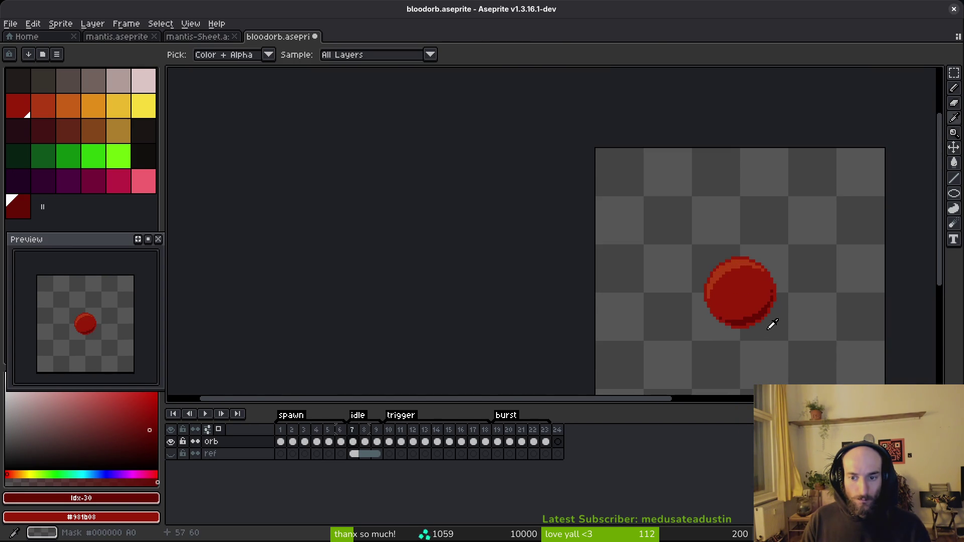
key("Left")
key("Left")
key("Left")
key("b")
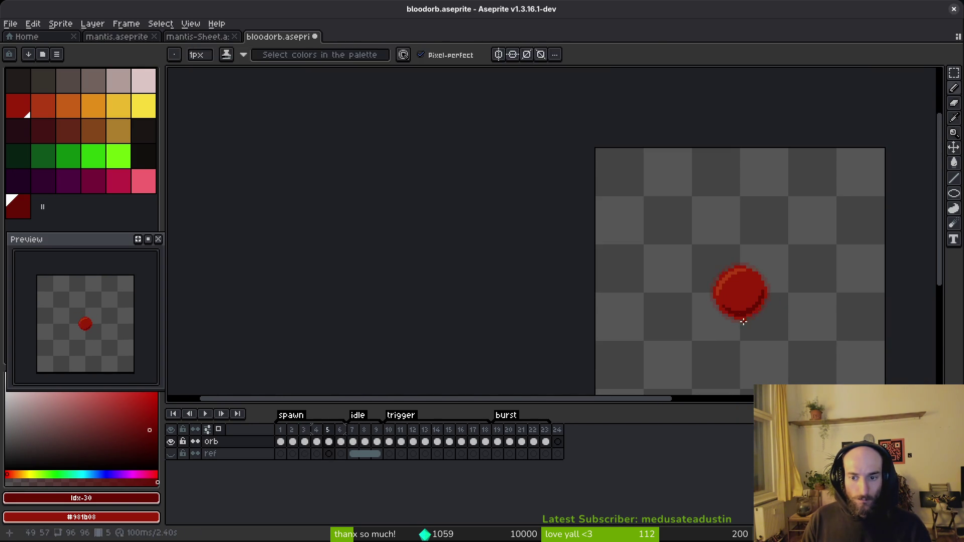
scroll(766, 307, "up", 2)
key("i")
key("b")
scroll(738, 297, "up", 3)
scroll(786, 304, "down", 4)
key("i")
scroll(791, 316, "up", 1)
key("b")
key("Right")
scroll(757, 297, "up", 3)
left_click(733, 299)
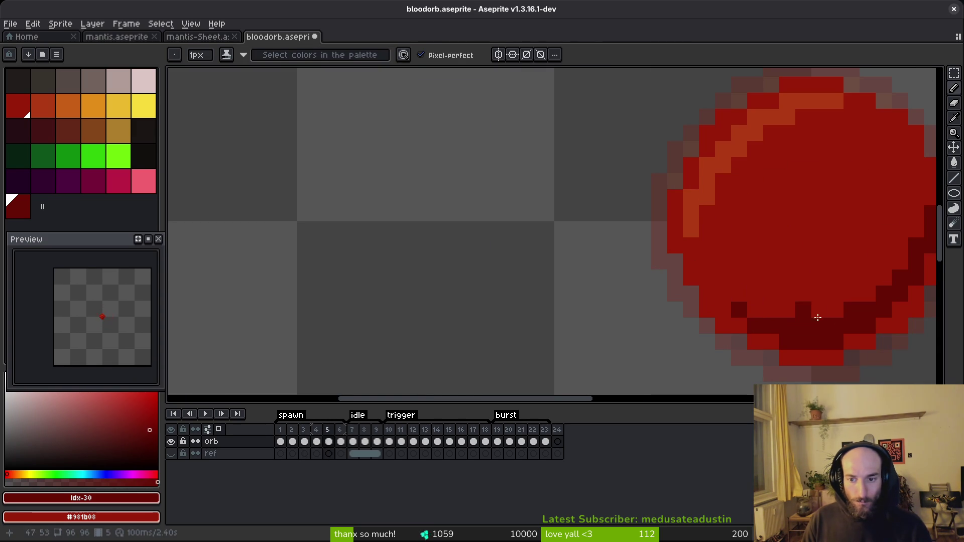
left_click_drag(866, 305, 676, 274)
left_click(606, 294)
left_click(659, 280)
left_click_drag(706, 239, 722, 219)
left_click_drag(737, 185, 742, 200)
left_click(727, 231)
scroll(774, 261, "down", 2)
Step: Check the shading across the frames and save bloodorb.aseprite
key("i")
key("b")
scroll(786, 272, "up", 2)
scroll(774, 254, "down", 2)
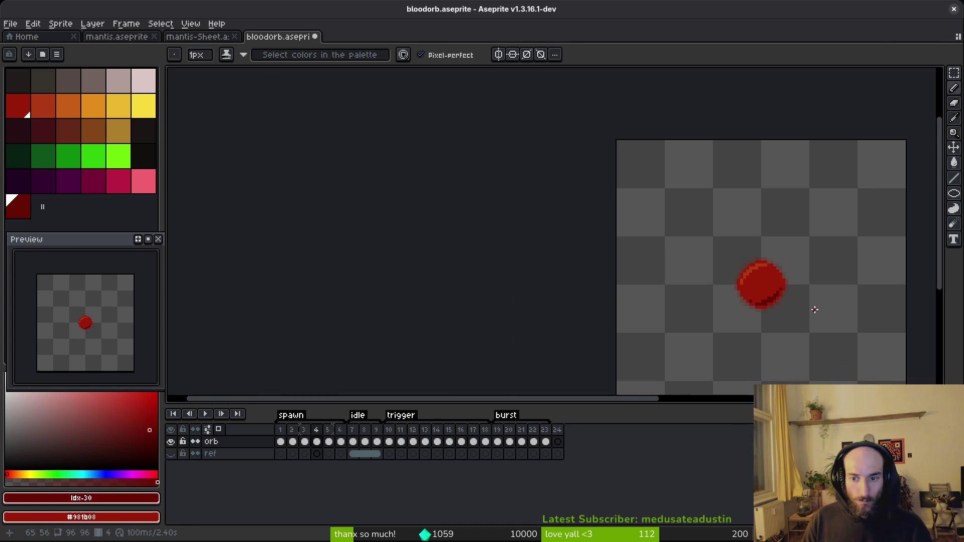
key("i")
key("Right")
key("b")
scroll(791, 297, "up", 2)
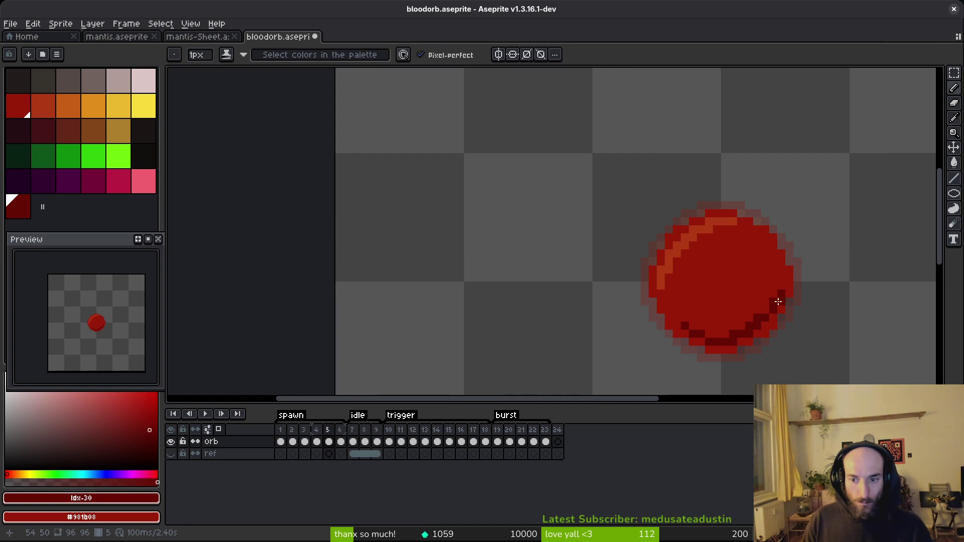
scroll(795, 298, "down", 2)
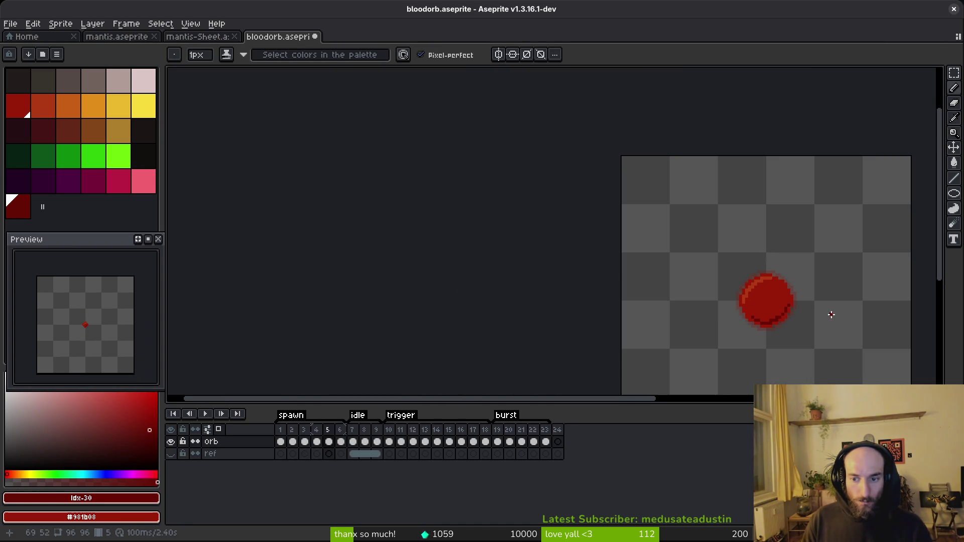
key("i")
key("b")
scroll(760, 315, "up", 2)
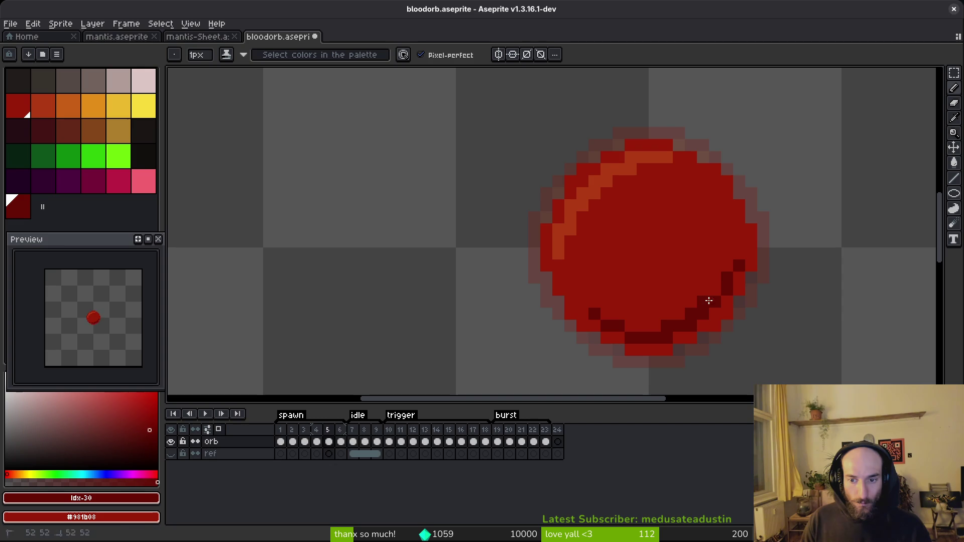
scroll(754, 260, "down", 4)
key("i")
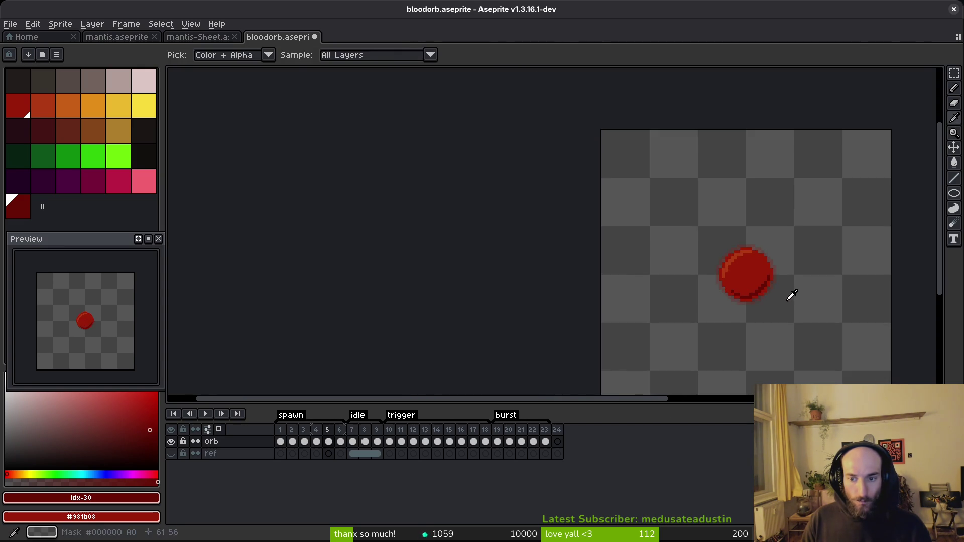
key("b")
scroll(794, 299, "up", 3)
key("i")
key("b")
key("i")
key("b")
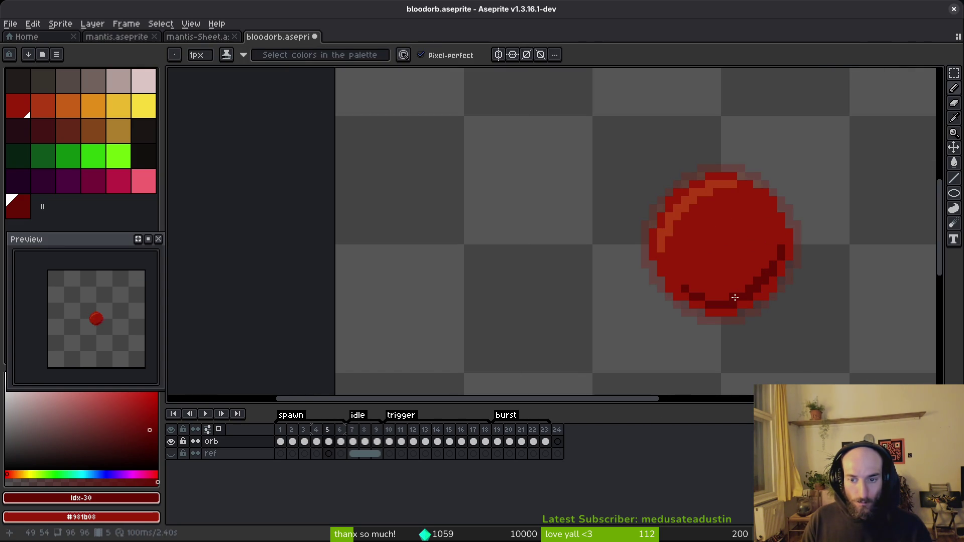
scroll(785, 296, "down", 2)
key("i")
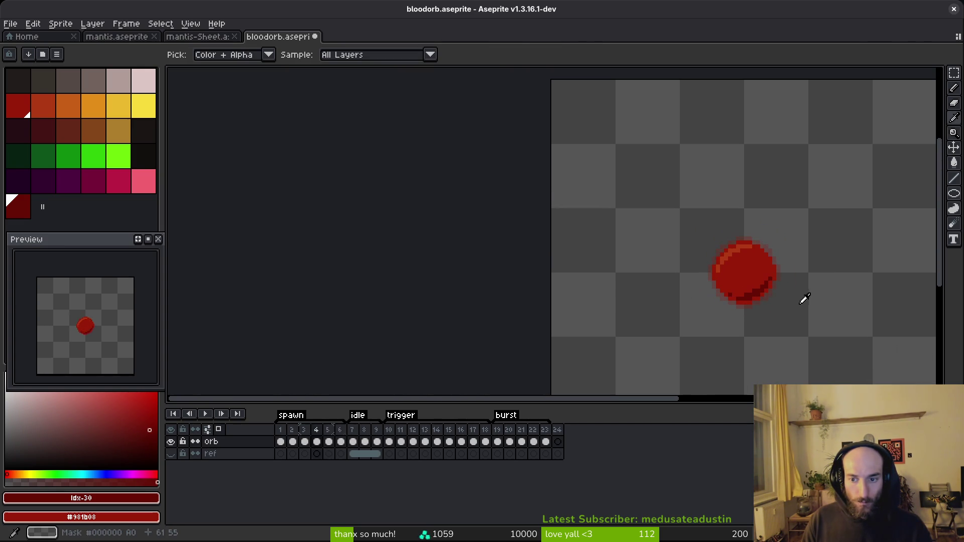
key("b")
scroll(790, 302, "up", 2)
key("i")
key("b")
key("Left")
key("i")
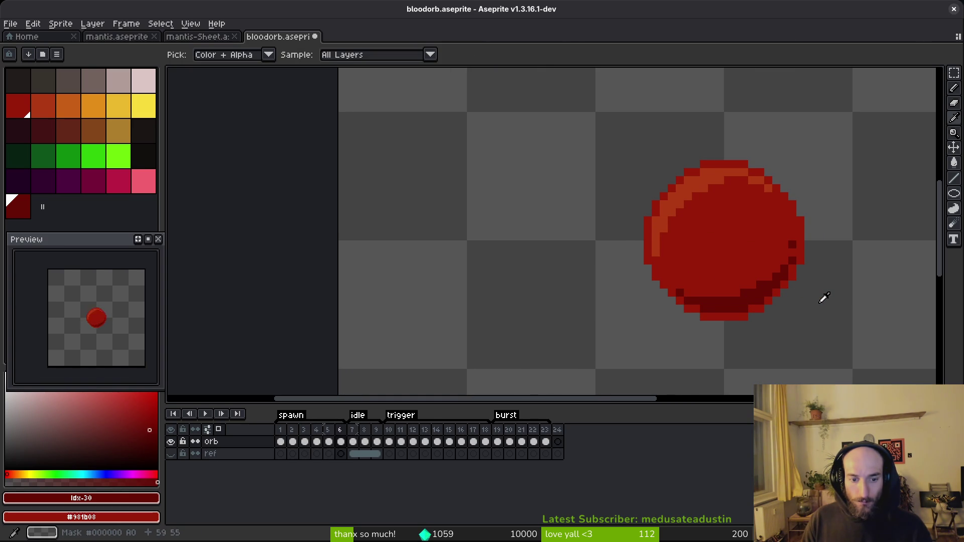
key("Left")
key("Left")
key("Left")
key("b")
key("ctrl+s")
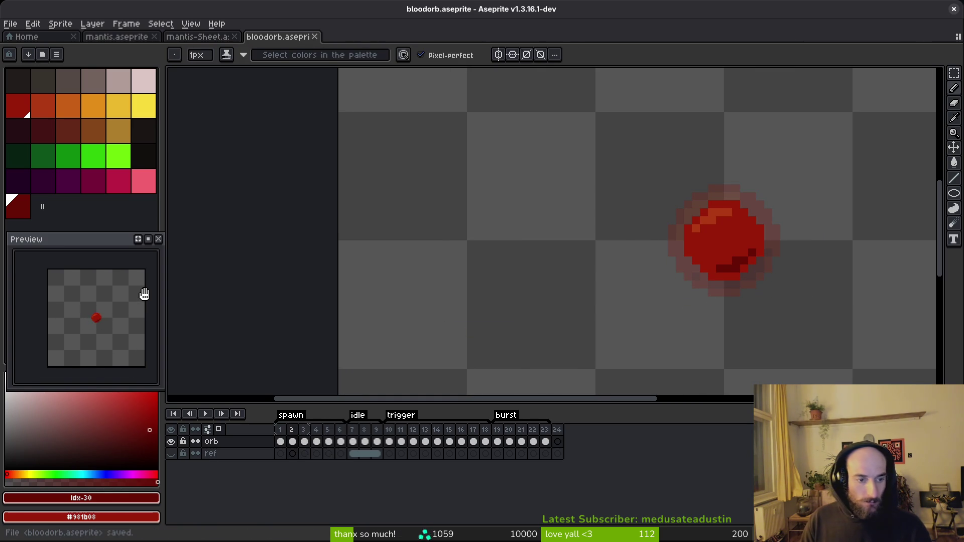
Step: Export the sprite sheet over art/objects/bloodorb-Sheet.png, overwriting it, and return to Godot
scroll(103, 324, "up", 2)
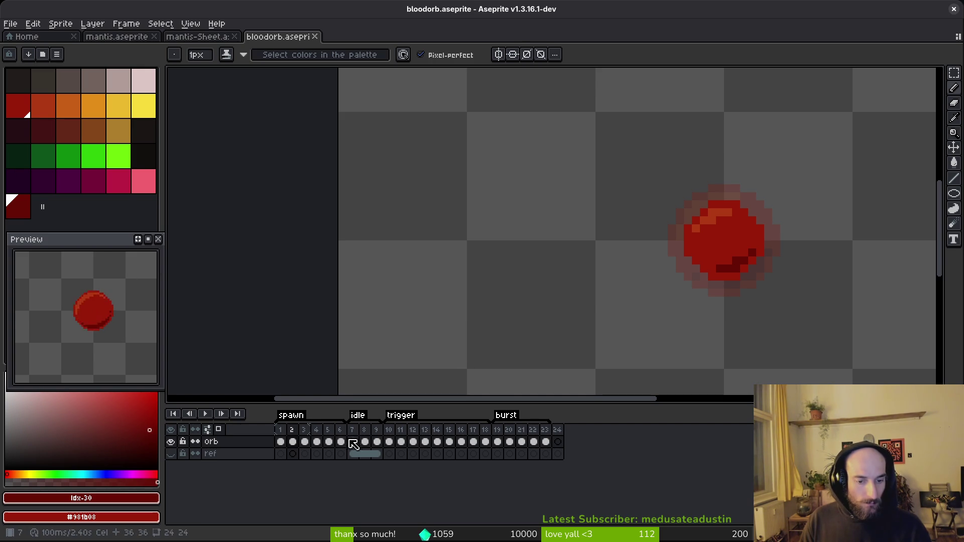
key("ctrl+e")
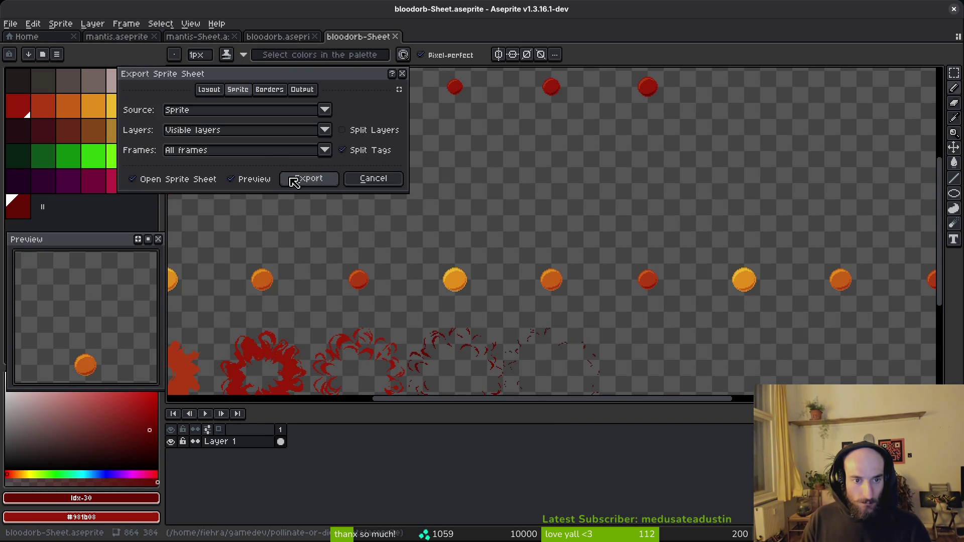
left_click(285, 179)
left_click(242, 44)
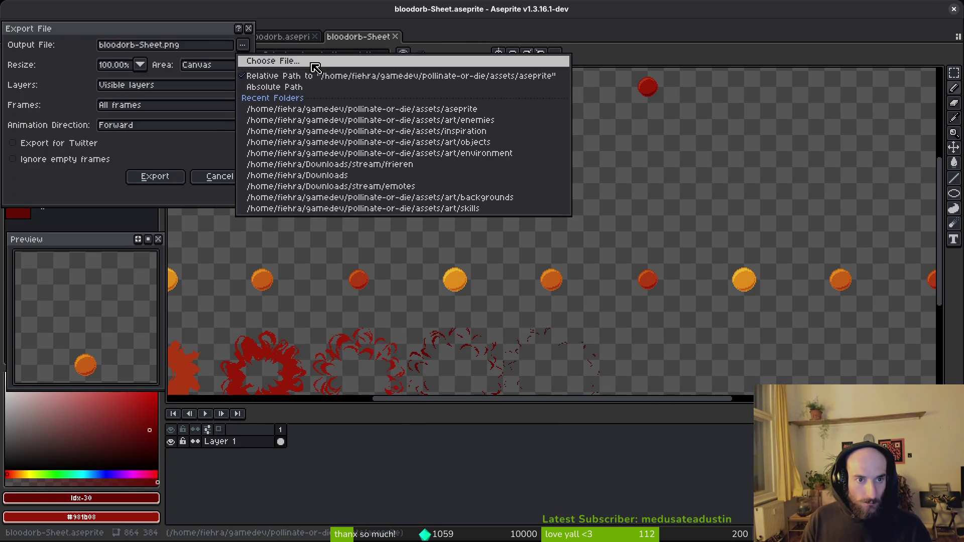
left_click(313, 62)
left_click(96, 48)
double_click(101, 110)
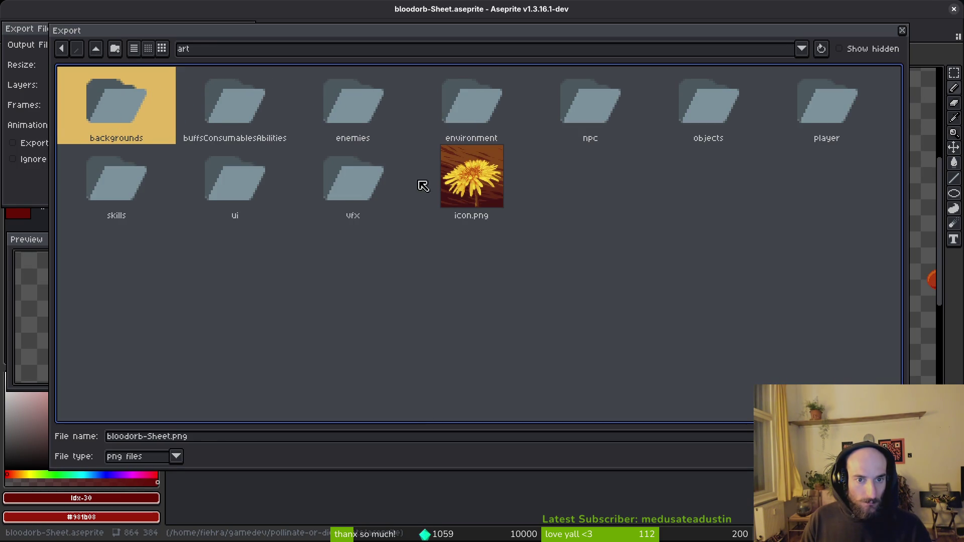
double_click(675, 110)
left_click(146, 108)
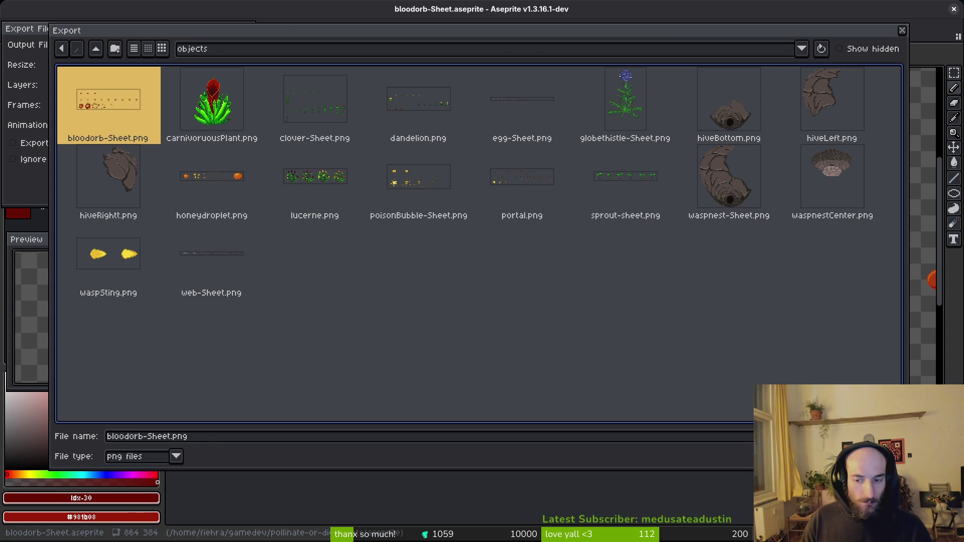
key("Return")
left_click(431, 304)
left_click(147, 179)
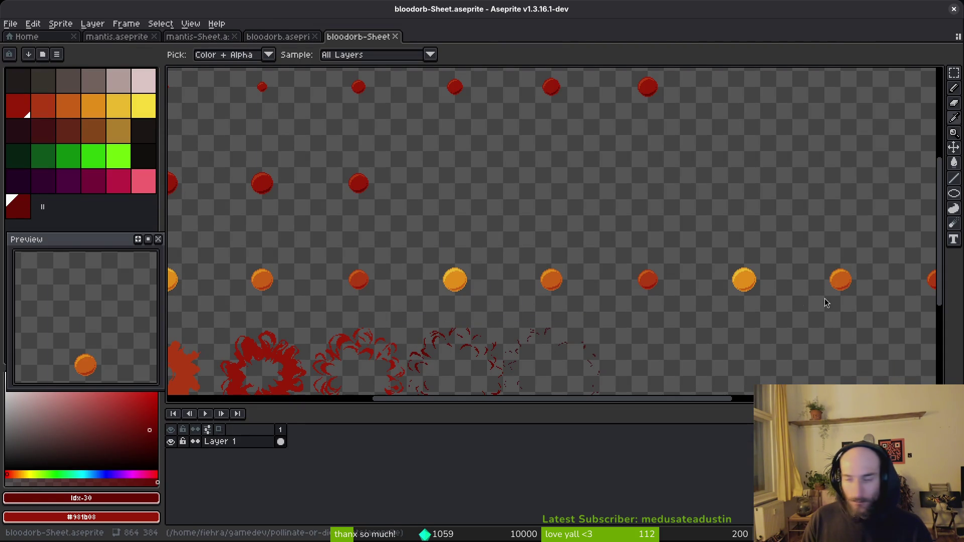
key("alt+Tab")
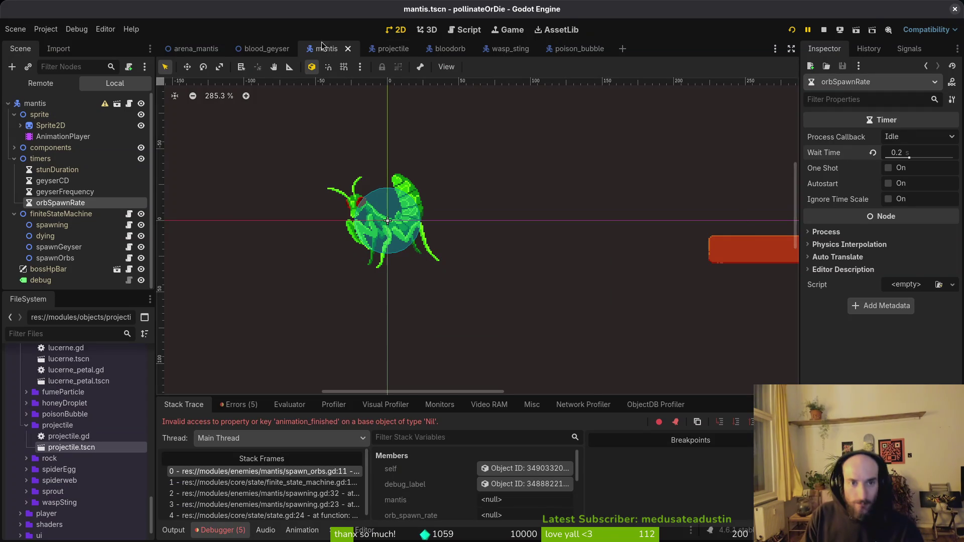
Step: Open the bloodorb scene and set the Sprite2D's Vframes to 4
left_click(453, 55)
left_click(45, 126)
left_click(909, 211)
type("4")
key("Return")
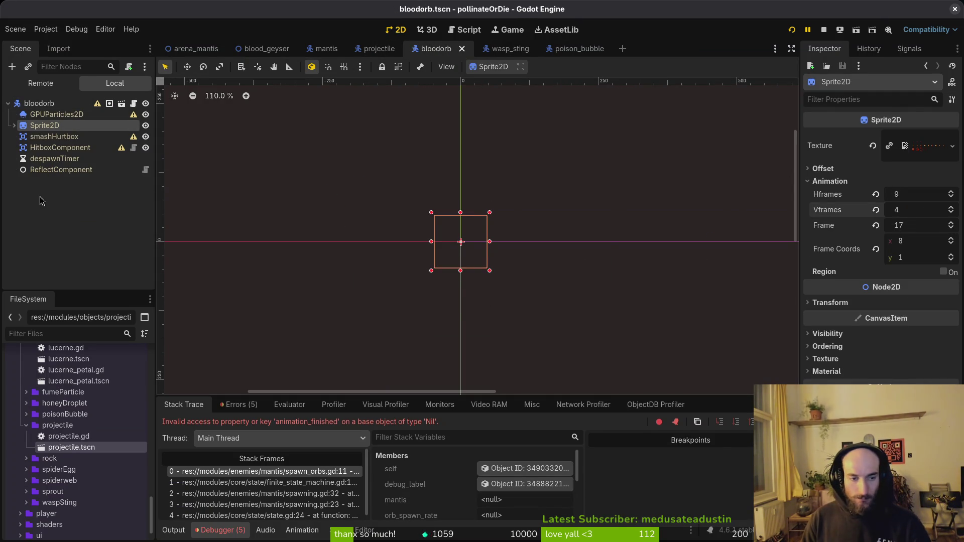
Step: Create a new 'spawn' animation in the AnimationPlayer, save, and set its length to 12
left_click(13, 126)
left_click(63, 137)
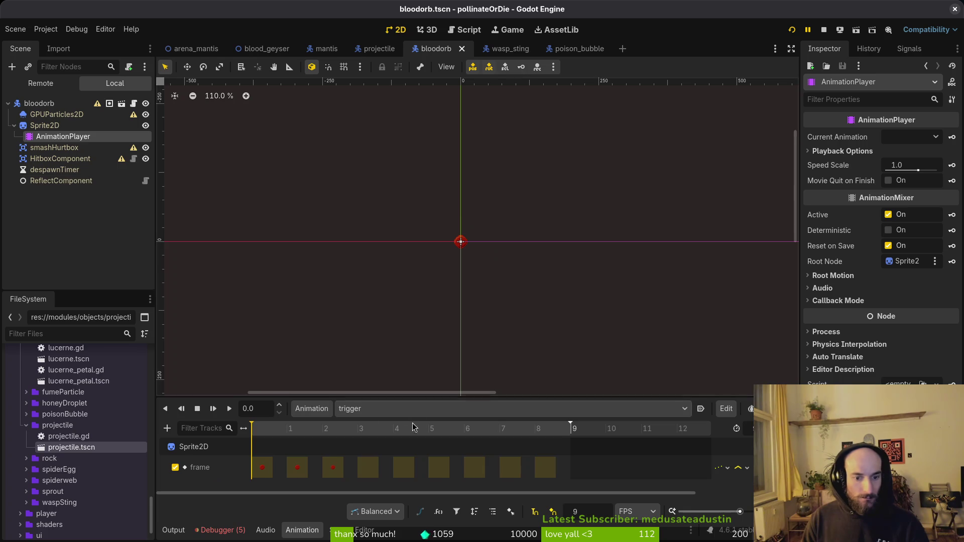
left_click(375, 411)
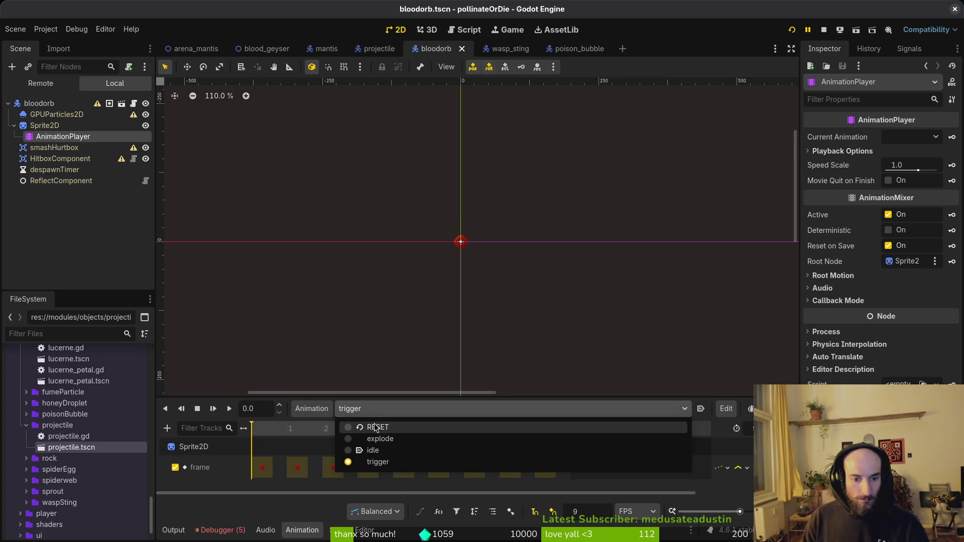
left_click(307, 411)
left_click(322, 428)
type("spawn")
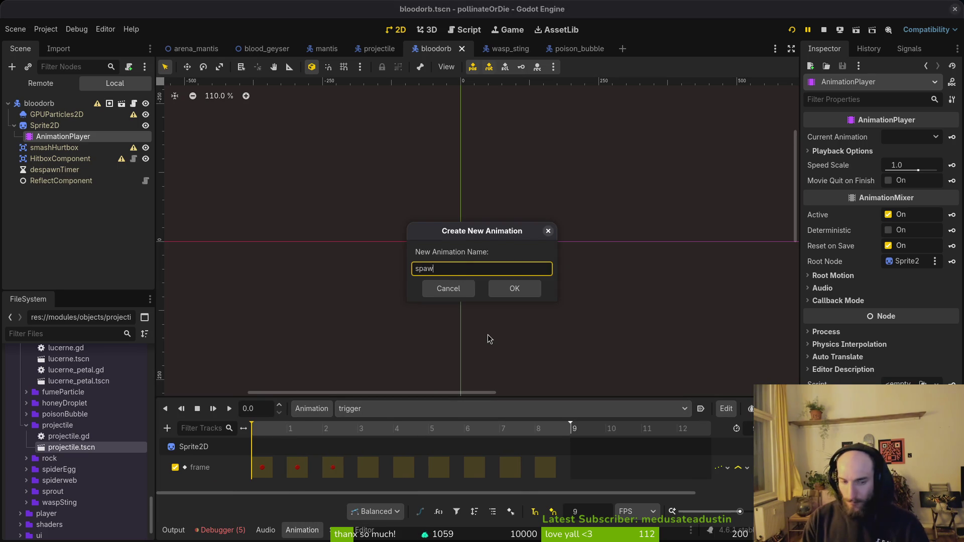
key("Return")
key("ctrl+s")
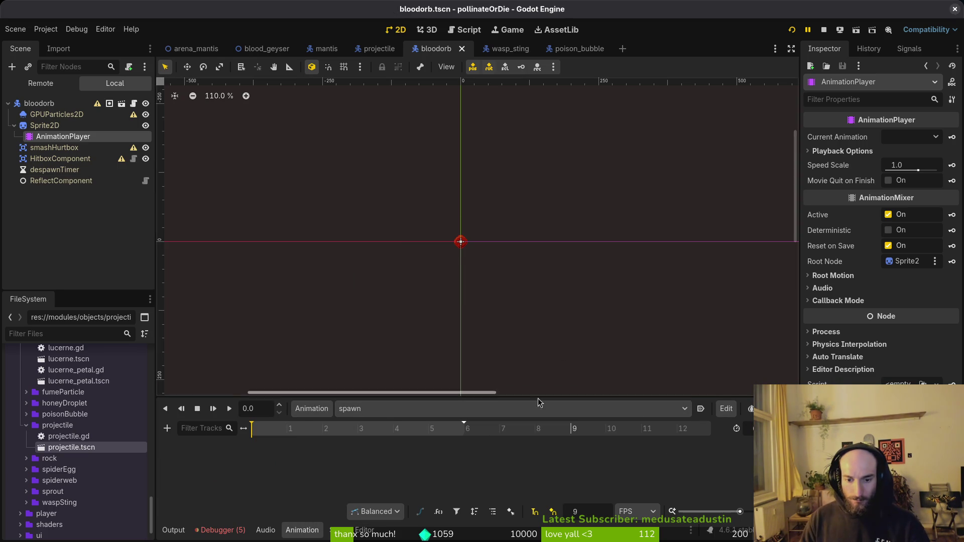
type("12")
key("Return")
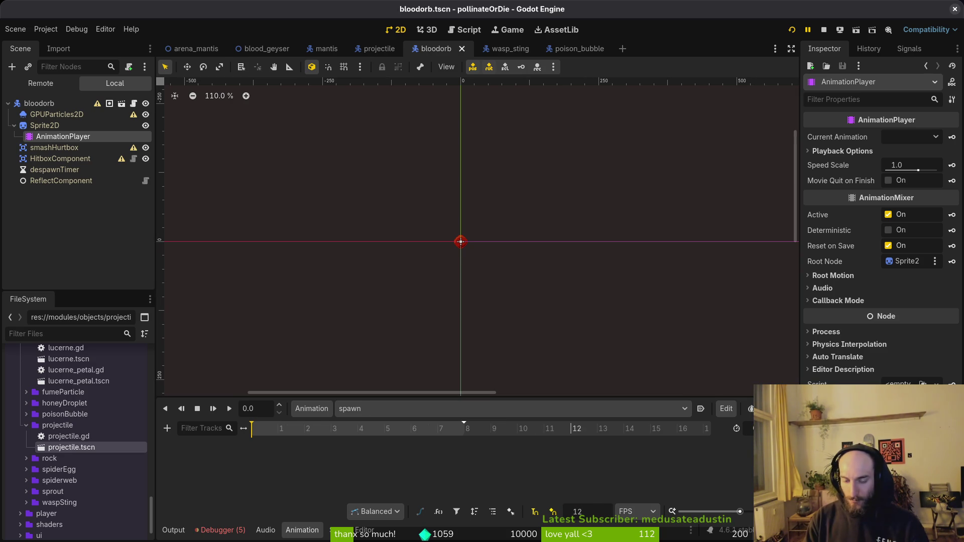
left_click(77, 129)
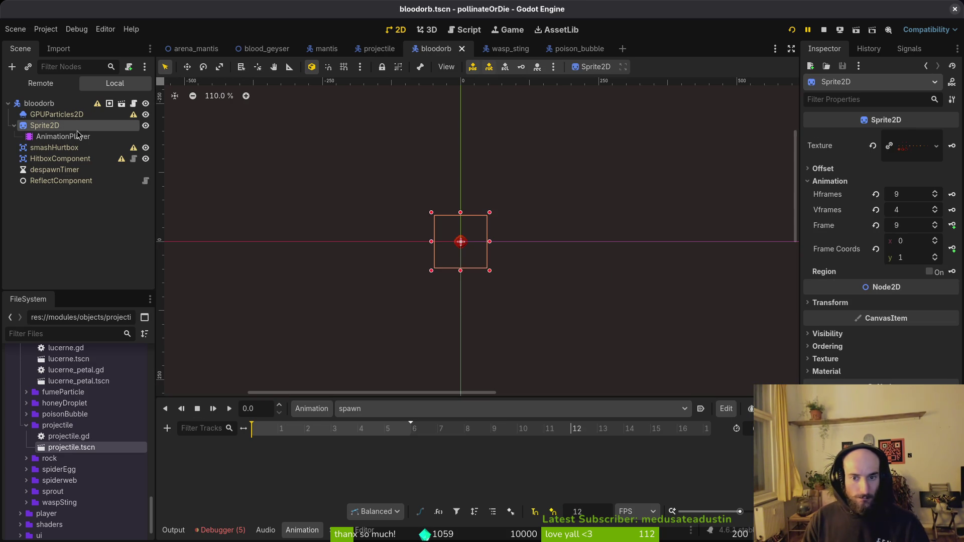
Step: Key the spawn animation's Sprite2D frames starting from frame 1, then save
left_click_drag(923, 234, 884, 234)
left_click(953, 225)
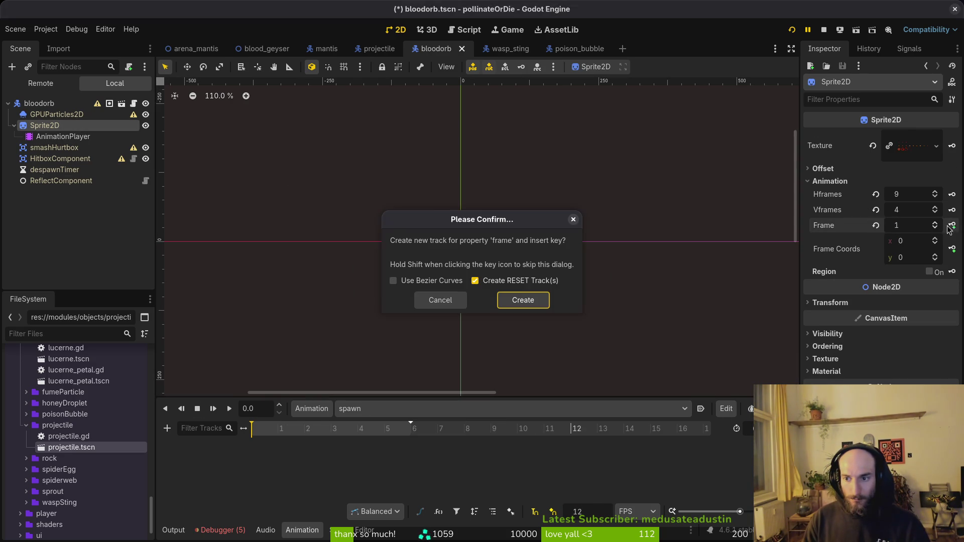
left_click(520, 304)
left_click(953, 225)
left_click(953, 225)
left_click(953, 225)
left_click(953, 225)
left_click(953, 225)
key("ctrl+s")
Step: Key the idle animation's second-row sprite frames, save, and preview it from the start
left_click(372, 415)
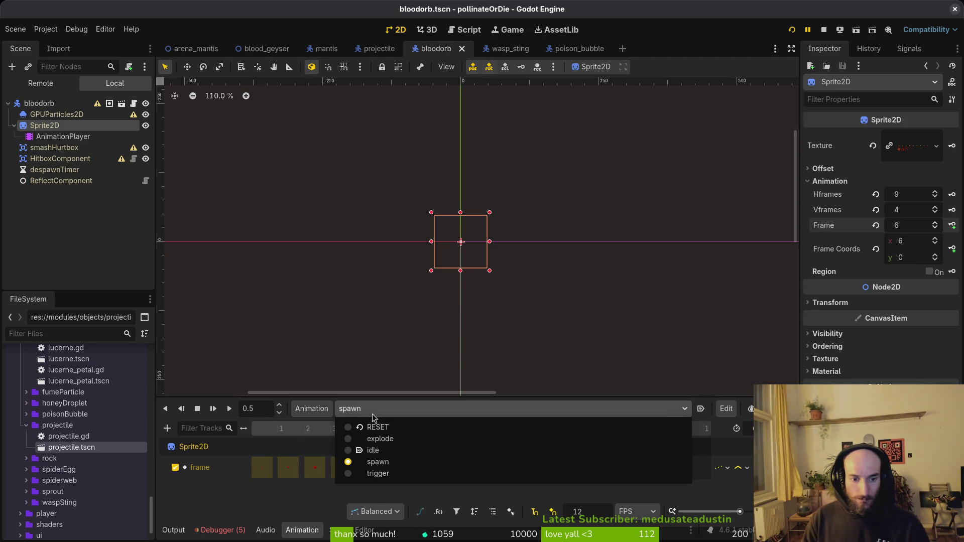
left_click(397, 451)
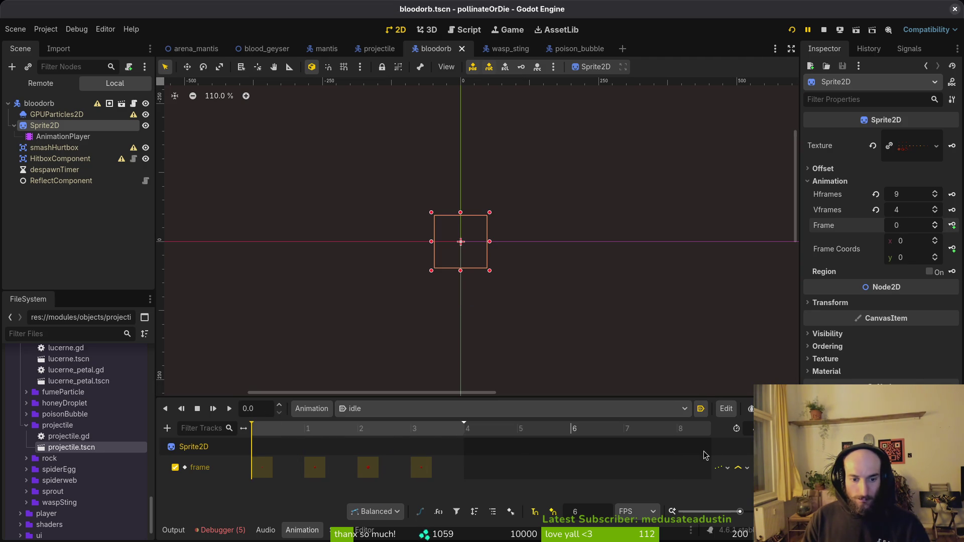
left_click(936, 257)
left_click(953, 225)
left_click(530, 304)
left_click(952, 225)
left_click(952, 225)
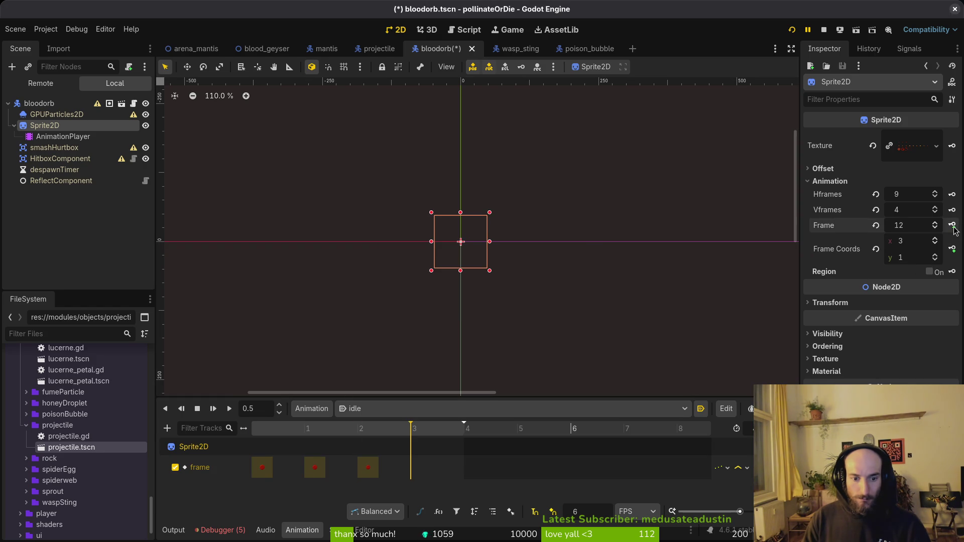
left_click(315, 468)
double_click(435, 464)
key("ctrl+s")
left_click(198, 408)
scroll(483, 241, "up", 13)
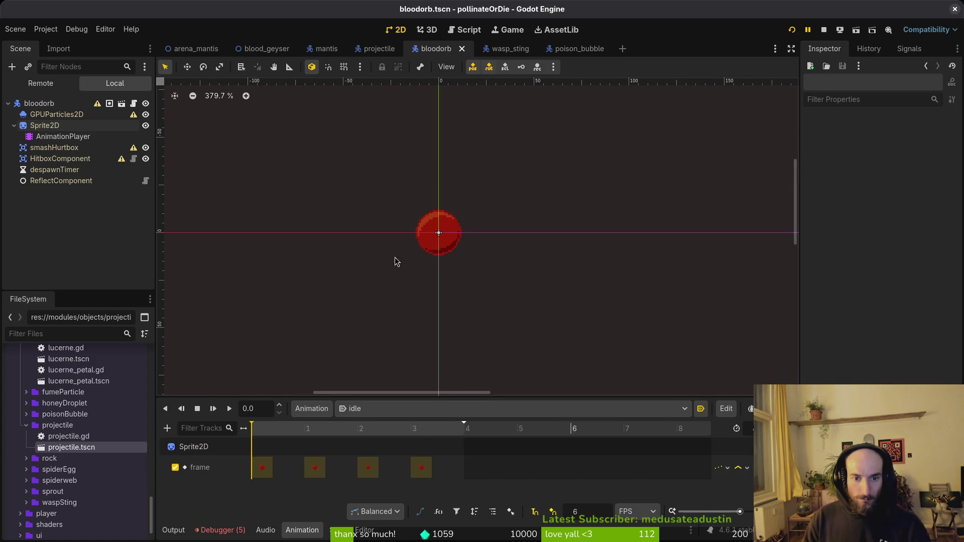
left_click(230, 410)
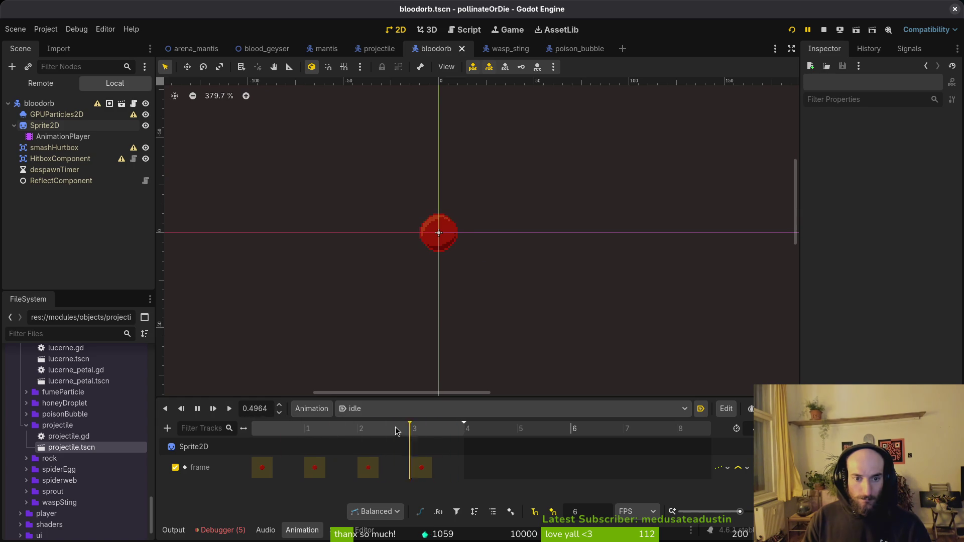
Step: Replace the explode animation's old frame track with newly keyed explosion-row frames and save
left_click(384, 409)
left_click(386, 439)
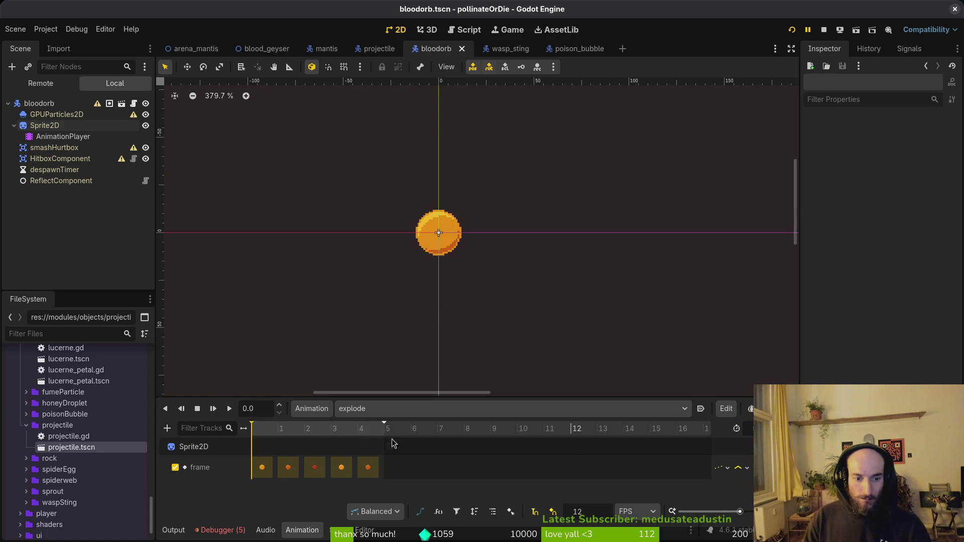
left_click(404, 467)
key("Delete")
key("ctrl+s")
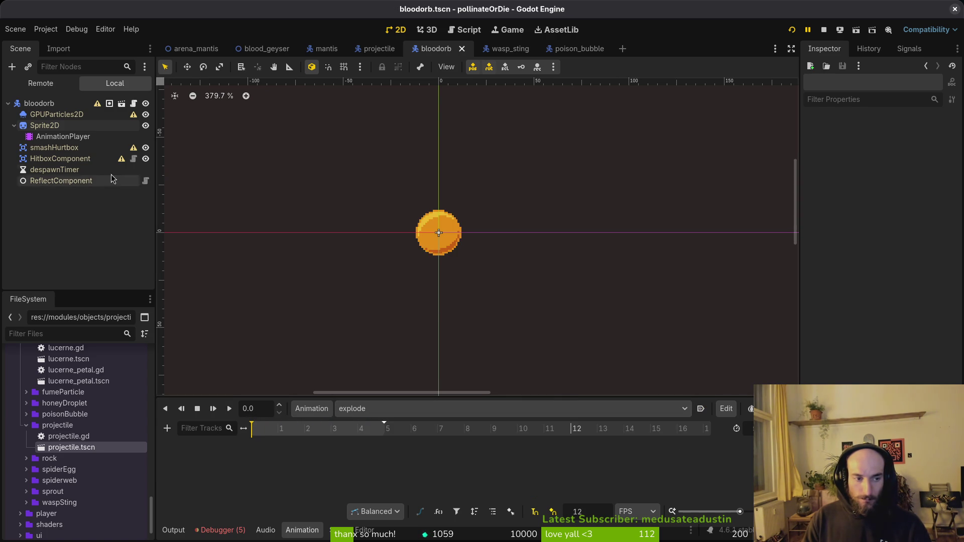
left_click(49, 128)
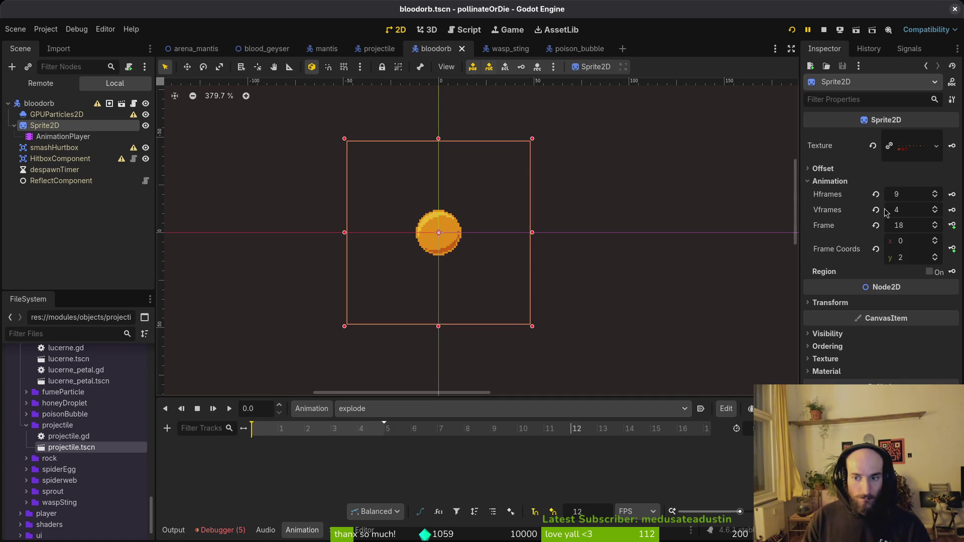
left_click(936, 255)
left_click(953, 226)
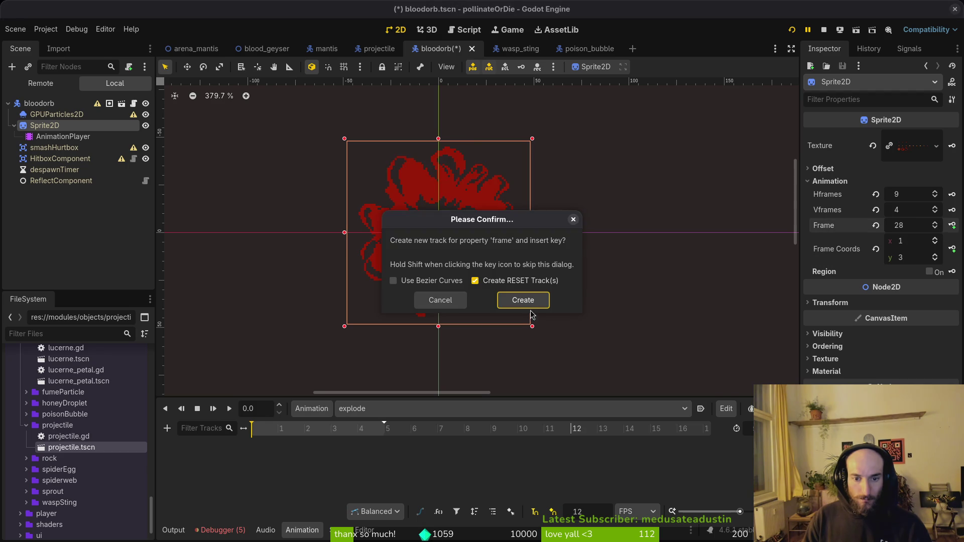
key("Return")
left_click(952, 226)
left_click(952, 225)
left_click(952, 225)
left_click(953, 225)
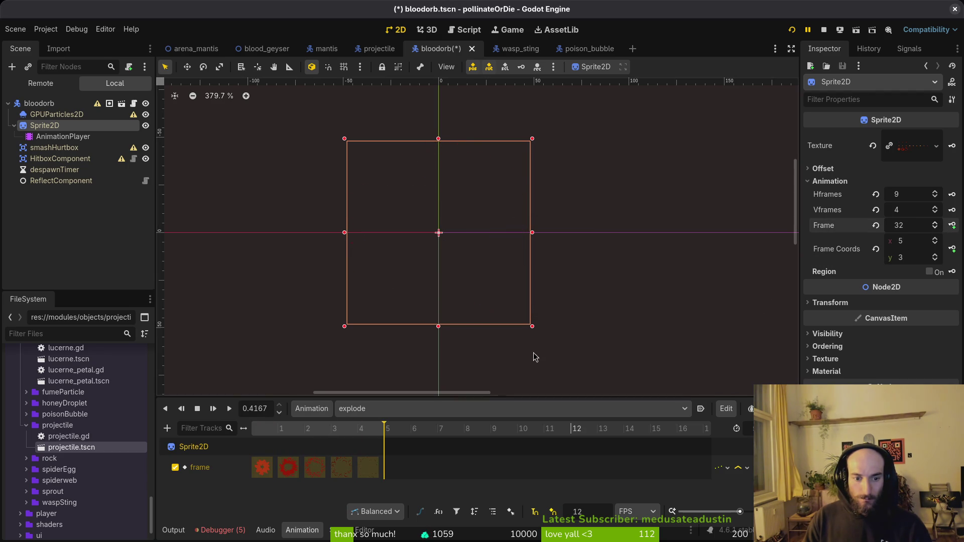
key("ctrl+s")
Step: Key the trigger animation's third-row sprite frames and save the scene
left_click(382, 409)
left_click(378, 474)
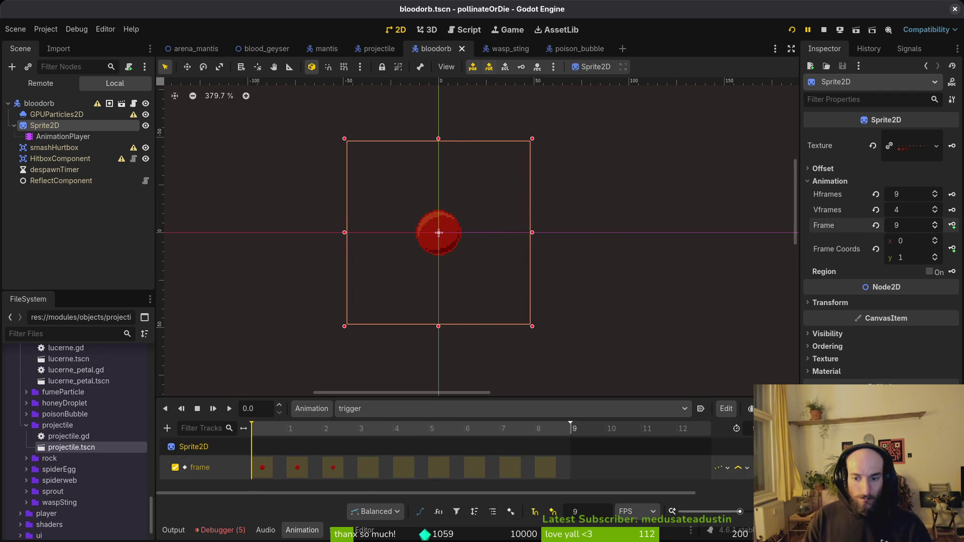
left_click(876, 225)
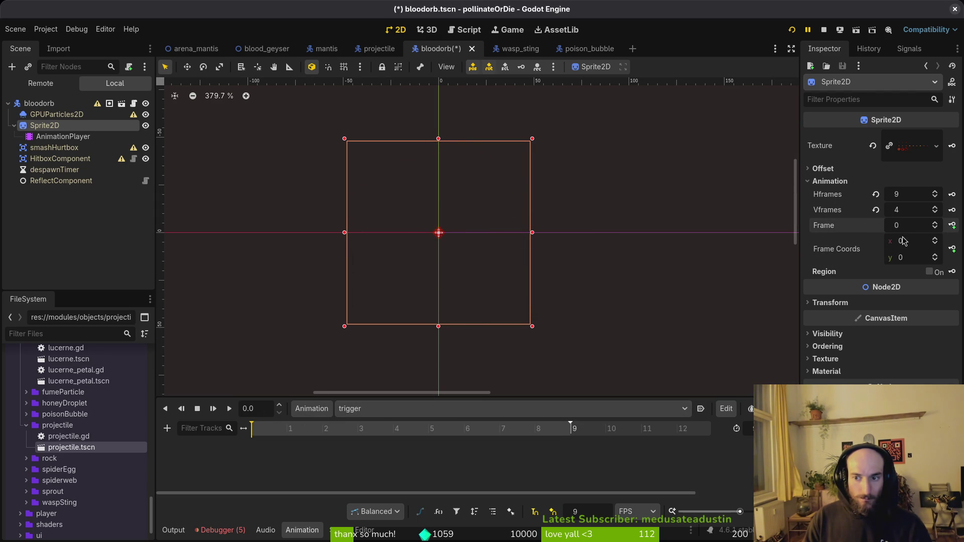
left_click(935, 256)
left_click(936, 256)
left_click(953, 228)
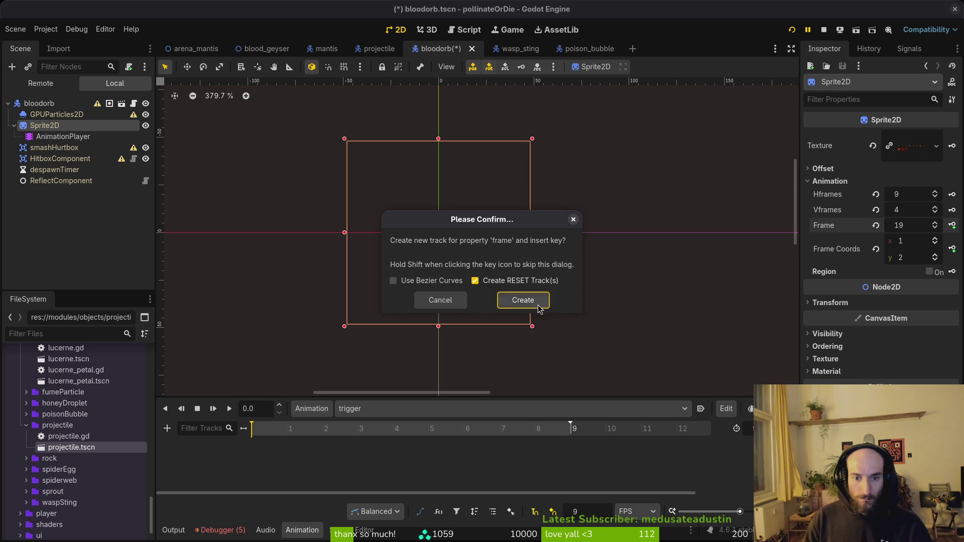
left_click(519, 300)
left_click(953, 225)
left_click(953, 225)
left_click(953, 225)
left_click(953, 225)
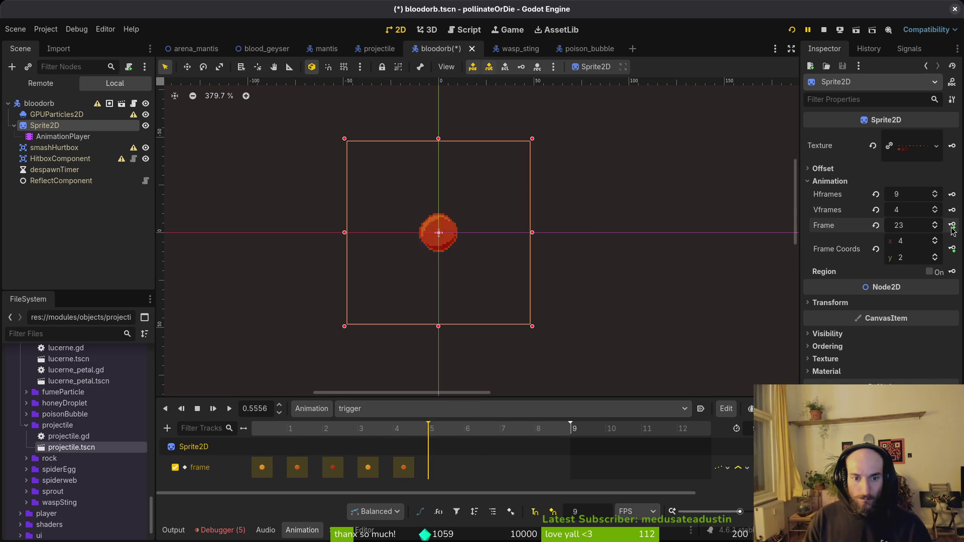
left_click(953, 225)
left_click(952, 225)
left_click(953, 225)
left_click(953, 225)
key("ctrl+s")
Step: Collapse the Sprite2D node and launch vim in the terminal
left_click(171, 286)
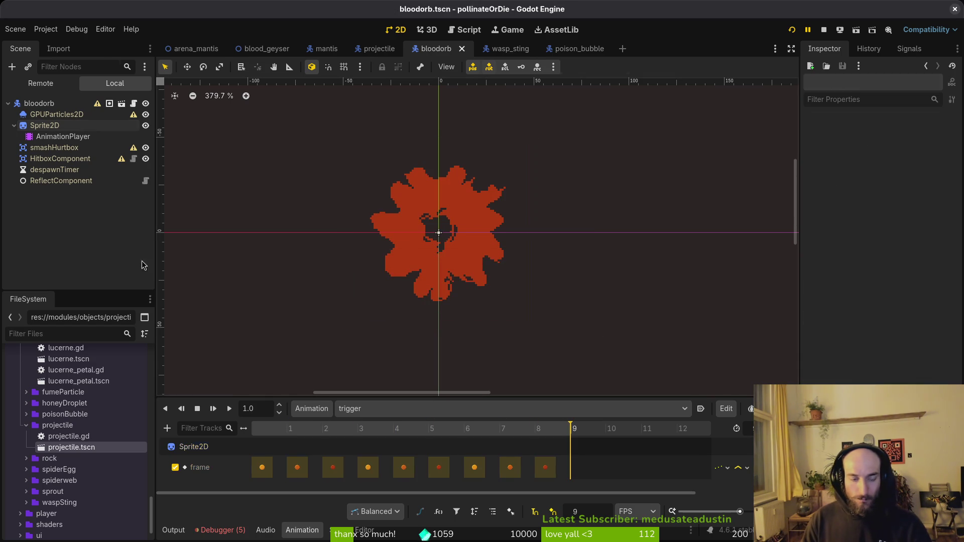
left_click(14, 125)
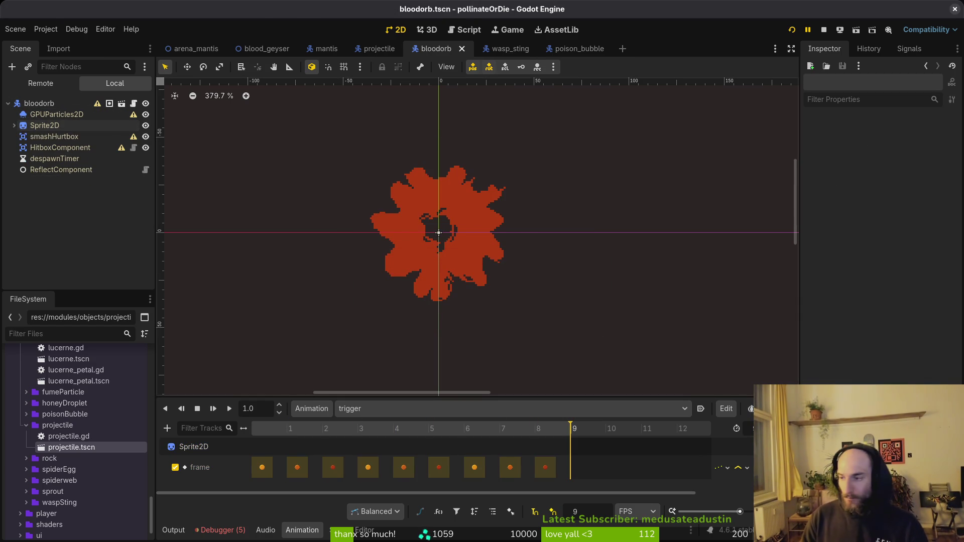
key("alt+Tab")
type("vim")
key("Return")
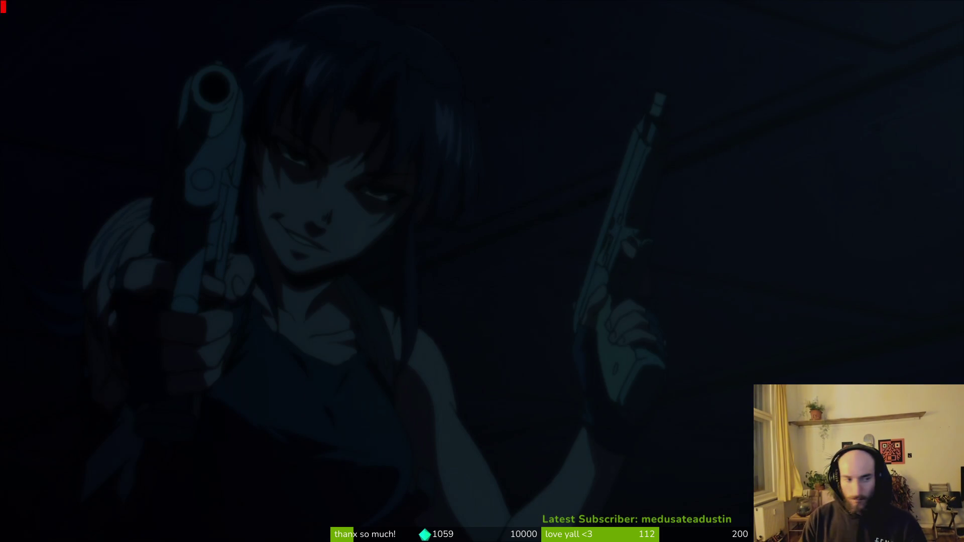
Step: Open bloodorb.gd in vim after checking the spawn animation in Godot
type("bloodorb")
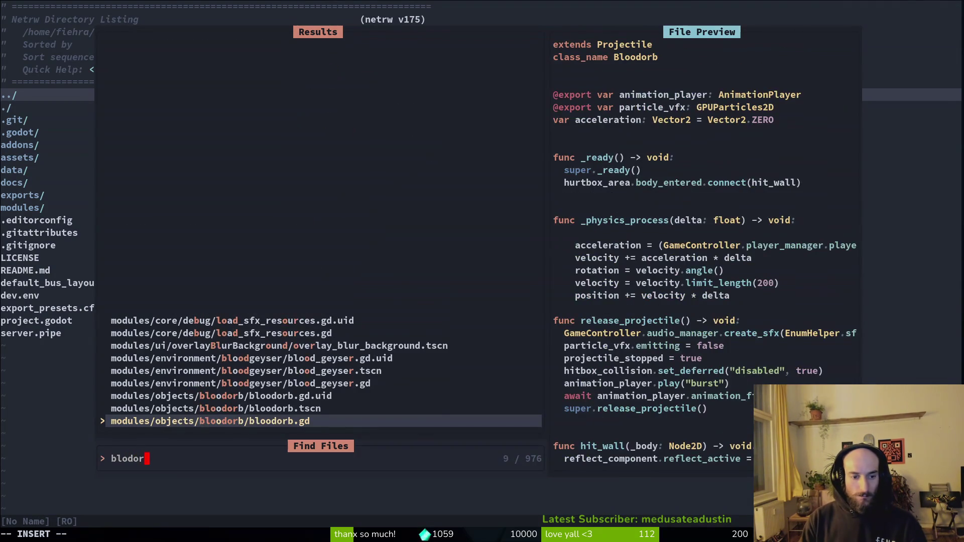
key("Return")
key("alt+Tab")
left_click(477, 408)
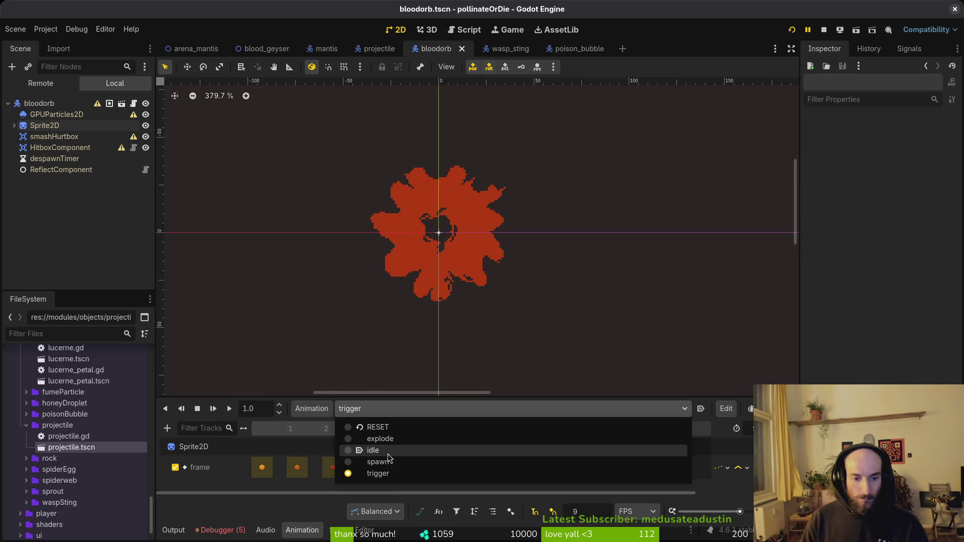
left_click(480, 459)
key("alt+Tab")
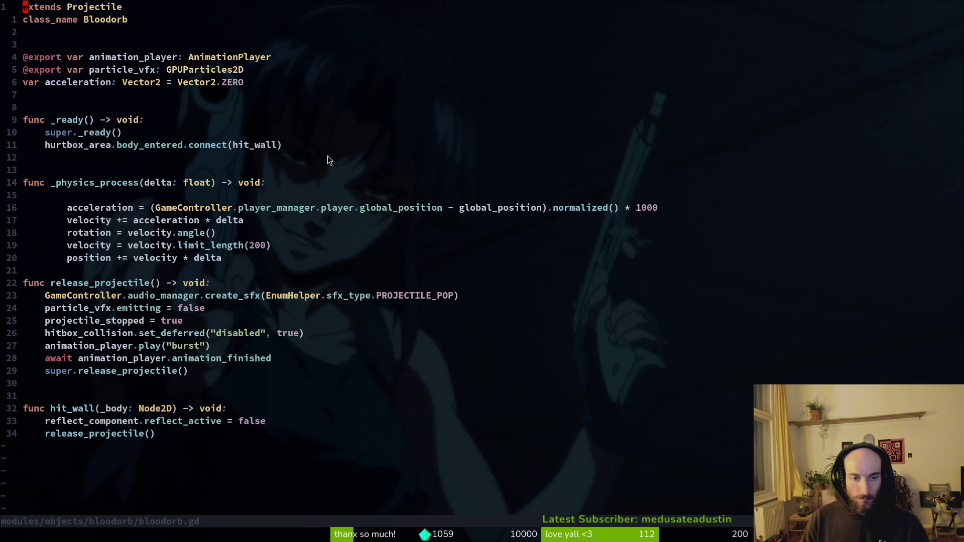
type(":w")
key("Return")
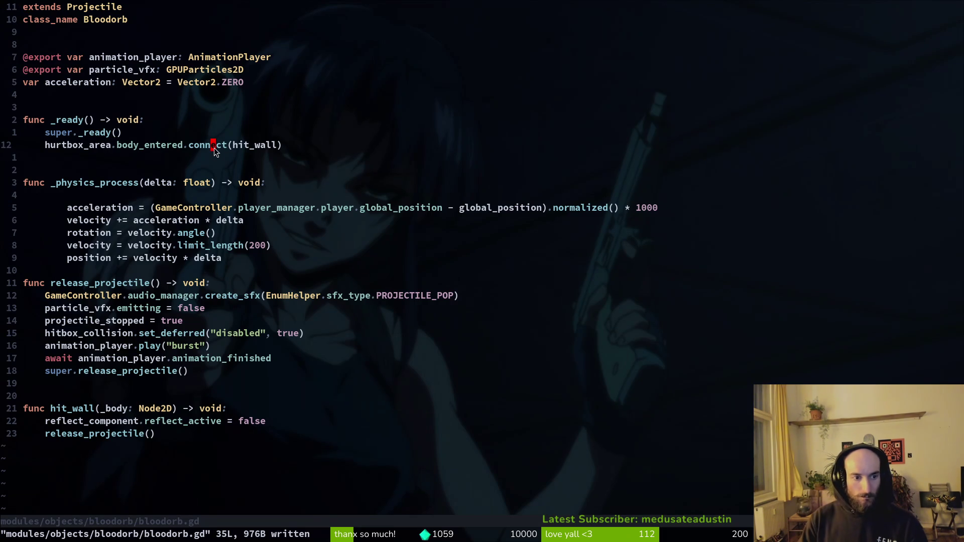
Step: Add 'await animation_player.animation_finished' below the hurtbox connection in _ready
type("Oawait animation_player.anim")
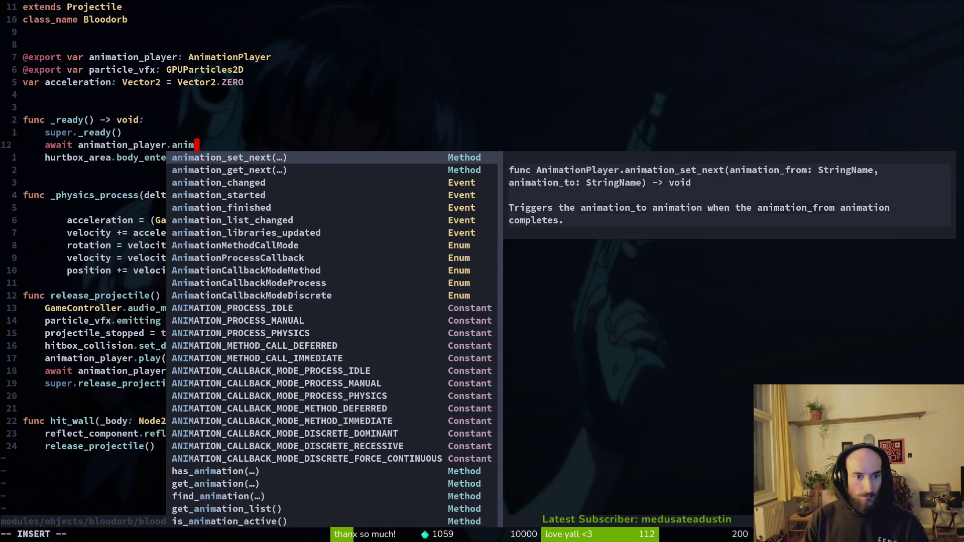
type("fin")
key("Return")
key("Escape")
key("V")
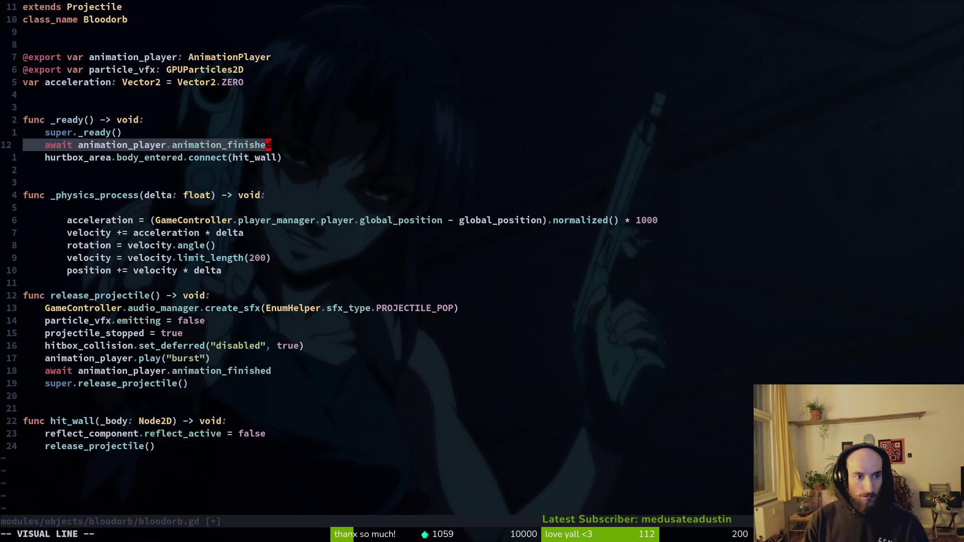
key("J")
key("Escape")
key("k")
key("V")
key("Escape")
Step: Follow it with an animation_player.play call for idle and save the script
type("jo")
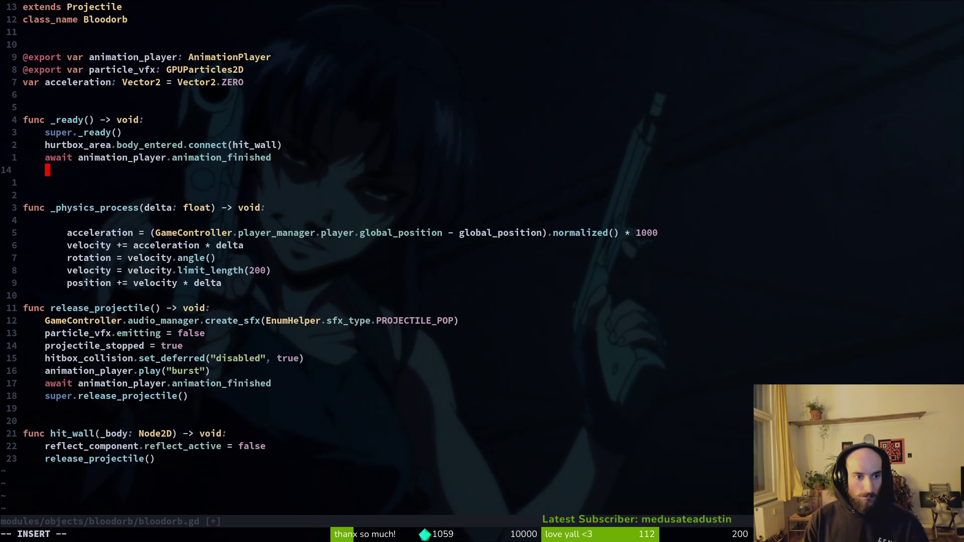
type("nim")
key("Return")
type(".pl")
key("Return")
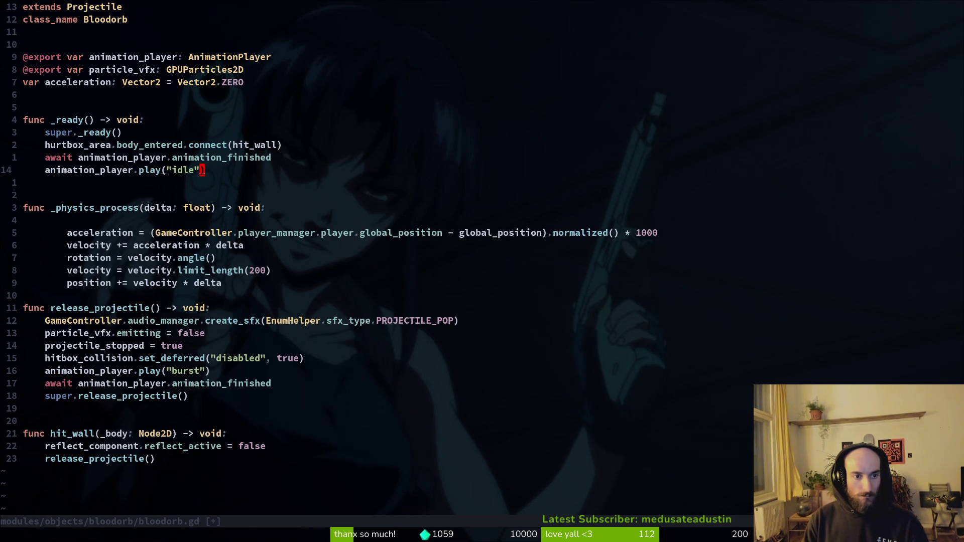
type(":w")
key("Return")
Step: Tidy the blank lines around the _physics_process code and save
key("j")
key("d")
key("d")
type("j:w")
key("Return")
key("o")
key("Escape")
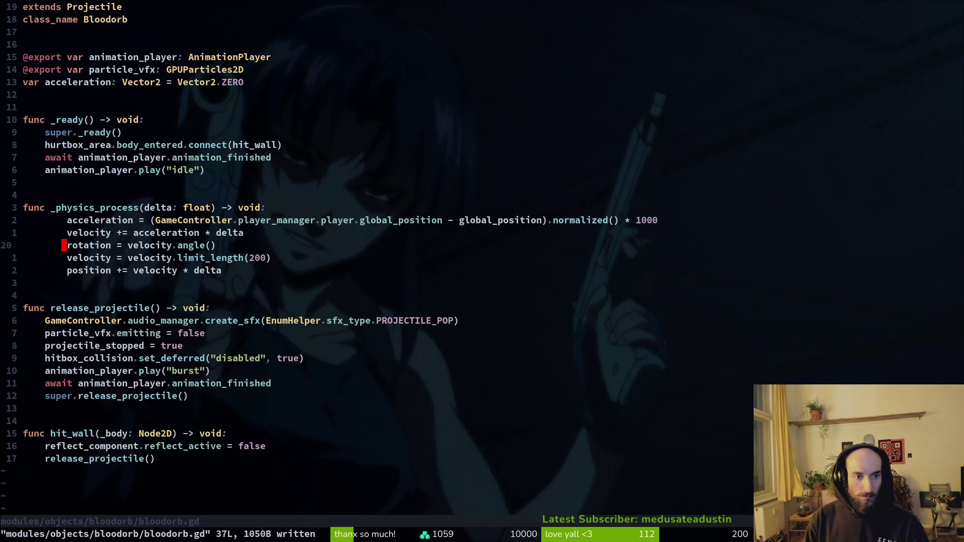
key("8")
key("k")
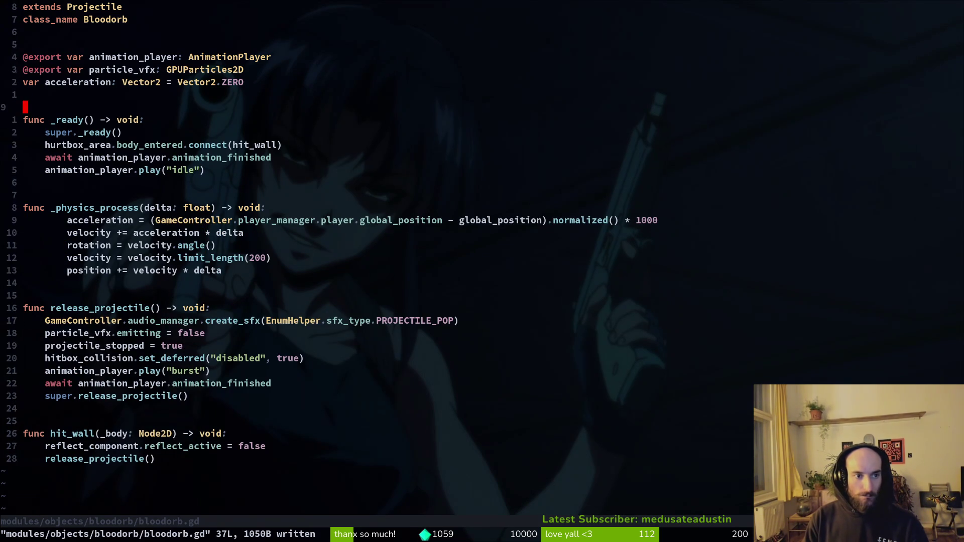
Step: Duplicate the particle_vfx export as 'trigger_range: Area2D' and save the script
key("y")
key("y")
key("p")
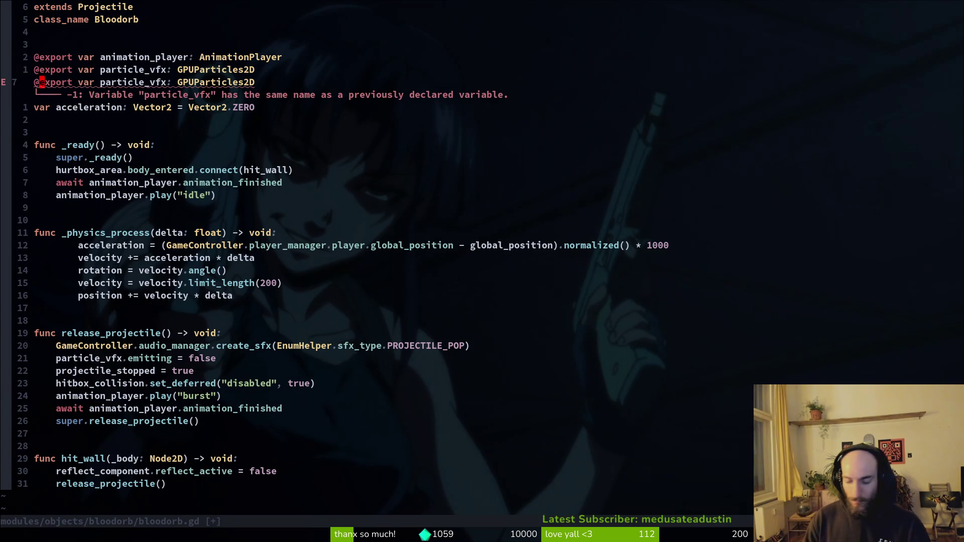
type("cwtrigger_range")
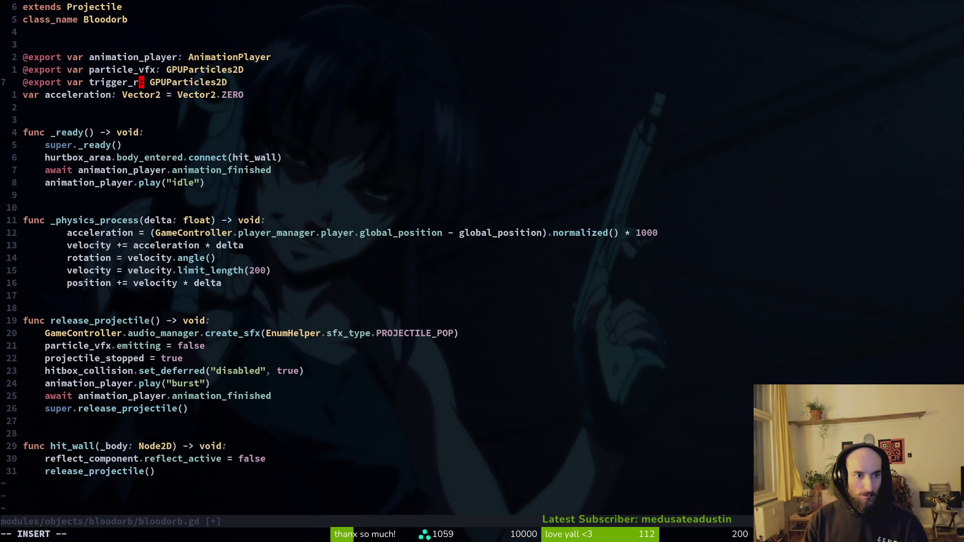
key("Escape")
type(":w")
key("Return")
type("WC")
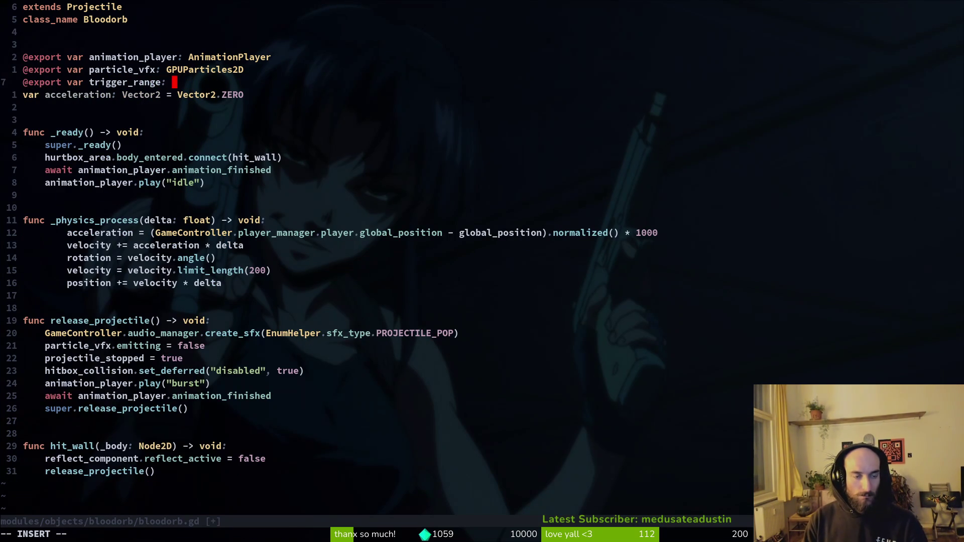
type("Hit")
key("BackSpace")
key("BackSpace")
key("BackSpace")
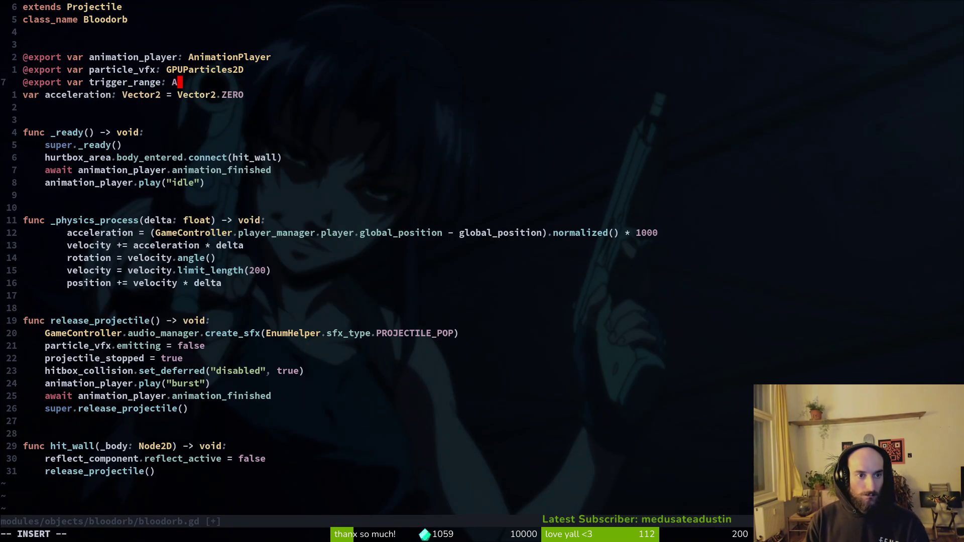
type("Are")
key("Down")
key("Down")
key("Return")
key("Escape")
type(":w")
key("Return")
key("alt+Tab")
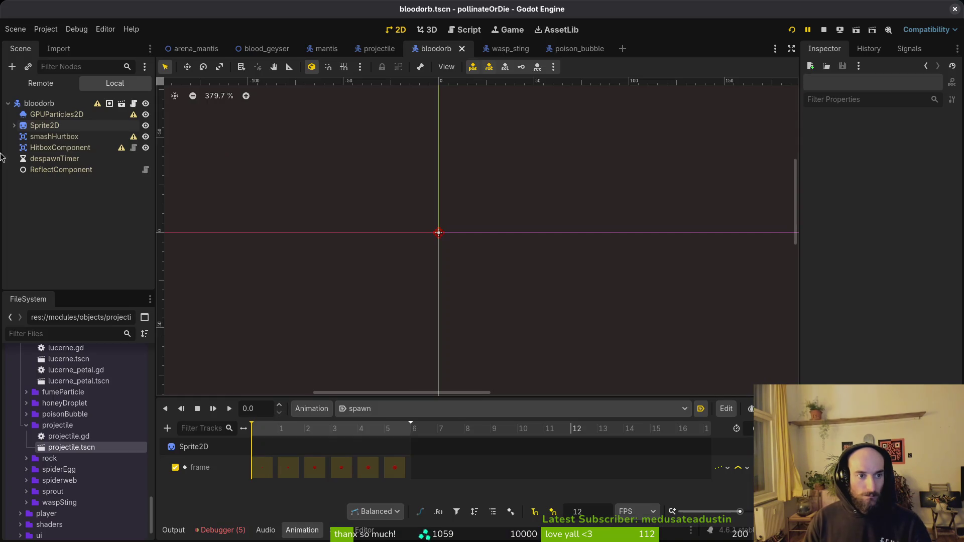
Step: Add an Area2D under the bloodorb root with a CollisionShape2D child
left_click(50, 147)
left_click(39, 103)
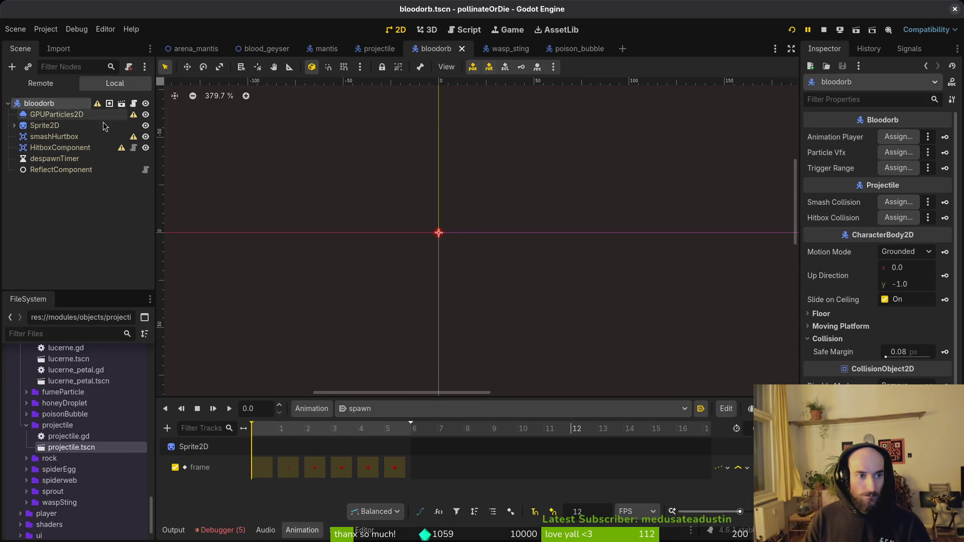
key("ctrl+a")
type("area")
key("Return")
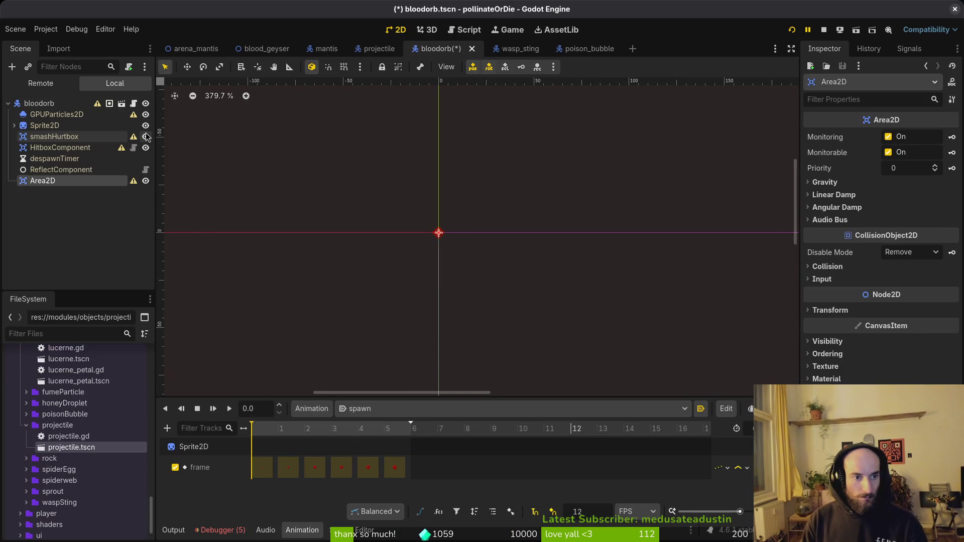
key("ctrl+a")
type("collision")
key("Return")
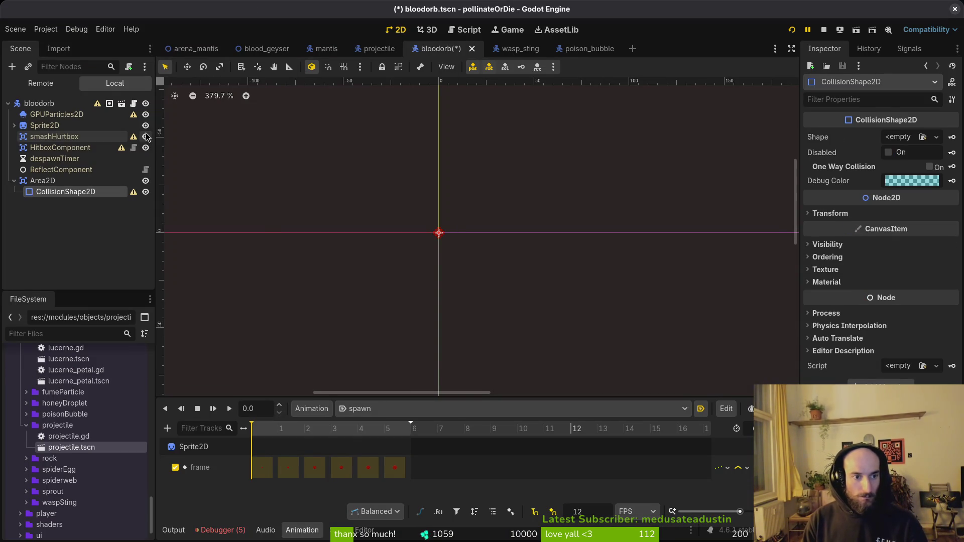
Step: Rename the area node to triggerArea and save the scene
key("Up")
key("F2")
type("trigg")
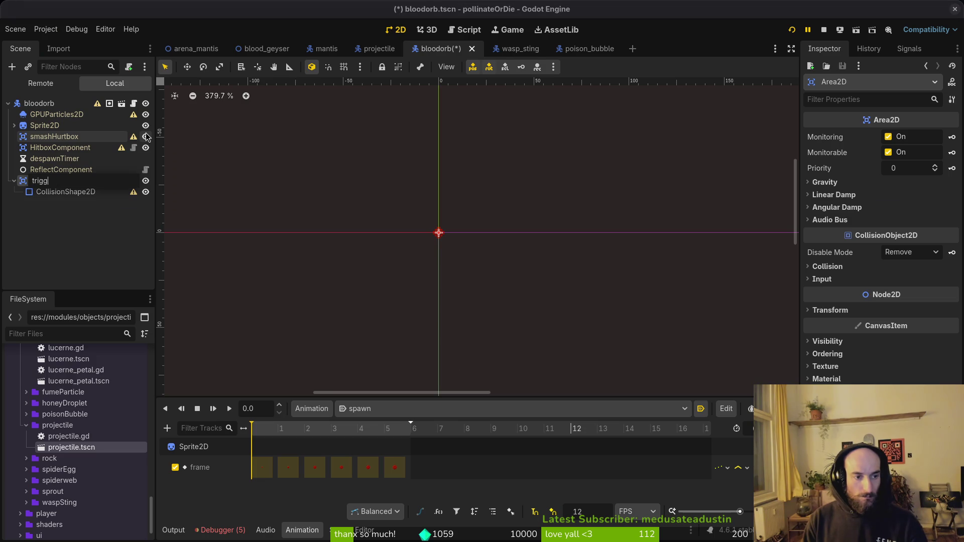
type("erArea")
key("Return")
scroll(429, 251, "up", 5)
scroll(527, 250, "up", 5)
scroll(424, 237, "down", 2)
key("ctrl+s")
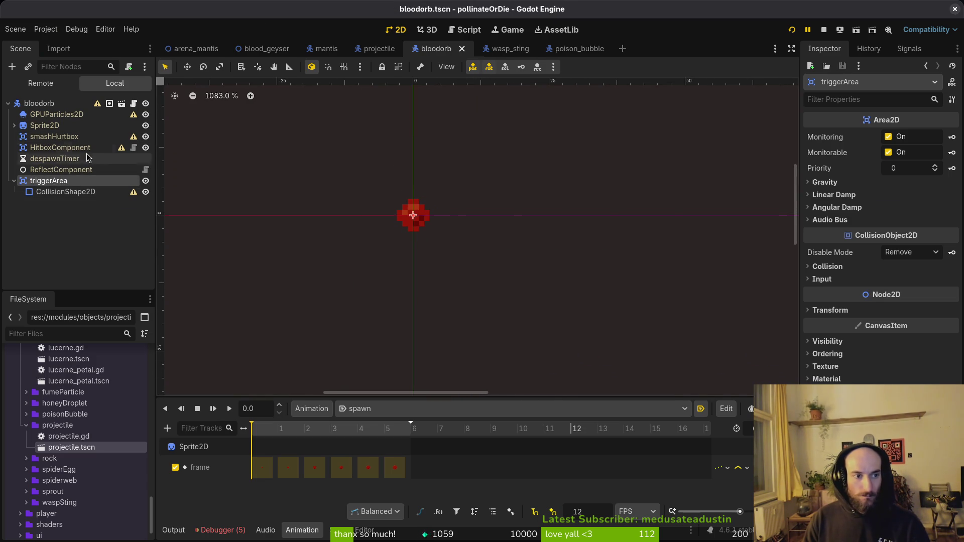
Step: Browse the sprite's animations, including RESET, and settle on idle
left_click(52, 127)
left_click(383, 413)
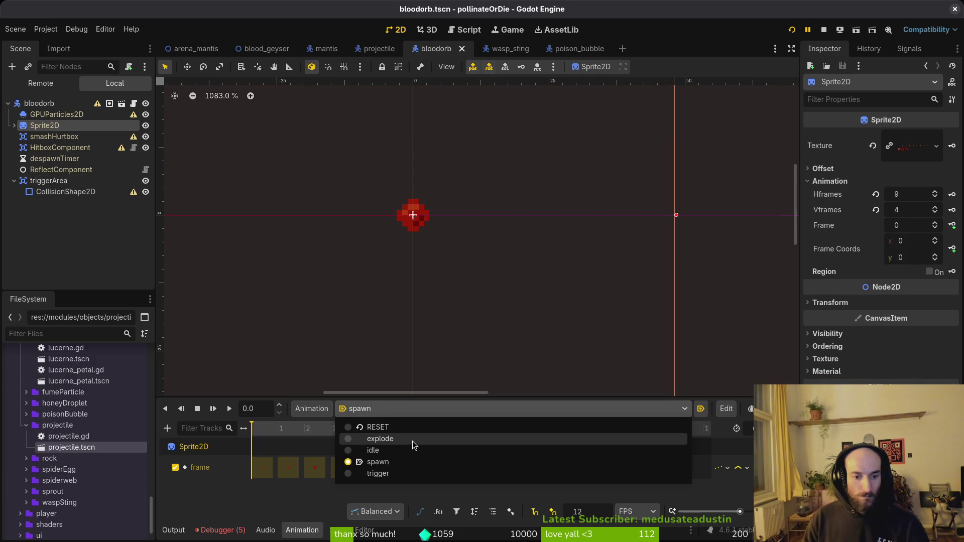
left_click(415, 445)
left_click(410, 412)
left_click(413, 426)
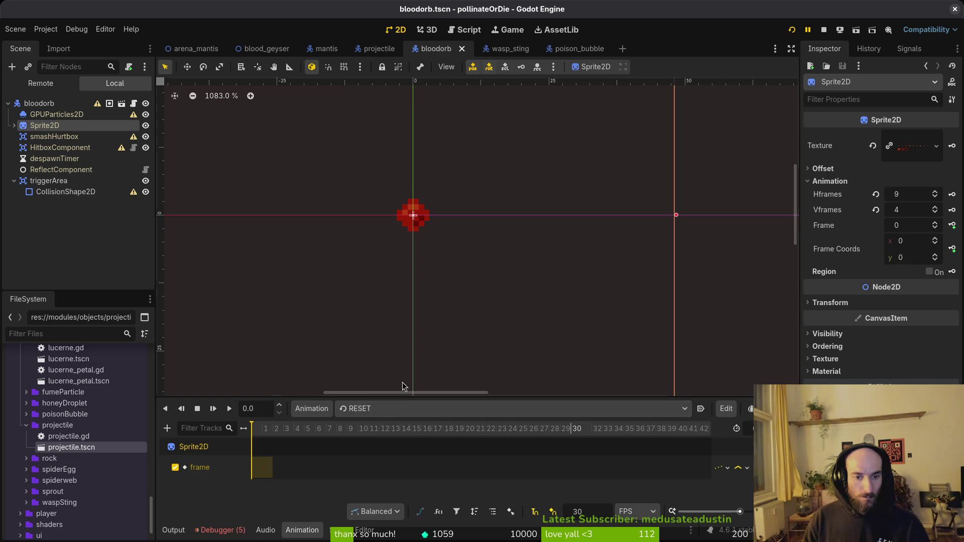
left_click(374, 410)
left_click(407, 452)
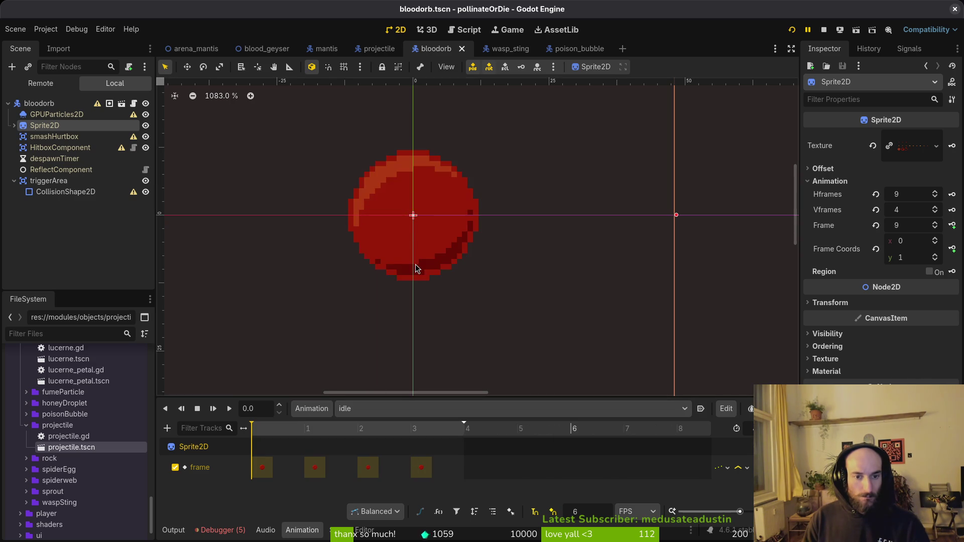
Step: Select triggerArea's collision shape and open its list of new shapes
left_click(49, 180)
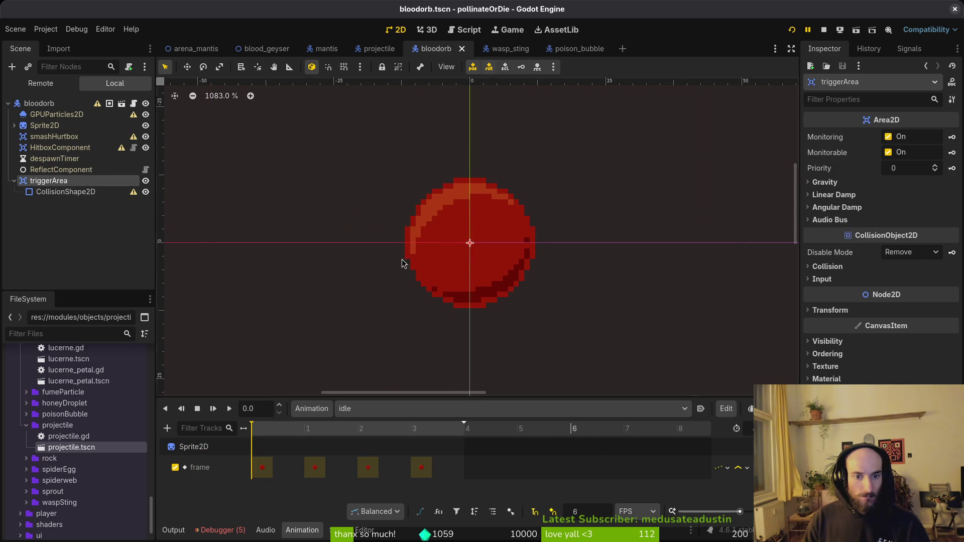
scroll(333, 254, "down", 5)
left_click(65, 192)
left_click(937, 137)
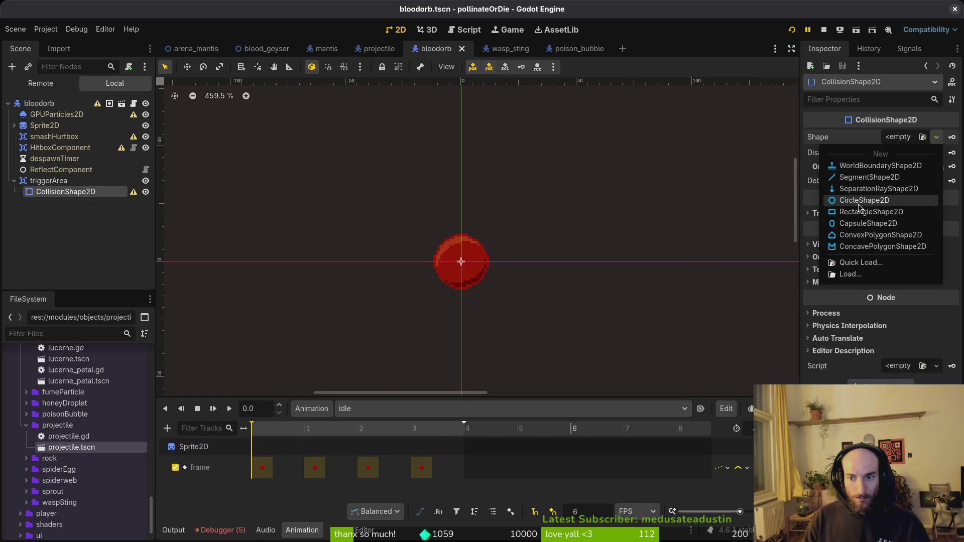
left_click(48, 150)
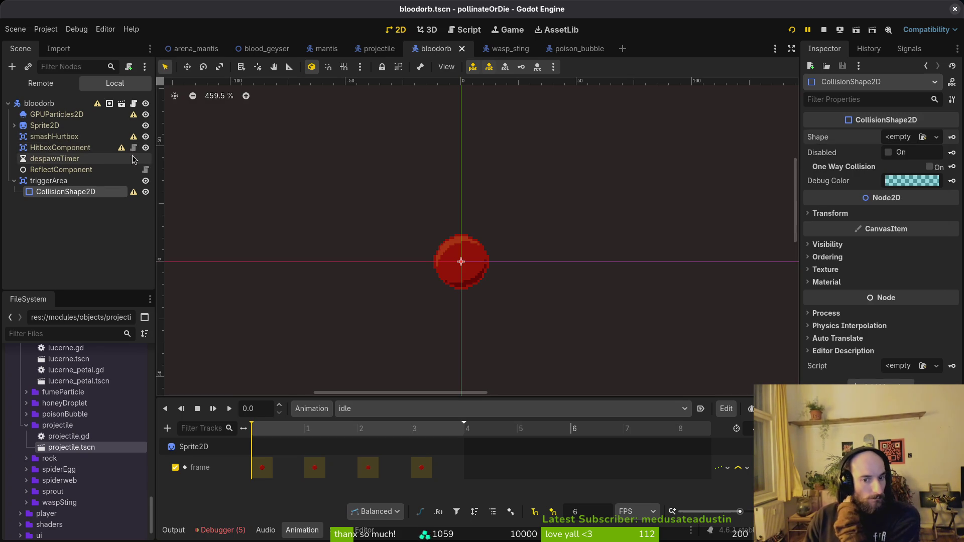
Step: Add a CollisionShape2D child under the HitboxComponent node
left_click(50, 148)
key("ctrl+a")
type("collision")
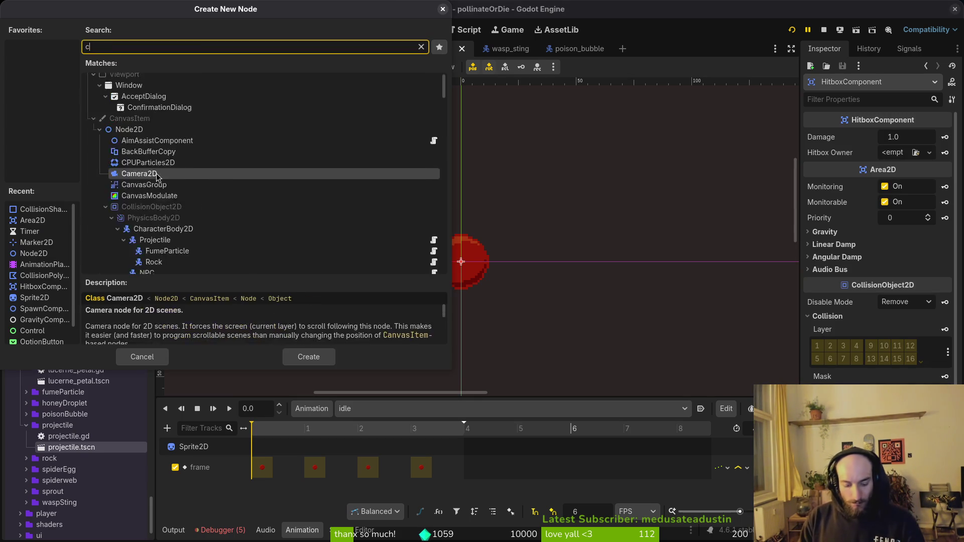
key("Return")
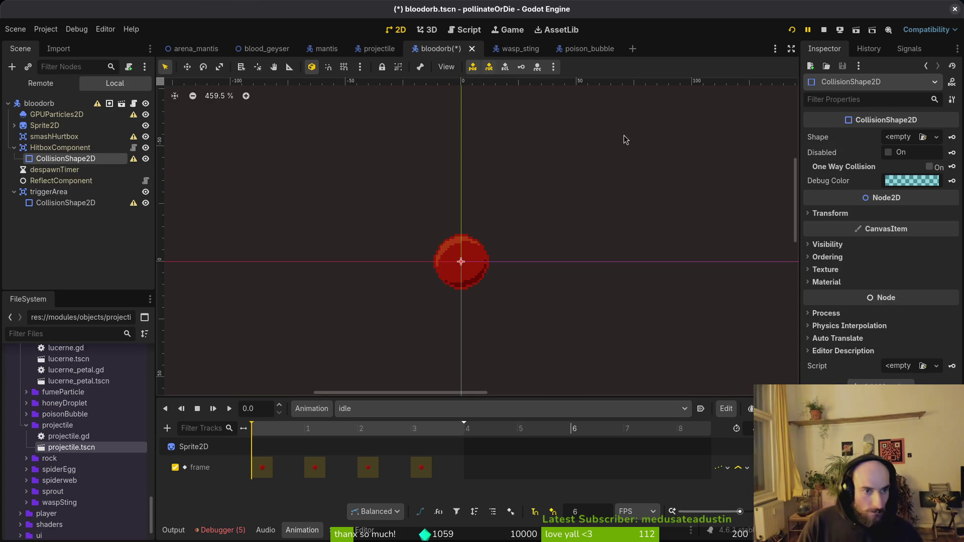
Step: Give the collision shape a new CircleShape2D with radius 12 and save the scene
left_click(898, 138)
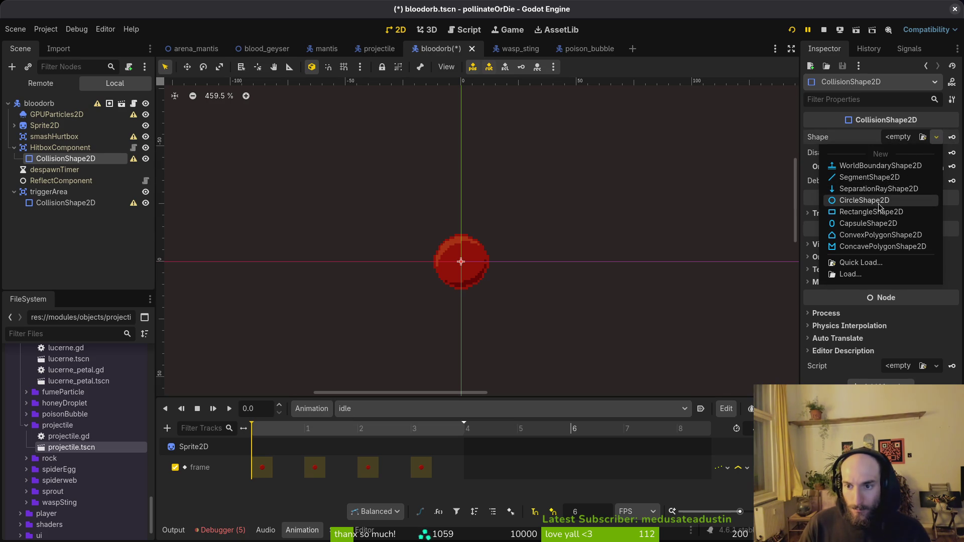
left_click(864, 201)
left_click(907, 137)
left_click(909, 154)
type("12")
key("Return")
key("ctrl+s")
Step: Reduce the circle's radius to 11, save again, and collapse HitboxComponent's children
scroll(465, 271, "up", 4)
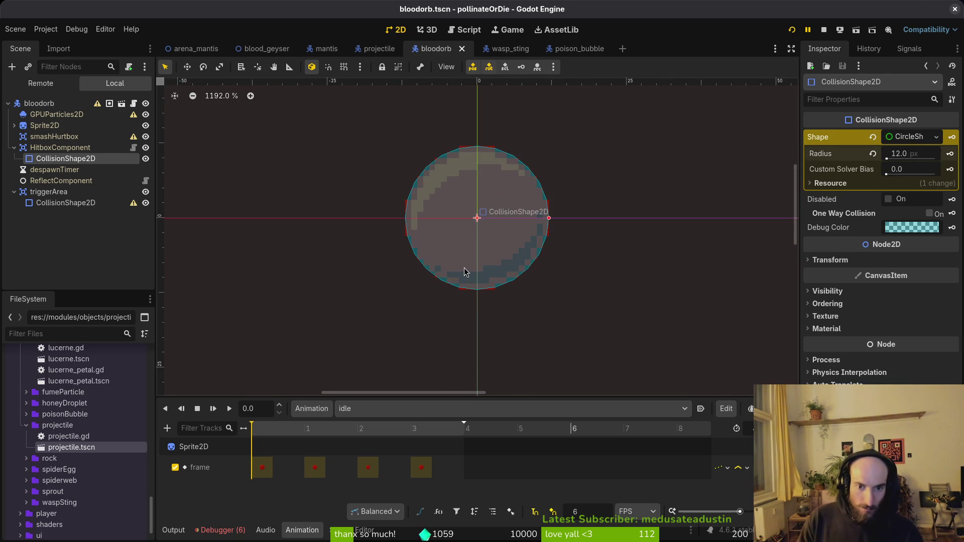
left_click(924, 153)
type("11")
key("Return")
key("ctrl+s")
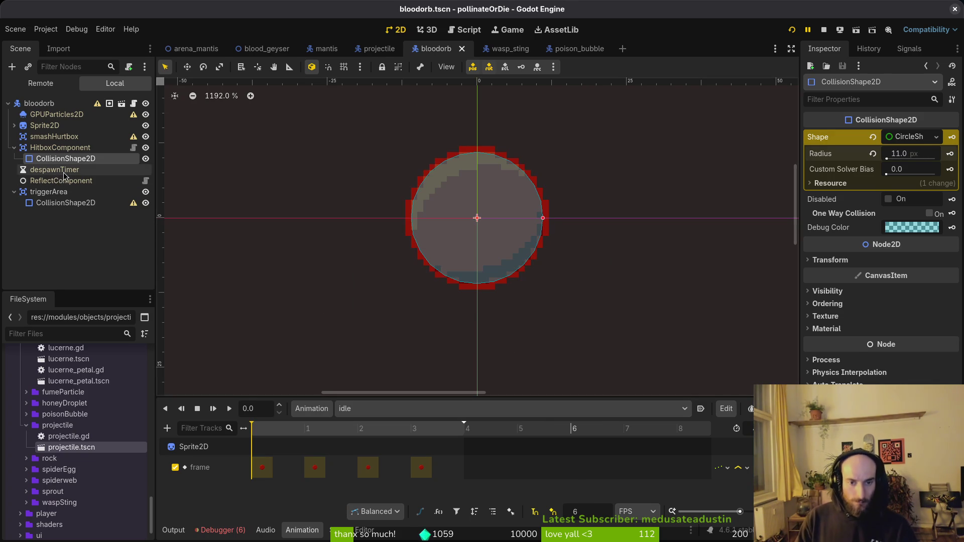
left_click(14, 147)
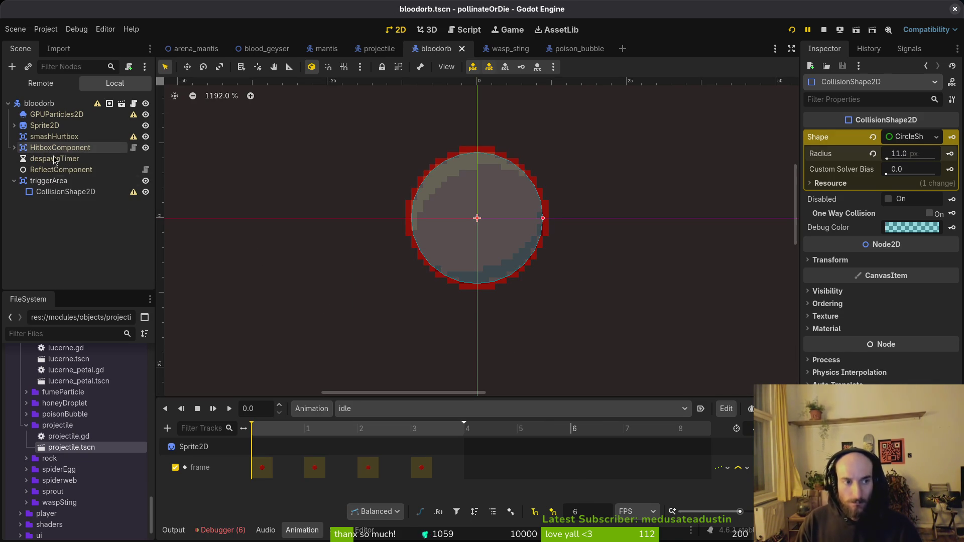
scroll(382, 263, "down", 4)
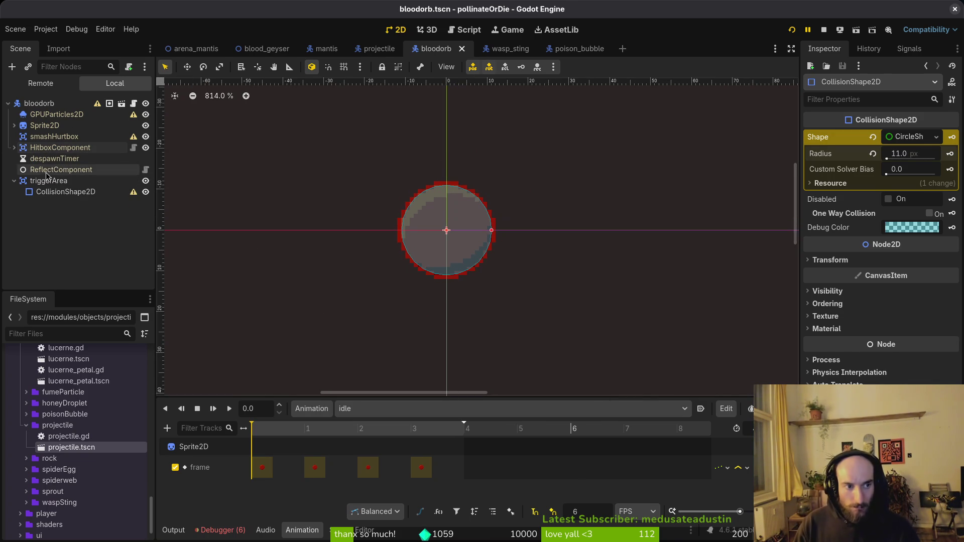
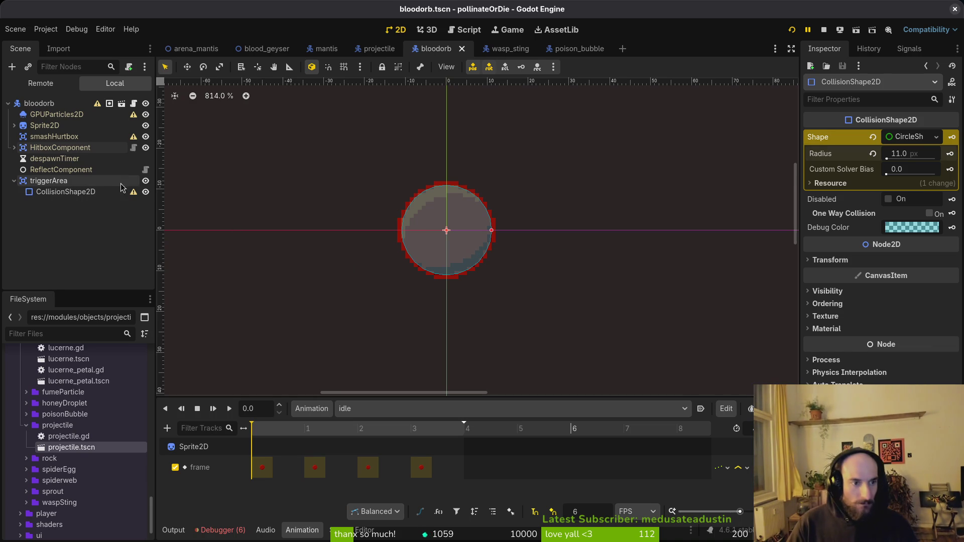
Step: Move HitboxComponent's circle collision shape into triggerArea, delete the empty shape, and save
left_click(102, 183)
left_click(87, 196)
left_click(14, 148)
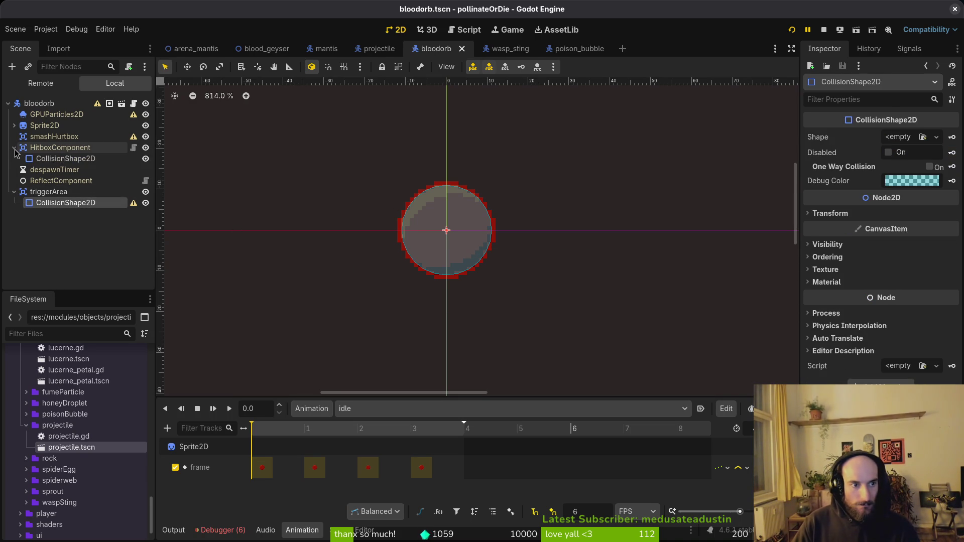
left_click(64, 160)
left_click_drag(65, 160, 80, 199)
left_click(68, 203)
key("Delete")
key("Return")
left_click(73, 195)
key("ctrl+s")
Step: Set the moved collision circle's radius to 12
double_click(69, 192)
left_click(913, 152)
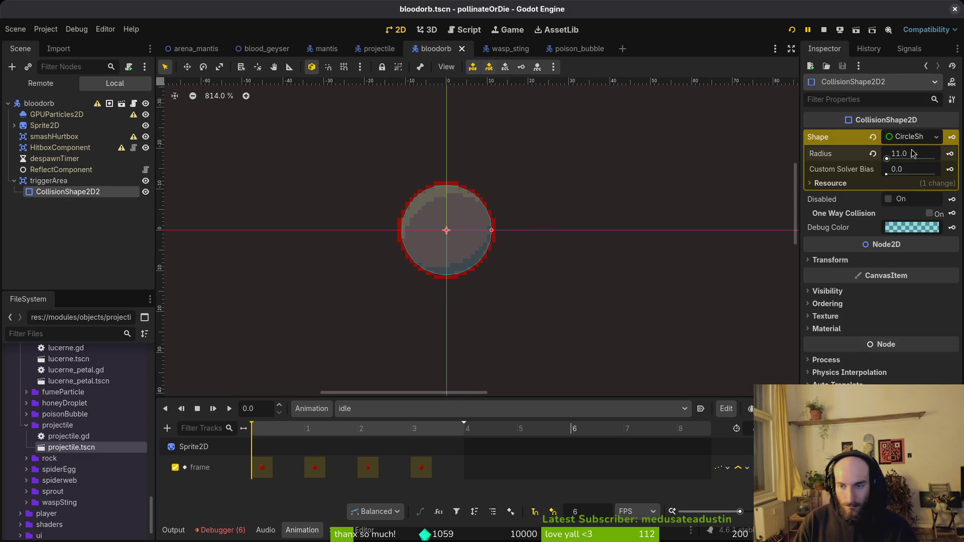
type("12")
key("Return")
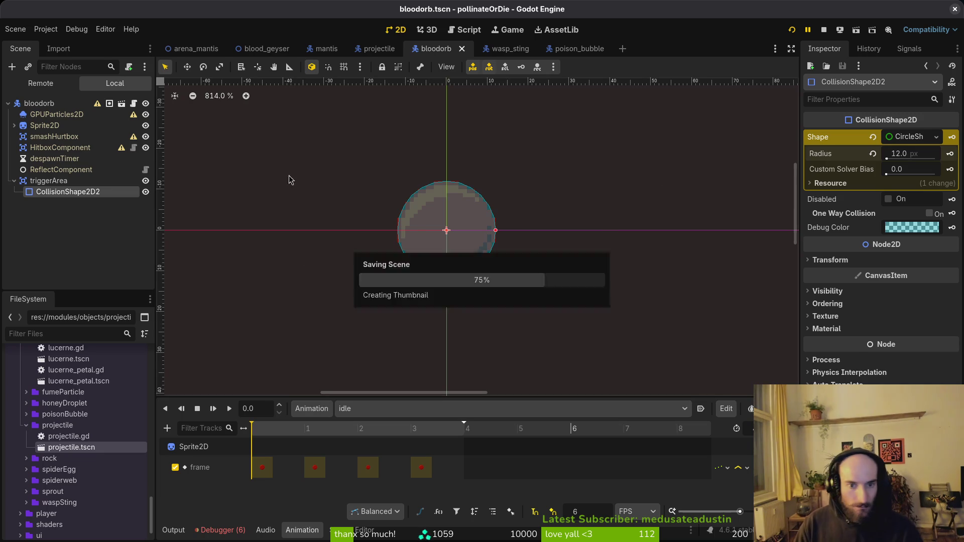
Step: Make triggerArea non-monitorable and change its collision layer and mask bits
left_click(35, 181)
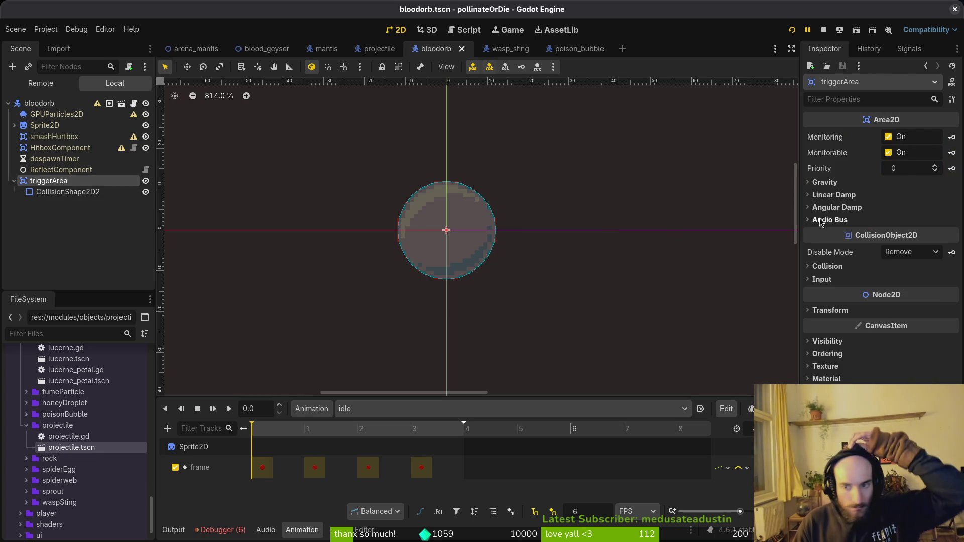
left_click(888, 153)
left_click(827, 266)
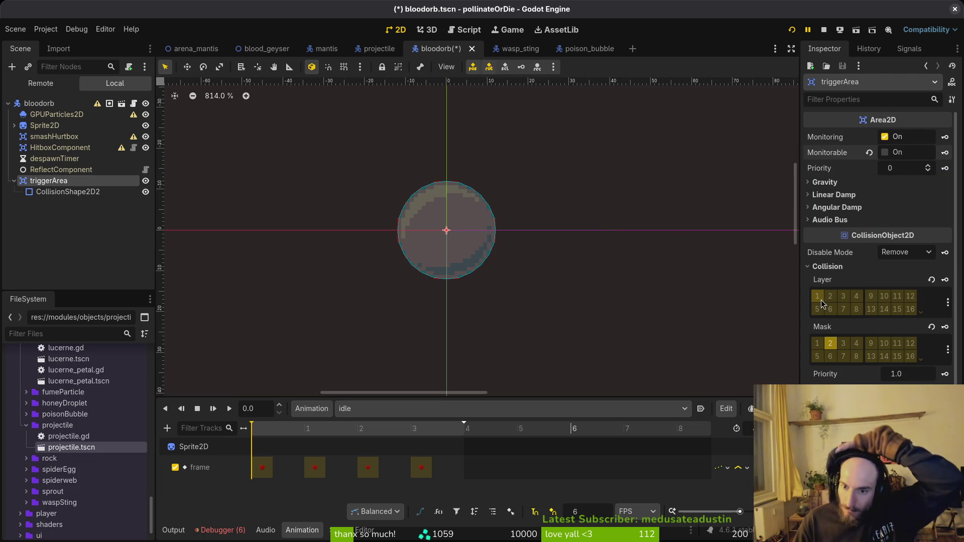
left_click(817, 295)
left_click(817, 309)
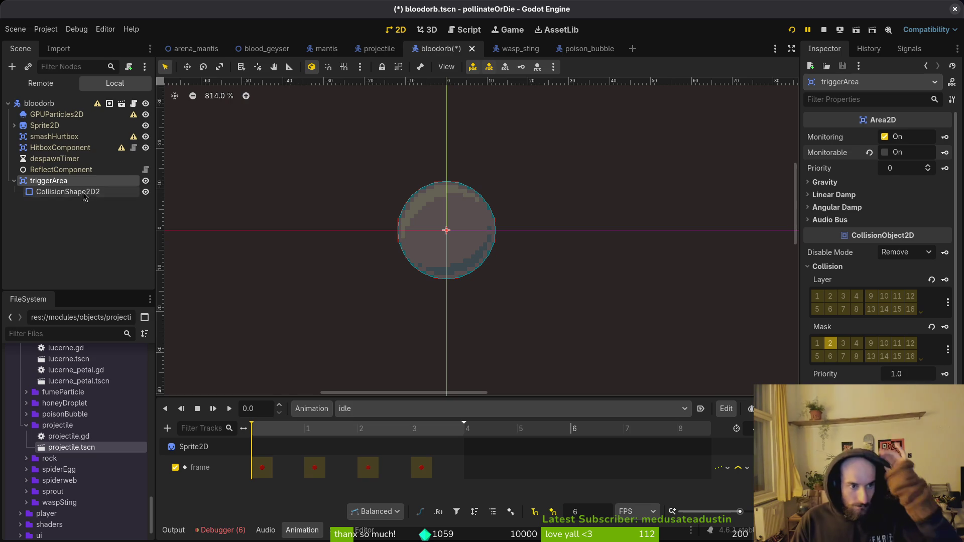
left_click(50, 137)
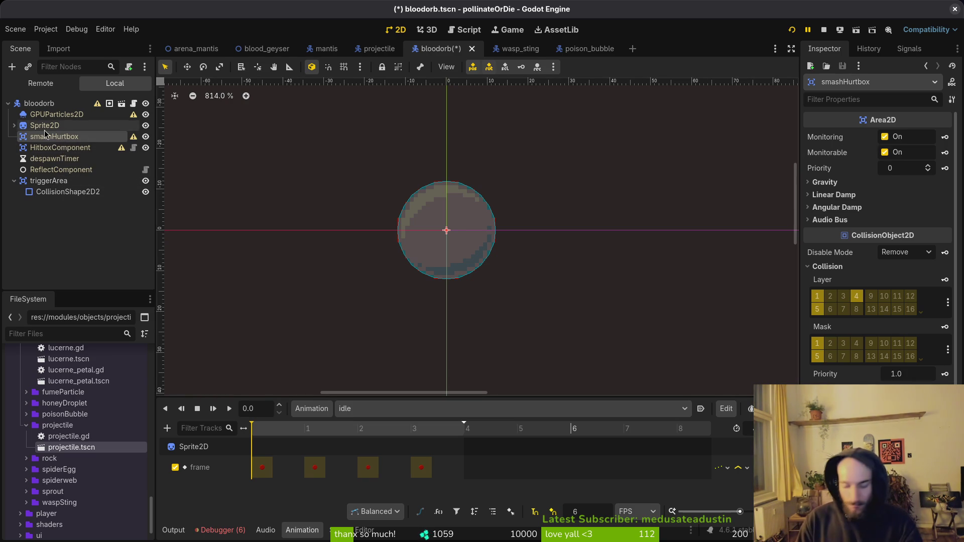
Step: Add a CollisionShape2D child under smashHurtbox
key("ctrl+a")
type("h")
key("BackSpace")
type("collisionsh")
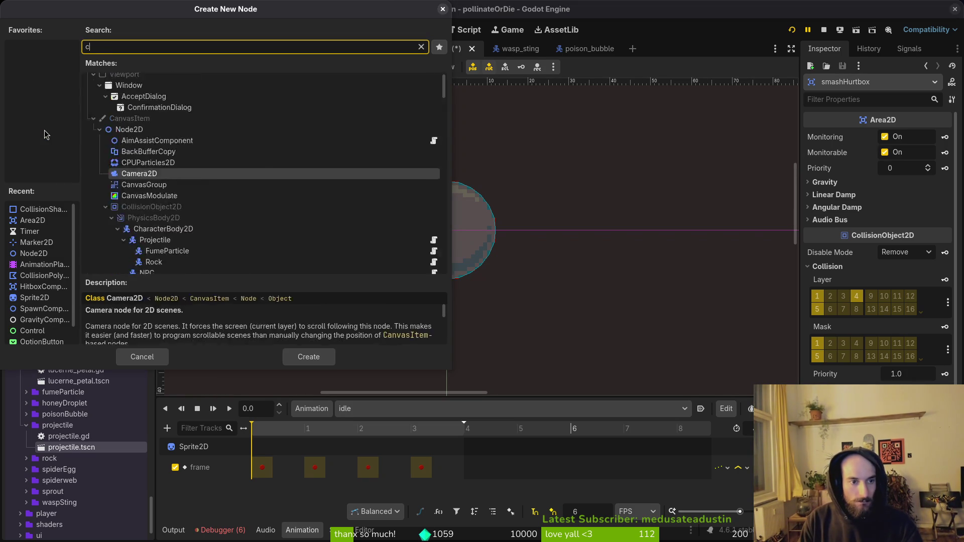
key("Return")
Step: Give the new collision node a CircleShape2D of radius 14 and save
left_click(908, 140)
left_click(889, 190)
left_click(916, 156)
type("134")
key("Return")
left_click(910, 153)
type("1")
key("Return")
left_click(913, 158)
type("14")
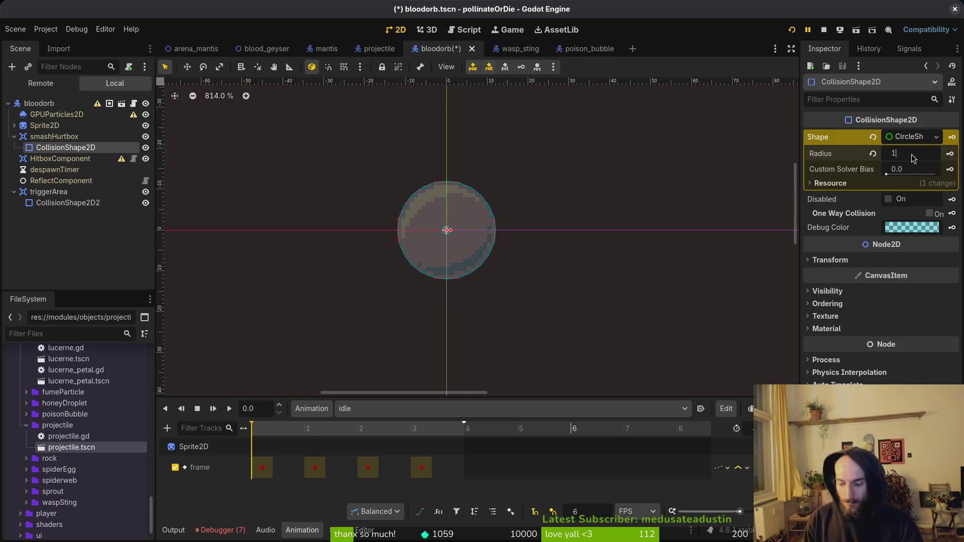
key("Return")
key("ctrl+s")
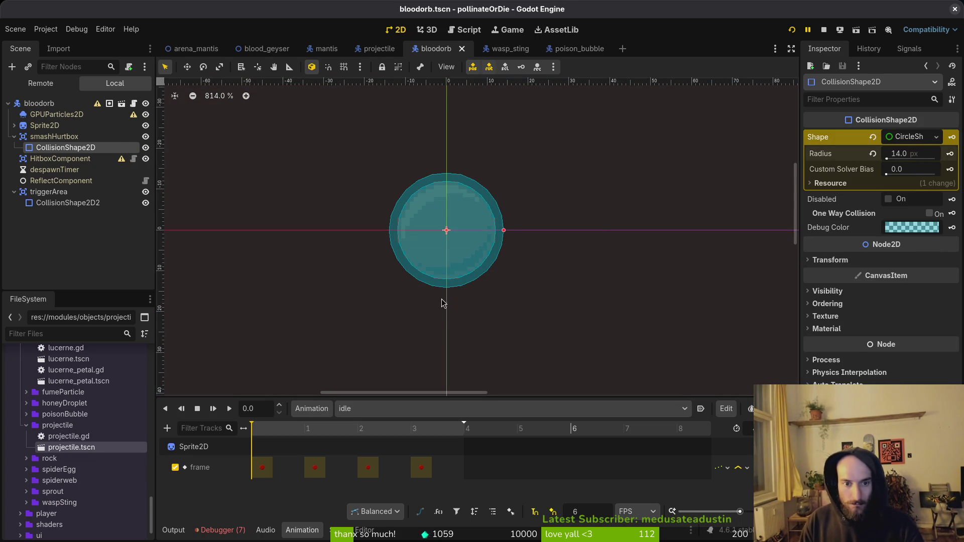
Step: Change the collision shape's debug colour to orange-red and save the scene
left_click_drag(415, 276, 486, 295)
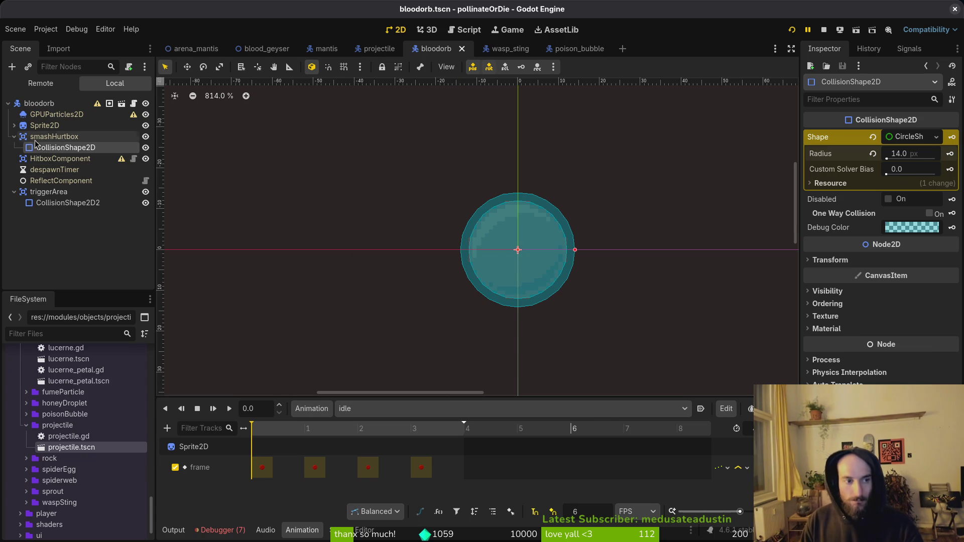
left_click(14, 137)
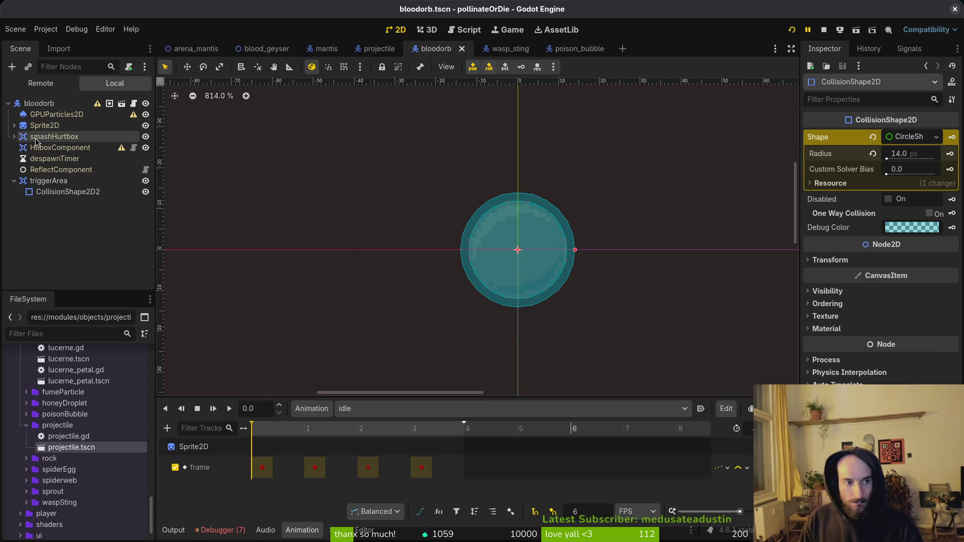
left_click(14, 137)
left_click(912, 228)
mouse_move(913, 276)
left_mouse_down()
mouse_move(933, 329)
mouse_move(924, 341)
left_mouse_up()
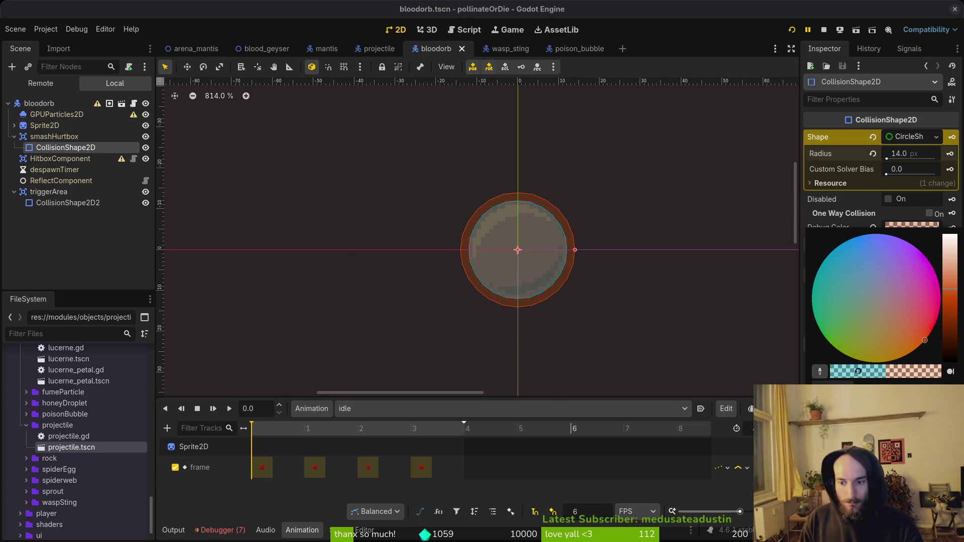
key("Escape")
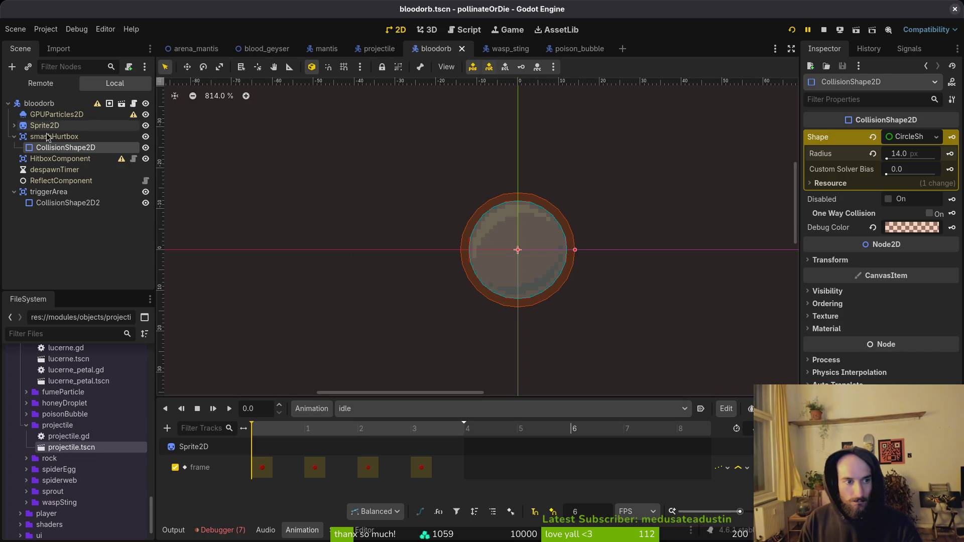
left_click(15, 137)
key("ctrl+s")
left_click(14, 125)
left_click(62, 137)
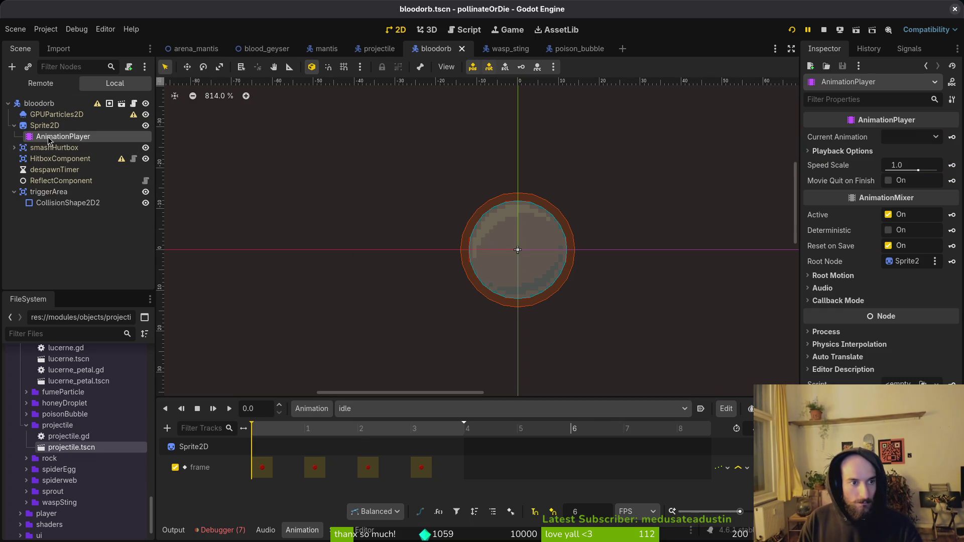
Step: Switch to the explode animation and add a CollisionShape2D under HitboxComponent
left_click(365, 409)
left_click(382, 437)
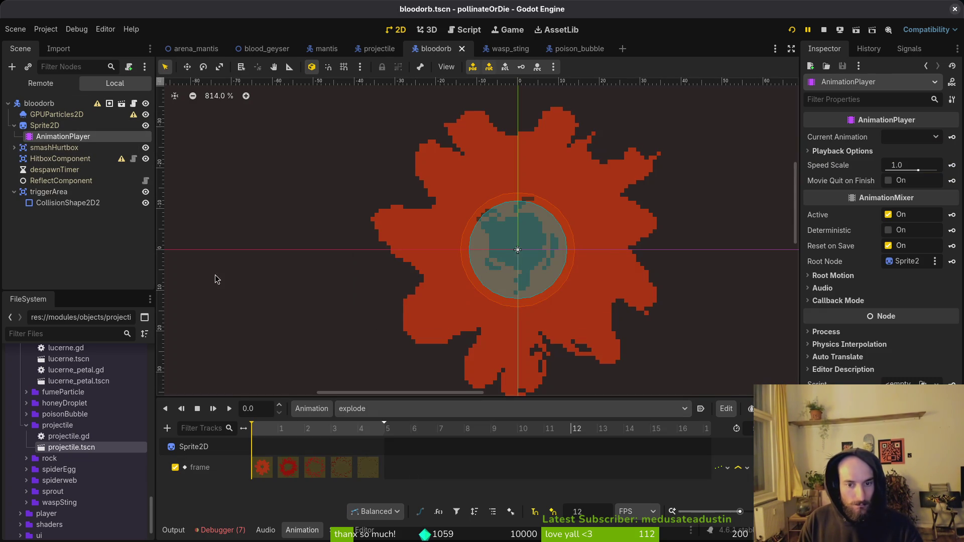
left_click(85, 160)
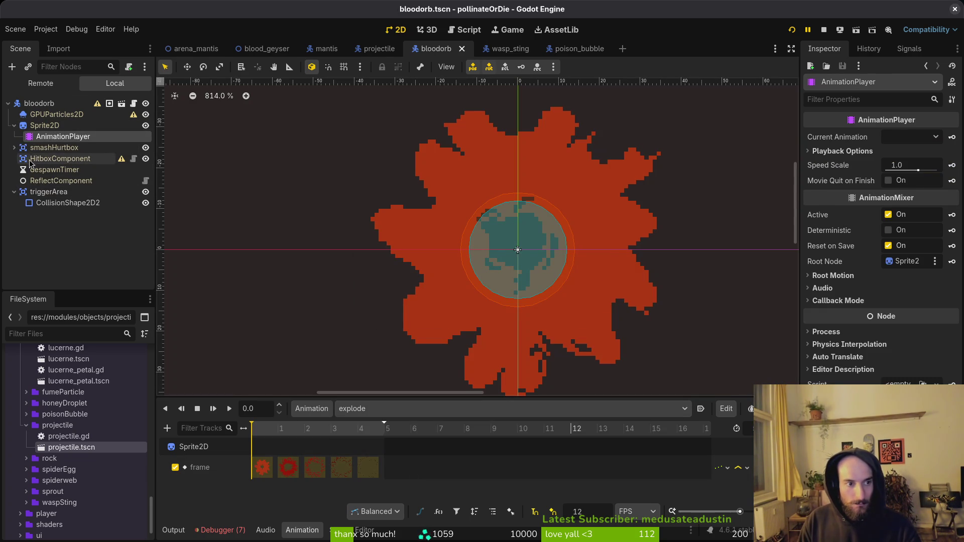
key("ctrl+a")
type("collisionsh")
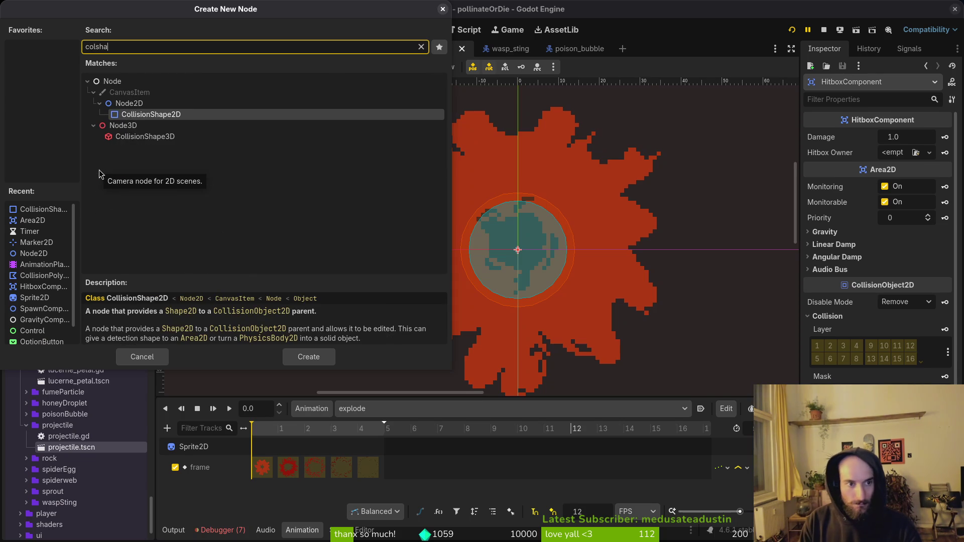
key("Return")
Step: Assign the new collision node a CircleShape2D with radius 32
left_click(908, 137)
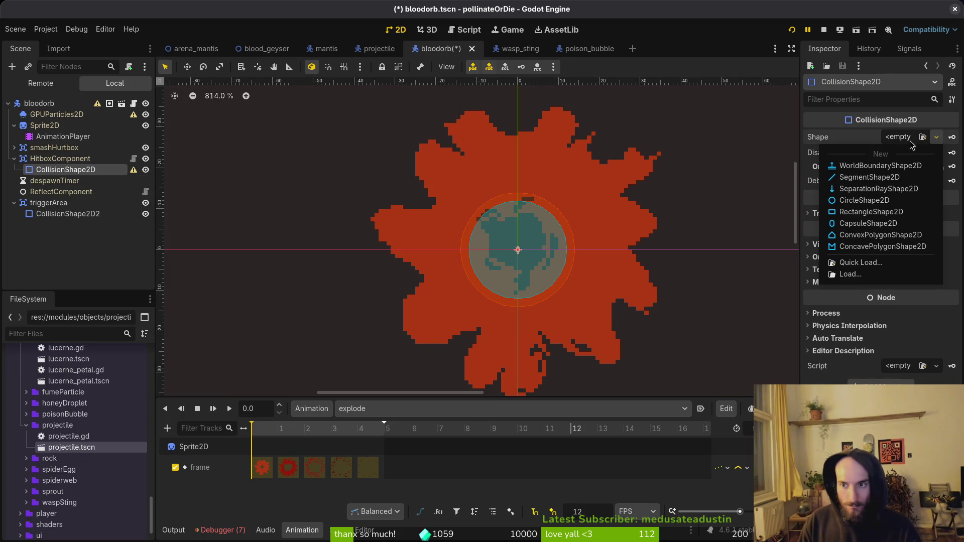
left_click(879, 200)
left_click(911, 138)
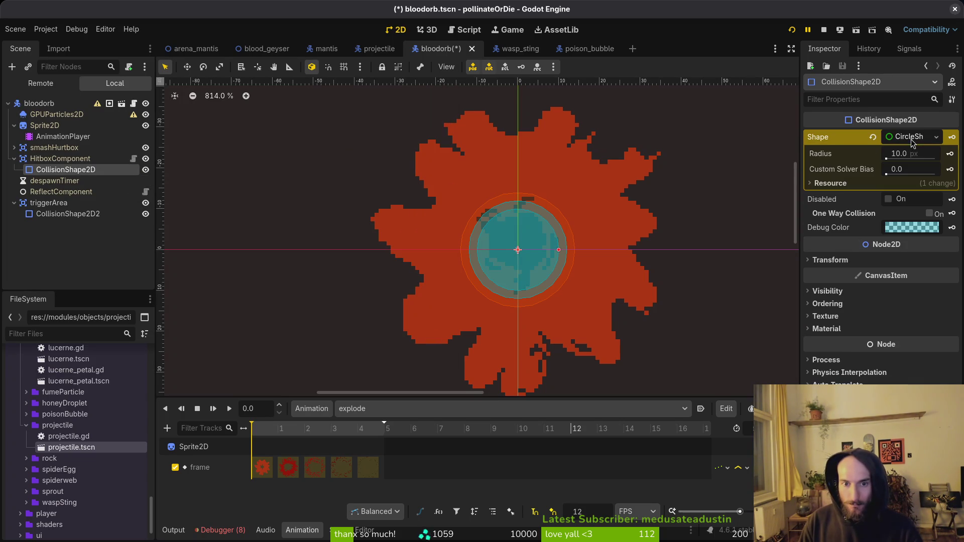
left_click(915, 159)
type("32")
key("Return")
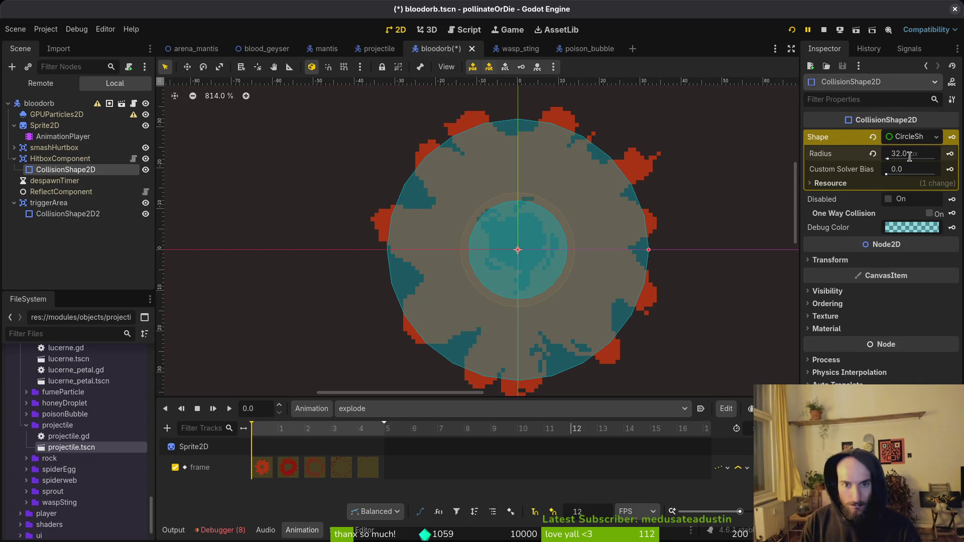
Step: Settle the radius back at 32, save, and add a Radius track to explode
scroll(616, 258, "down", 2)
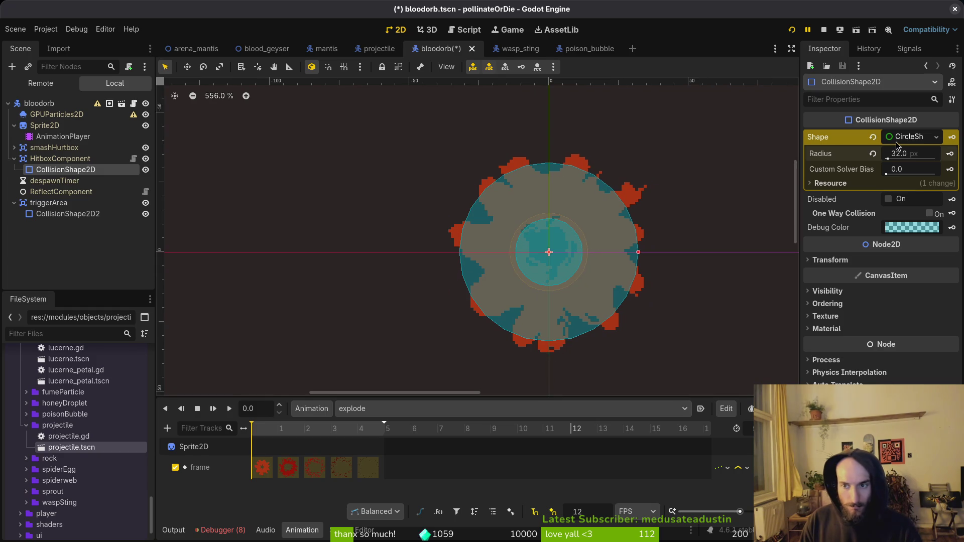
type("36")
key("Return")
left_click(915, 155)
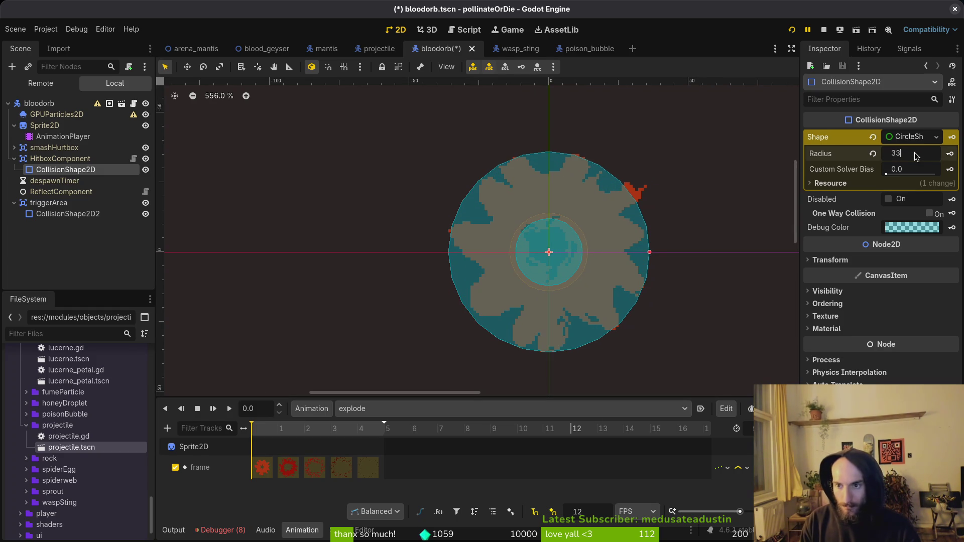
type("2")
key("Return")
key("ctrl+s")
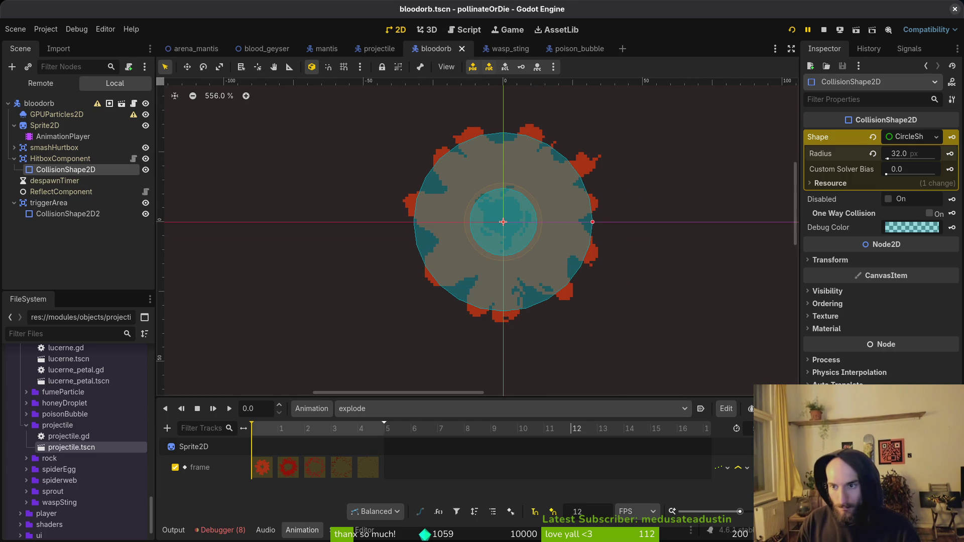
left_click(950, 154)
left_click(528, 300)
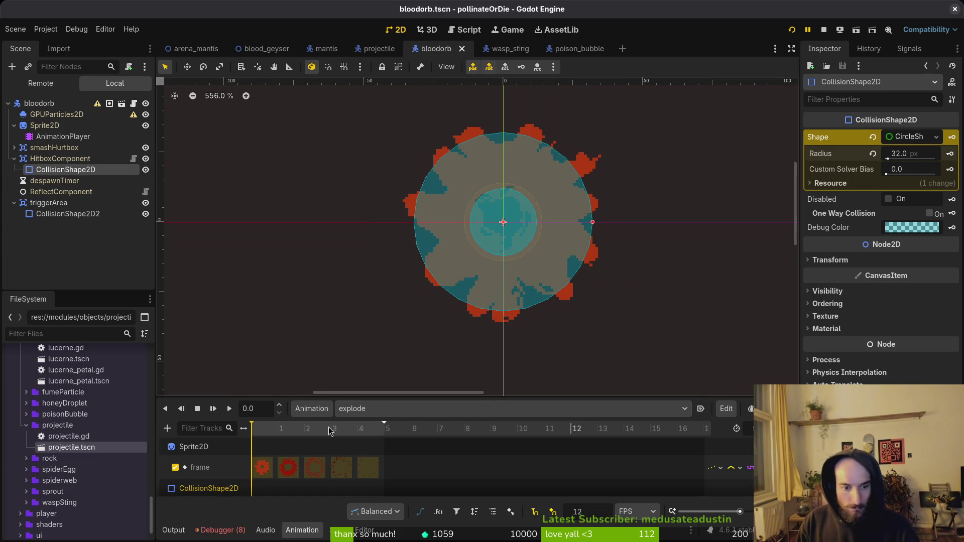
Step: At the next frame, try hitbox radius values of 38 and 48
left_click(279, 436)
left_click(921, 152)
type("38")
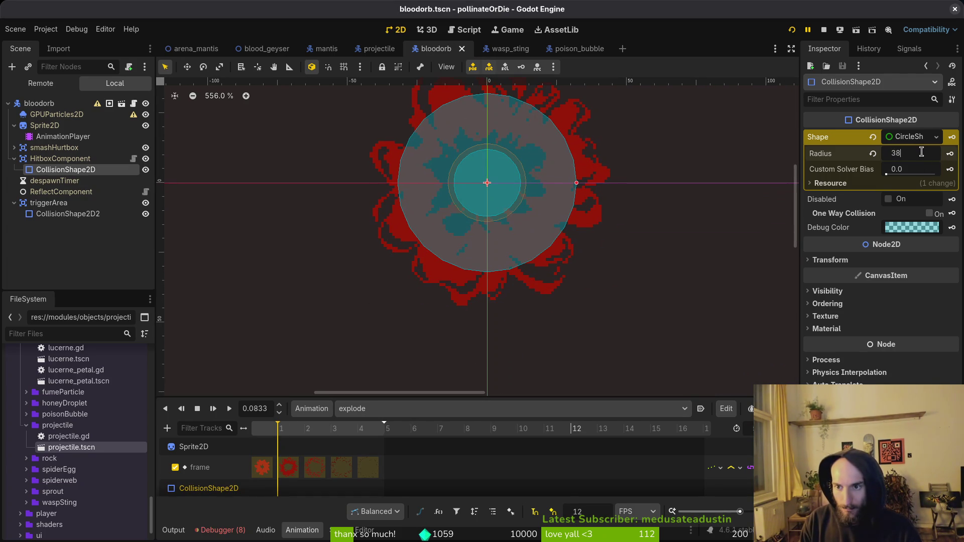
key("Return")
left_click_drag(920, 153, 918, 154)
left_click(914, 153)
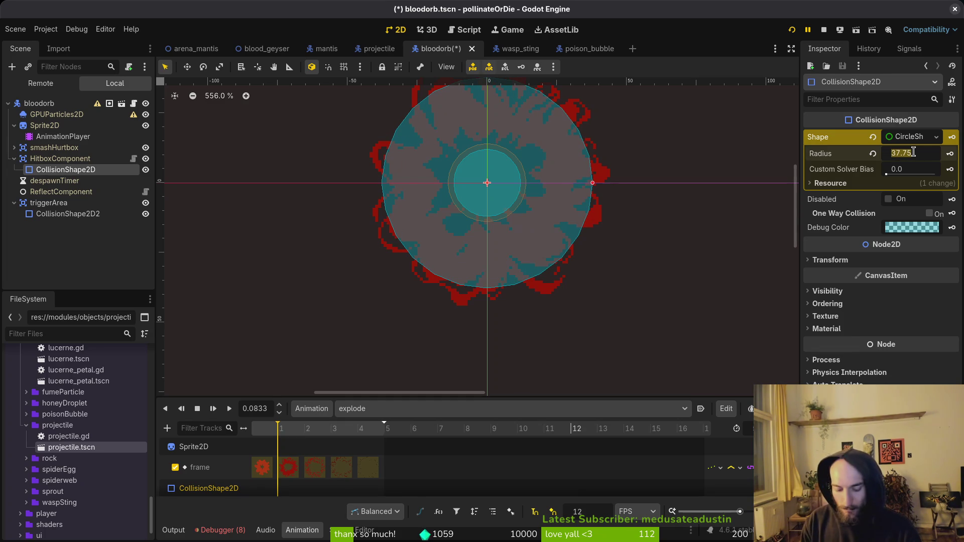
type("478")
key("Return")
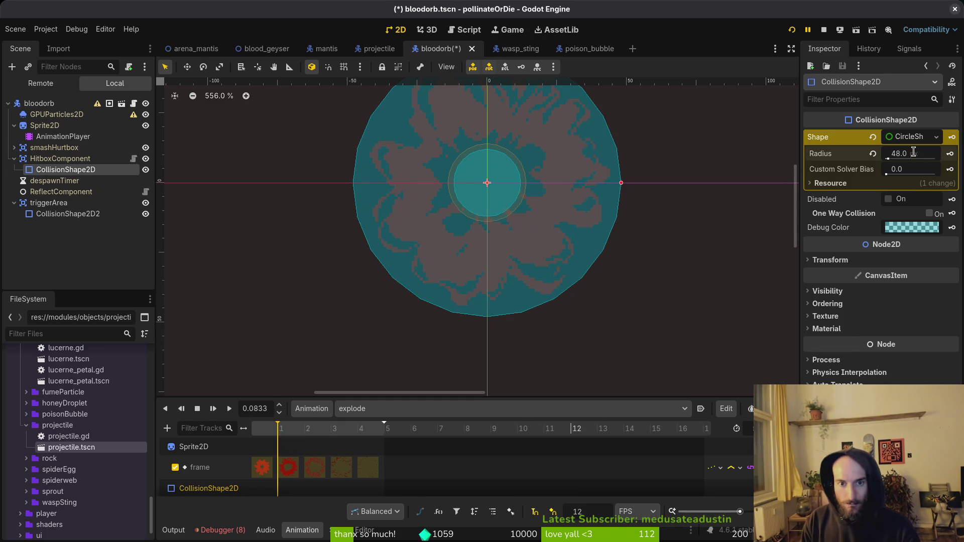
scroll(712, 249, "up", 5)
Step: Set the hitbox circle radius to 42 at that frame and save
left_click(928, 152)
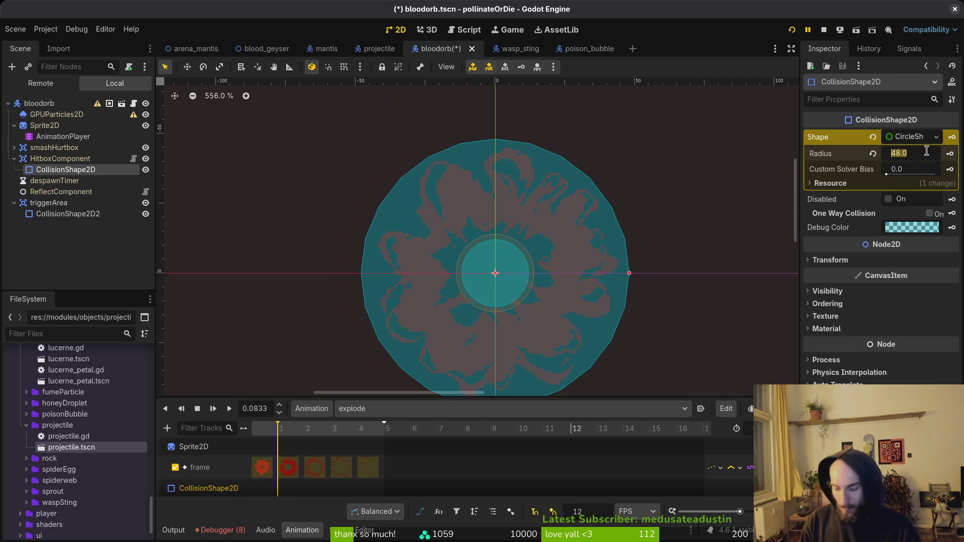
type("32")
key("Return")
left_click(927, 151)
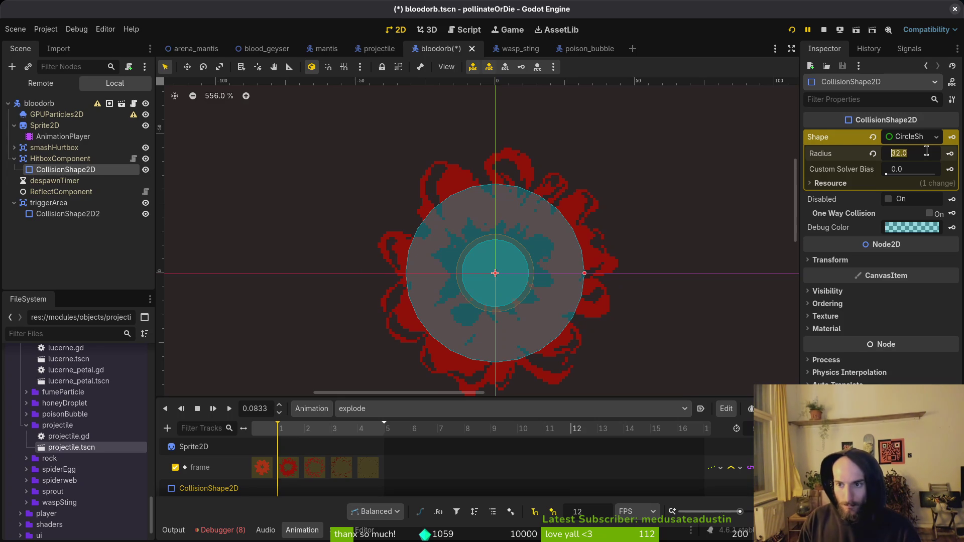
type("3")
key("Return")
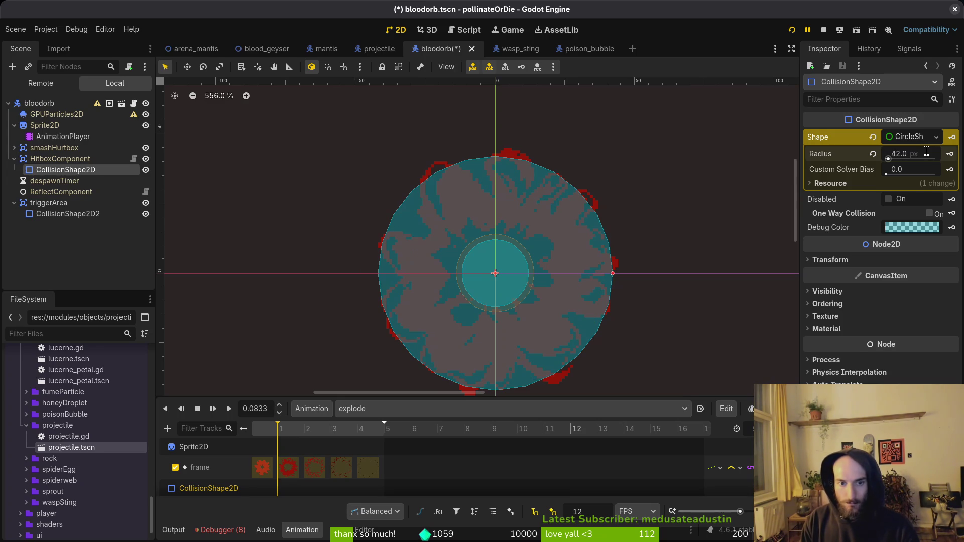
scroll(526, 270, "down", 3)
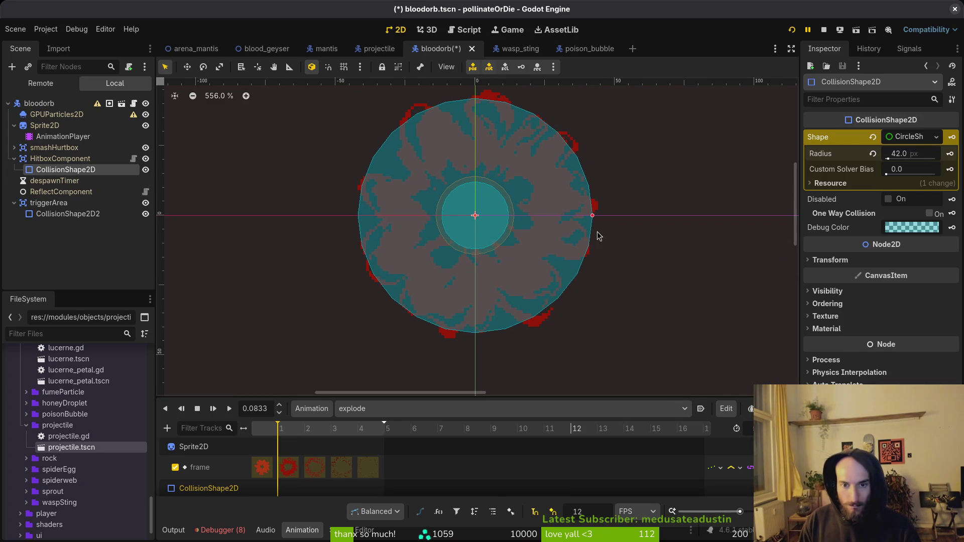
scroll(603, 238, "down", 1)
key("ctrl+s")
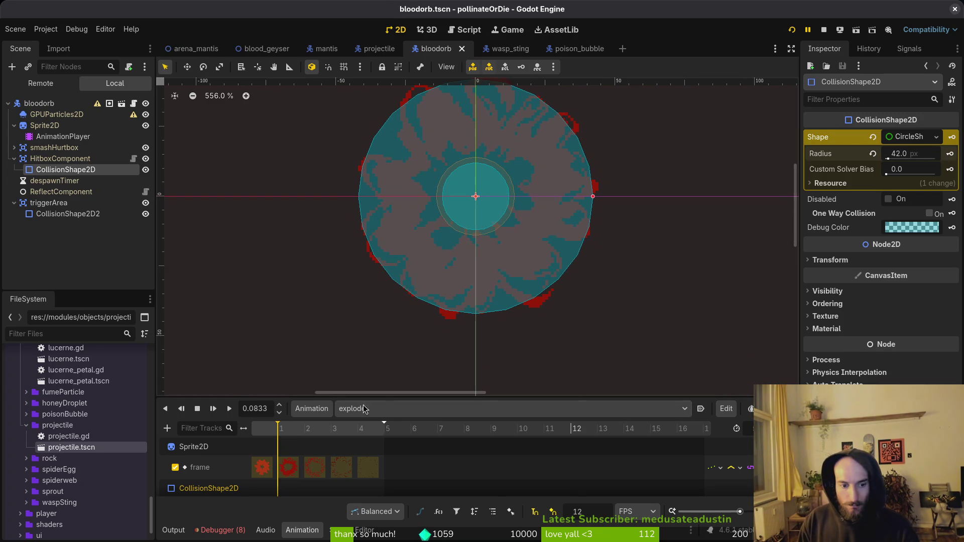
Step: Key the collision shape as Disabled at frame 2 in a new track and save
left_click_drag(402, 396, 352, 332)
left_click(306, 367)
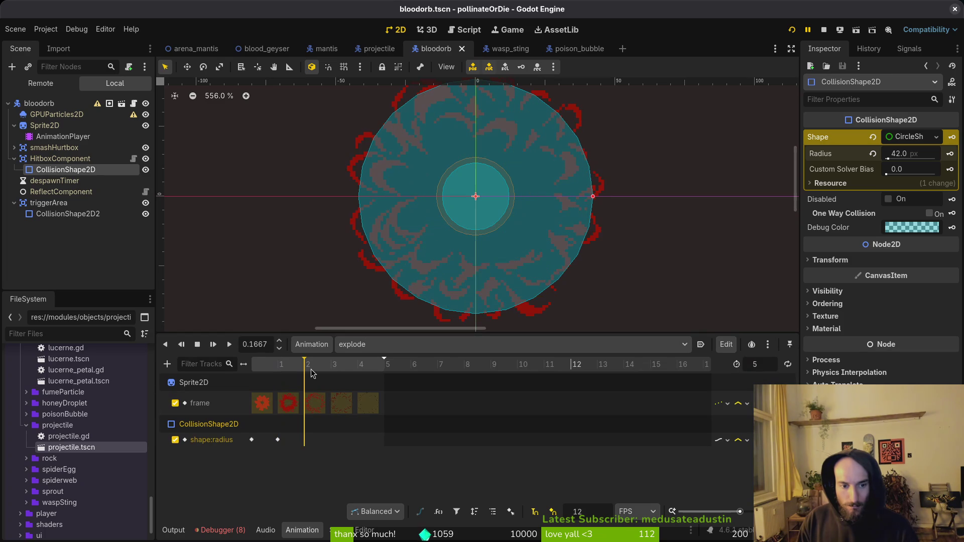
left_click(889, 199)
key("ctrl+s")
left_click(952, 199)
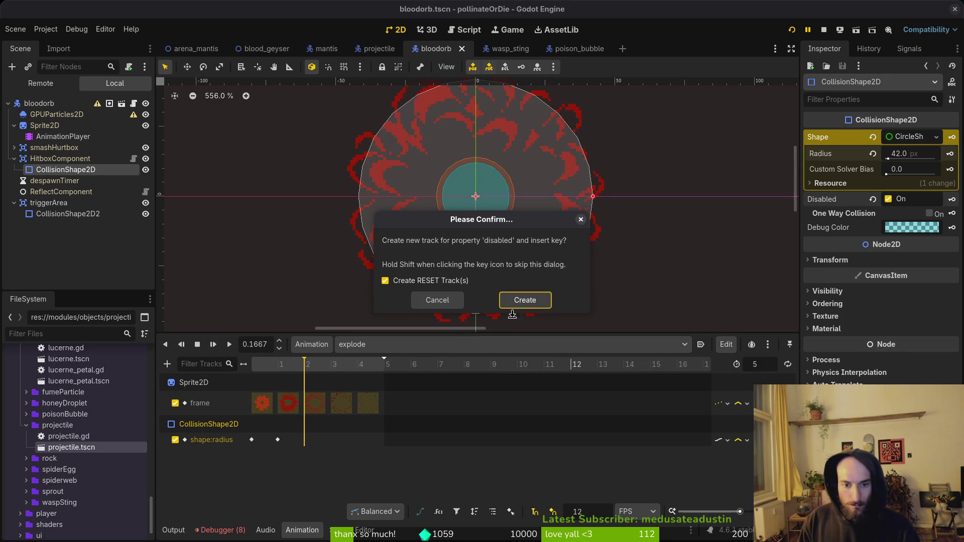
left_click(525, 300)
key("ctrl+s")
Step: Key Disabled off at frame 0 of explode and save
left_click(252, 366)
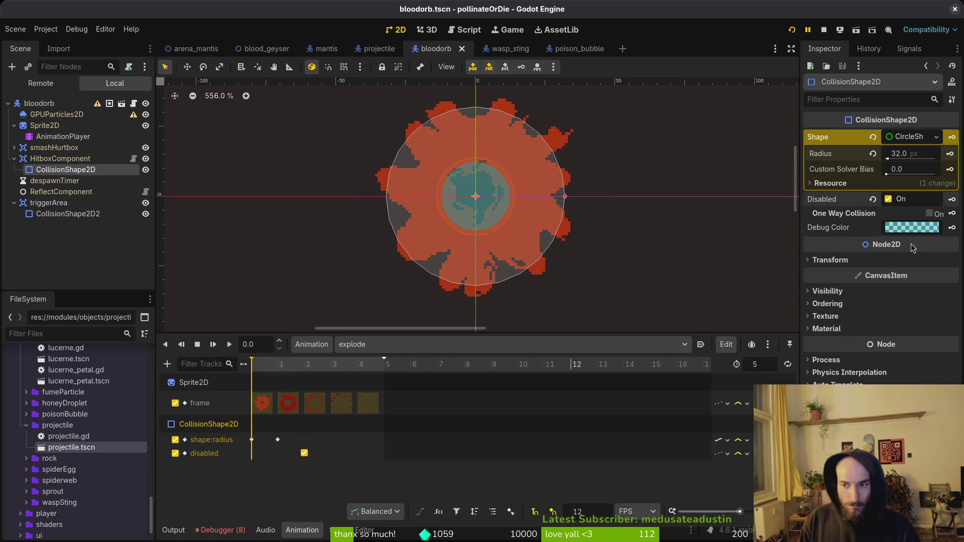
left_click(888, 199)
left_click(953, 199)
key("ctrl+s")
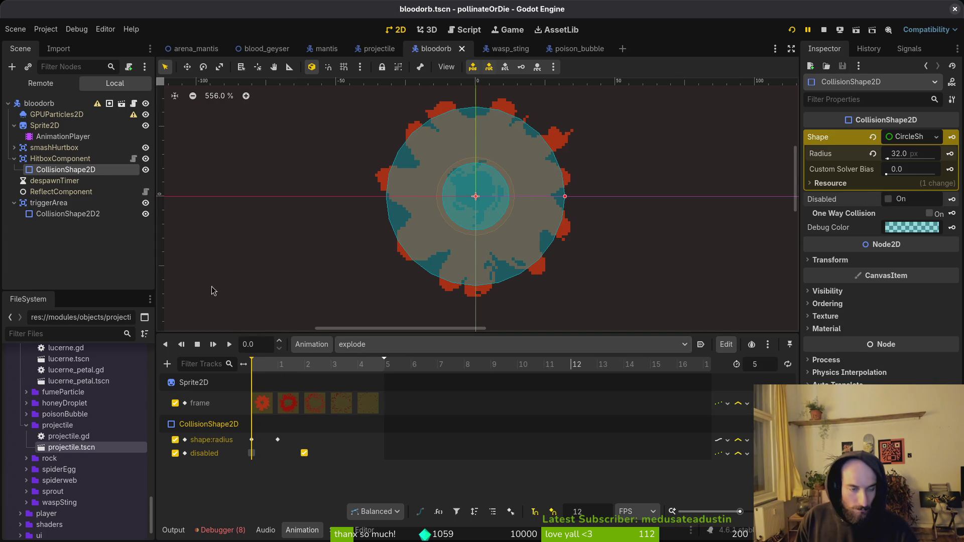
left_click(14, 158)
Step: Select the AnimationPlayer and switch to the idle animation
left_click(362, 345)
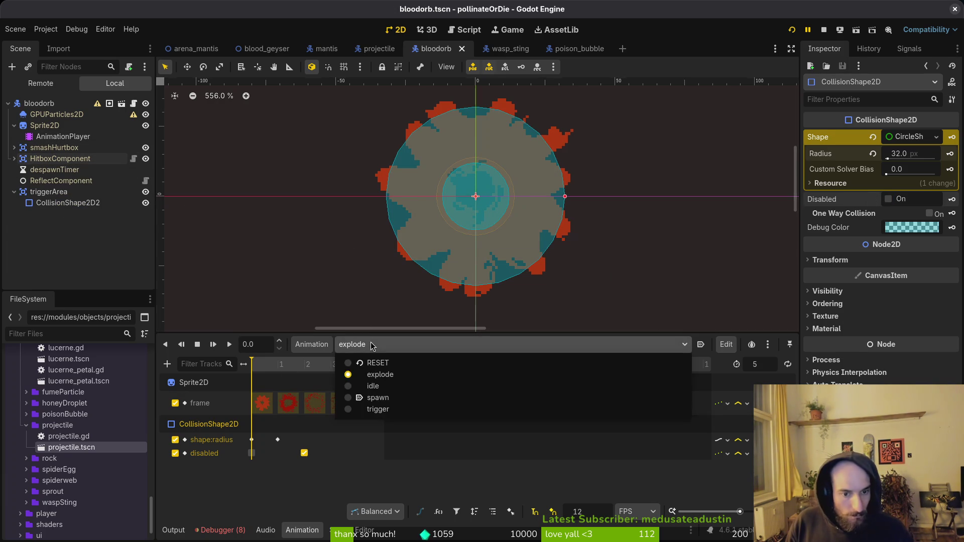
left_click(361, 362)
key("ctrl+s")
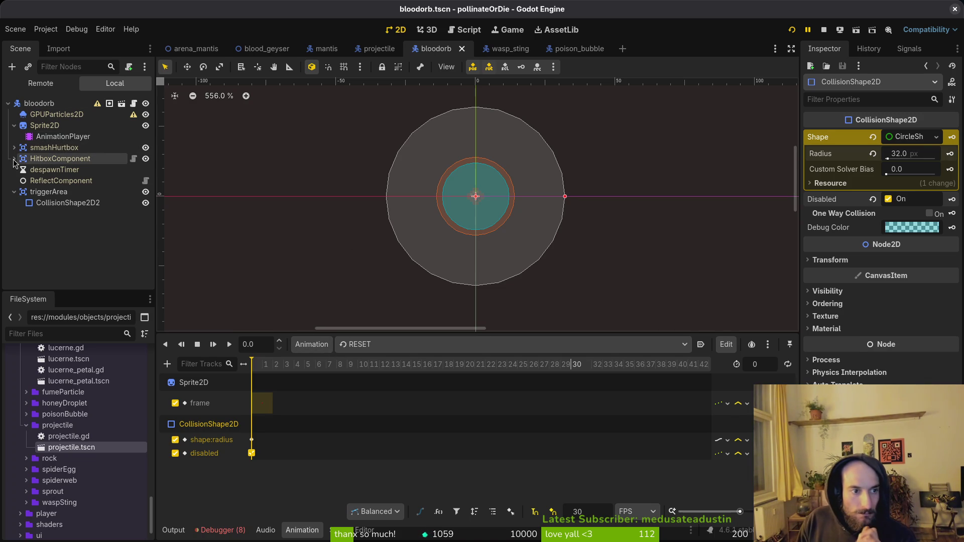
left_click(63, 137)
left_click(391, 345)
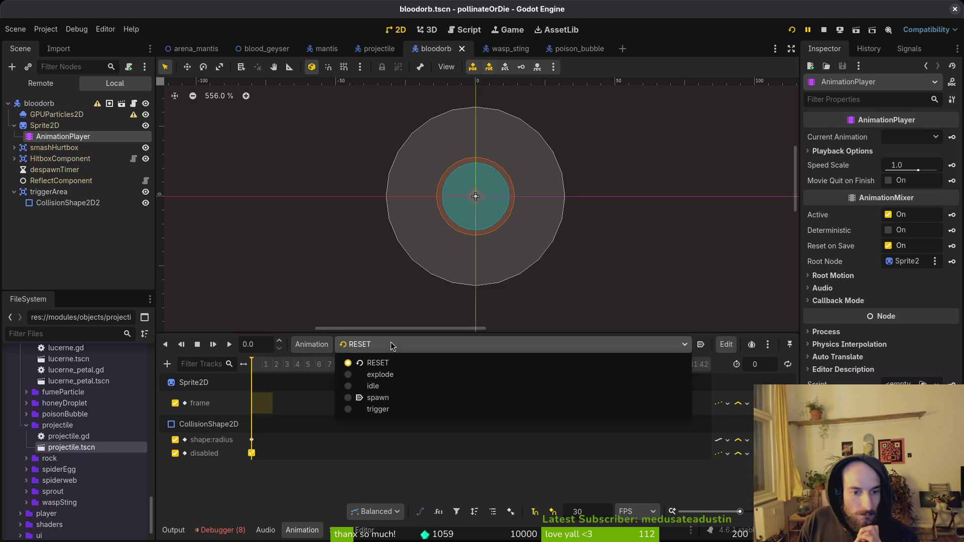
left_click(412, 375)
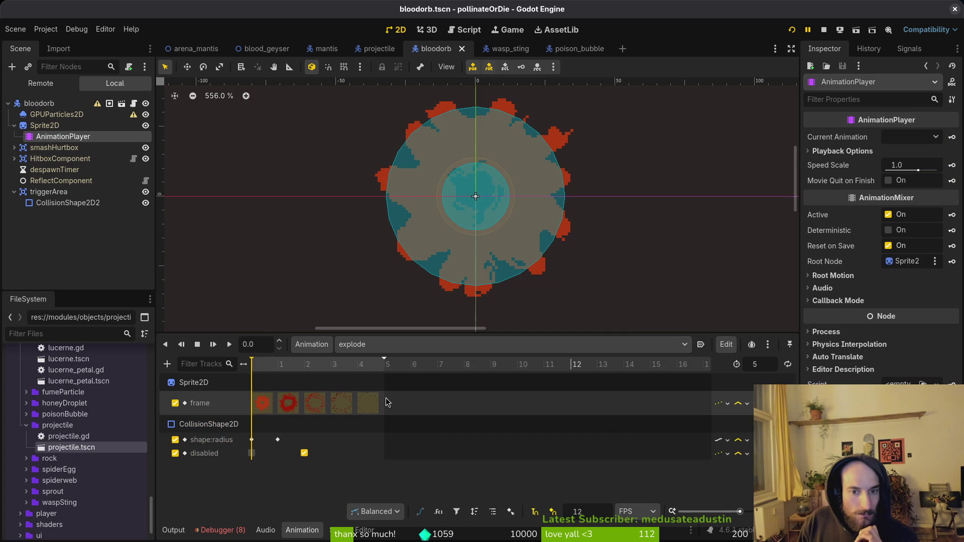
left_click(346, 344)
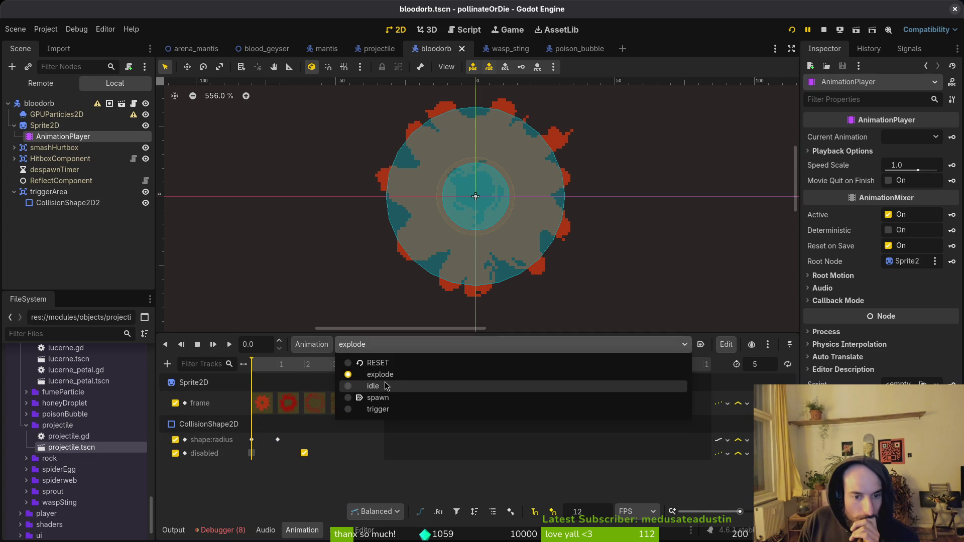
left_click(388, 387)
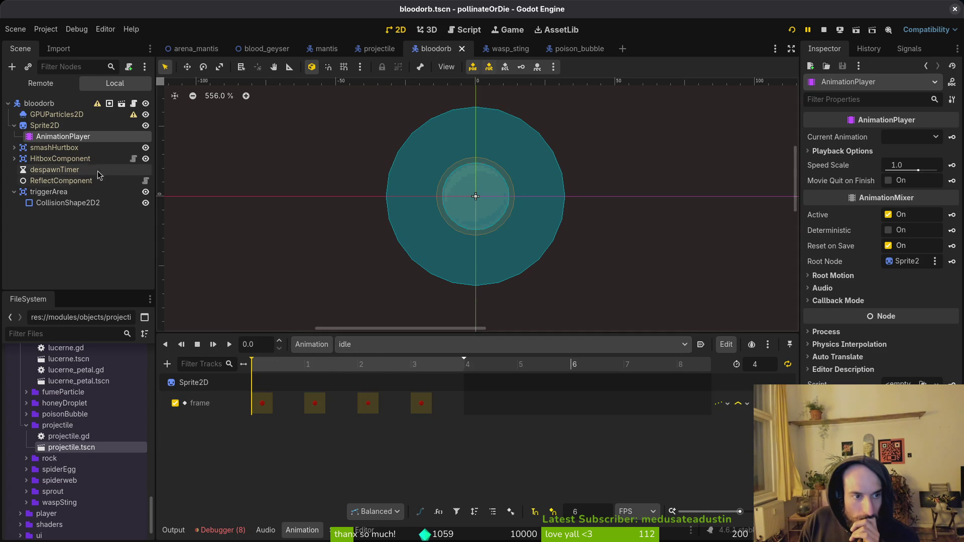
Step: Key the hitbox CollisionShape2D's Disabled on at frame 0 in a new idle track
left_click(14, 158)
left_click(65, 170)
left_click(889, 198)
left_click(953, 199)
left_click(525, 299)
Step: Add a keyed Disabled track to the spawn animation and save
key("ctrl+s")
left_click(348, 347)
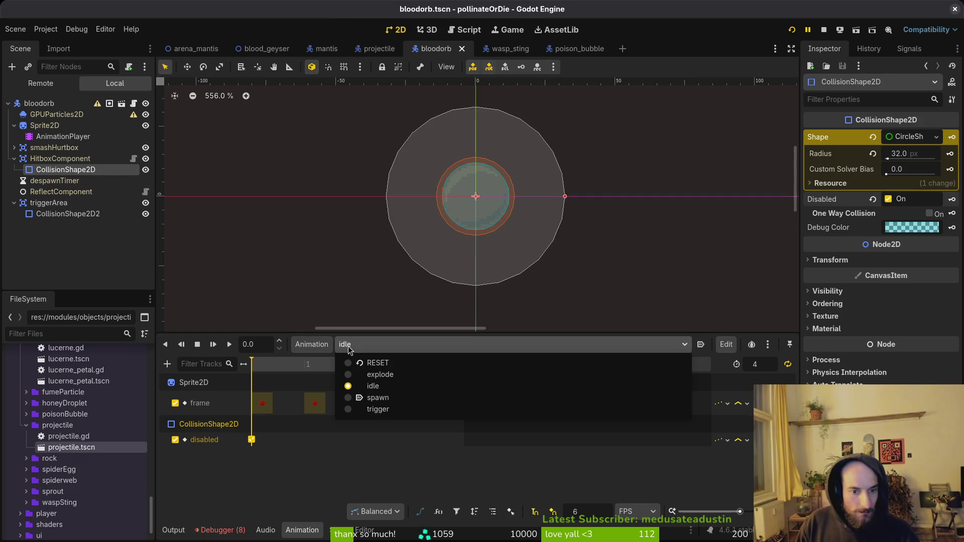
left_click(374, 398)
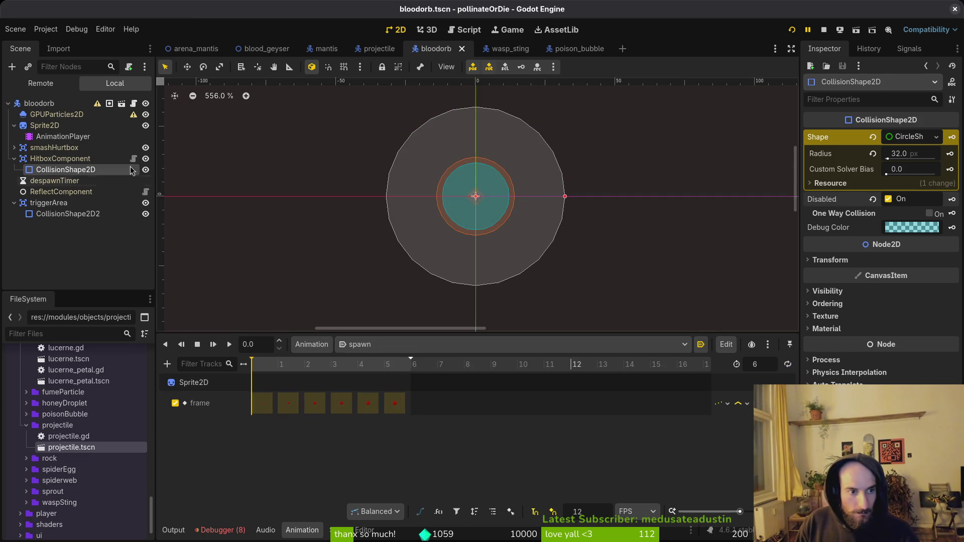
left_click(952, 199)
left_click(525, 299)
key("ctrl+s")
Step: Add a keyed Disabled track to the trigger animation and save
left_click(388, 345)
left_click(382, 409)
left_click(953, 199)
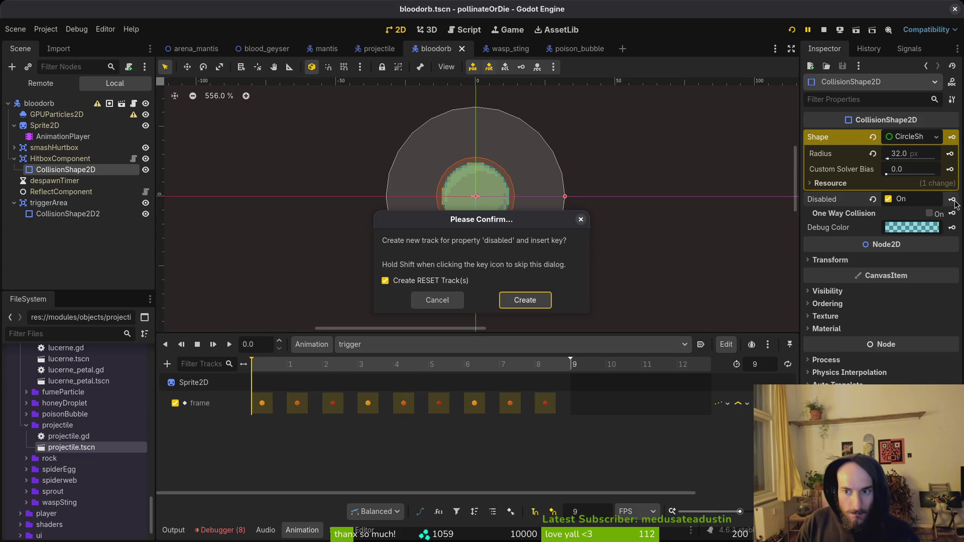
left_click(517, 302)
key("ctrl+s")
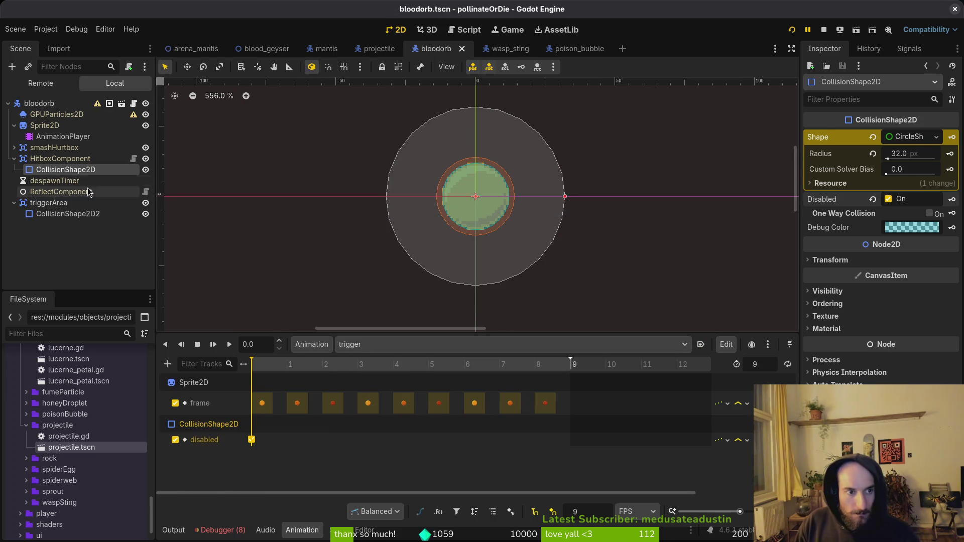
Step: Briefly hide and re-show triggerArea, then view the debugger's stack trace
left_click(14, 159)
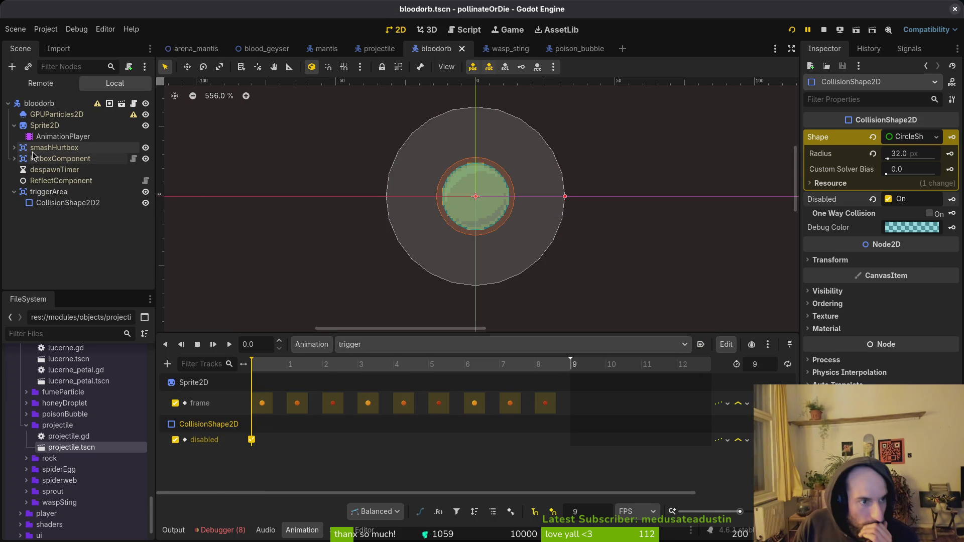
left_click(15, 192)
left_click(14, 192)
left_click(145, 192)
left_click(145, 192)
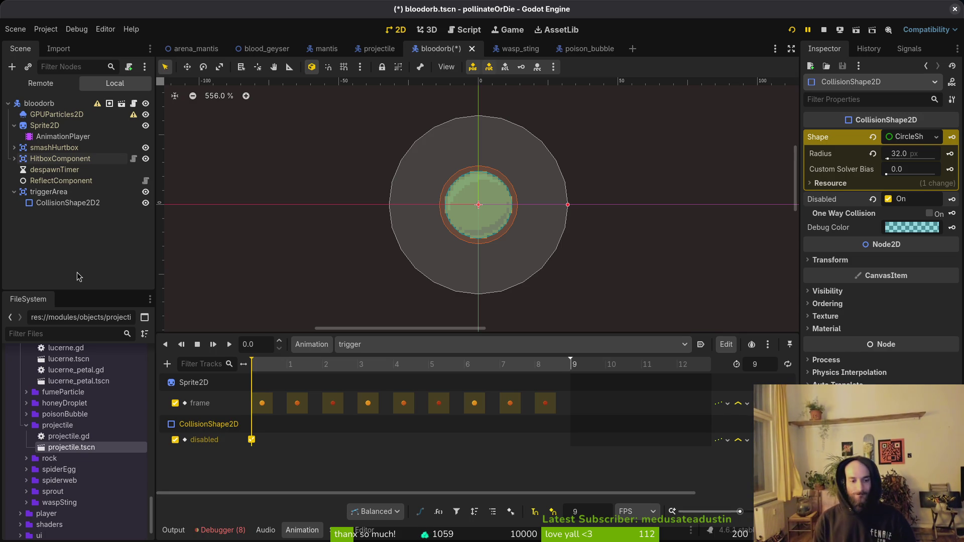
left_click(232, 530)
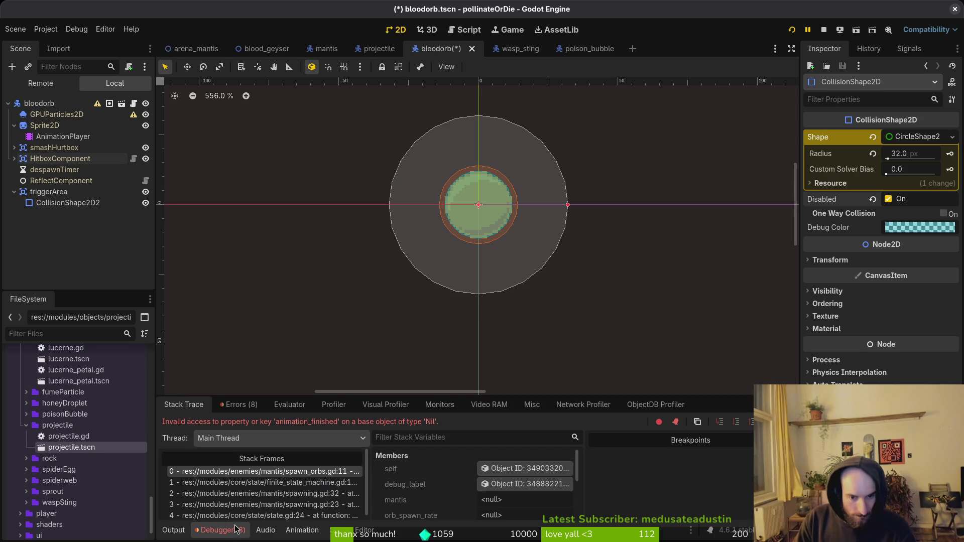
Step: Save the Godot scene, then duplicate the hurtbox connect line in bloodorb.gd for trigger_range
left_click(170, 532)
key("ctrl+s")
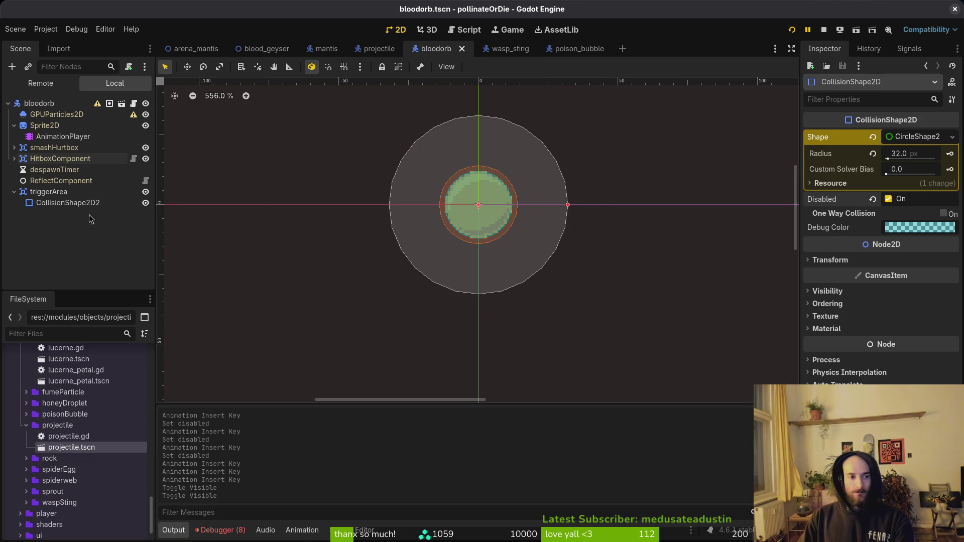
key("alt+Tab")
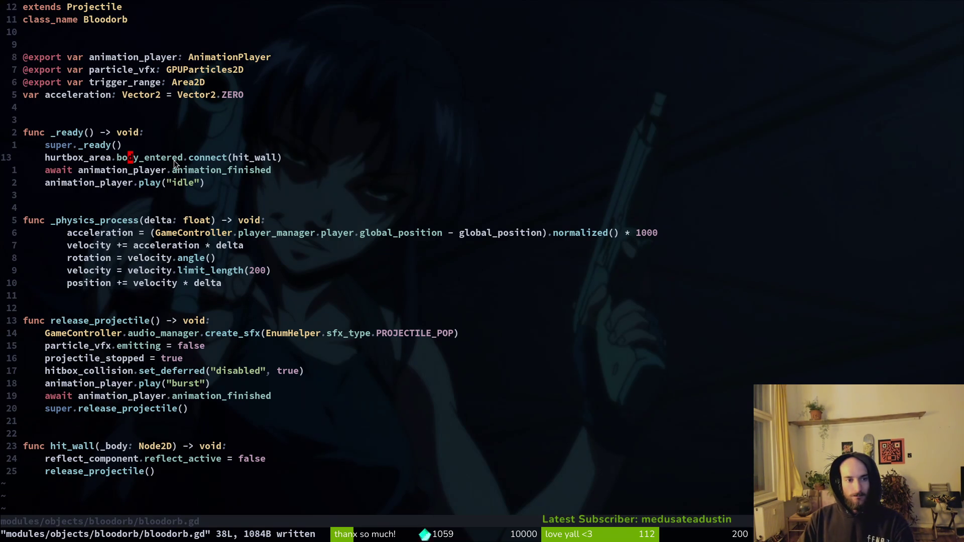
key("V")
type("ypcwtrigger_range")
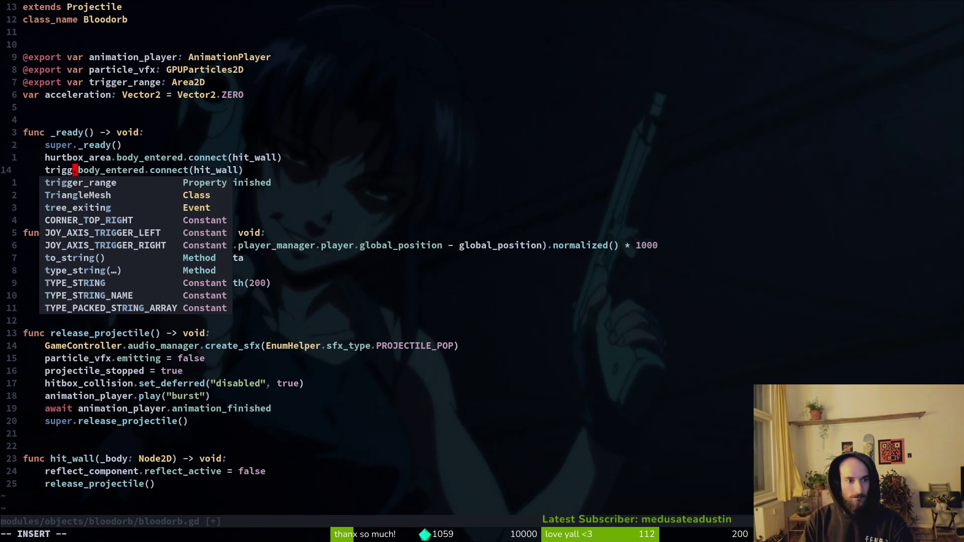
key("Escape")
type(":w")
key("Return")
Step: Make the new line connect trigger_range's area_entered signal to _trigger_explosion, and save
type("wcw")
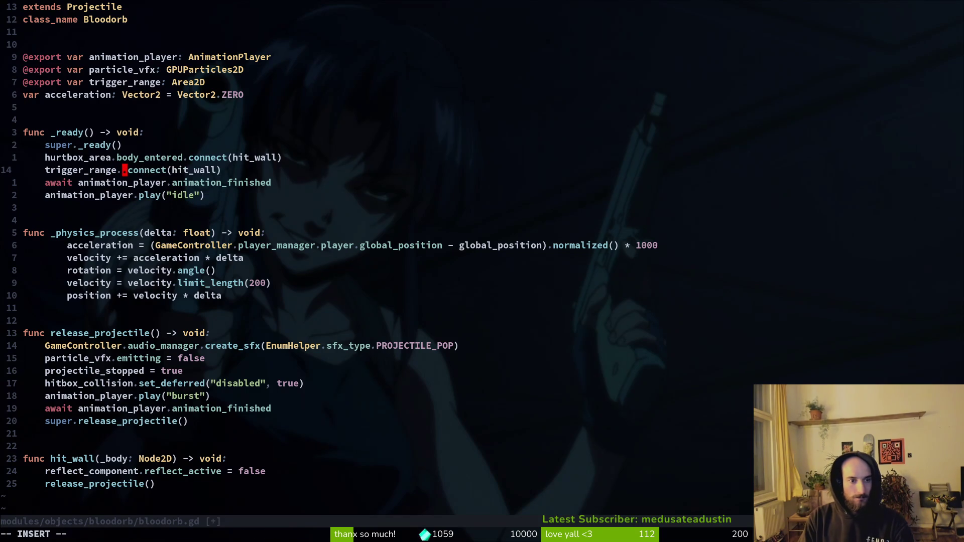
type("area_entered")
key("Escape")
key("w")
key("w")
key("w")
type("cwtrigger")
key("Escape")
type("bcw_trigger")
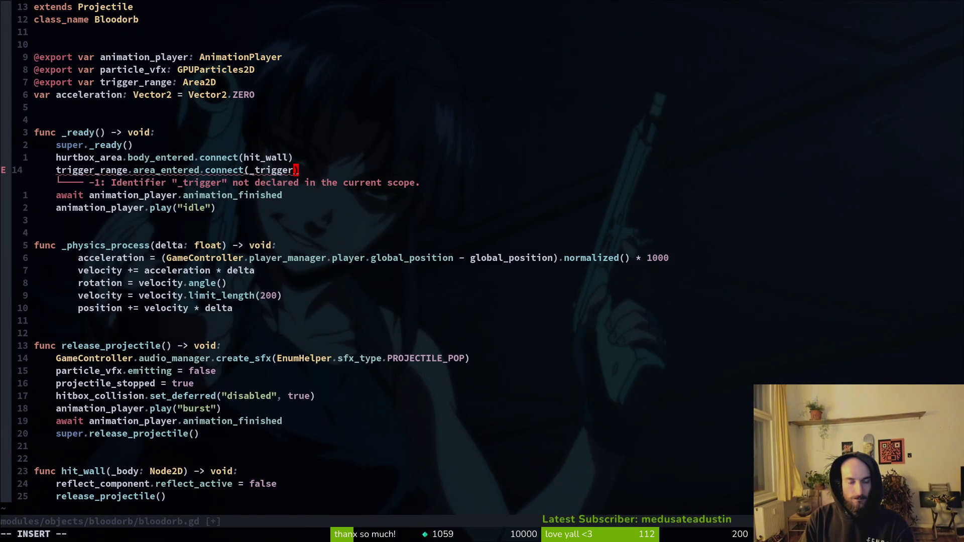
type("_explosion")
key("Escape")
type(":w")
key("Return")
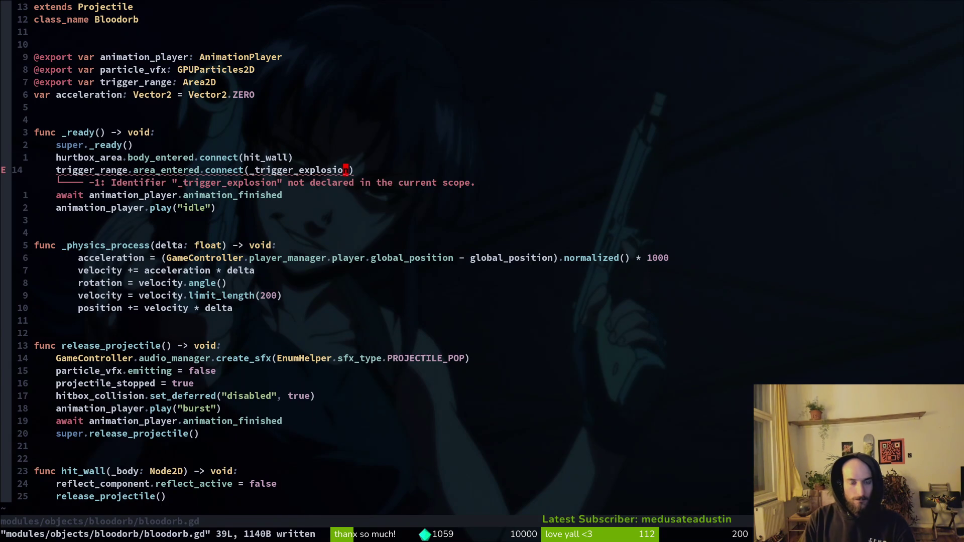
Step: Duplicate the hit_wall function below itself at the end of bloodorb.gd and save
key("asciicircum")
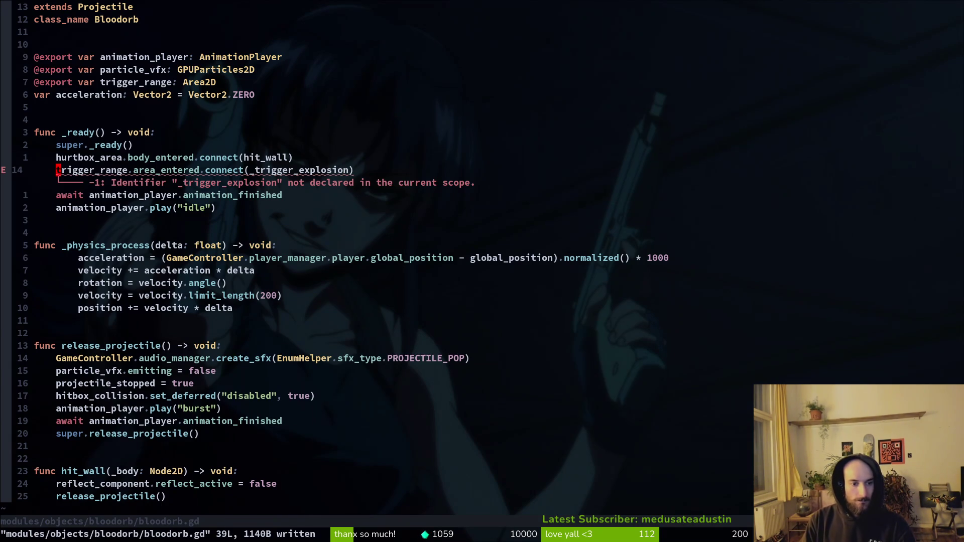
key("shift+g")
key("shift+v")
key("k")
key("k")
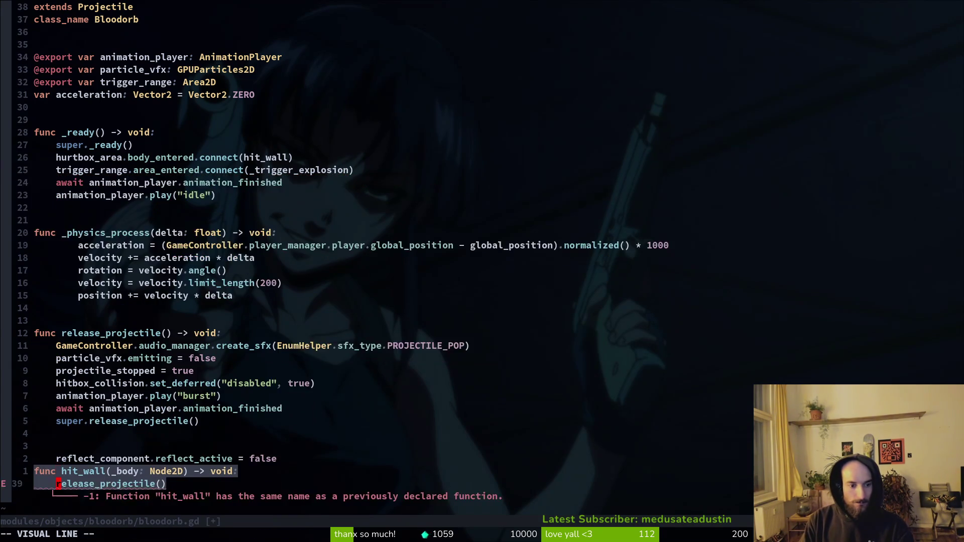
key("u")
key("g")
key("v")
key("y")
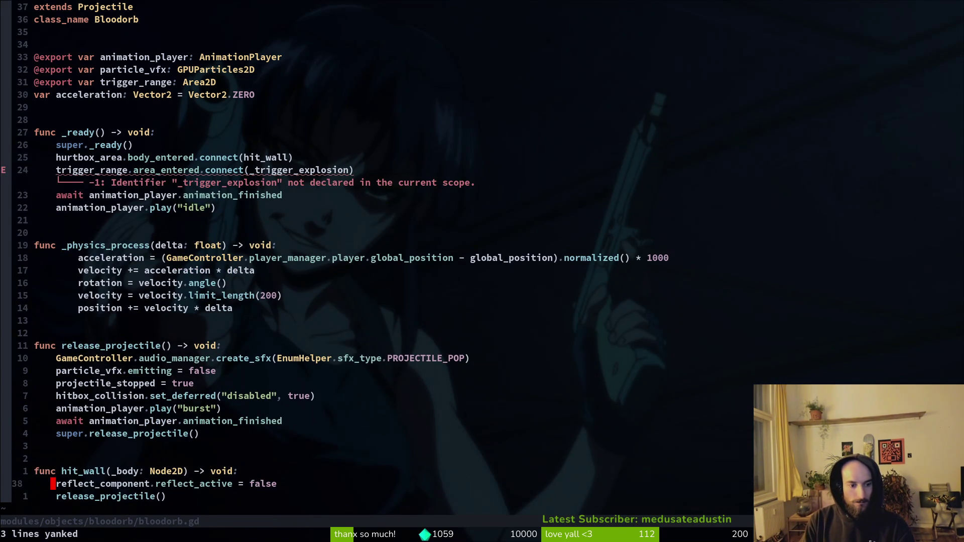
key("p")
key("shift+o")
key("Return")
key("Escape")
type(":w")
key("Return")
Step: Rename the copy to _trigger_explosion with an area: Area2D parameter and save
type("wcw_trigger")
key("Return")
key("Escape")
type(":w")
key("Return")
type("lcw_a")
key("BackSpace")
key("BackSpace")
type("are")
key("Escape")
type("are")
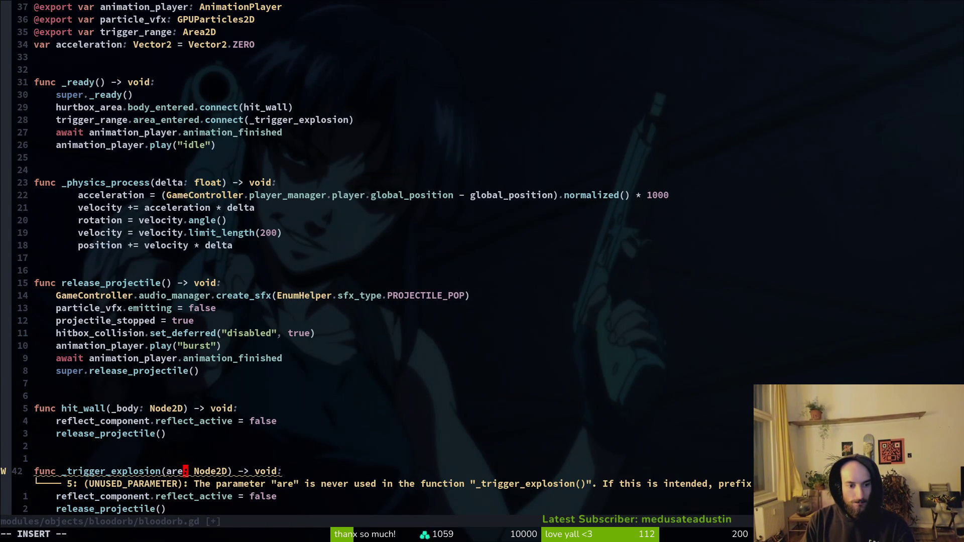
type("a")
key("Escape")
key("w")
key("w")
type("cwA")
key("Tab")
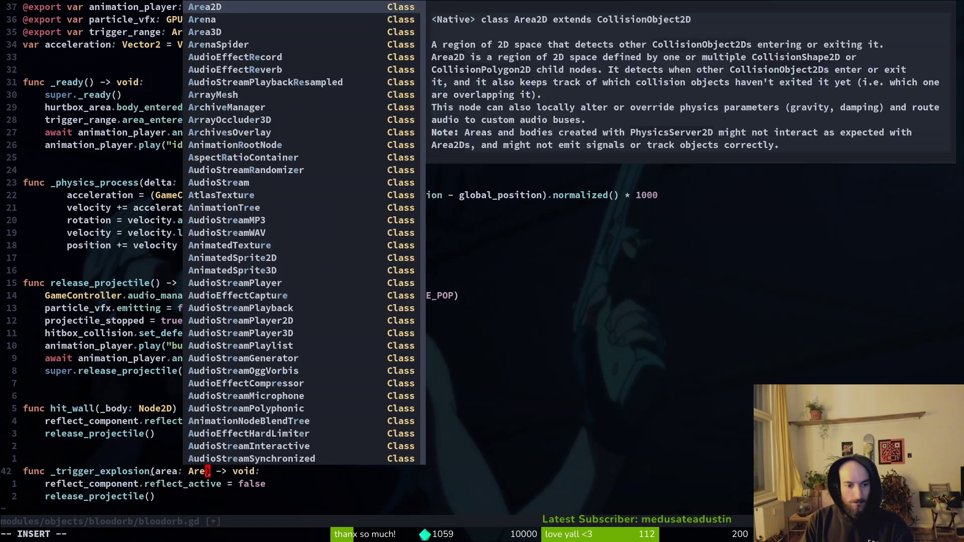
key("Escape")
type(":w")
key("Return")
Step: Add `if area.owner is Player: print_debug("player")` to _trigger_explosion's body and save
key("j")
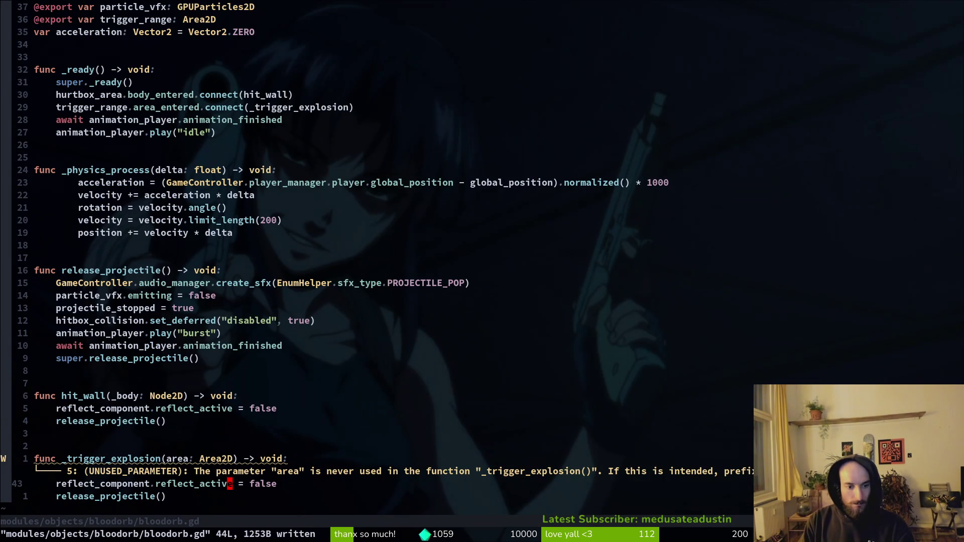
type("Oif are")
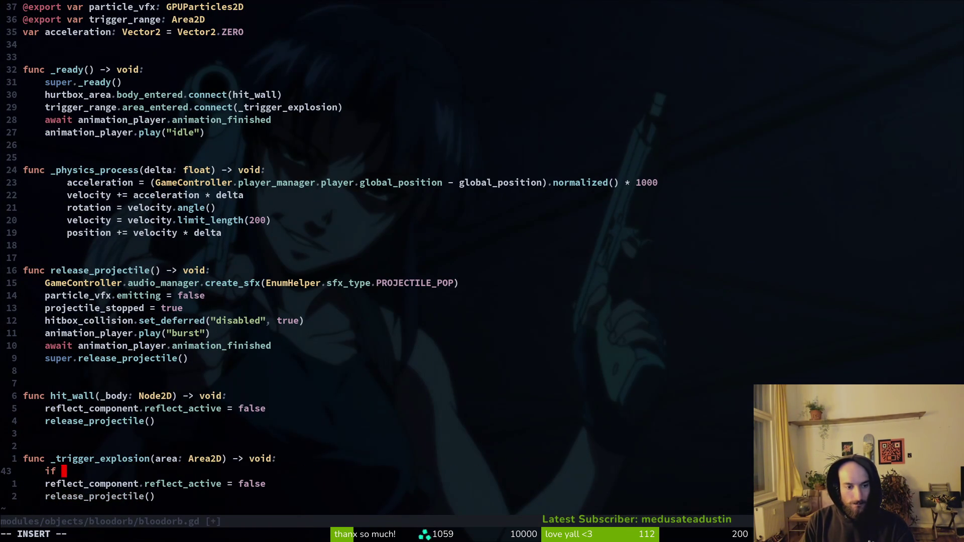
type("a.owner")
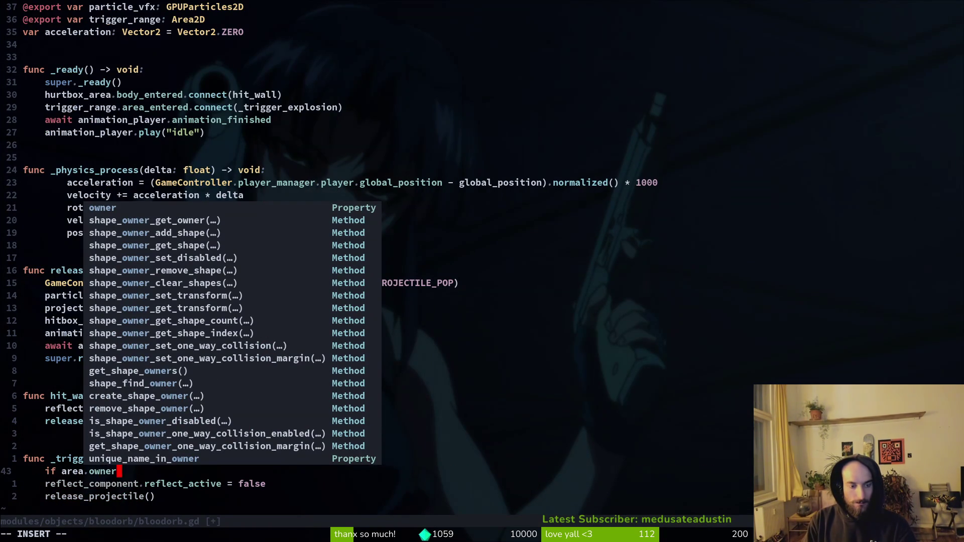
type(" is Player")
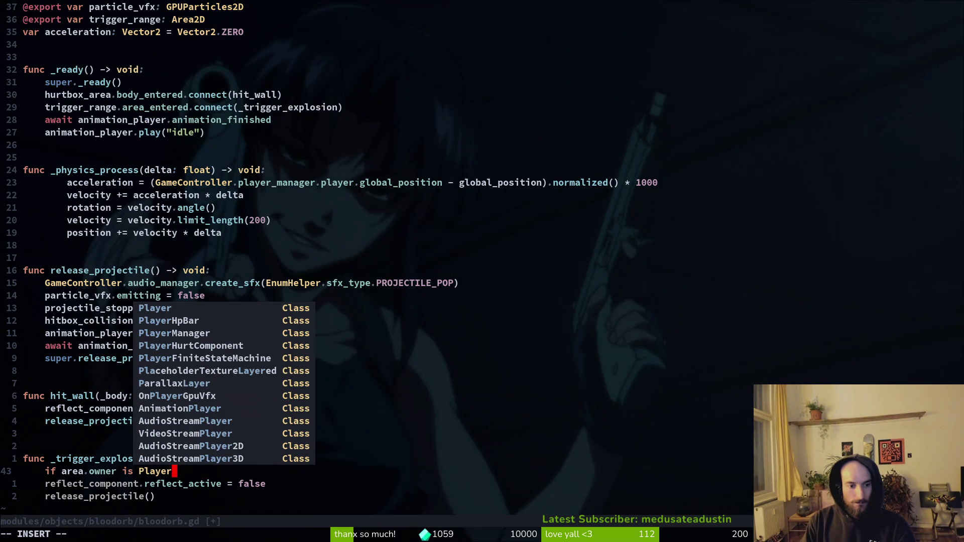
type(":")
key("Return")
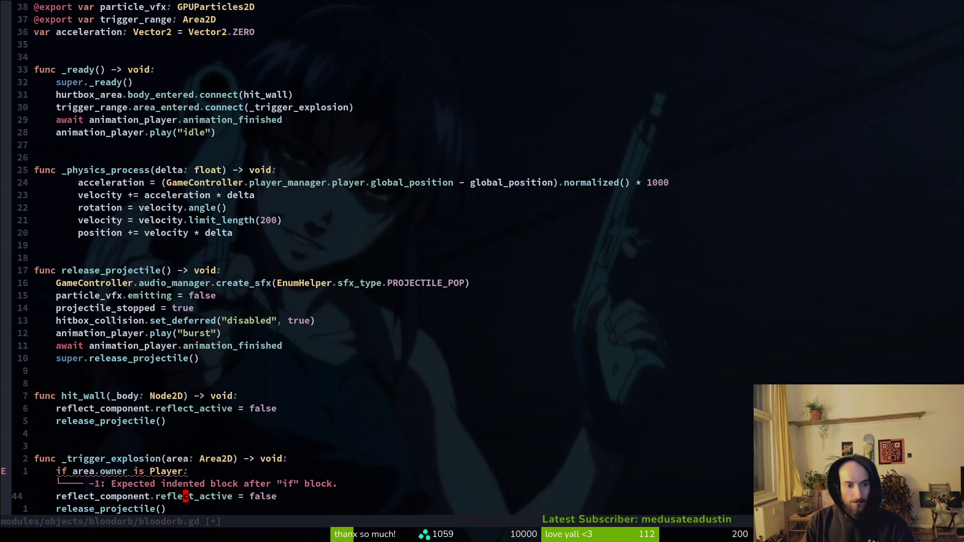
key("Tab")
type("pr")
key("Return")
type("\"player")
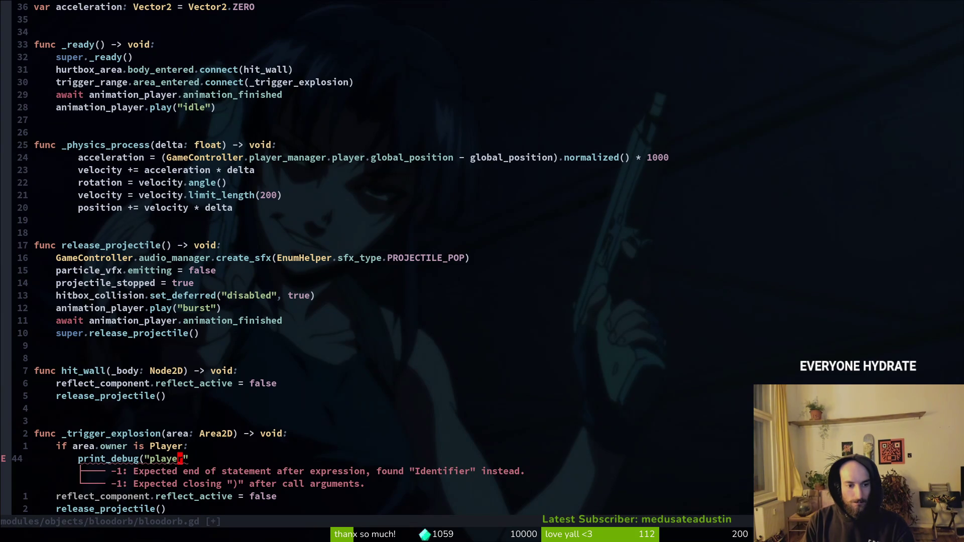
type("A)")
key("Escape")
type(":w")
key("Return")
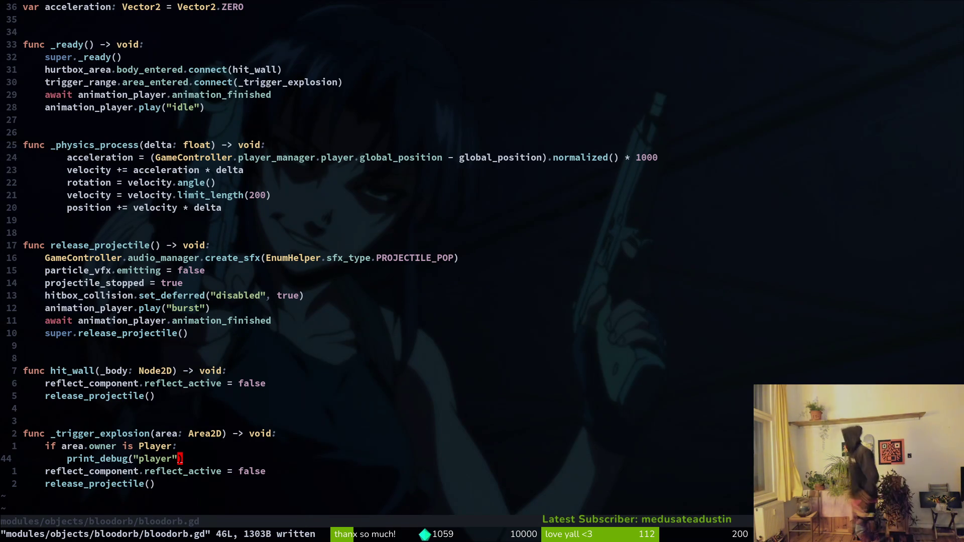
Step: Make _trigger_explosion play "trigger" then "explode", await it, call queue_free(), and save
key("p")
key("w")
type("ciwexplode")
key("Escape")
key("k")
key("y")
key("y")
type("jpoqueue_free()")
key("Escape")
type(":w")
key("Return")
Step: Move up through hit_wall to the _ready function and start the project file search
key("k")
key("k")
key("k")
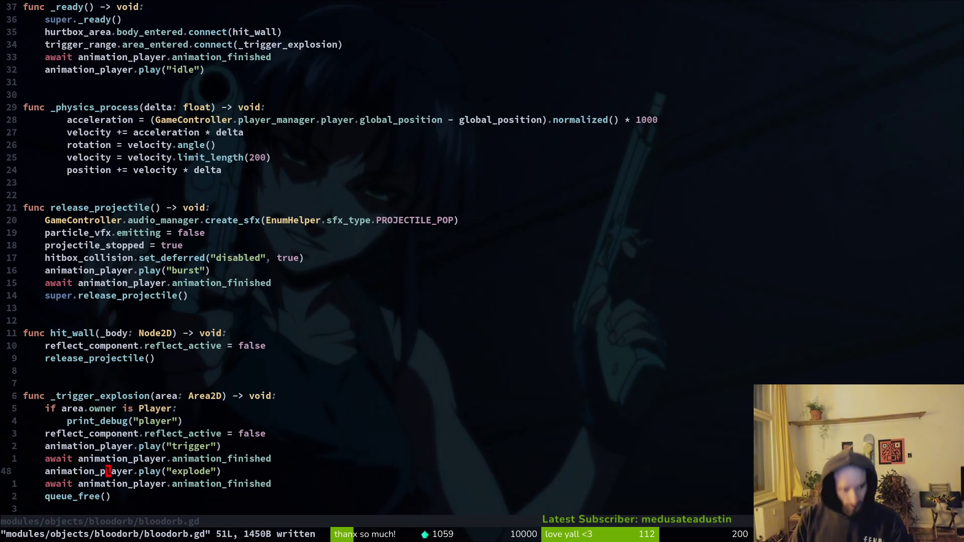
key("j")
key("k")
key("k")
key("k")
key("braceleft")
key("braceleft")
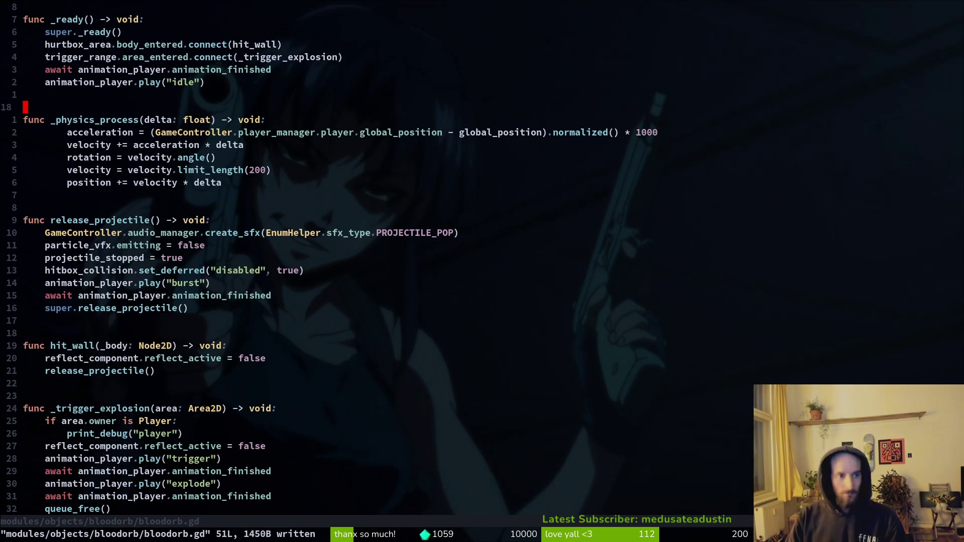
key("k")
key("k")
key("k")
key("space")
Step: Search files for "project", open projectile.gd, and toggle between it and bloodorb.gd
key("f")
key("f")
type("projec")
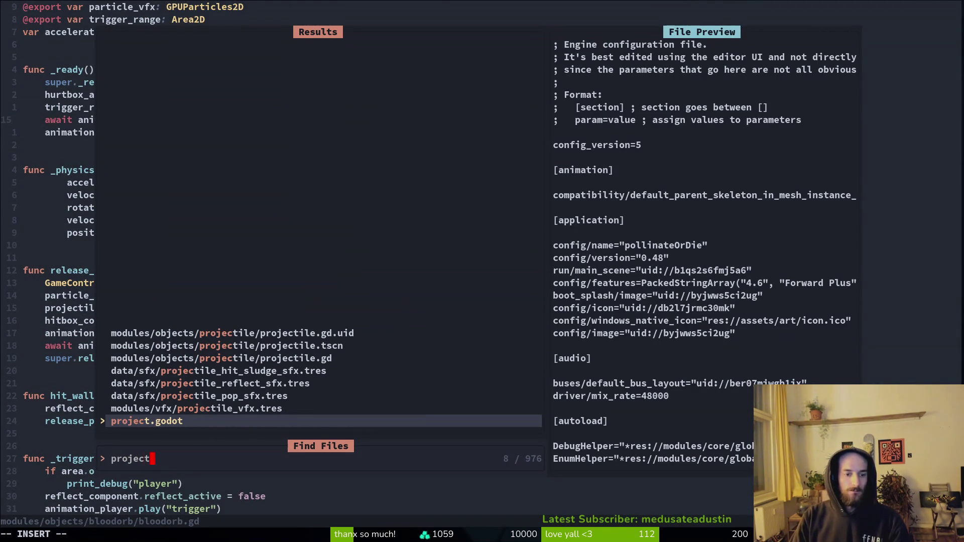
type("t")
key("ctrl+p")
key("ctrl+p")
key("ctrl+p")
key("ctrl+p")
key("Return")
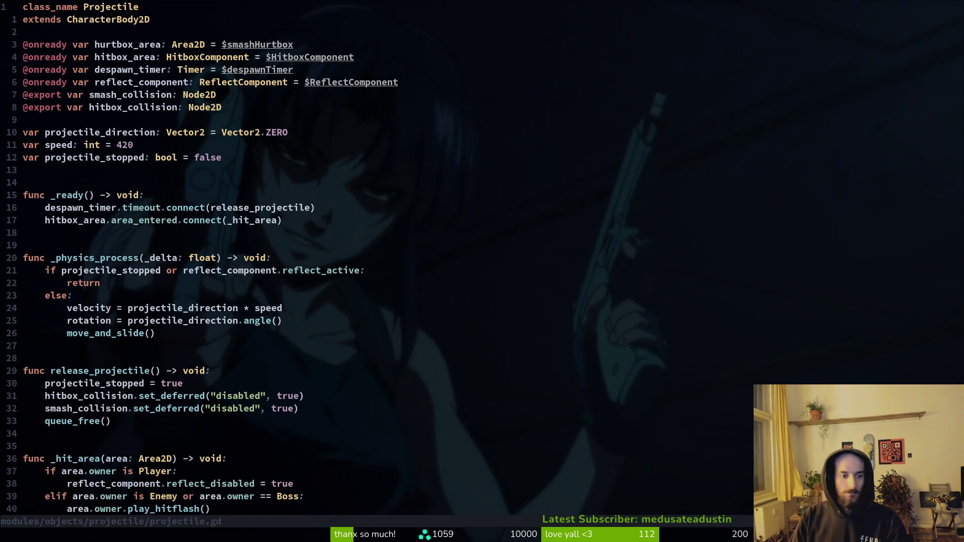
key("ctrl+6")
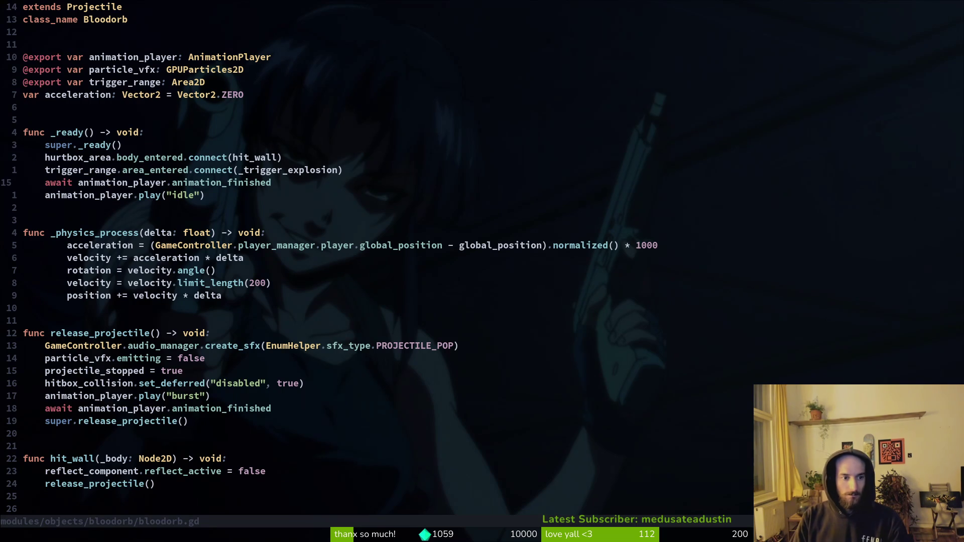
key("ctrl+6")
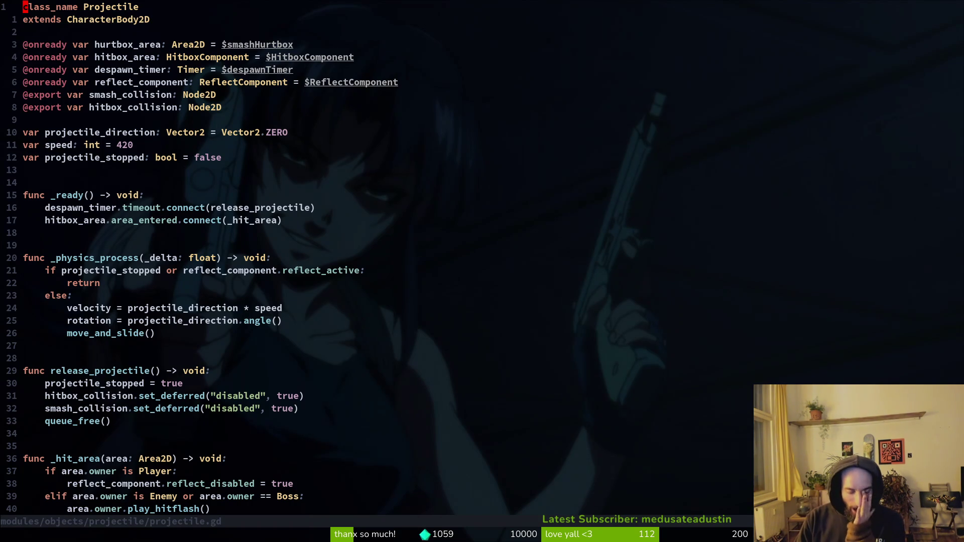
Step: Review projectile.gd's despawn_timer and hitbox_area connect lines in _ready, then return to Godot
key("j")
key("j")
key("j")
key("j")
key("j")
key("j")
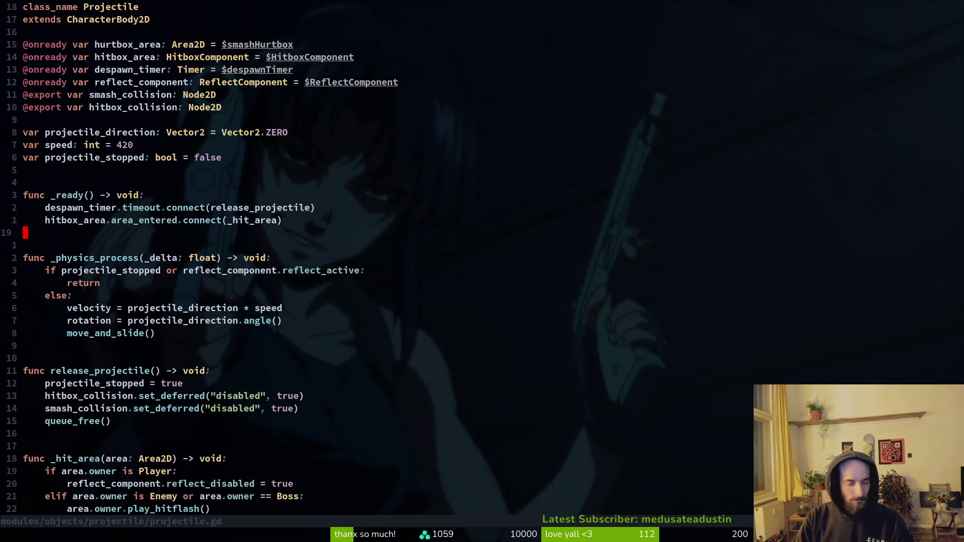
key("k")
key("k")
key("j")
key("k")
key("j")
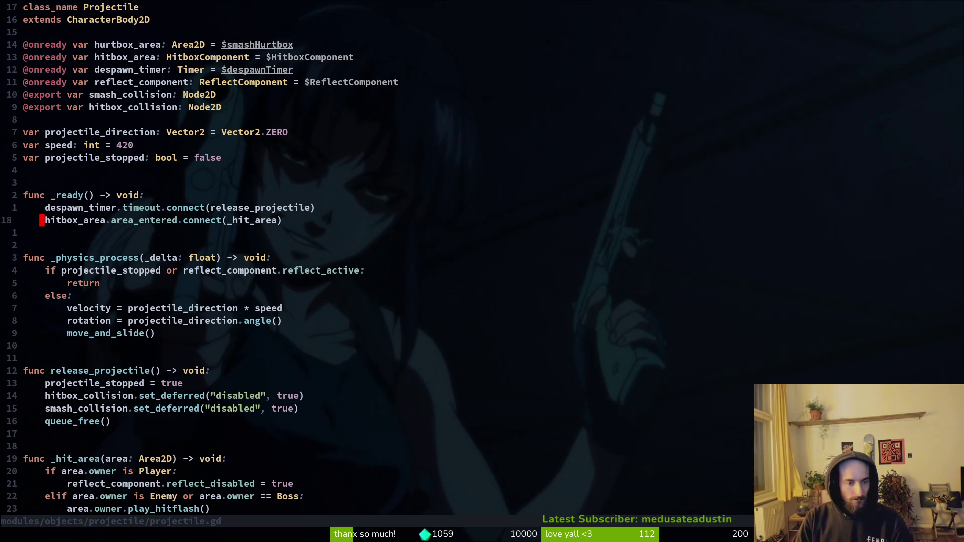
key("k")
key("j")
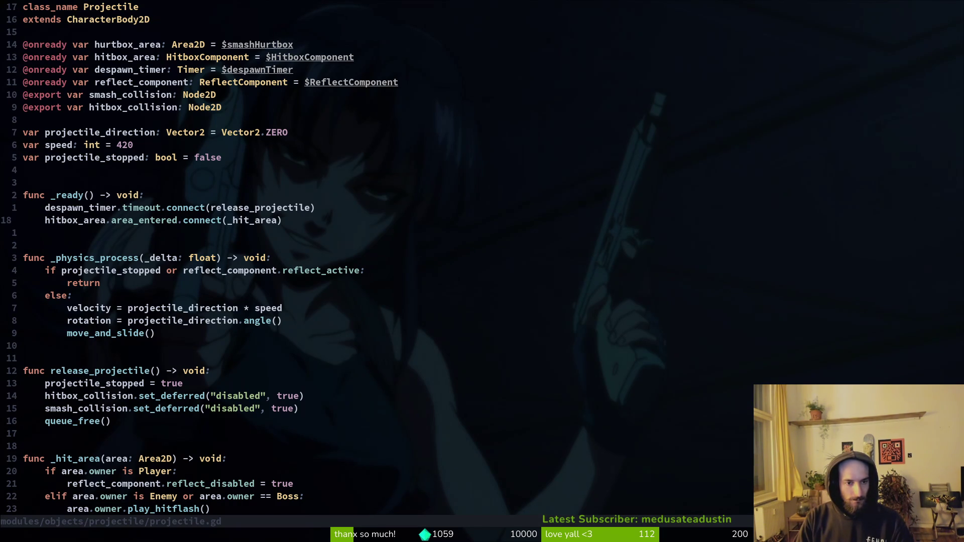
key("alt+Tab")
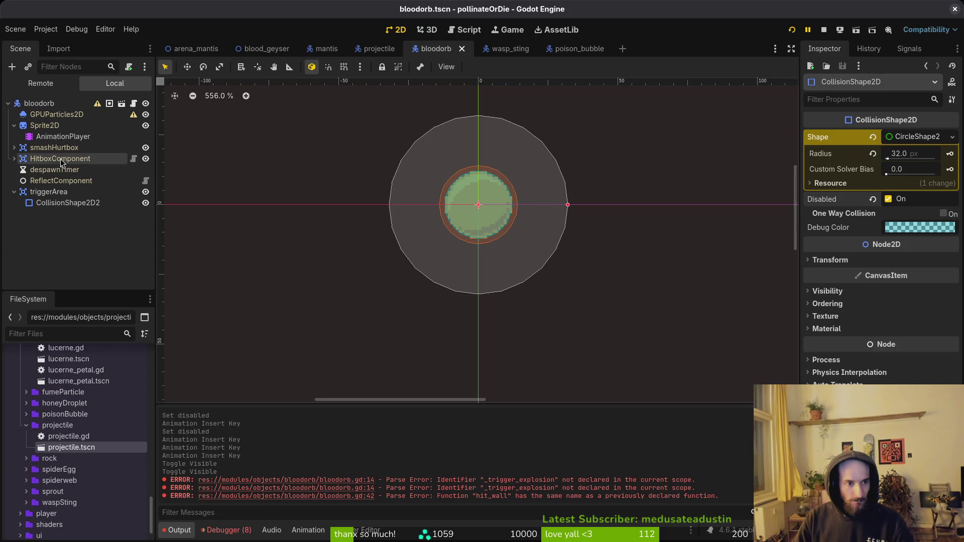
Step: Set the despawnTimer node's Wait Time to 10 seconds and save the bloodorb scene
left_click(75, 170)
left_click(915, 151)
type("10")
key("Return")
key("ctrl+s")
key("alt+Tab")
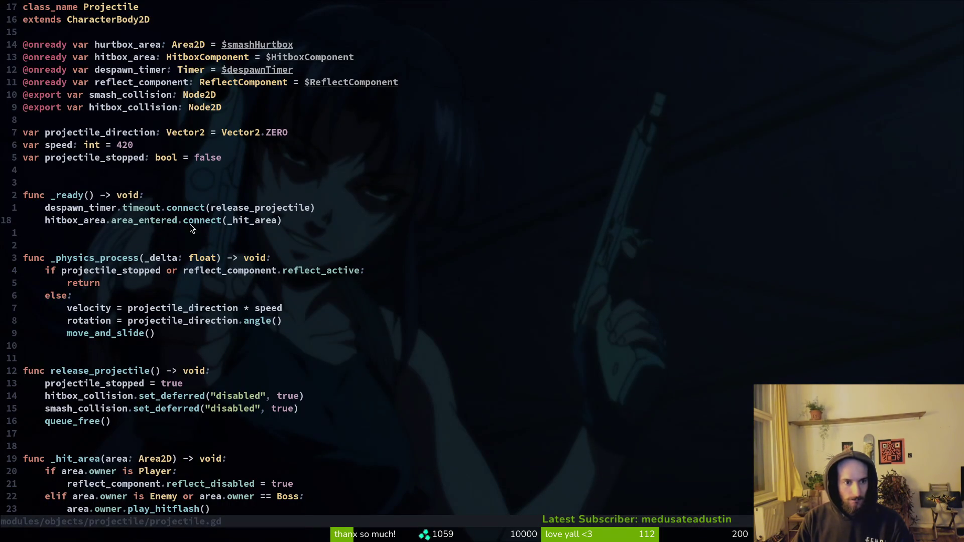
key("alt+Tab")
key("alt+Tab")
Step: Replace super._ready() in bloodorb.gd with projectile.gd's despawn_timer.timeout connect line, and save
scroll(279, 392, "down", 1)
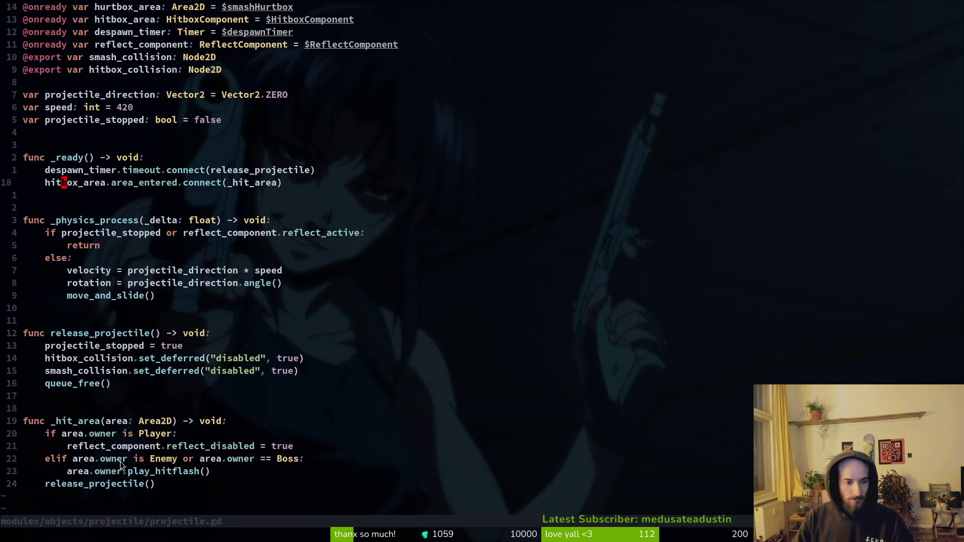
left_click(80, 423)
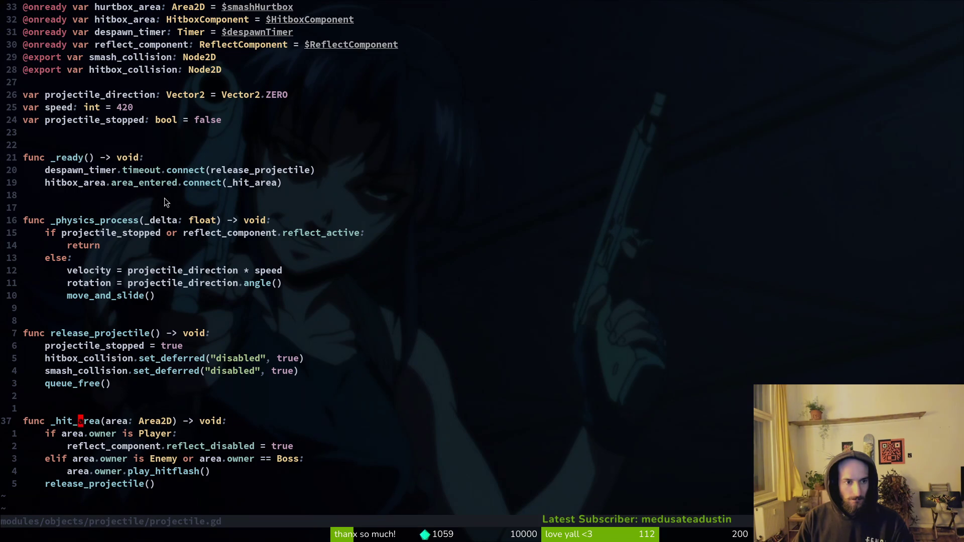
key("ctrl+o")
key("ctrl+i")
triple_click(115, 195)
key("ctrl+o")
key("k")
key("k")
key("k")
key("j")
key("p")
key("k")
key("d")
key("d")
type(":w")
key("Return")
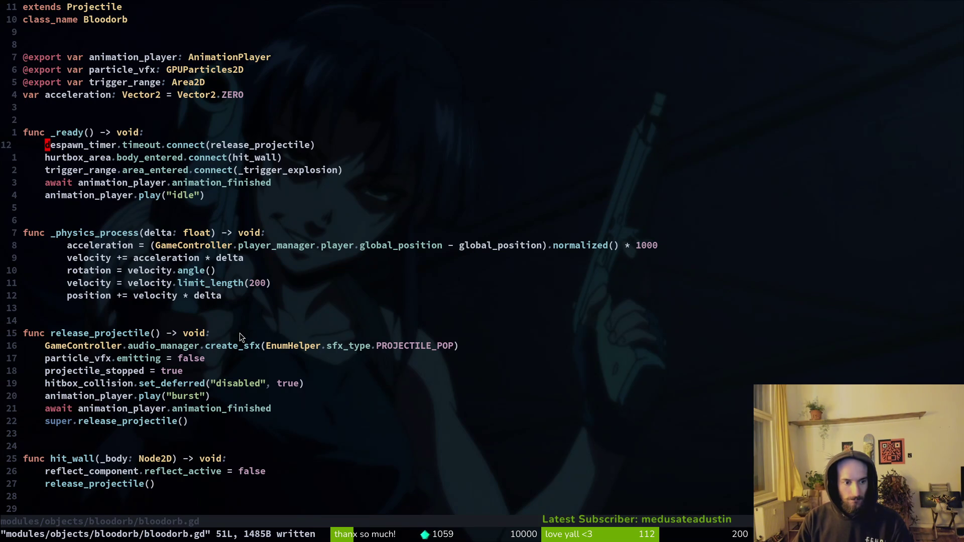
key("alt+Tab")
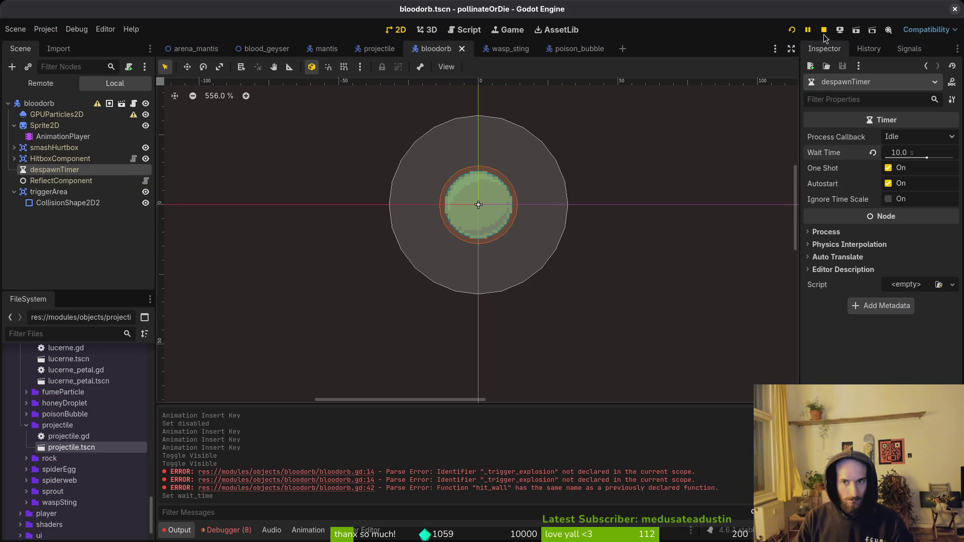
Step: Run the game and load the mantis level to test the orb
left_click(794, 30)
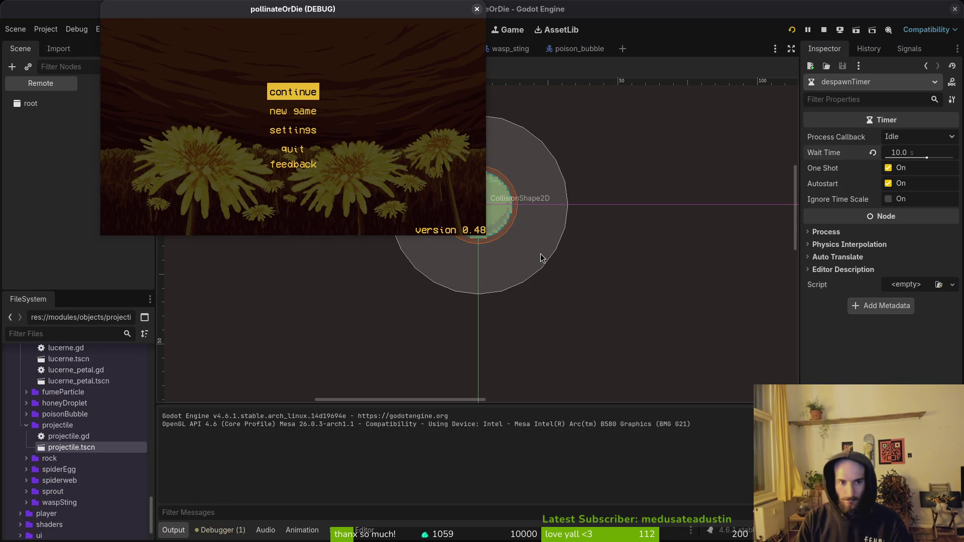
key("Return")
key("Escape")
key("Down")
key("Return")
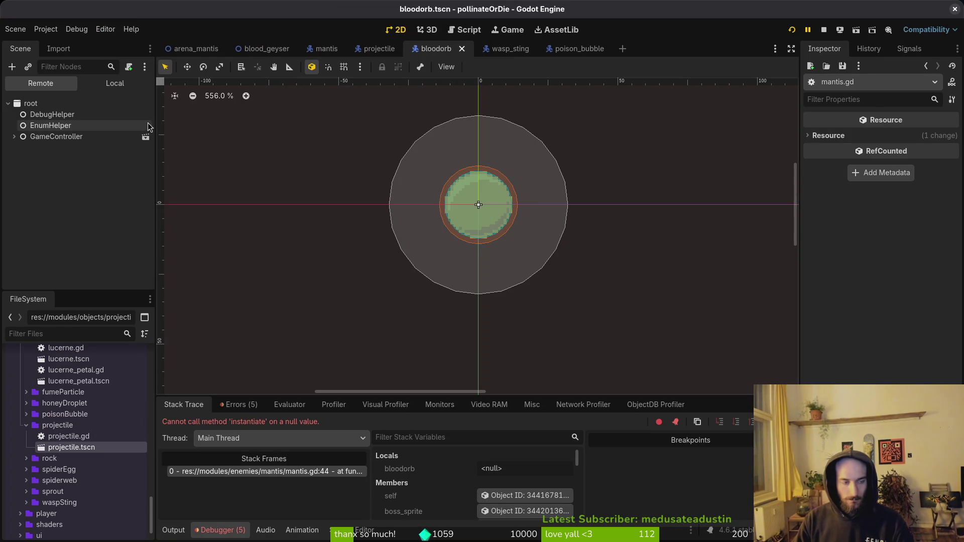
Step: Assign bloodorb.tscn to the mantis's Bloodorb Scene in arena_mantis and save
left_click(326, 49)
left_click(115, 83)
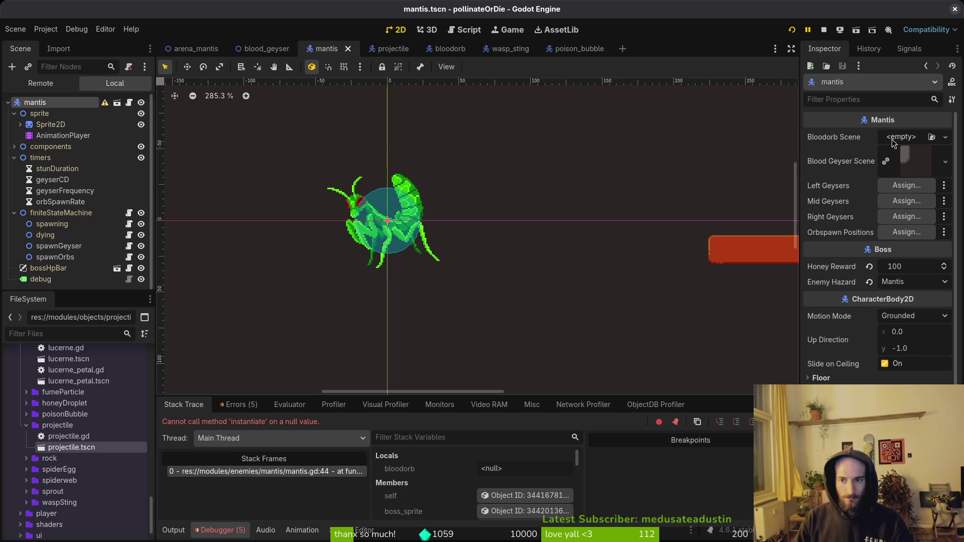
left_click(196, 49)
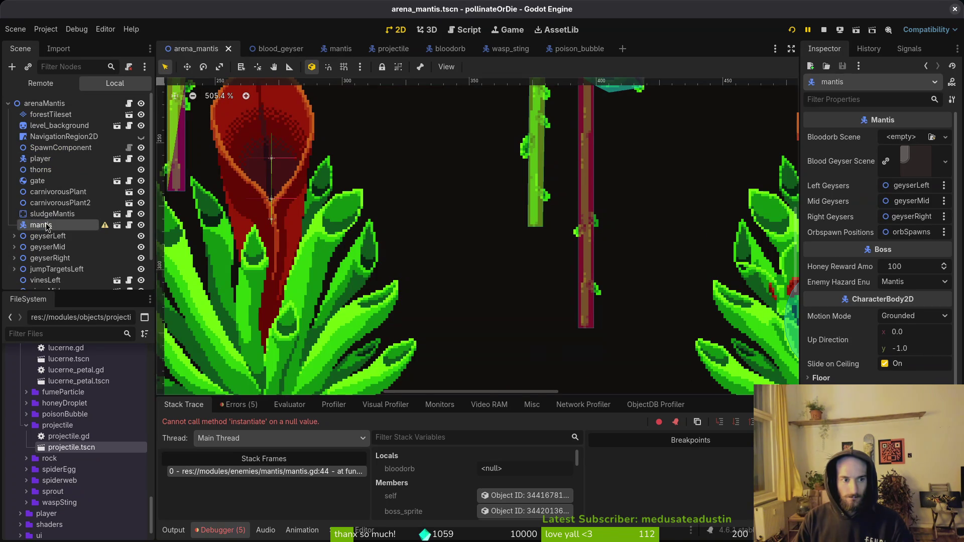
left_click(900, 139)
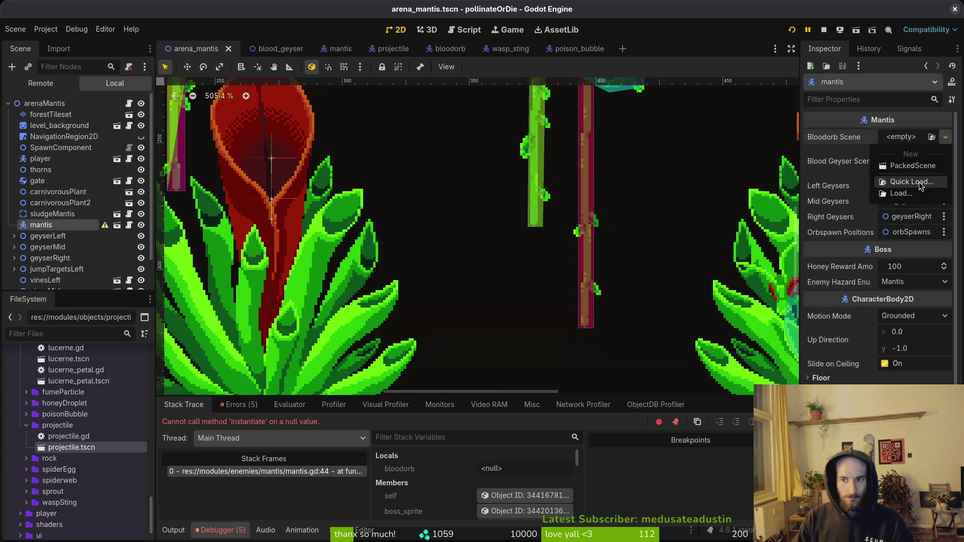
left_click(918, 185)
type("blodor")
key("Return")
key("ctrl+s")
Step: Relaunch the game and load the Mantis boss level from the F1 debug level select
left_click(792, 30)
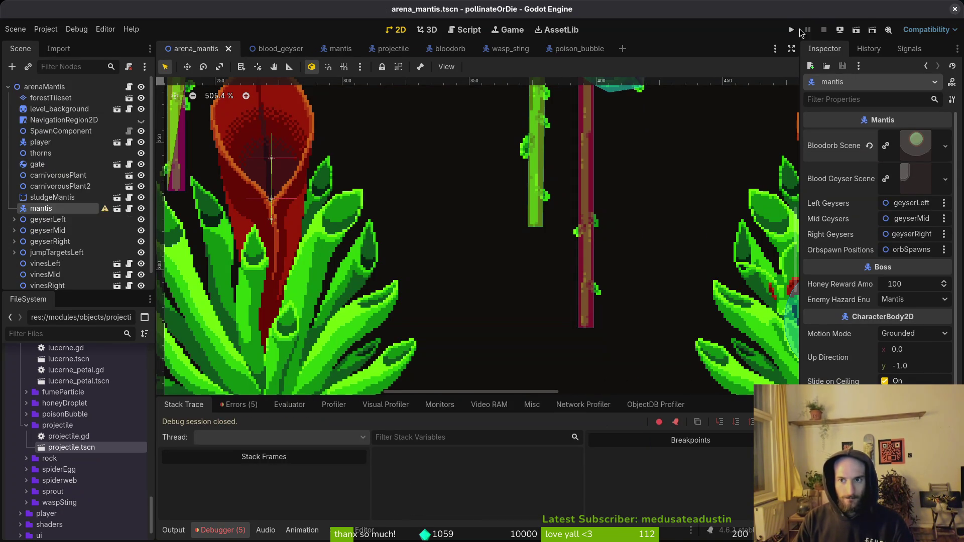
key("Return")
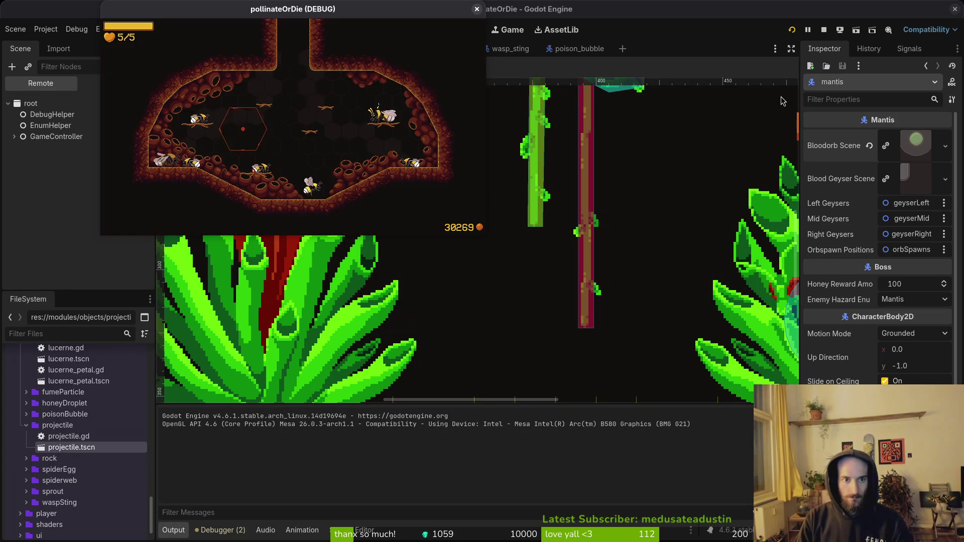
key("F1")
key("Left")
key("Down")
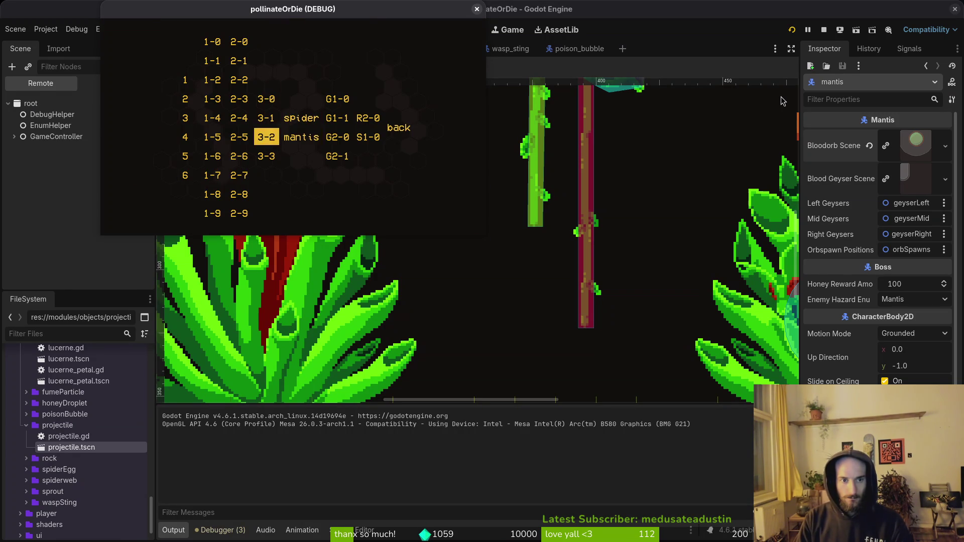
key("Right")
key("Return")
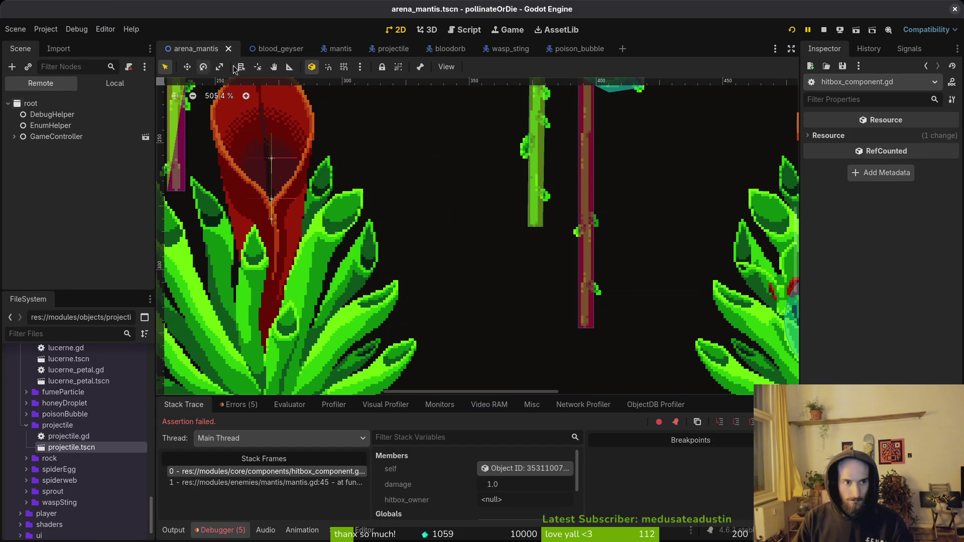
Step: In the bloodorb scene, set HitboxComponent's Hitbox Owner to mantis_data.tres via Quick Load
left_click(442, 49)
left_click(115, 83)
left_click(60, 147)
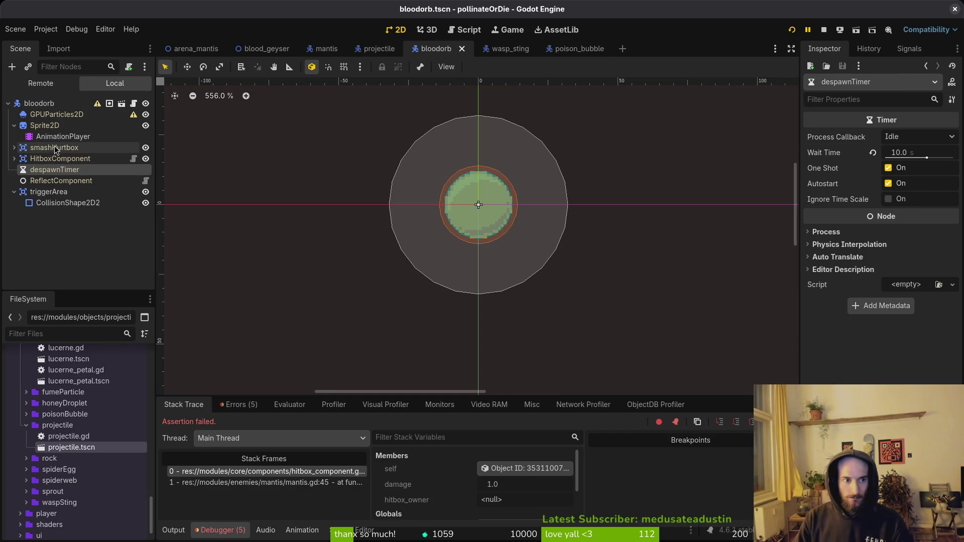
left_click(59, 159)
left_click(904, 152)
left_click(904, 208)
key("Escape")
left_click(901, 153)
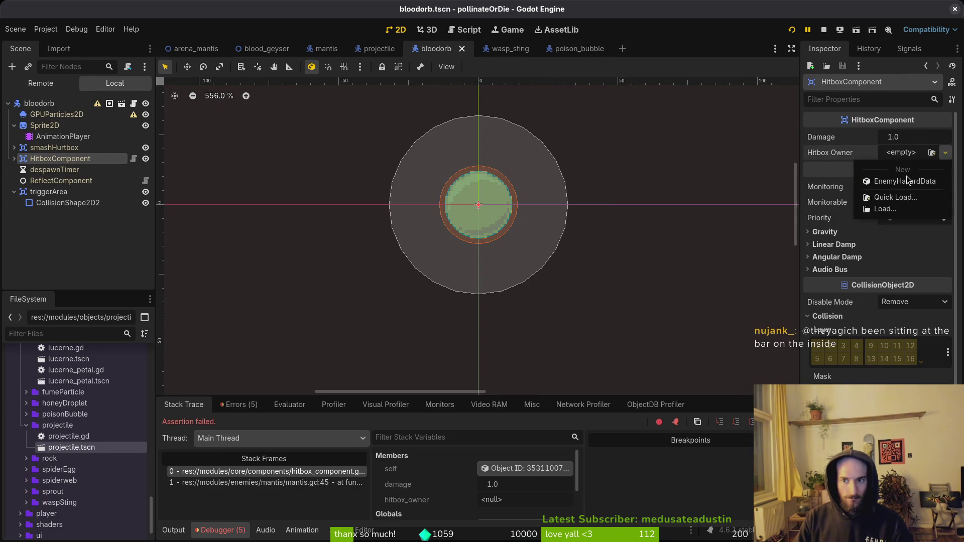
left_click(908, 197)
type("manti")
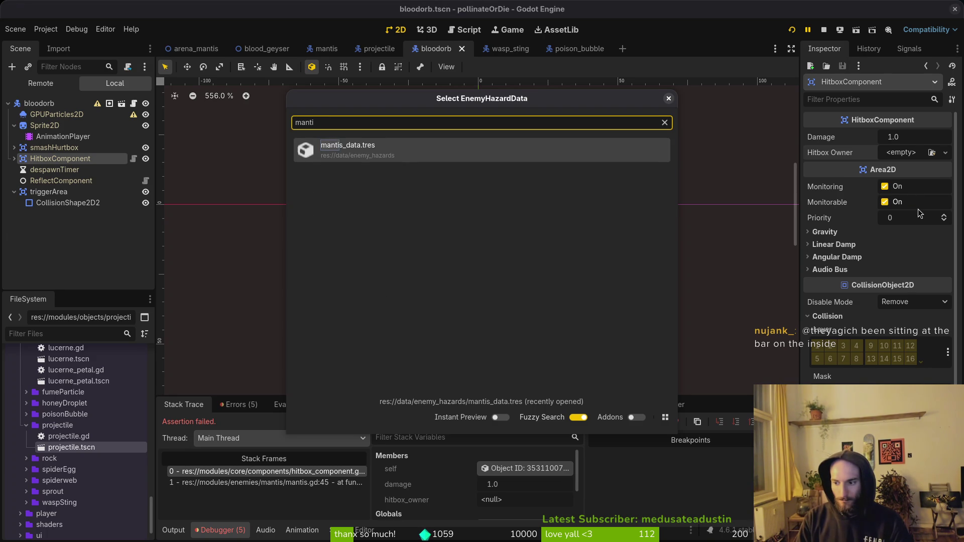
key("Return")
Step: Relaunch the game and load the Mantis boss level from the debug level select
left_click(876, 31)
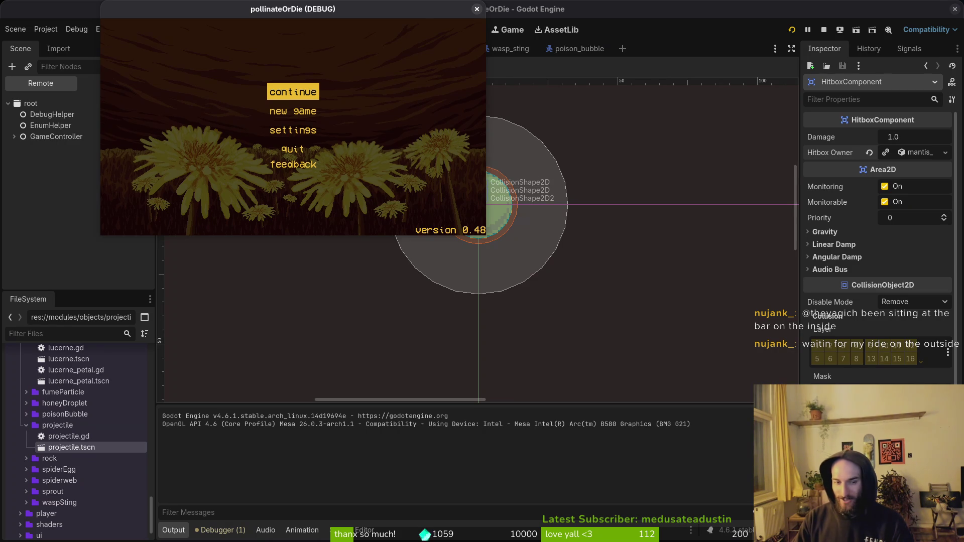
key("Return")
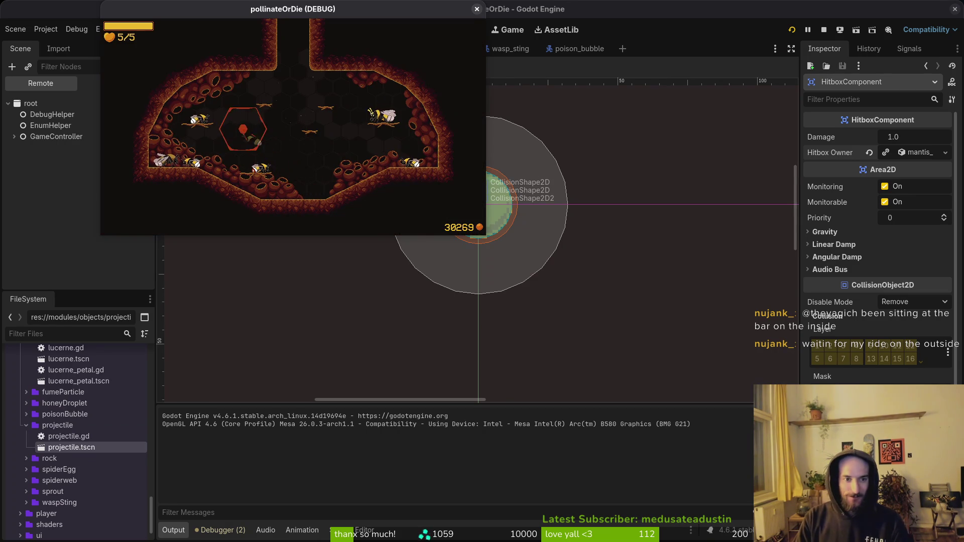
key("Escape")
key("Down")
key("Return")
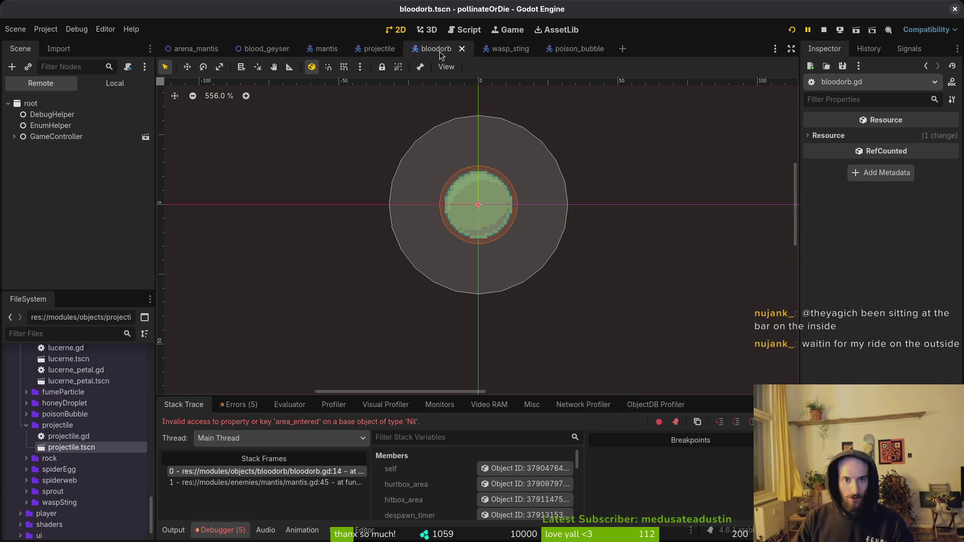
Step: Inspect the triggerArea node and check the trigger_range export in the bloodorb script
left_click(111, 84)
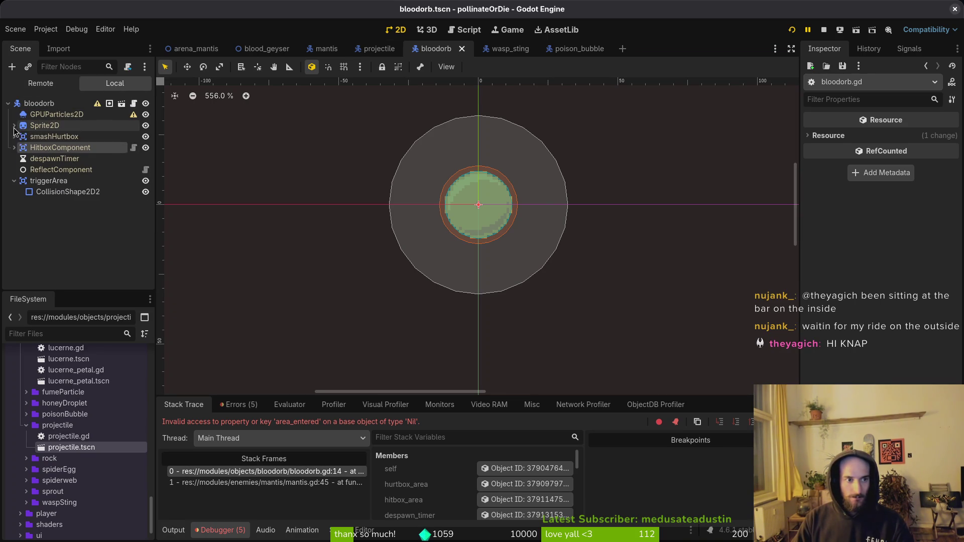
left_click(14, 181)
left_click(45, 182)
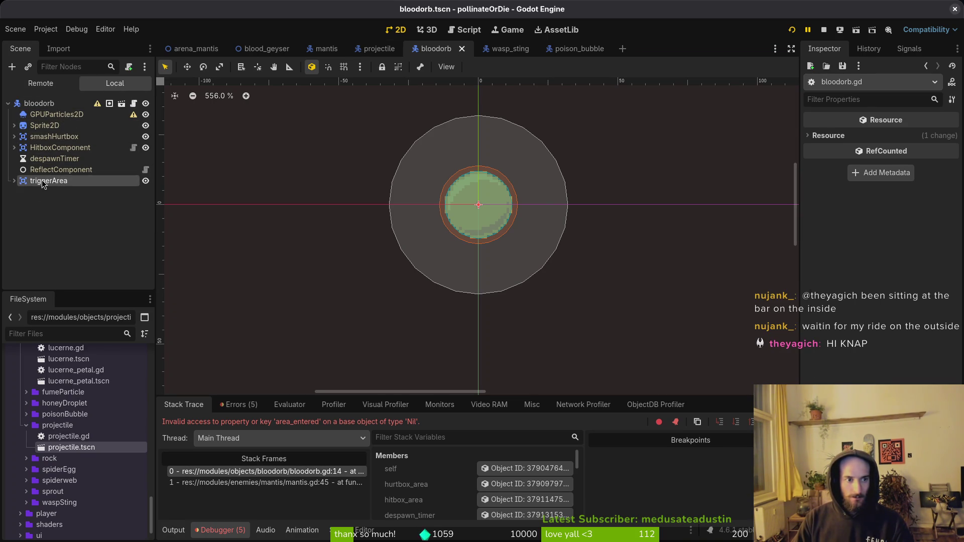
key("alt+Tab")
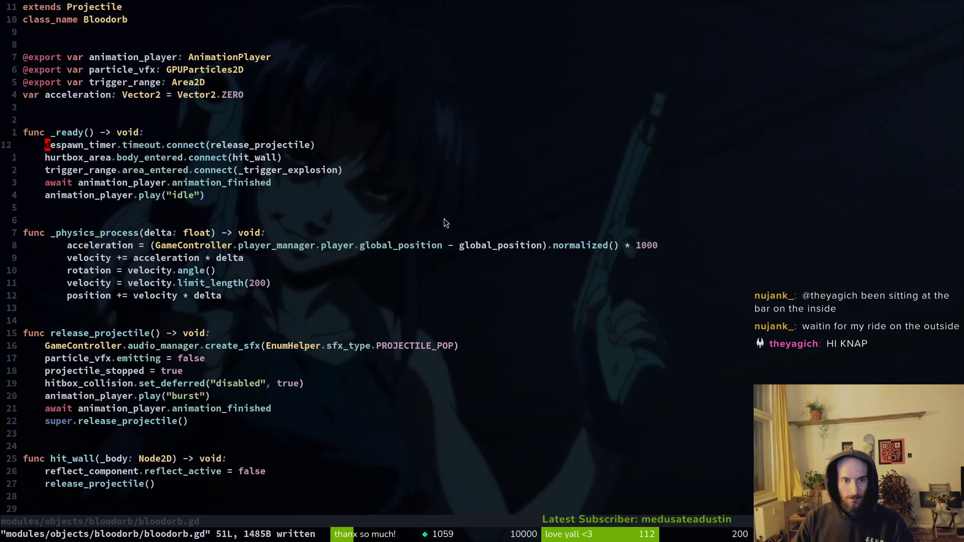
left_click(115, 83)
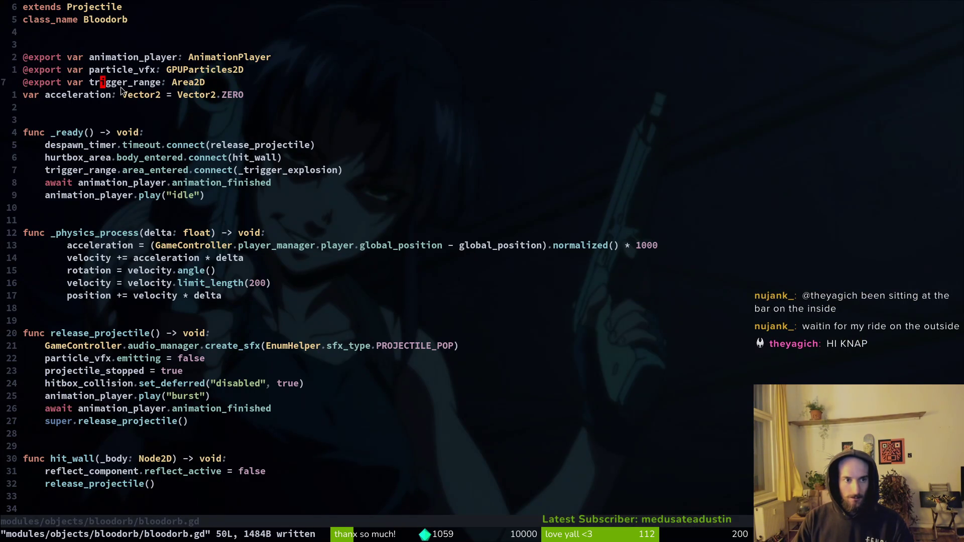
key("alt+Tab")
Step: On the bloodorb root, assign AnimationPlayer, GPUParticles2D and triggerArea to Animation Player, Particle Vfx and Trigger Range
left_click(60, 103)
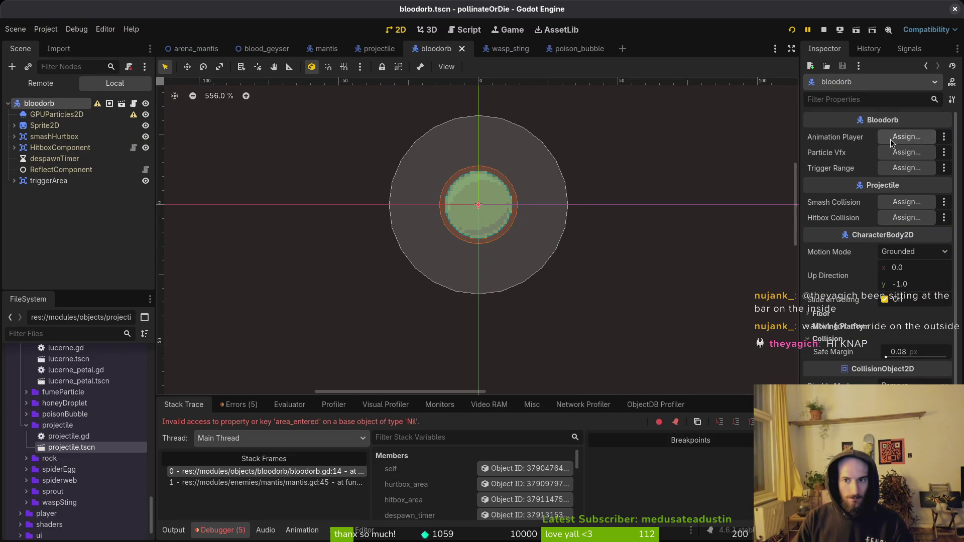
left_click(907, 136)
left_click(519, 434)
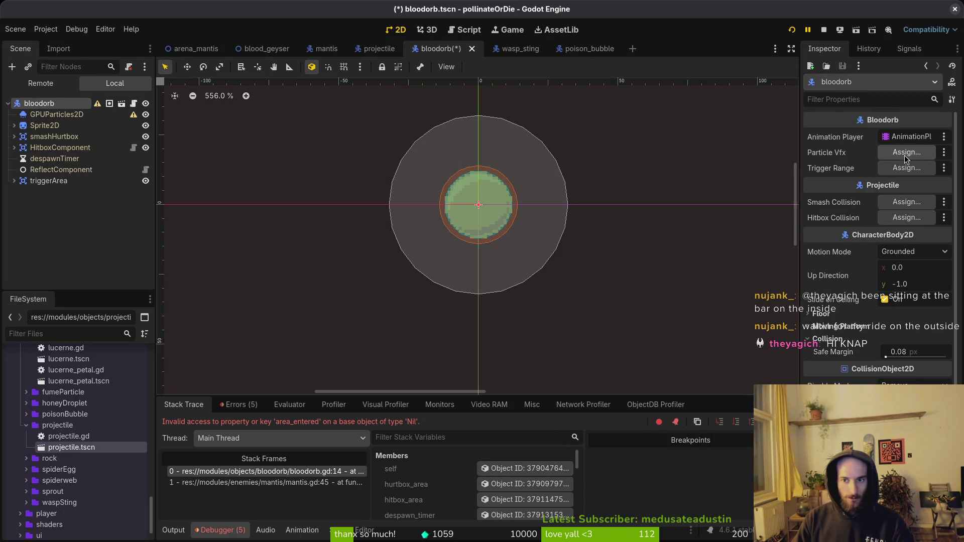
left_click(906, 153)
left_click(470, 157)
left_click(519, 433)
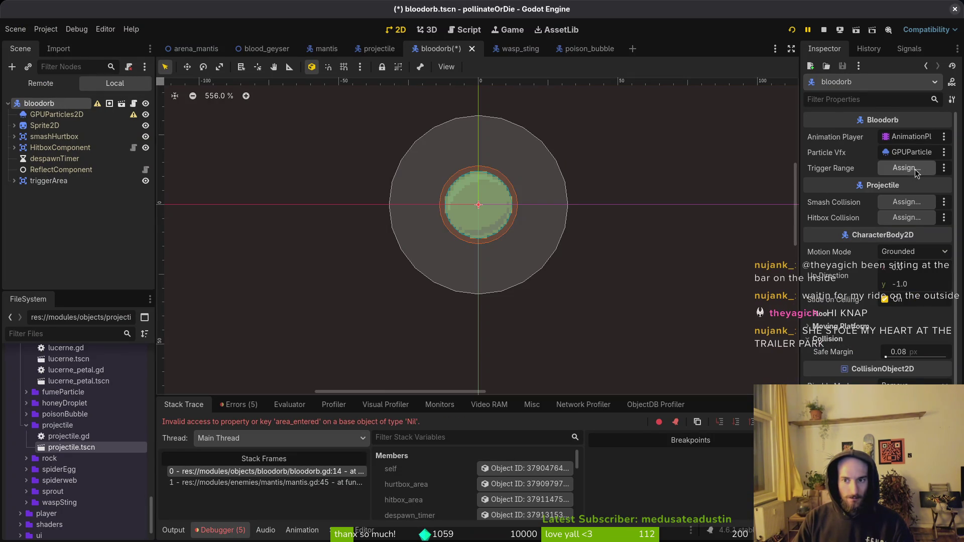
left_click(907, 168)
left_click(442, 179)
left_click(519, 433)
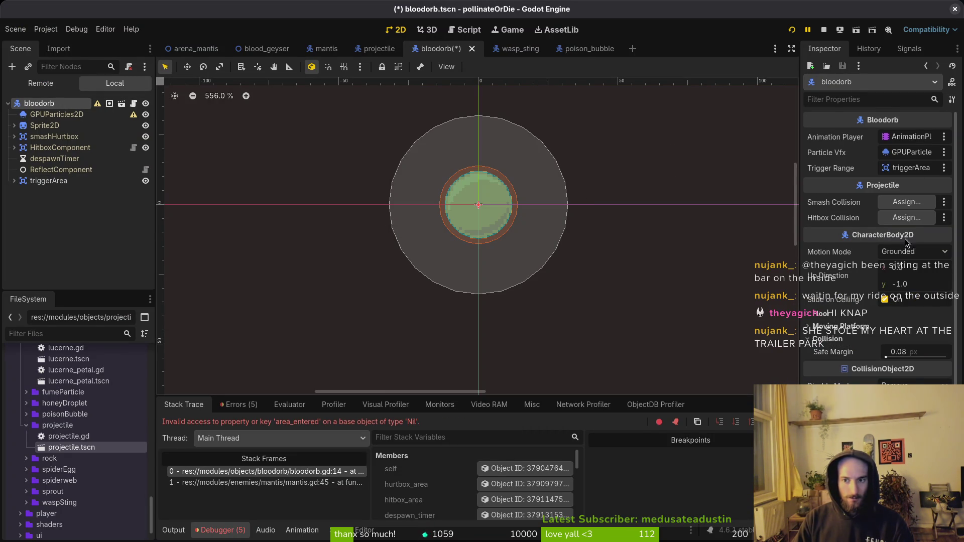
Step: Assign smashHurtbox to Smash Collision and HitboxComponent to Hitbox Collision, then restart the game
left_click(907, 202)
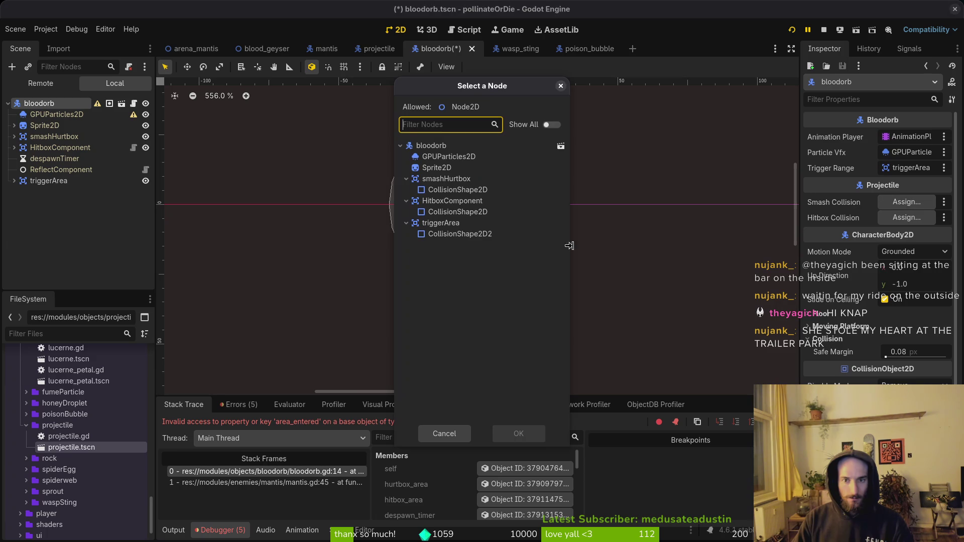
left_click(449, 181)
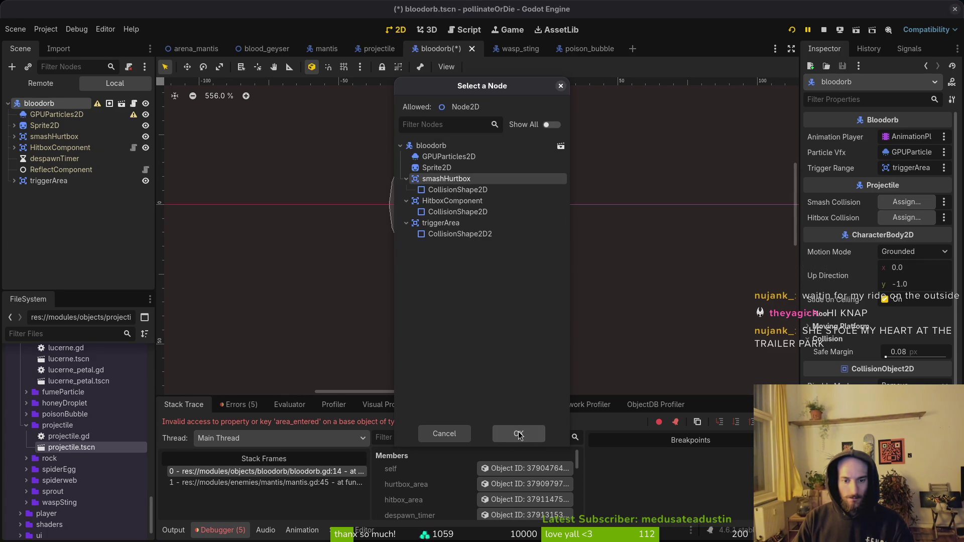
left_click(519, 434)
left_click(907, 218)
left_click(482, 196)
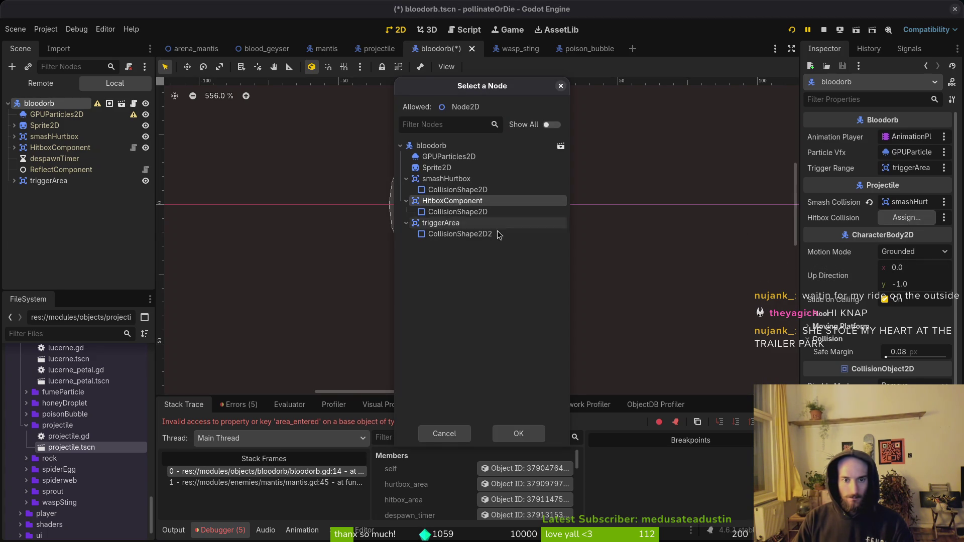
left_click(520, 433)
left_click(793, 30)
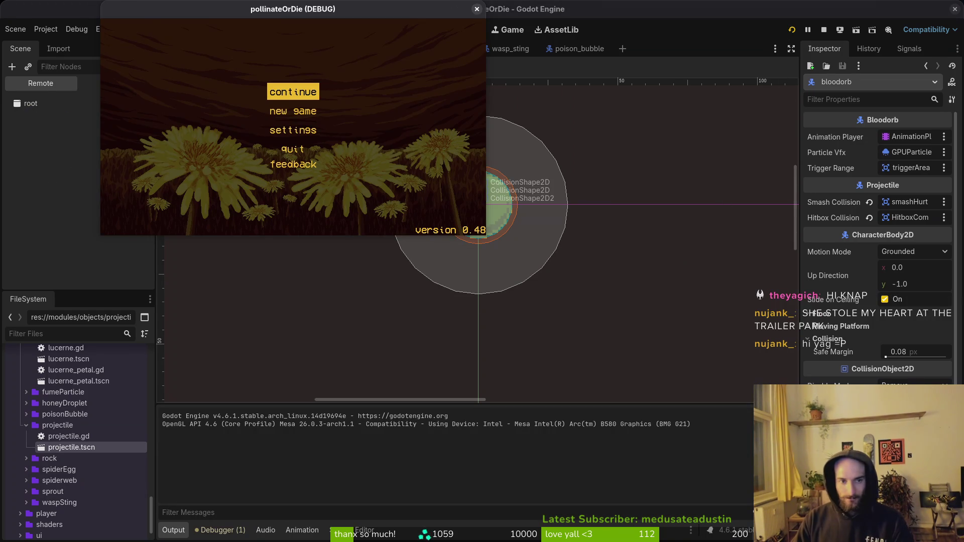
Step: Play the Mantis fight until exploding bloodorbs kill the bee, then close the game
key("Return")
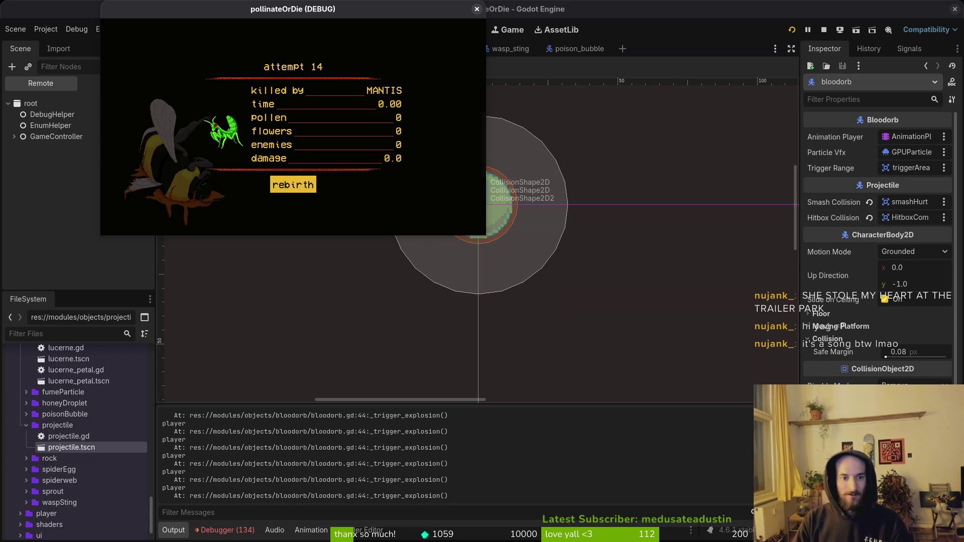
left_click(476, 9)
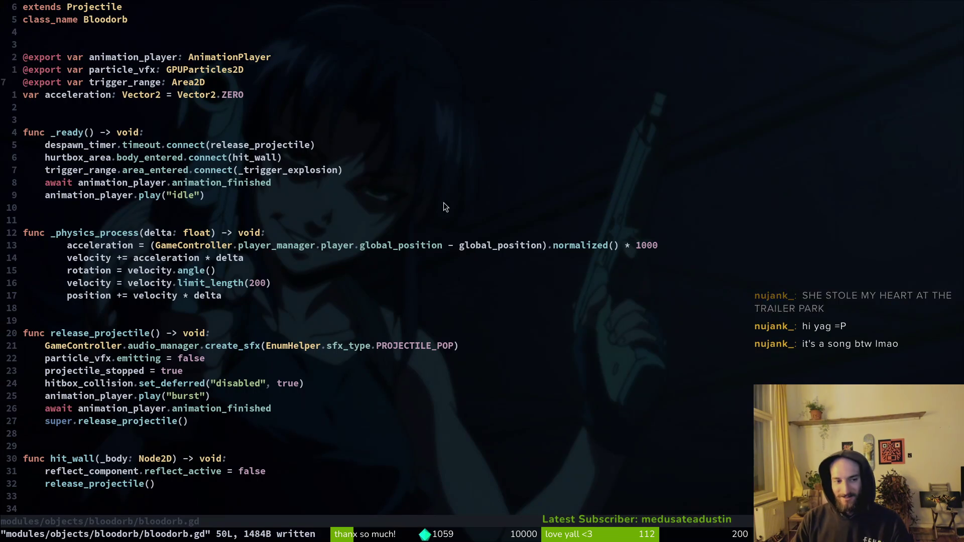
Step: Dedent the movement lines and add an 'if triggered: return' guard in _physics_process
left_click(74, 249)
key("V")
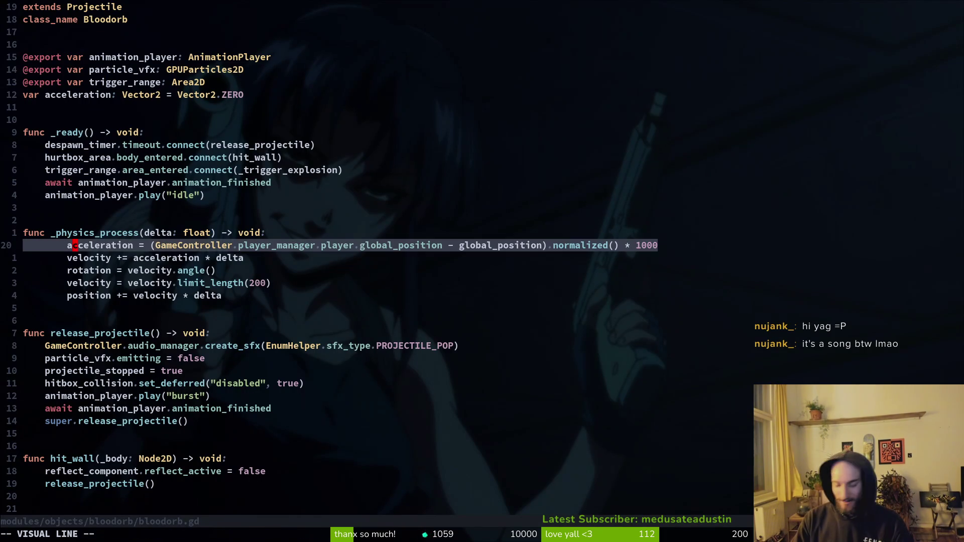
key("j")
key("j")
key("j")
key("Escape")
key("V")
key("k")
key("k")
key("k")
key("j")
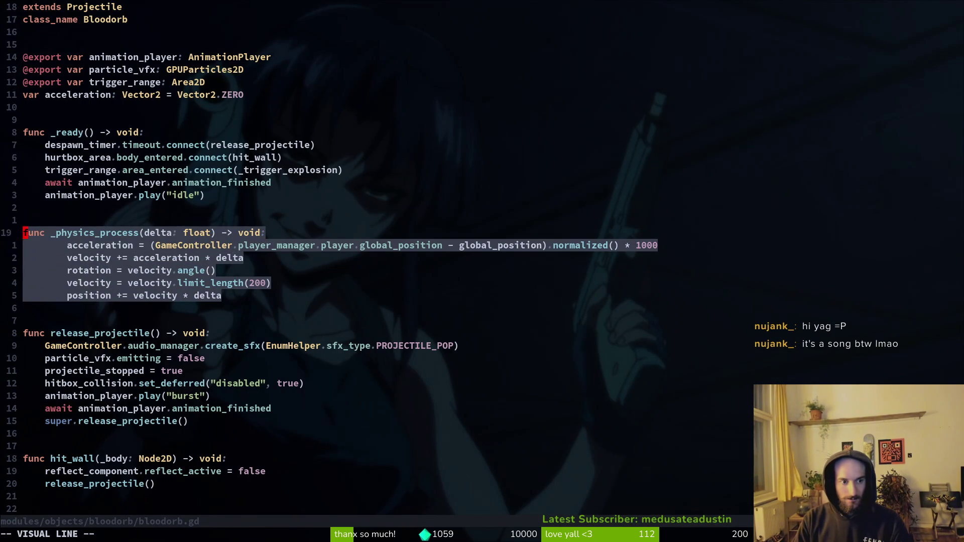
key("j")
key("less")
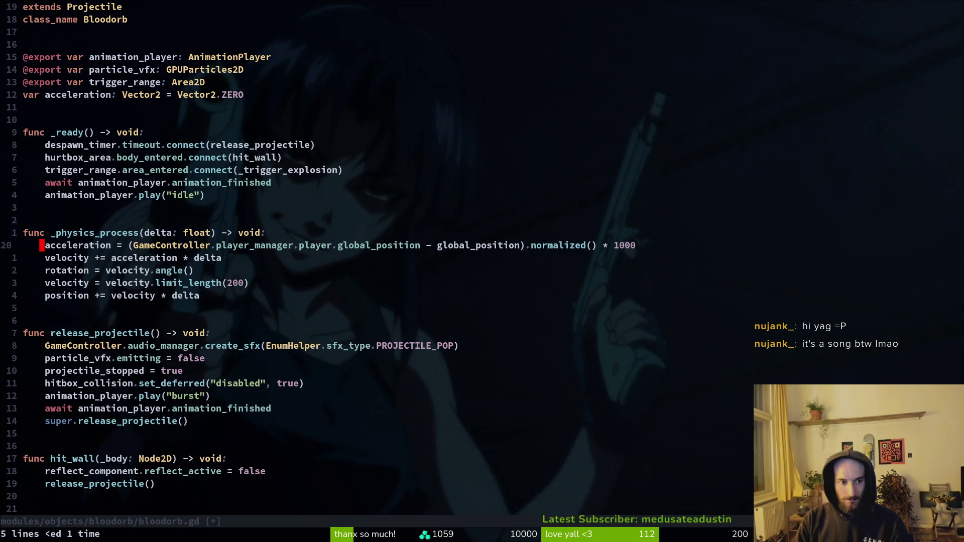
type("Oif ")
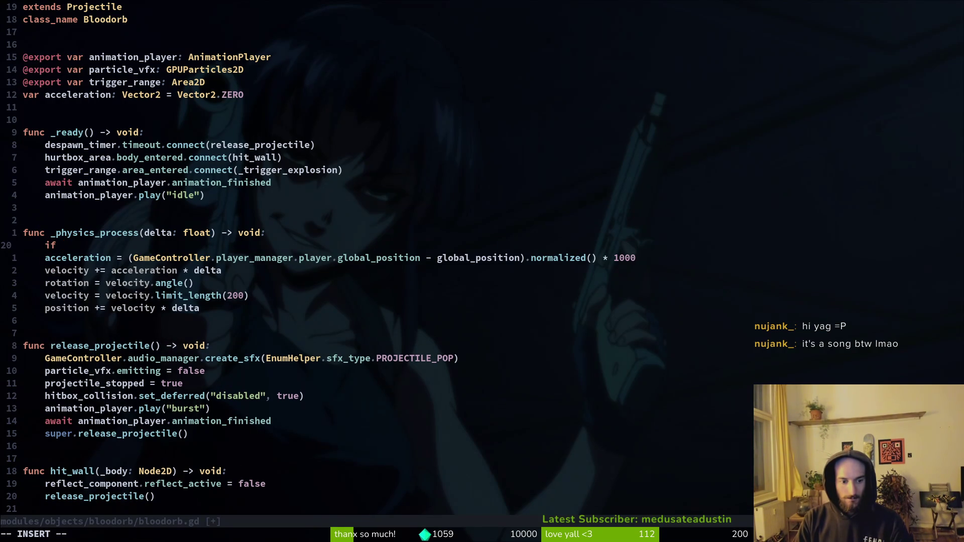
type("trig")
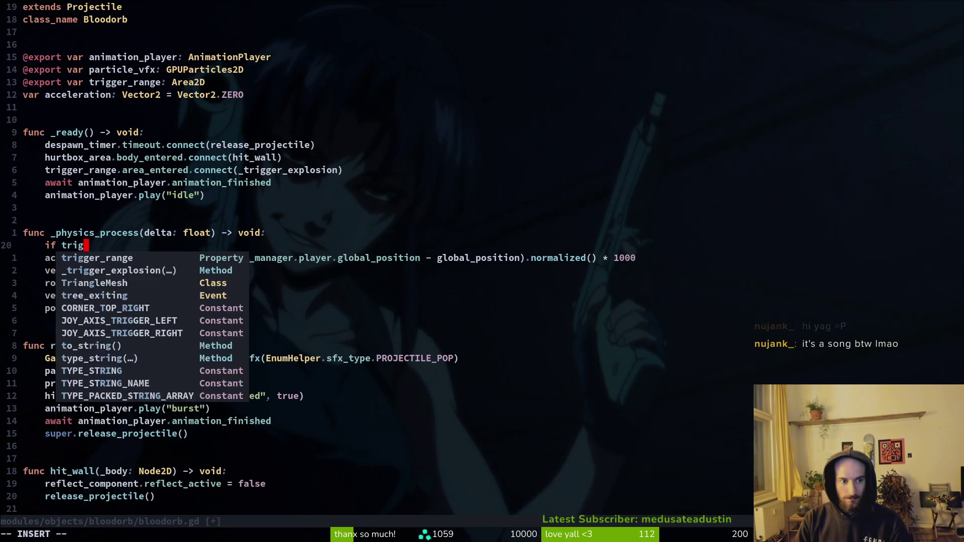
type("gered:")
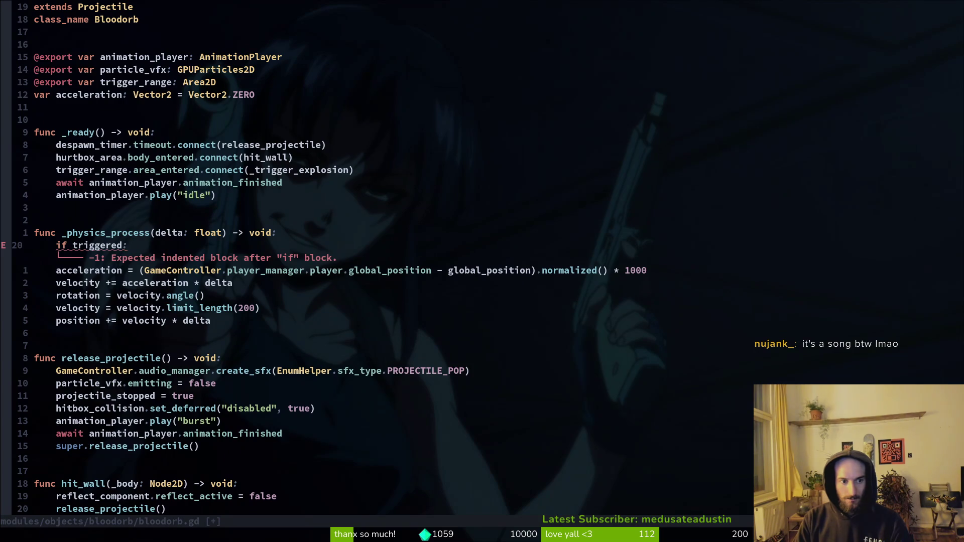
key("Return")
type("return")
key("Escape")
Step: Declare 'var triggered: bool = false' by copying the acceleration variable line, then save
key("k")
key("k")
key("k")
key("9")
key("k")
key("y")
key("y")
type("p")
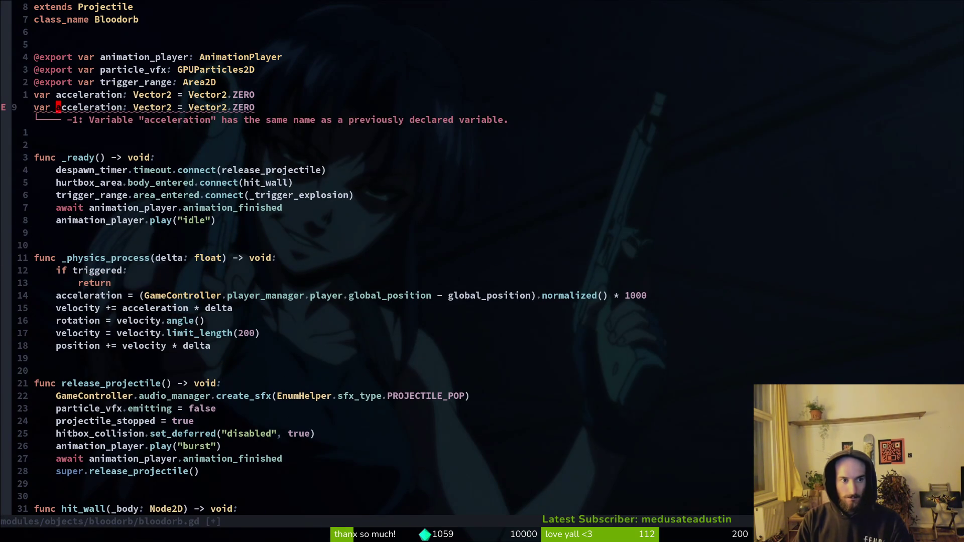
type("wcwtrigg")
key("ctrl+n")
key("ctrl+n")
key("Escape")
type("wcwbool")
key("Escape")
key("w")
key("w")
type("$dg")
key("BackSpace")
type("false")
key("Escape")
type("j:w")
key("Return")
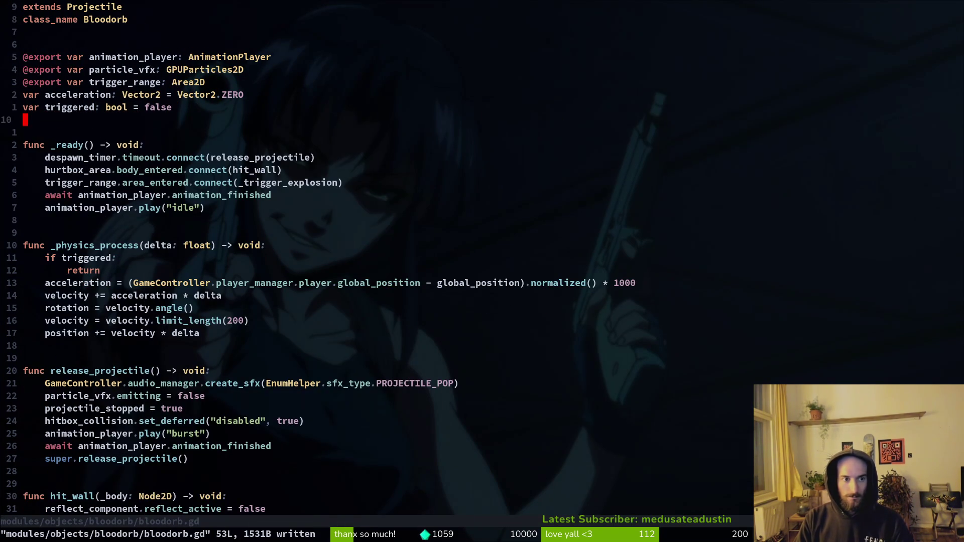
Step: Remove the stray blank line below the return and save bloodorb.gd
key("j")
key("j")
key("j")
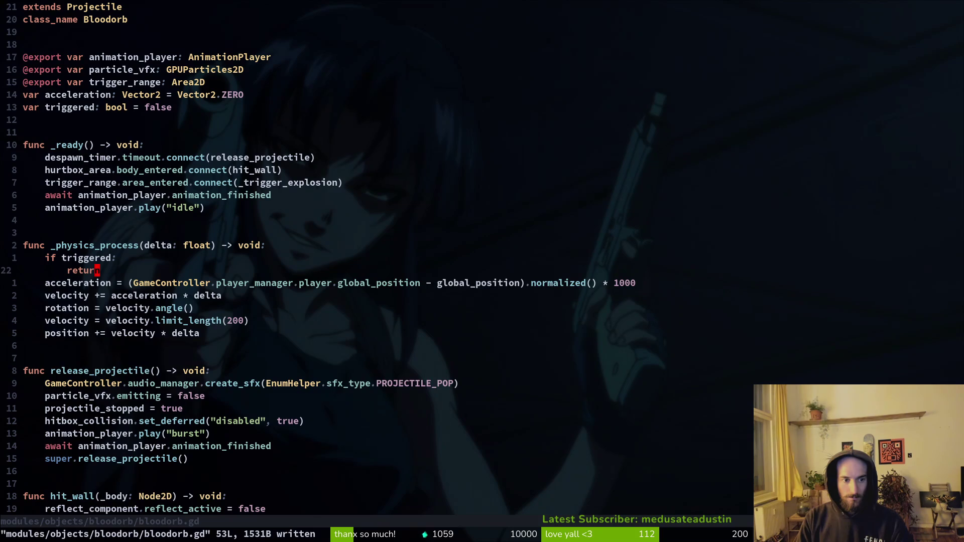
key("o")
key("Escape")
key("d")
key("d")
type(":w")
key("Return")
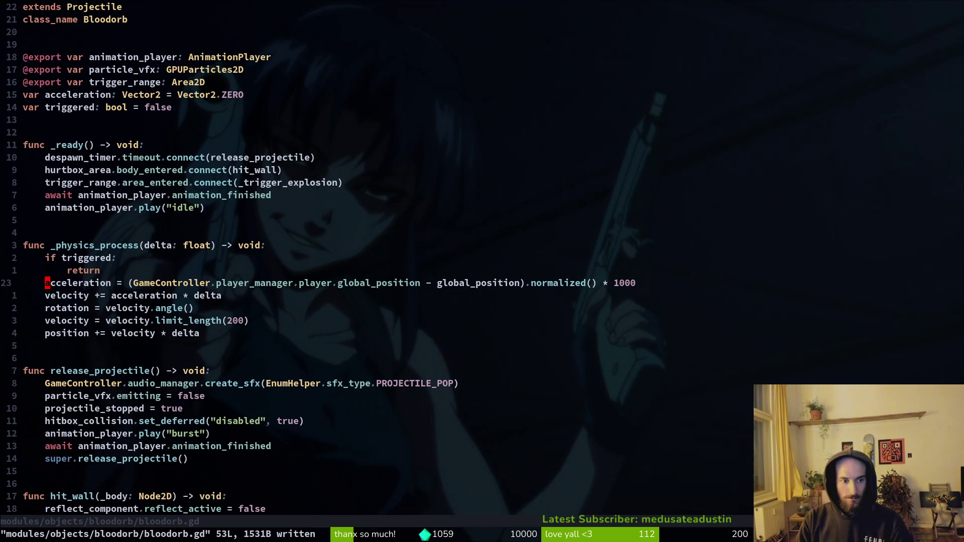
Step: Change play("burst") to play("explode") in release_projectile, save, and switch to projectile.gd
key("j")
key("j")
key("j")
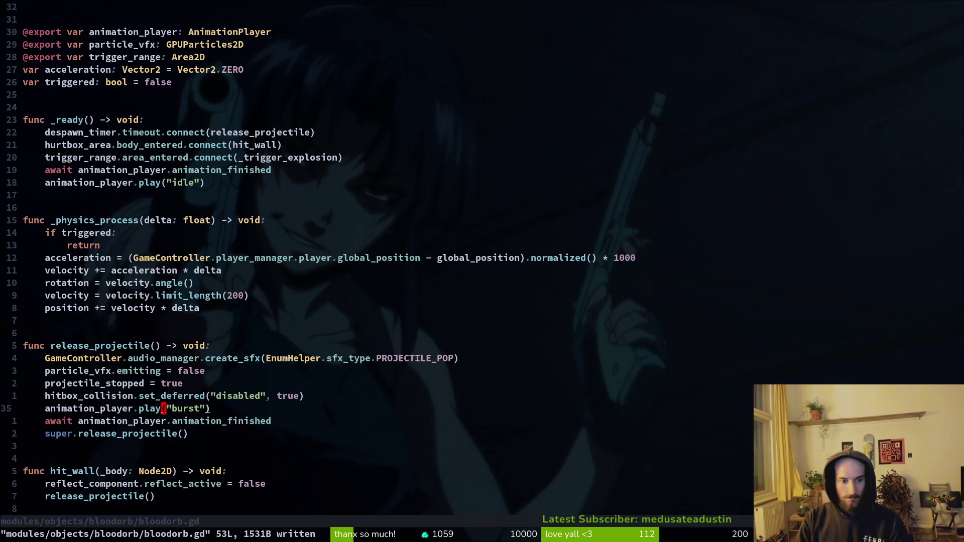
type("ciwexplode")
key("Escape")
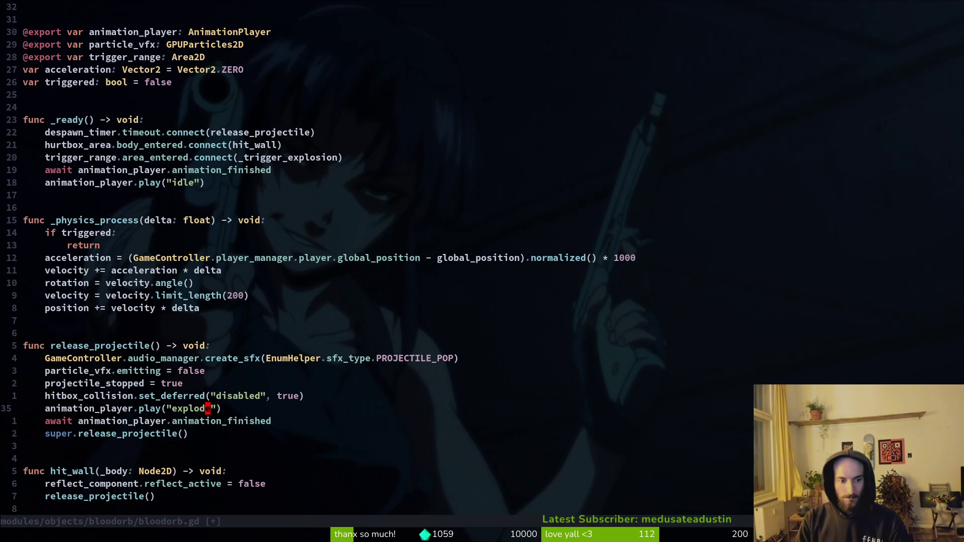
type(":w")
key("Return")
key("j")
key("ctrl+e")
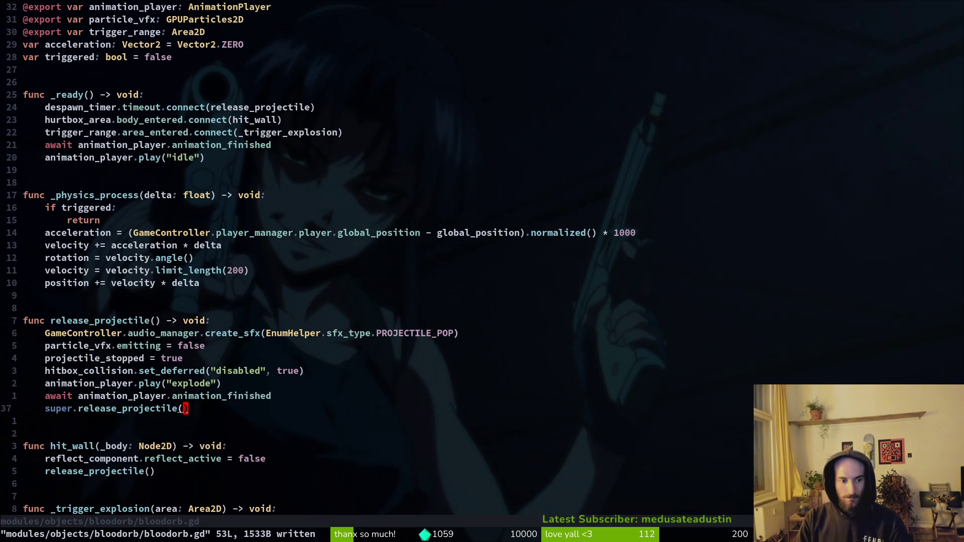
key("ctrl+6")
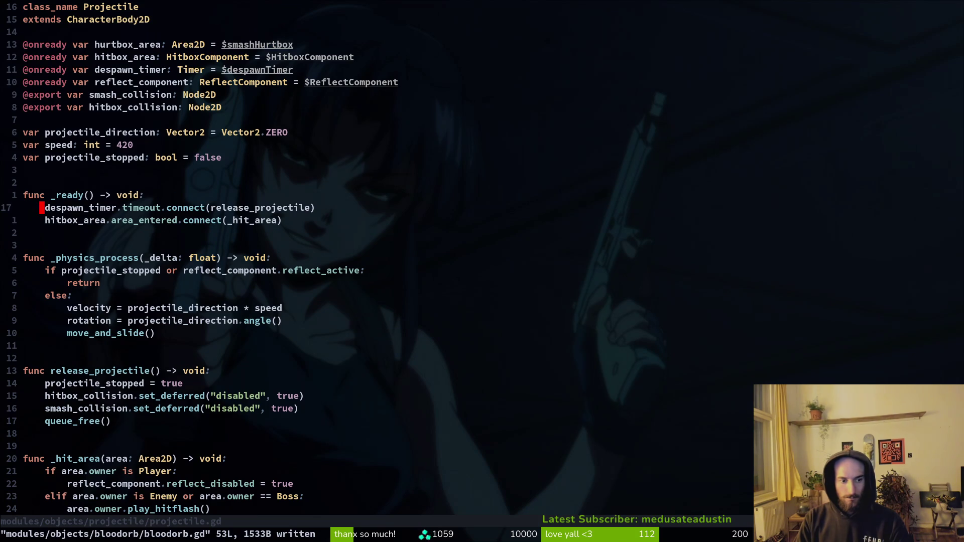
Step: Copy the 'projectile_stopped or reflect' condition line from projectile.gd
key("j")
key("j")
key("j")
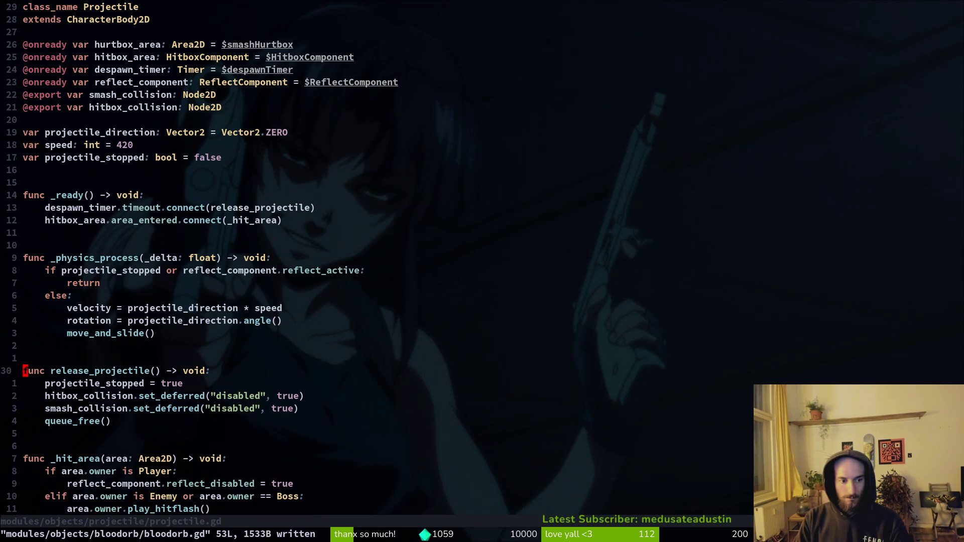
type("Vy:w")
key("Return")
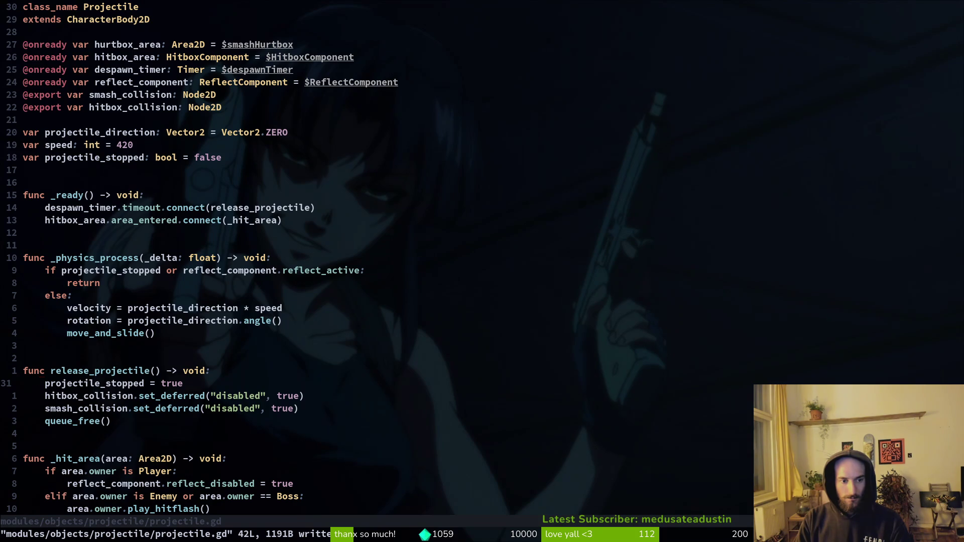
key("ctrl+o")
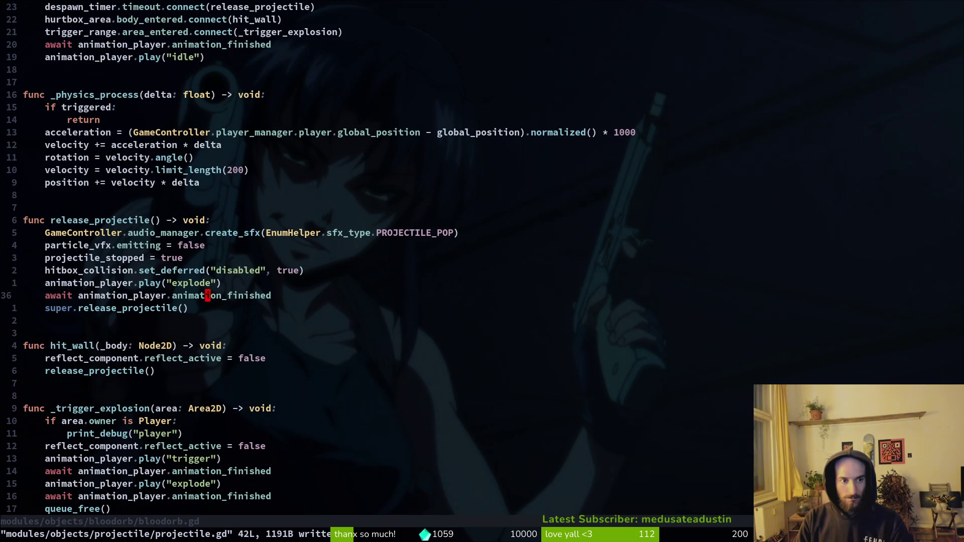
key("ctrl+i")
key("k")
key("k")
key("k")
key("shift+v")
key("y")
Step: Replace 'if triggered:' in bloodorb.gd with the copied stop condition, drop the duplicate return, and save
key("ctrl+o")
key("1")
key("4")
key("k")
key("shift+v")
key("p")
key("d")
key("d")
type(":w")
key("Return")
Step: Add 'projectile_stopped = true' under the player check in _trigger_explosion
key("braceright")
key("braceright")
key("j")
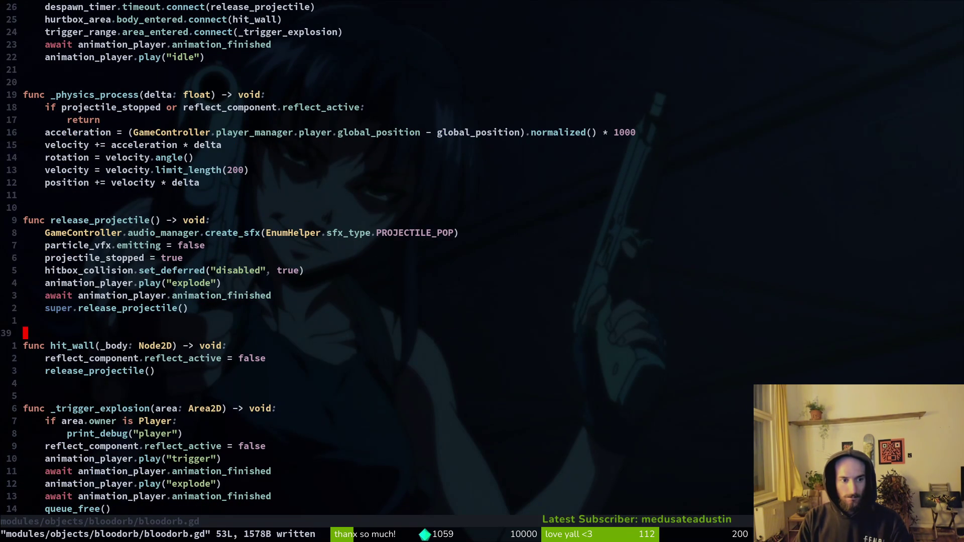
key("k")
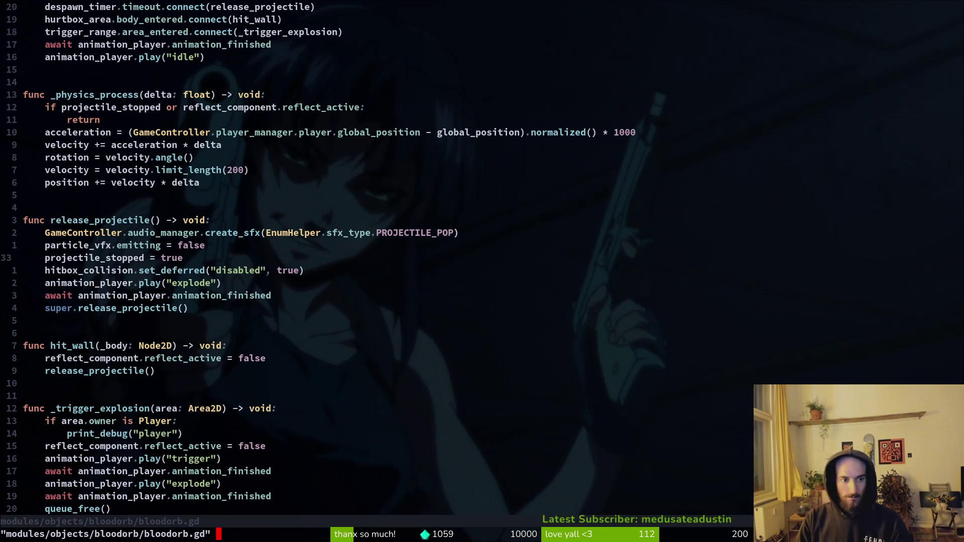
key("braceright")
key("braceright")
key("j")
key("j")
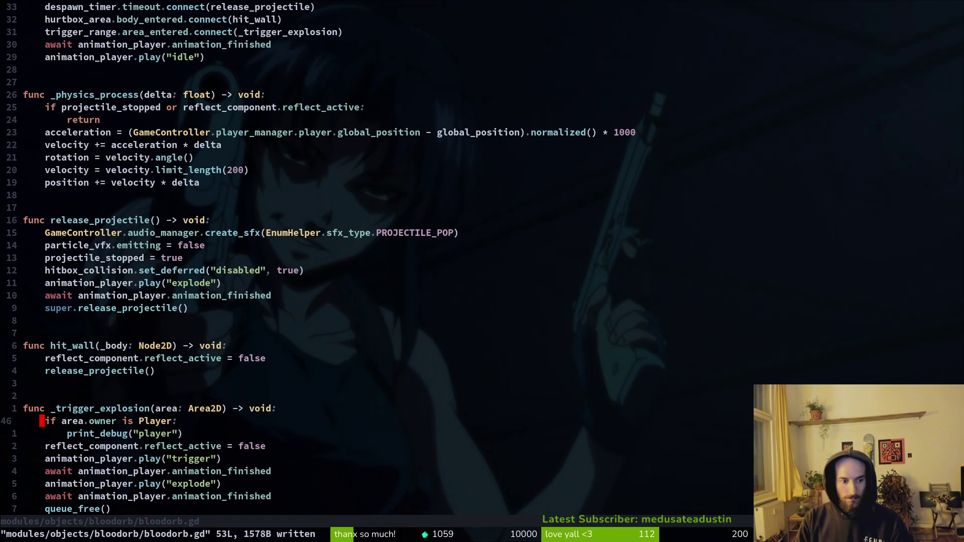
key("p")
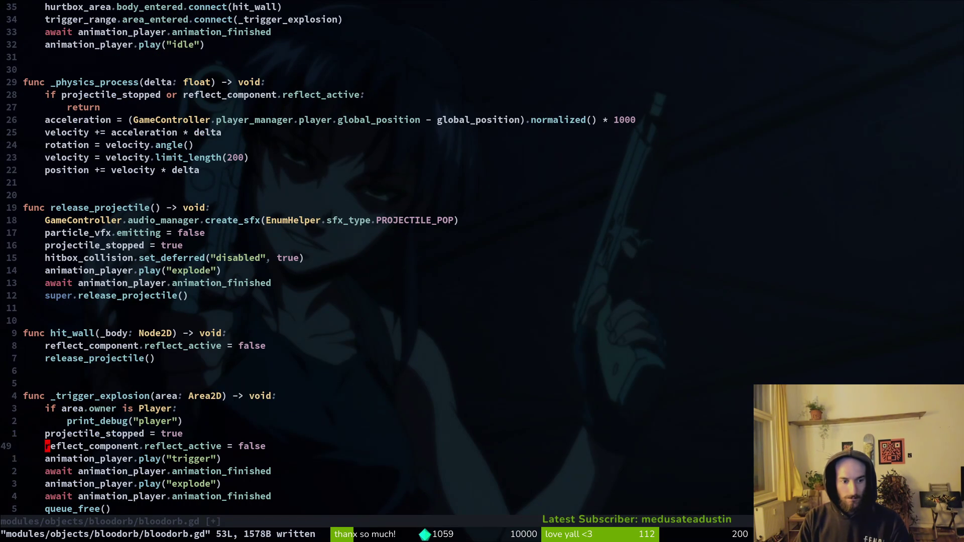
Step: Indent the explosion lines down to queue_free under the player check, save, and quit Neovim
key("shift+v")
key("j")
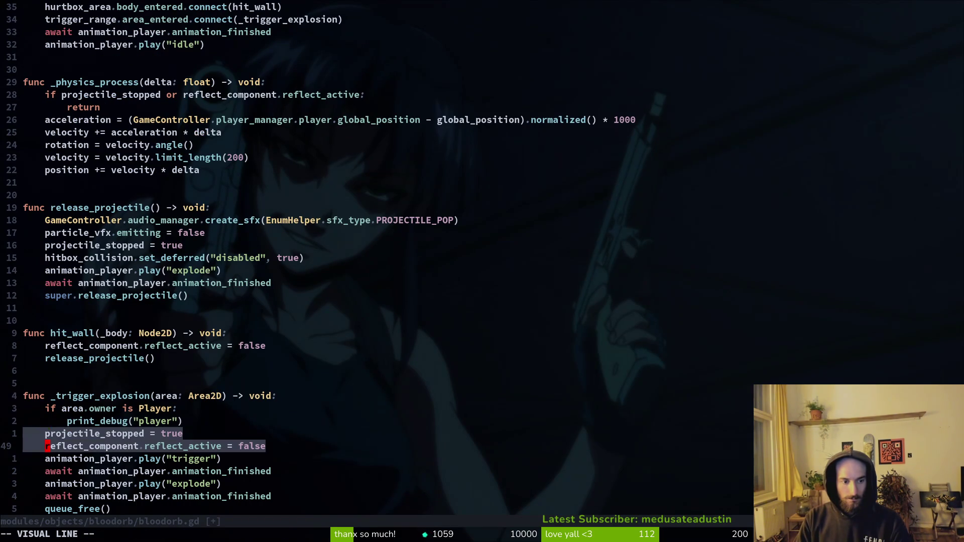
key("j")
key("j")
key("j")
key("greater")
type(":w")
key("Return")
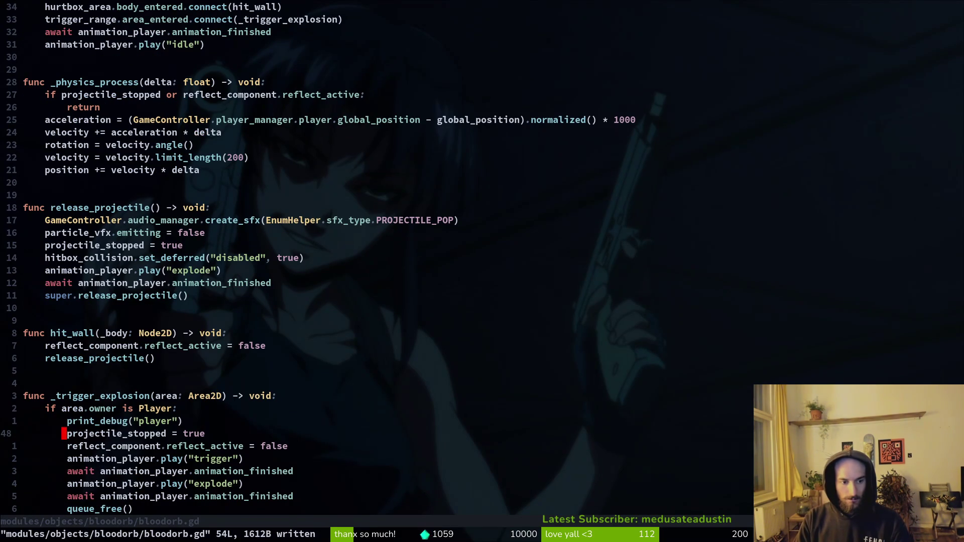
type(":q")
key("Return")
key("super+2")
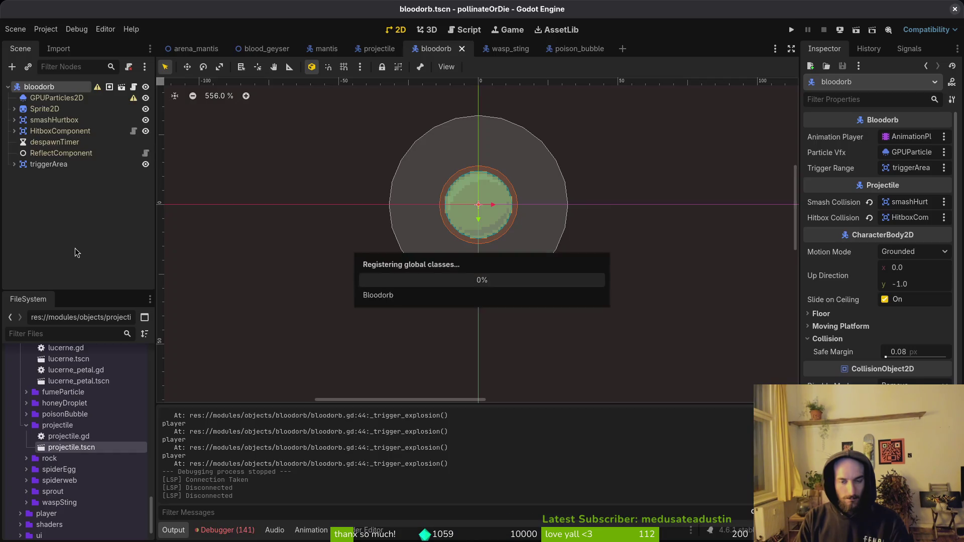
Step: Run the project with F5 and load the Mantis level to test the bloodorb attack
key("F5")
key("Return")
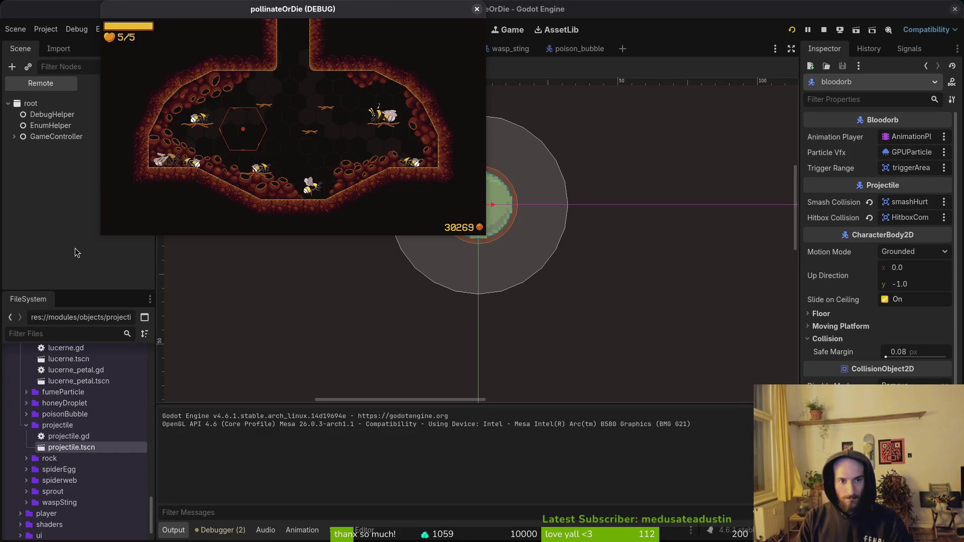
key("Escape")
key("Return")
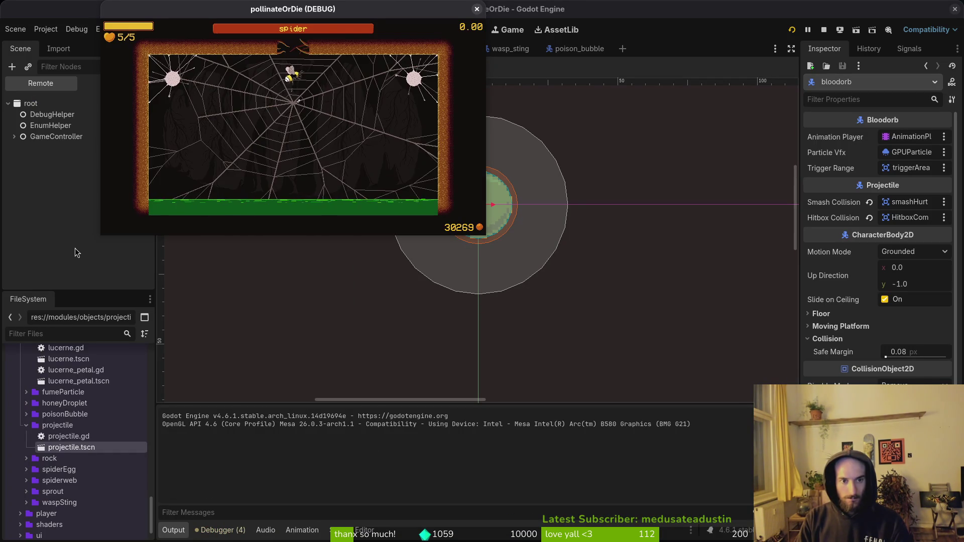
key("Escape")
key("Return")
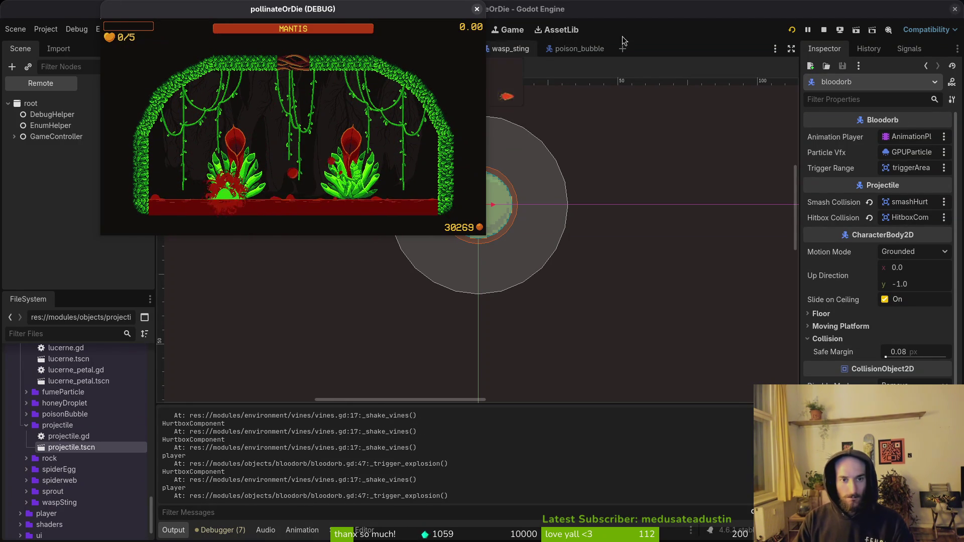
Step: Close the running game and select the bloodorb root node in the scene tree
left_click(477, 10)
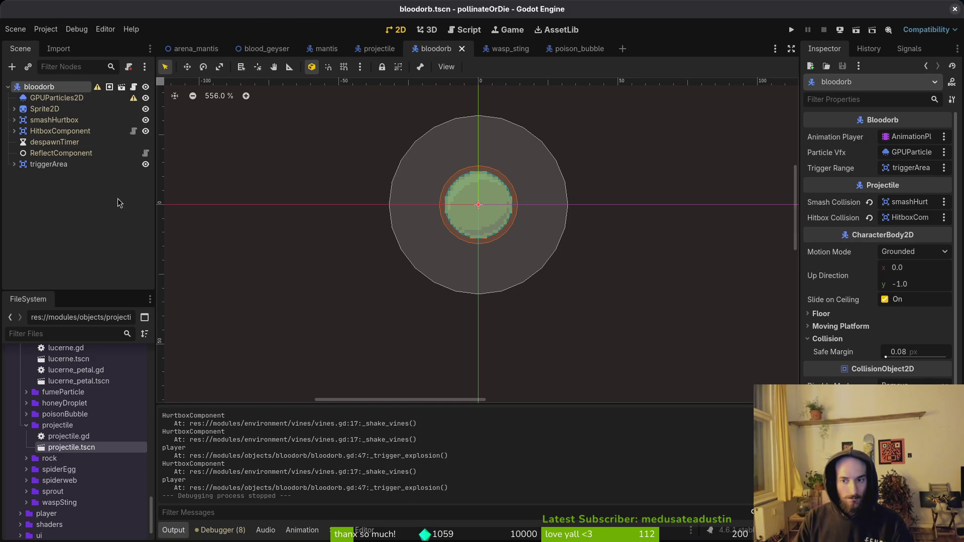
key("alt+Tab")
key("alt+Tab")
key("alt+Tab")
key("alt+Tab")
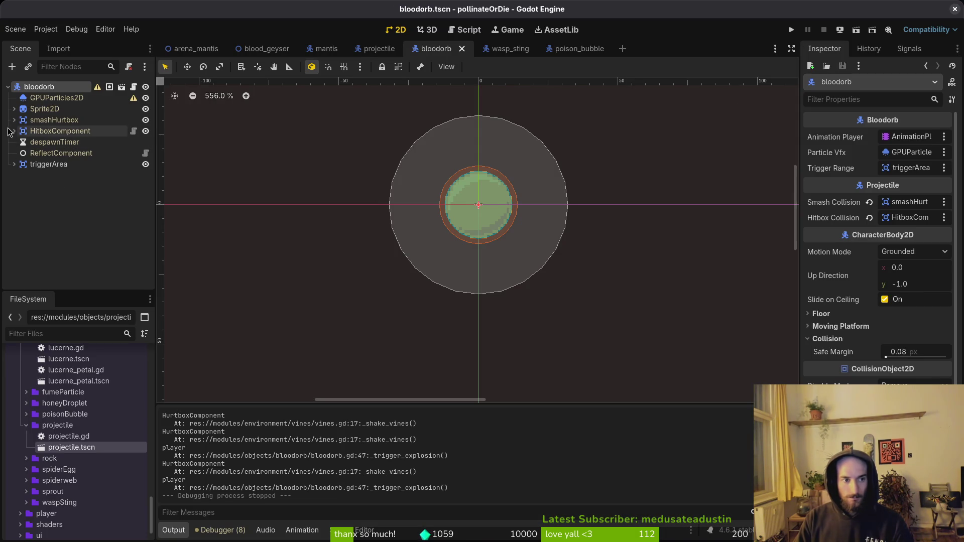
left_click(40, 88)
key("alt+Tab")
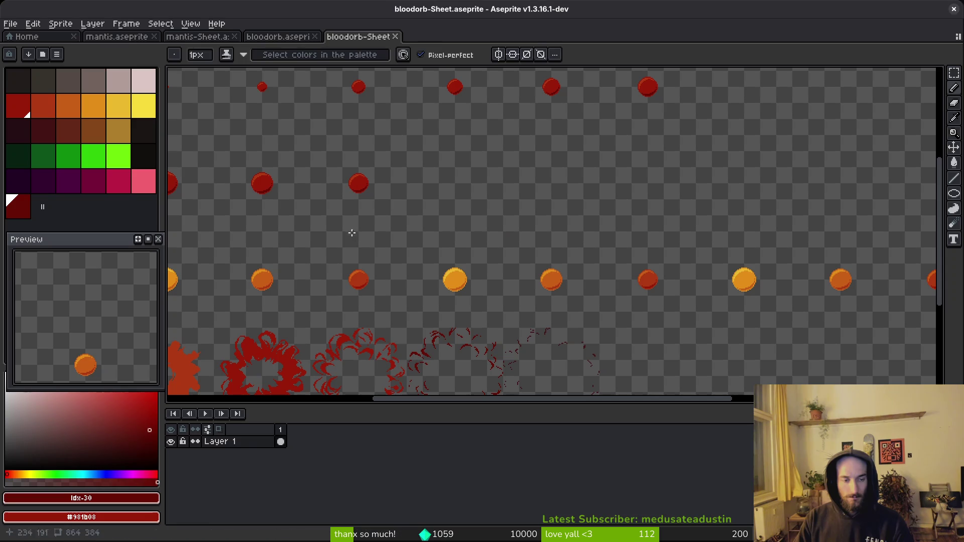
Step: Launch Neovim in the project and open both bloodorb.gd and honey_droplet.gd
key("alt+Tab")
key("alt+Tab")
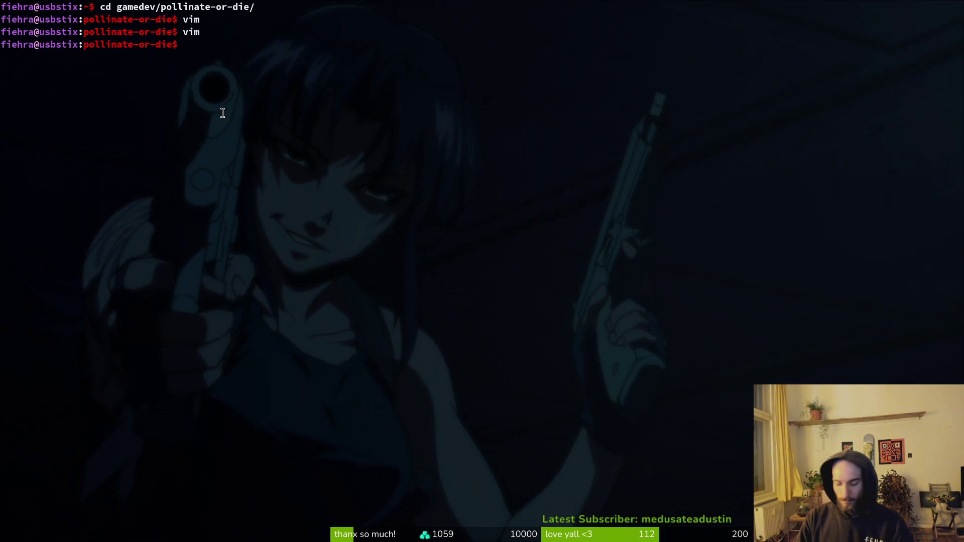
type("vim")
key("Return")
key("space")
key("f")
key("f")
type("bloodorb")
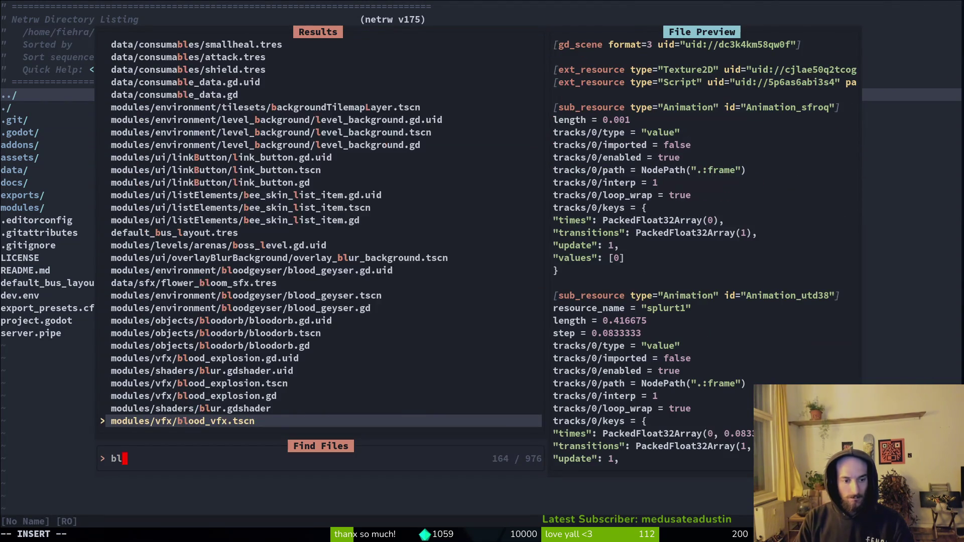
key("Return")
key("space")
key("f")
key("f")
type("honeyd")
key("Return")
Step: Copy honey_droplet's random_size variable and random scale line into bloodorb.gd and save
key("j")
key("j")
key("j")
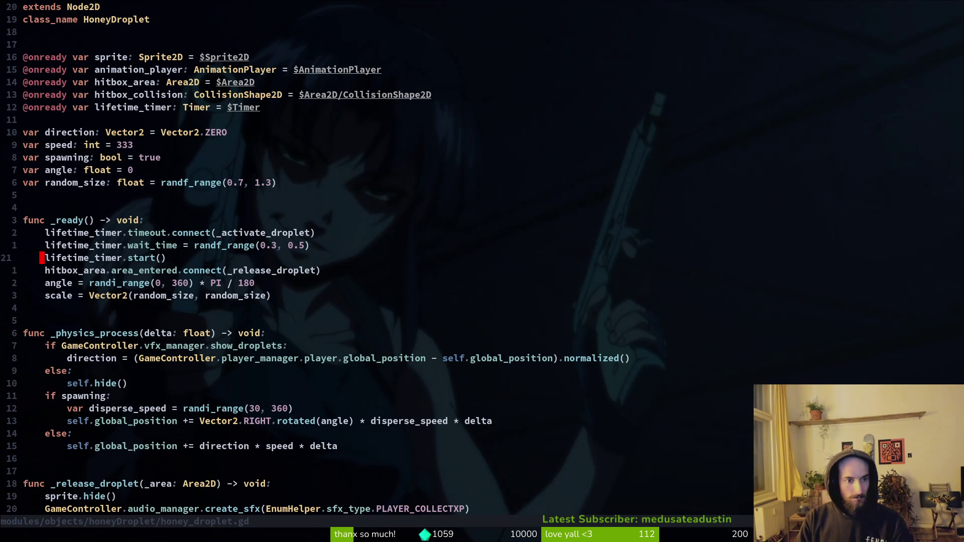
key("ctrl+6")
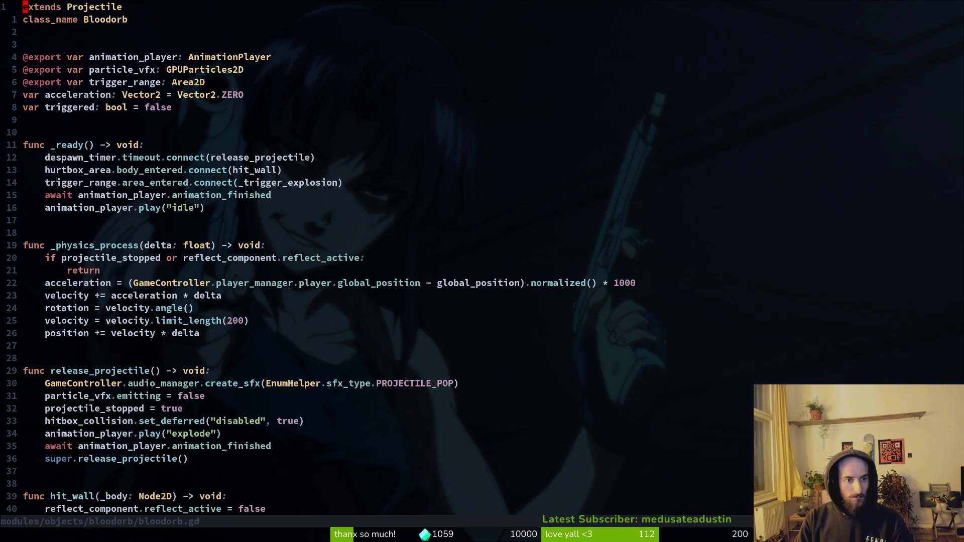
key("p")
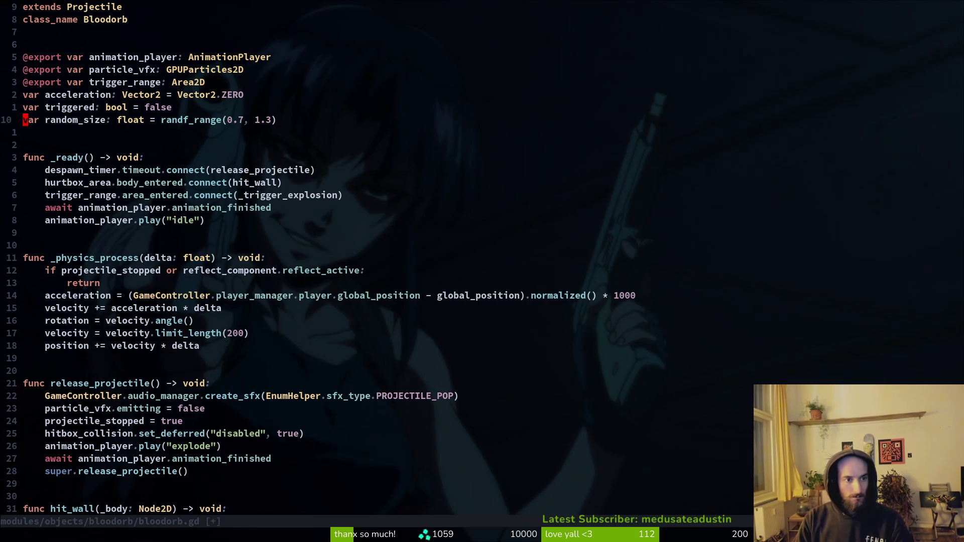
key("ctrl+6")
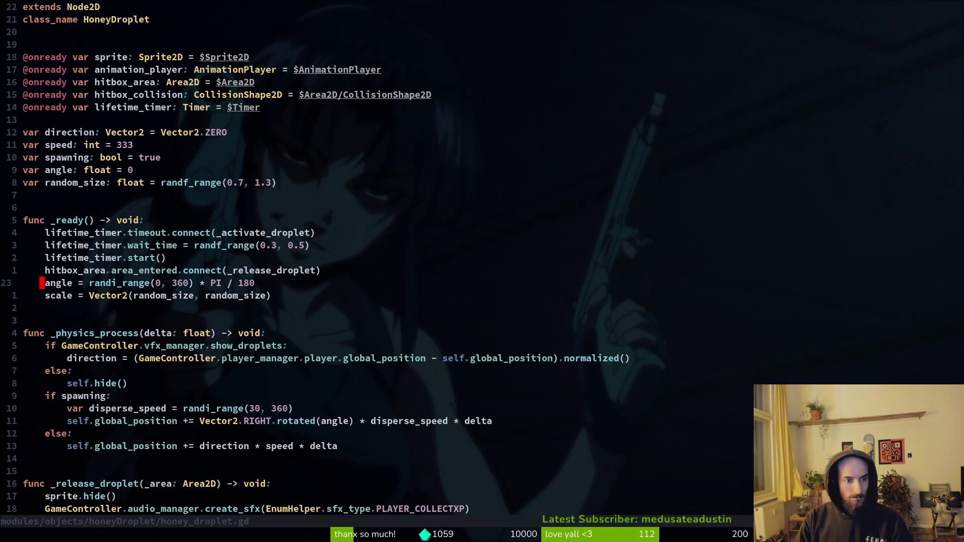
key("ctrl+6")
key("1")
key("0")
key("j")
key("ctrl+6")
key("ctrl+6")
type("P")
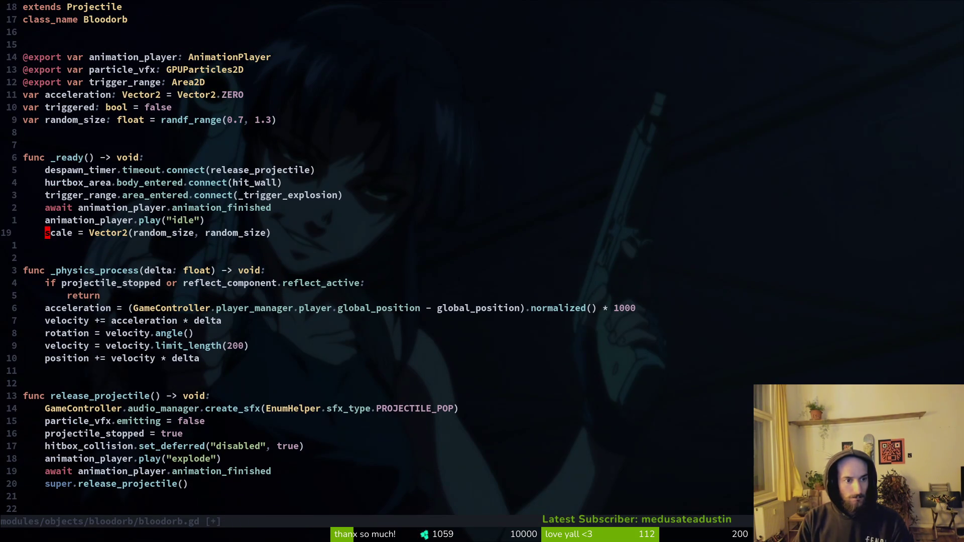
type(":w")
key("Return")
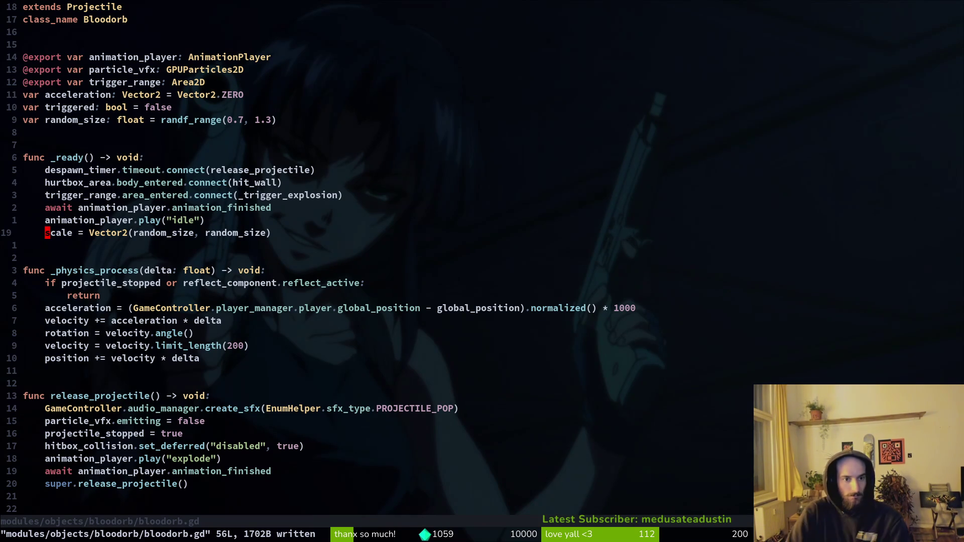
key("alt+Tab")
key("alt+Tab")
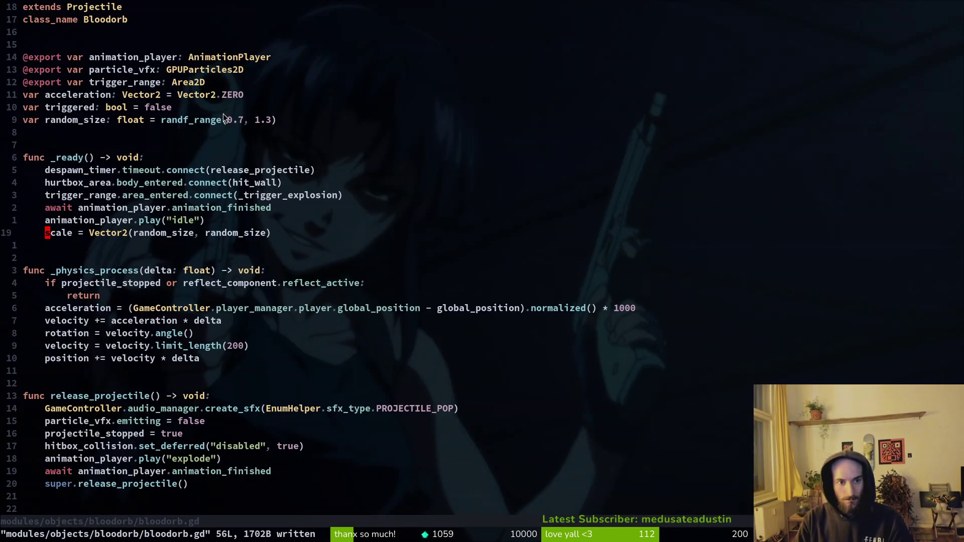
Step: Lower the random_size upper bound to 1.2, save bloodorb.gd, and run the game
key("7")
key("k")
key("k")
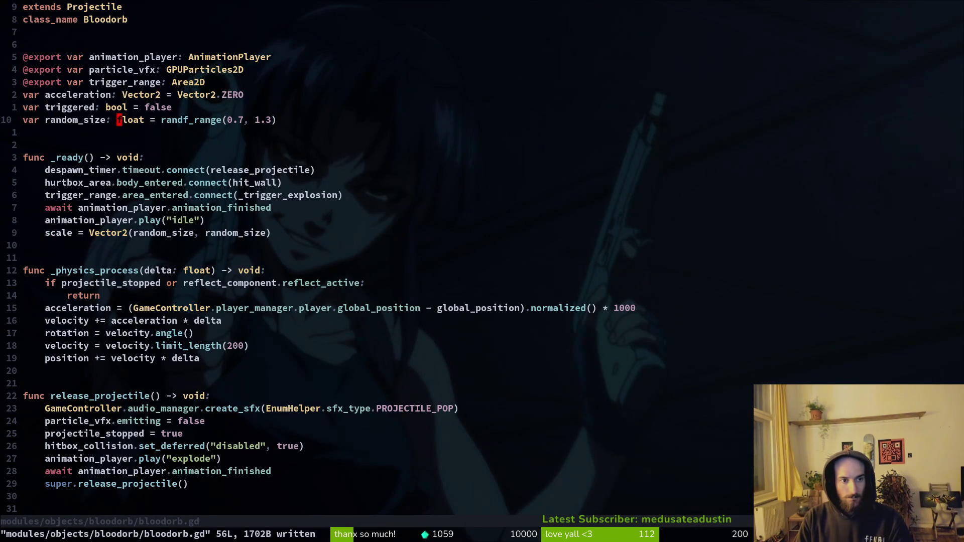
key("x")
key("h")
key("Escape")
key("u")
key("l")
key("s")
type("2")
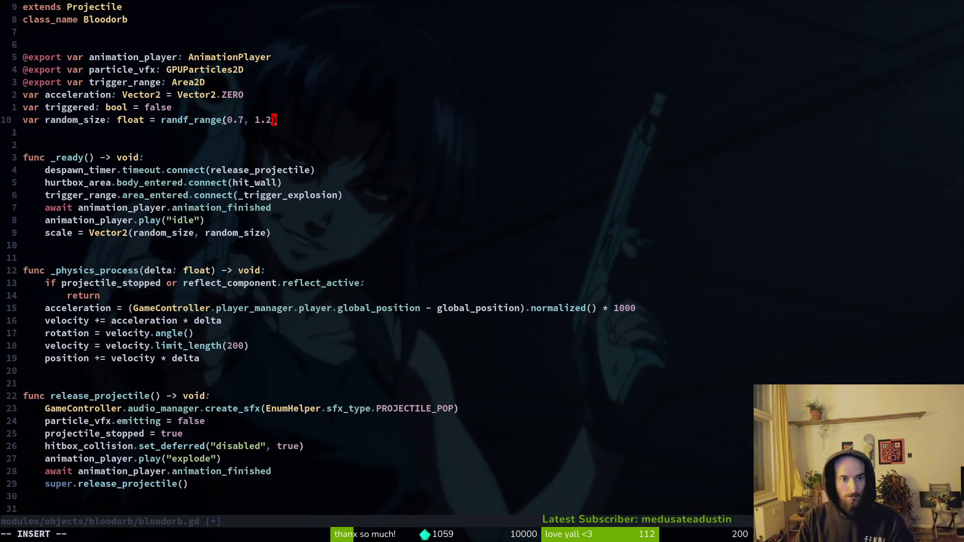
type("hs8")
key("Escape")
type(":w")
key("Return")
key("alt+Tab")
key("F5")
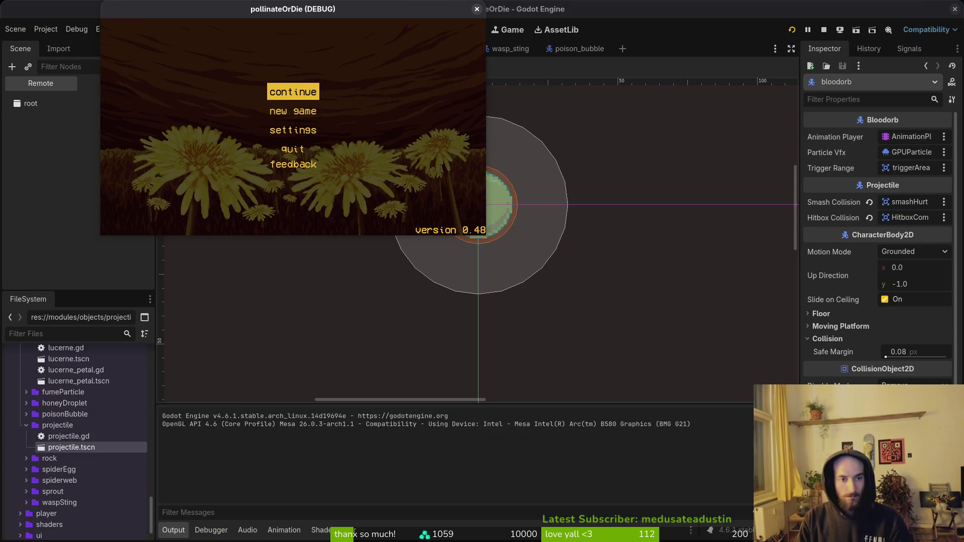
Step: Maximize the game window and start the MANTIS boss level from level select
key("F1")
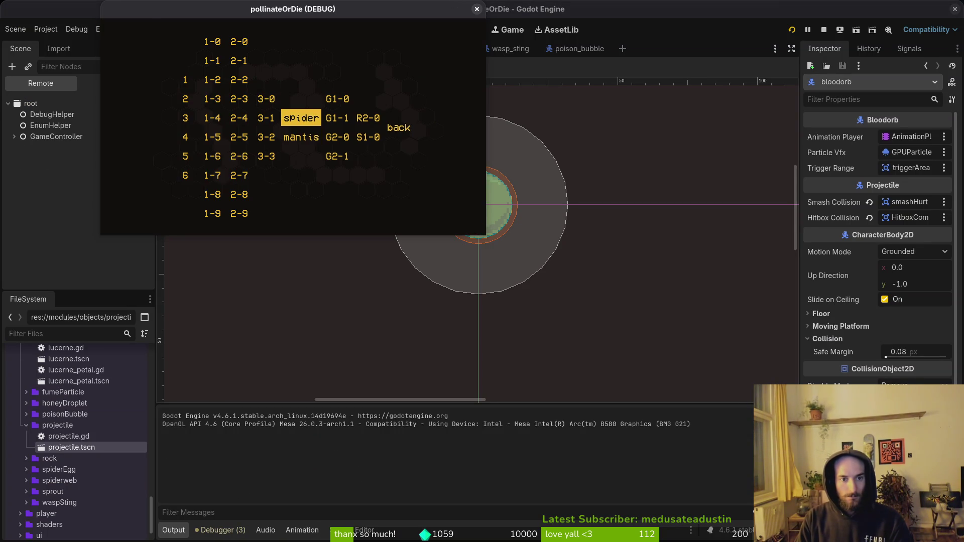
key("Return")
mouse_move(222, 14)
left_mouse_down()
mouse_move(121, 13)
mouse_move(222, 13)
left_mouse_up()
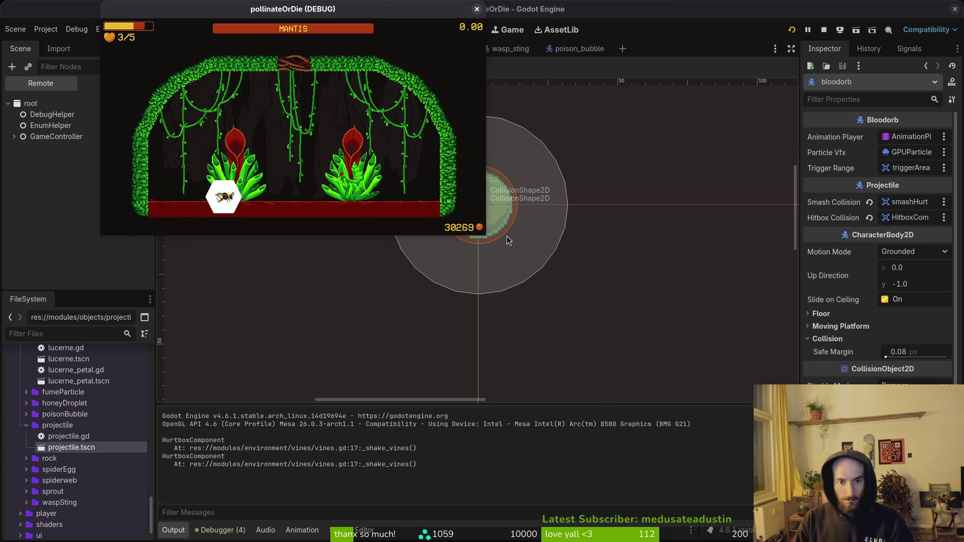
key("super+Up")
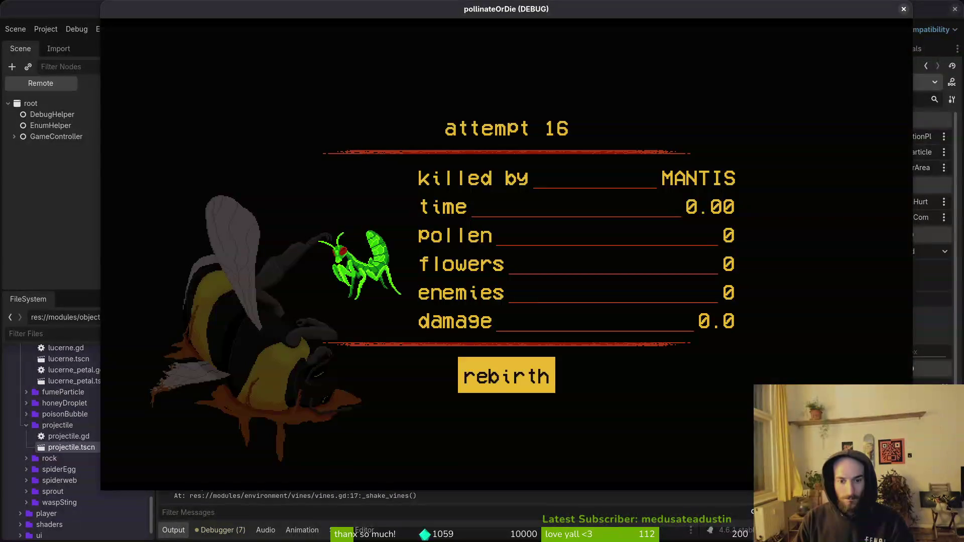
key("Return")
key("Escape")
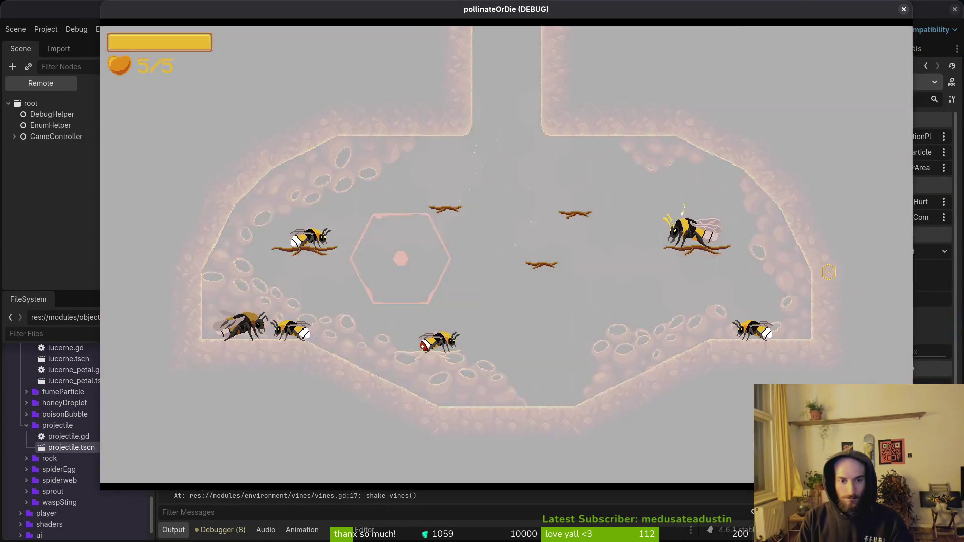
key("Return")
key("Escape")
key("Down")
key("Return")
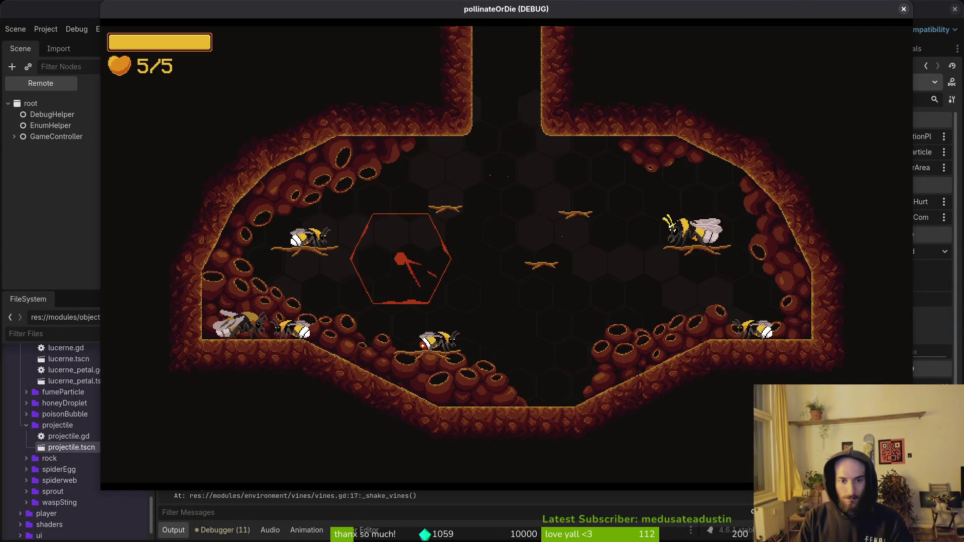
key("Escape")
key("Return")
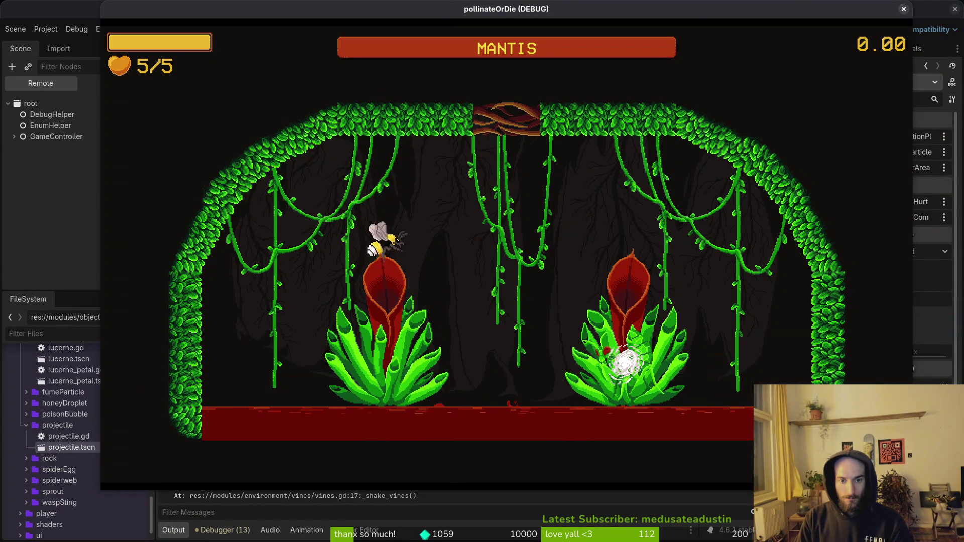
Step: Fly the bee around the arena dodging variably sized bloodorbs, then close the game
key("Up")
key("Up")
key("Up")
key("Left")
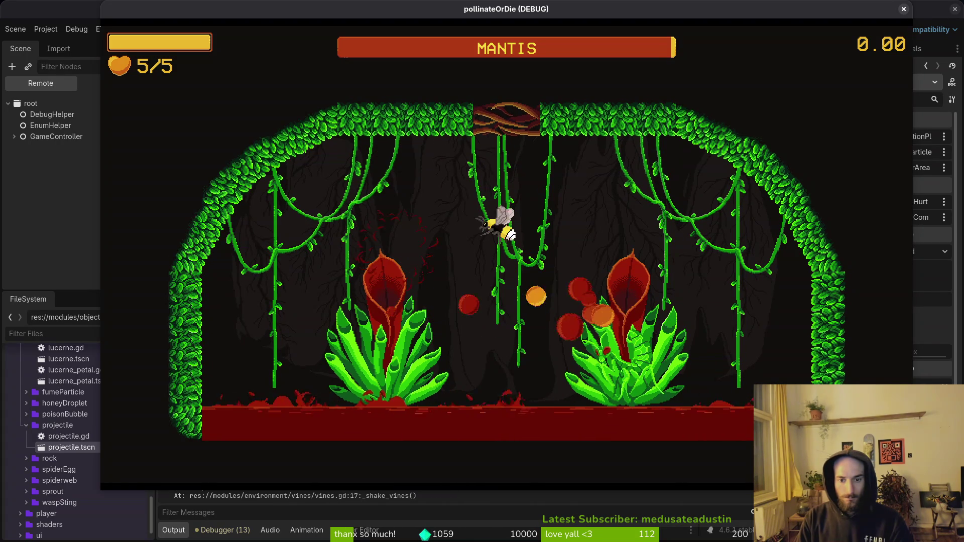
key("Right")
key("Up")
key("Left")
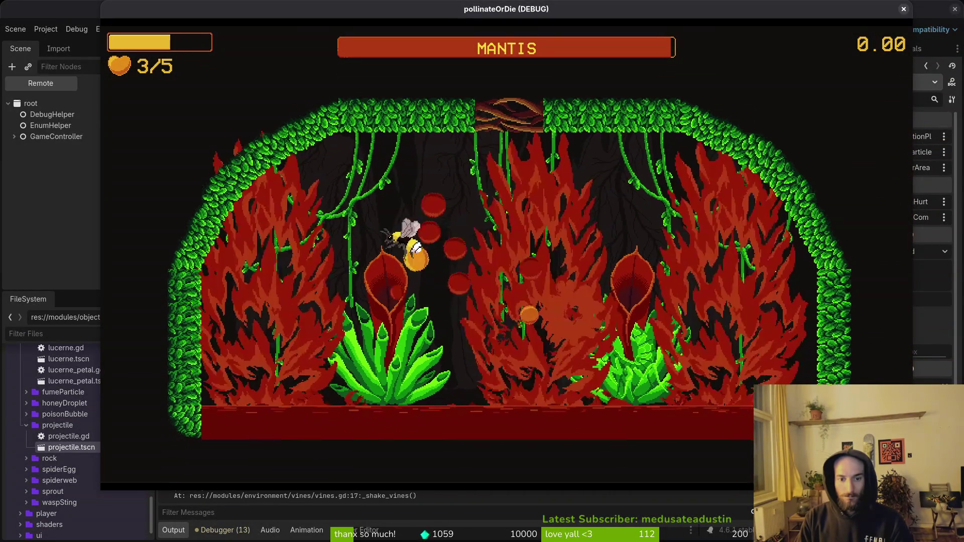
key("Right")
key("Up")
key("Left")
key("Left")
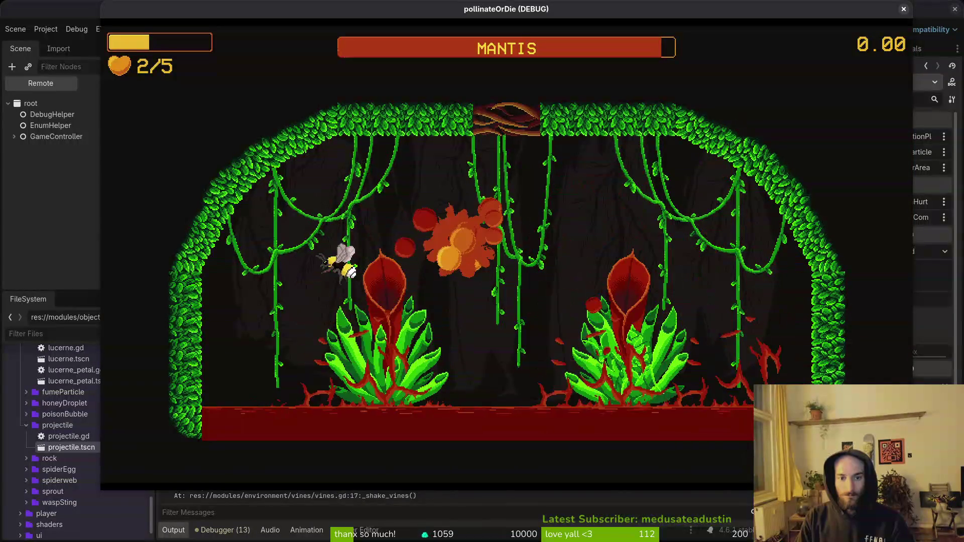
key("Right")
key("Up")
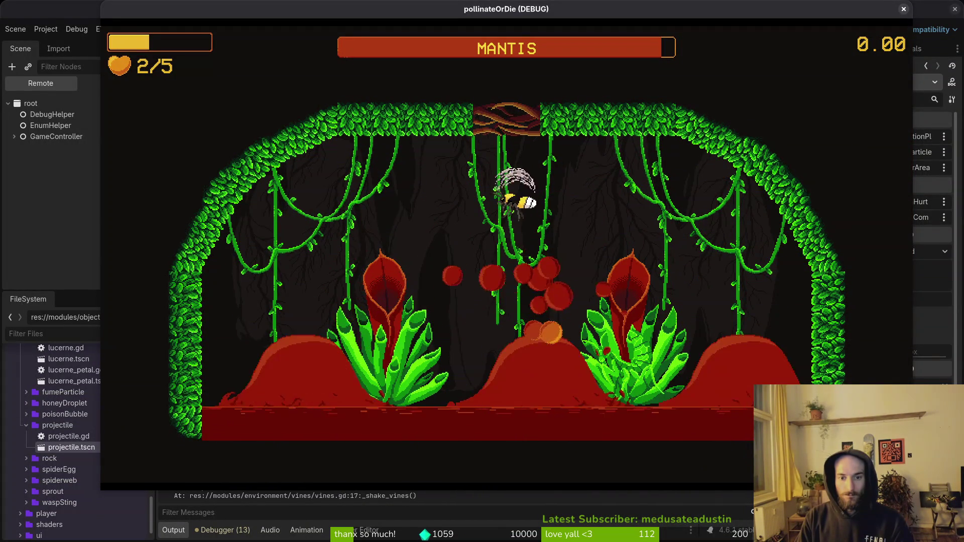
key("Right")
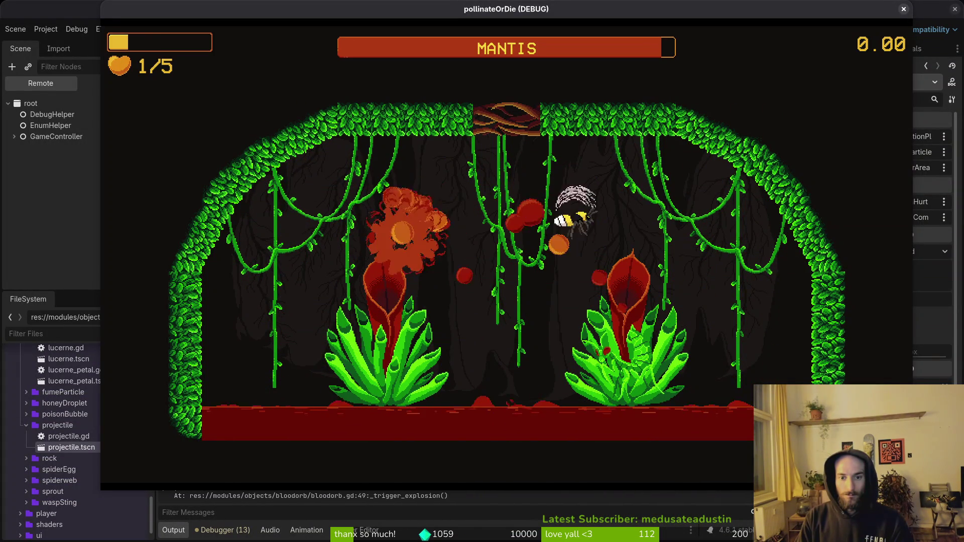
key("Down")
key("Up")
key("Left")
key("Up")
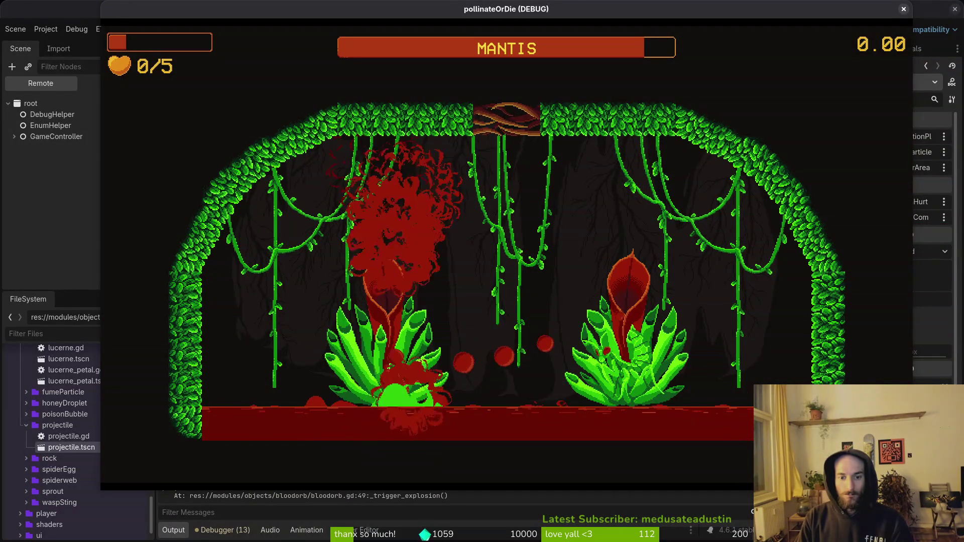
left_click(905, 10)
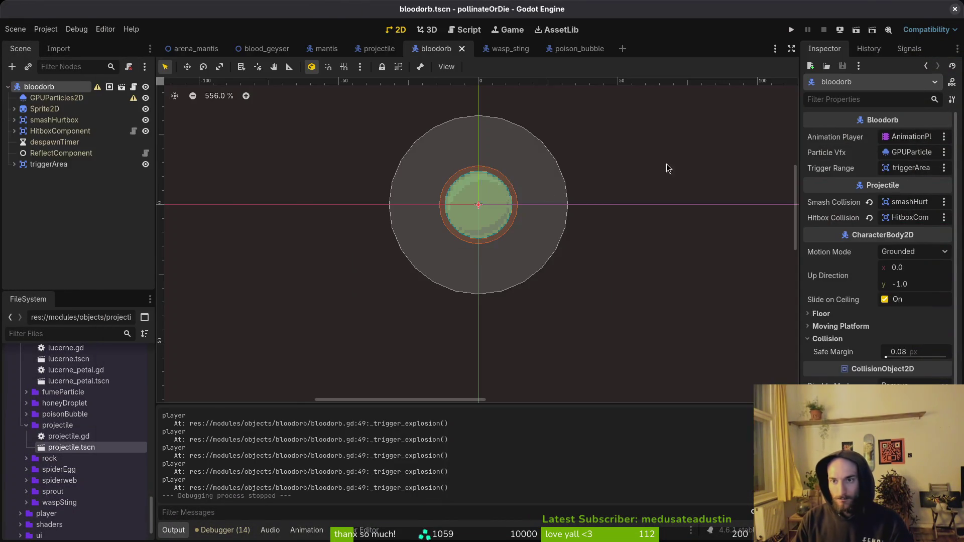
Step: Open spawn_orbs.gd and try pasting orb_spawn_rate.stop() into transition(), removing the misplaced copy
key("alt+Tab")
key("space")
key("f")
key("f")
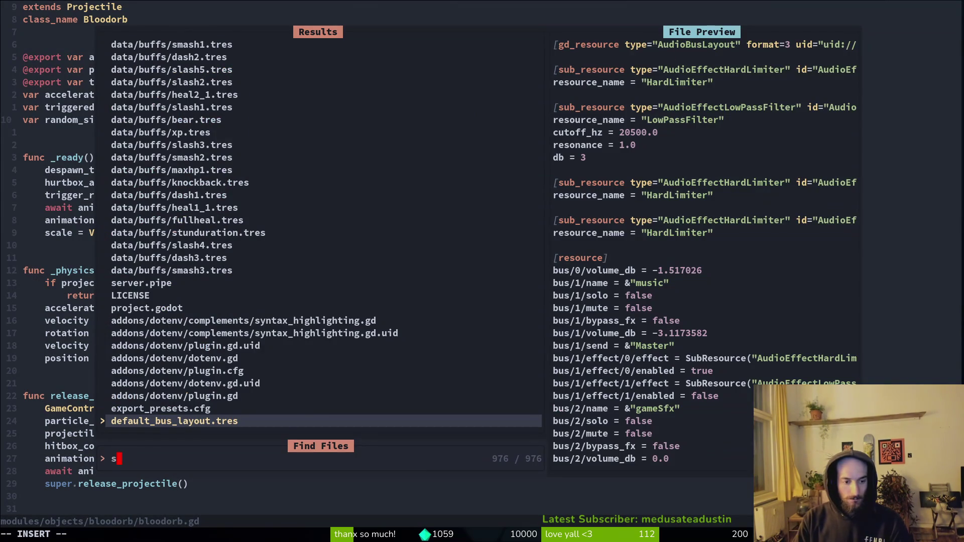
type("pawn_orbs")
key("Return")
left_click(42, 245)
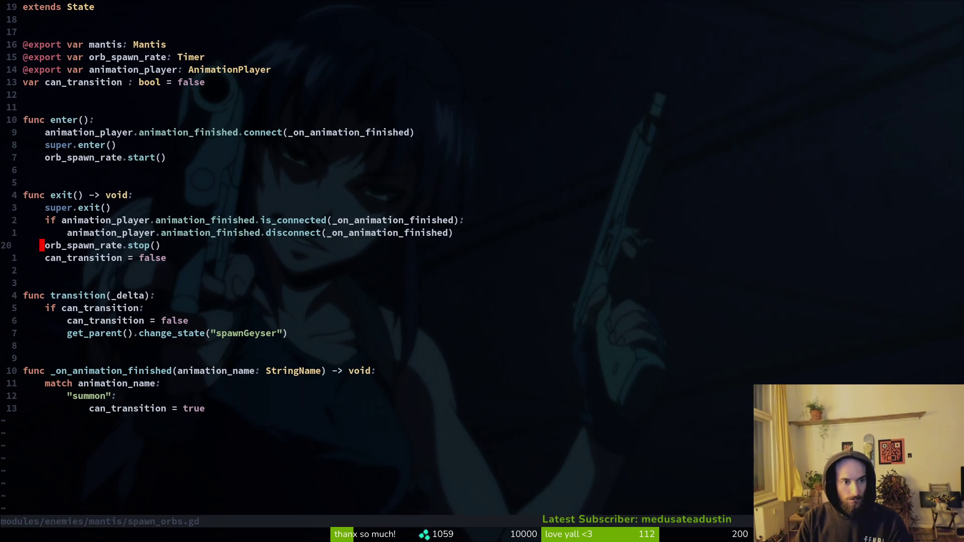
key("ctrl+s")
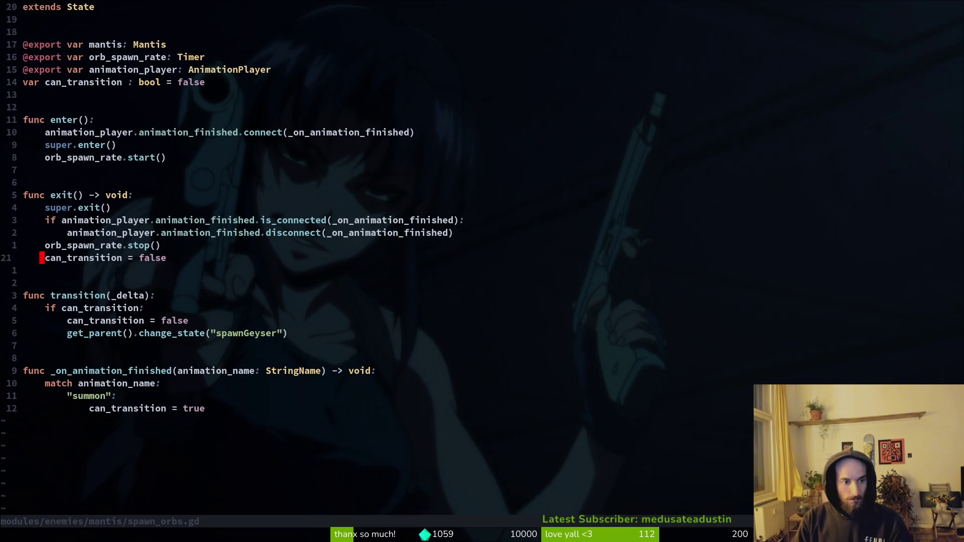
key("j")
key("j")
key("p")
key("ctrl+s")
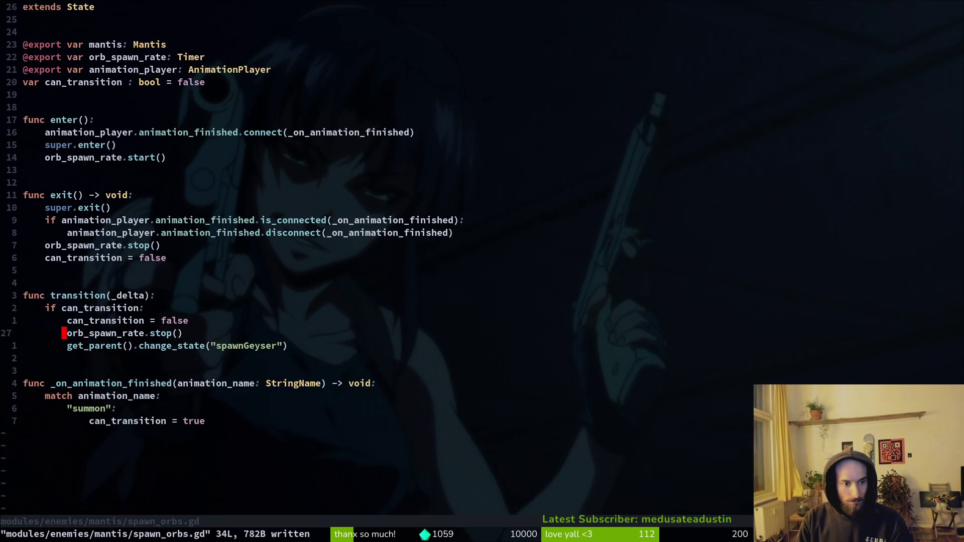
key("alt+k")
key("ctrl+s")
key("d")
key("d")
key("ctrl+s")
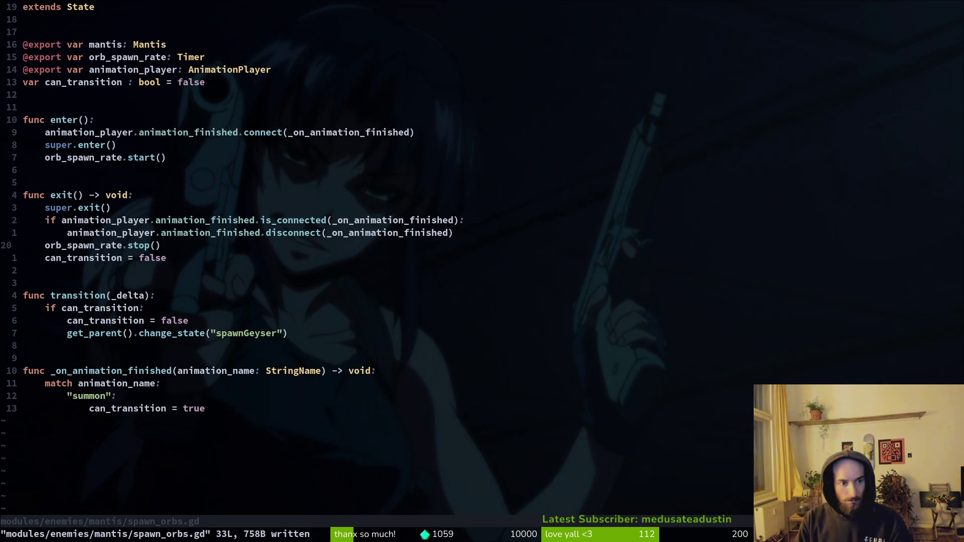
Step: Paste an indented orb_spawn_rate.stop() under can_transition = false, save, and relaunch the game
key("shift+v")
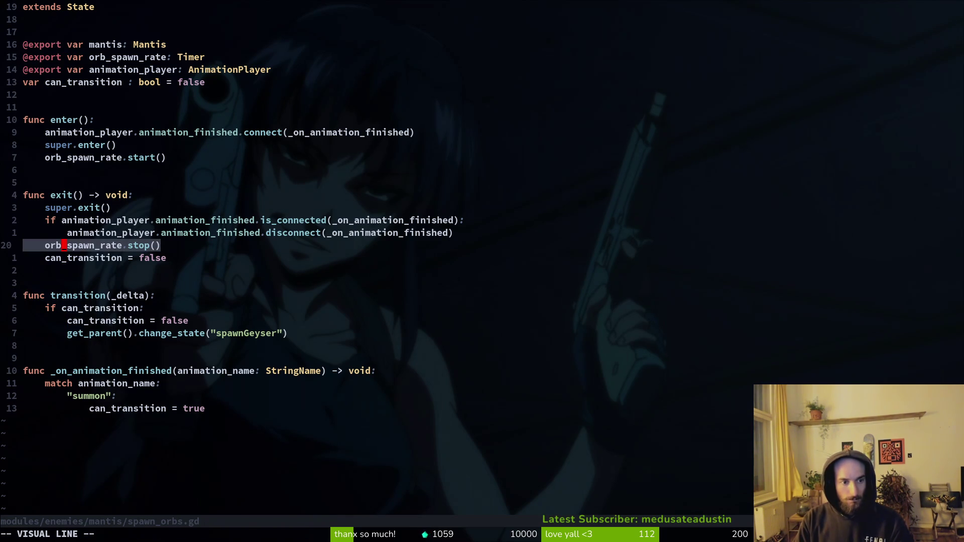
key("y")
key("j")
key("j")
key("j")
key("p")
key("greater")
key("greater")
type(":w")
key("Return")
key("alt+Tab")
key("F5")
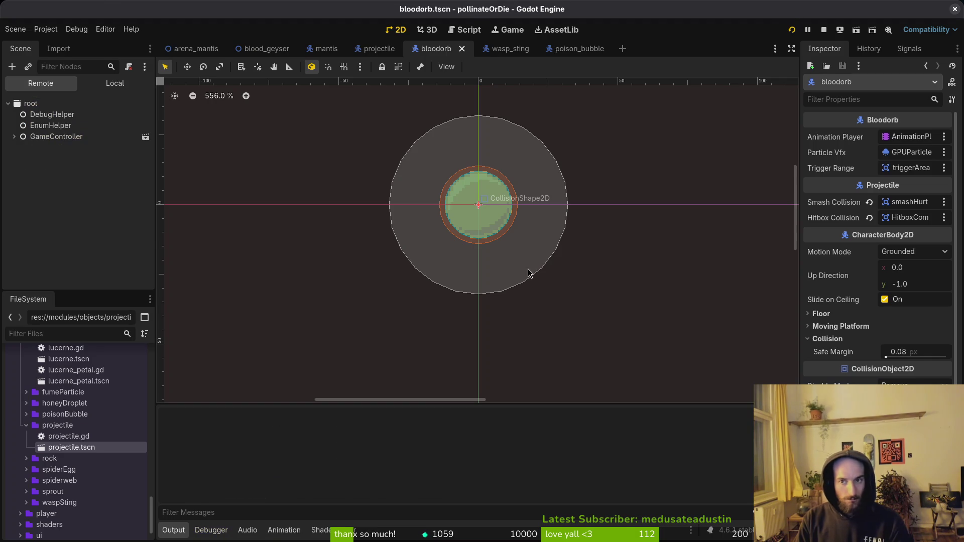
Step: Play the mantis level from debug level select until 1/5 hearts, then stop the game
key("Escape")
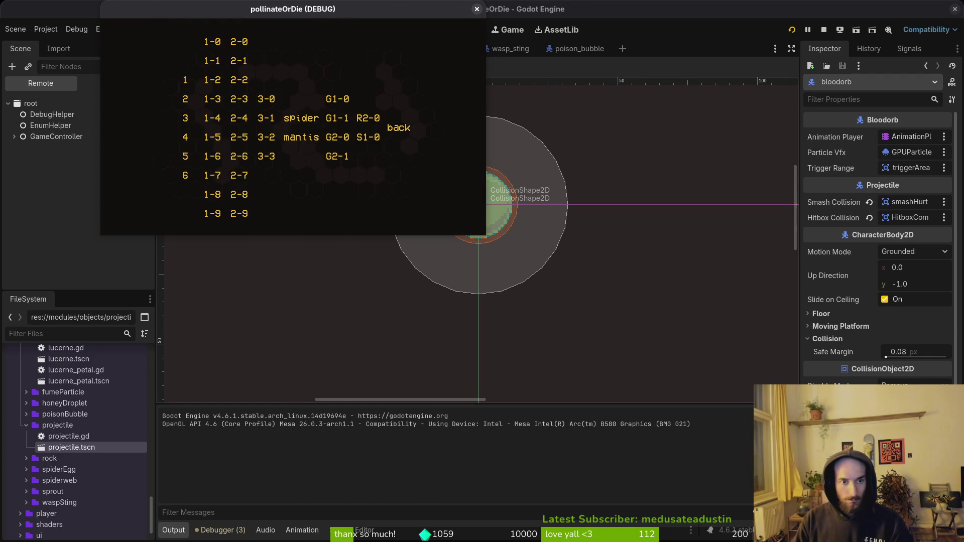
key("Return")
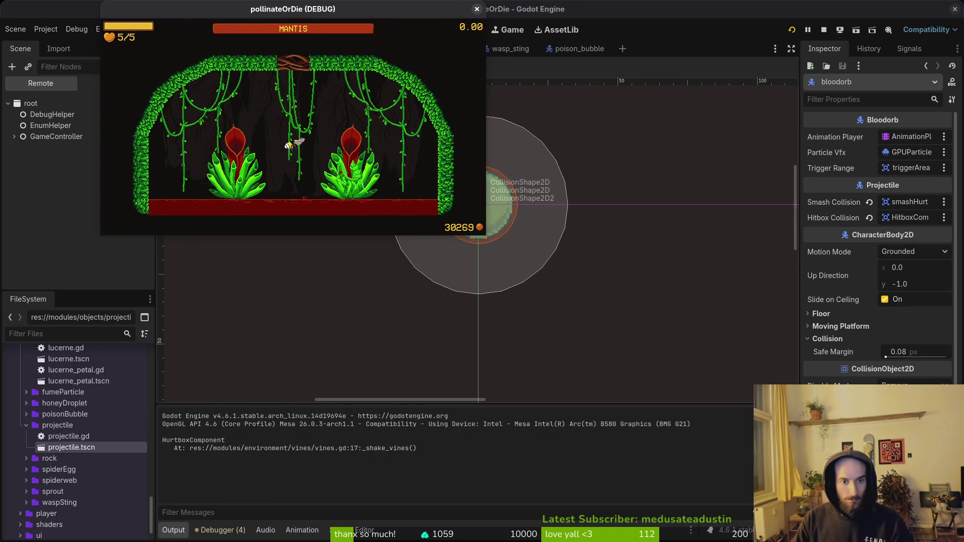
key("Escape")
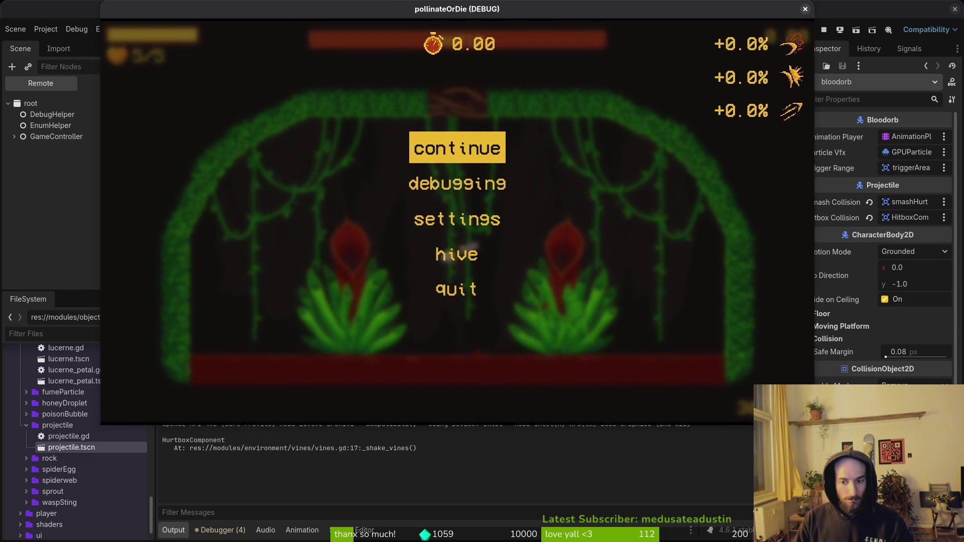
key("Escape")
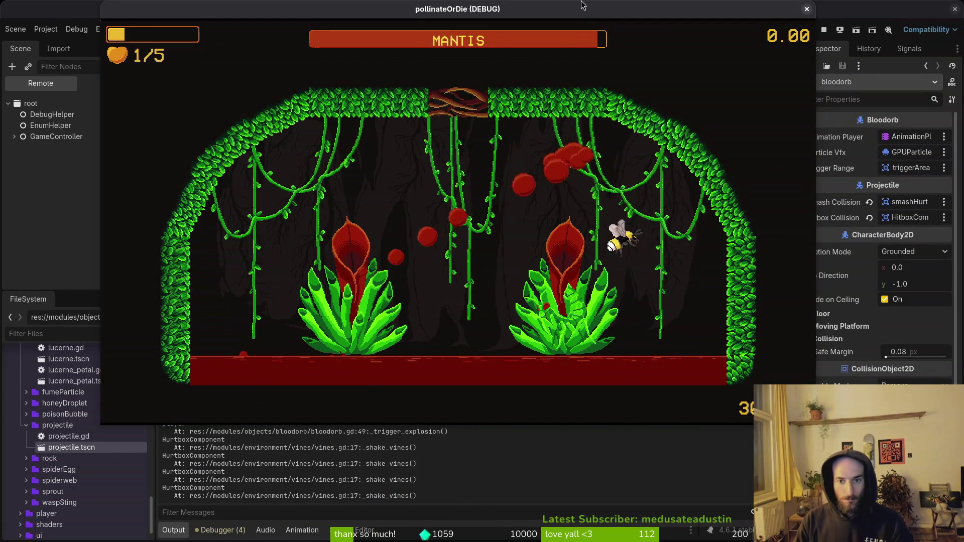
key("F8")
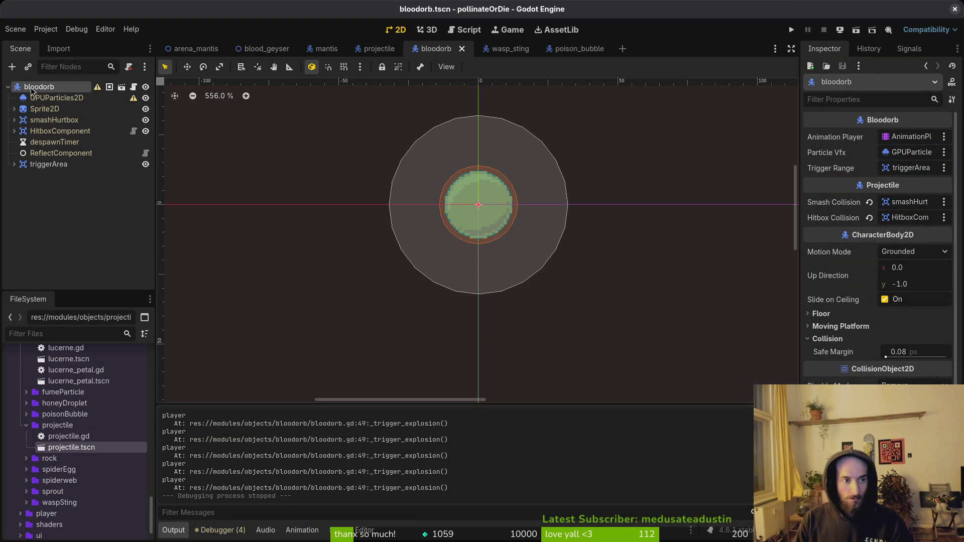
Step: Select the 'summon' animation on the mantis AnimationPlayer, then return to spawn_orbs.gd's super.enter() line
left_click(324, 49)
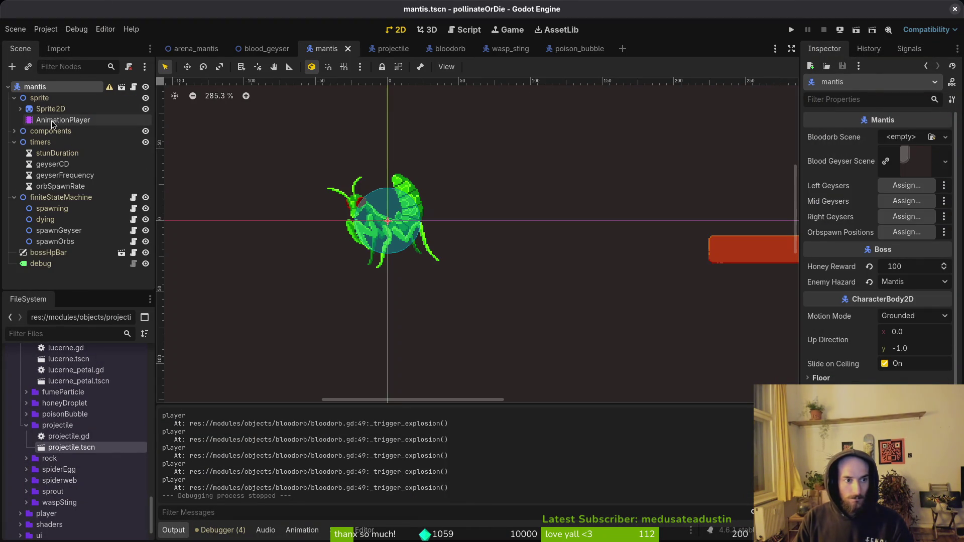
left_click(52, 120)
left_click(507, 345)
left_click(508, 384)
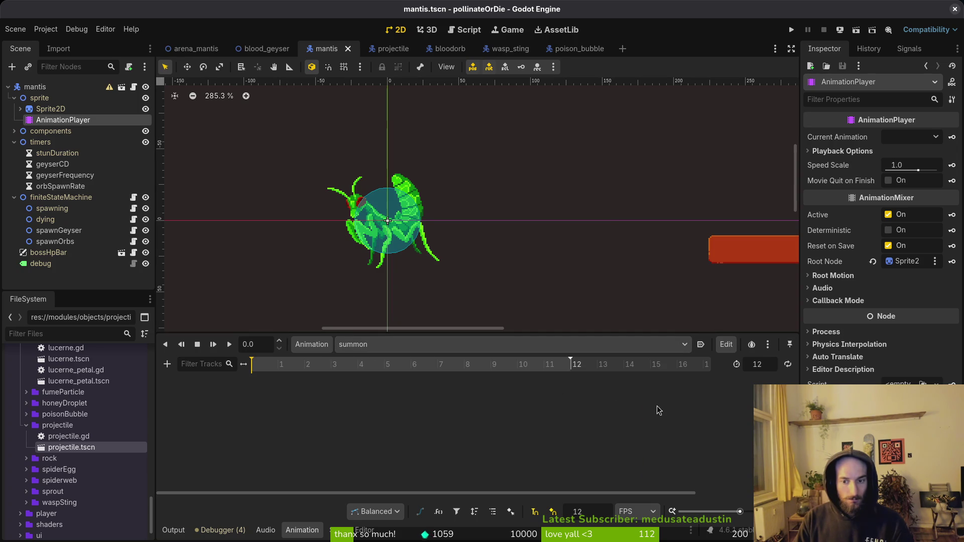
key("alt+Tab")
left_click(95, 150)
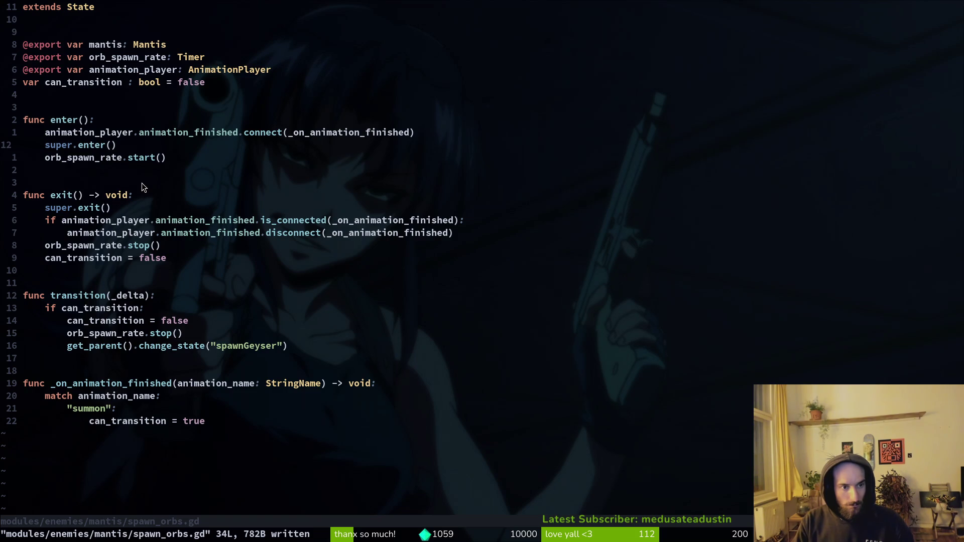
Step: Insert print_debug("yo") under the "summon": branch, save spawn_orbs.gd, and relaunch the game
key("k")
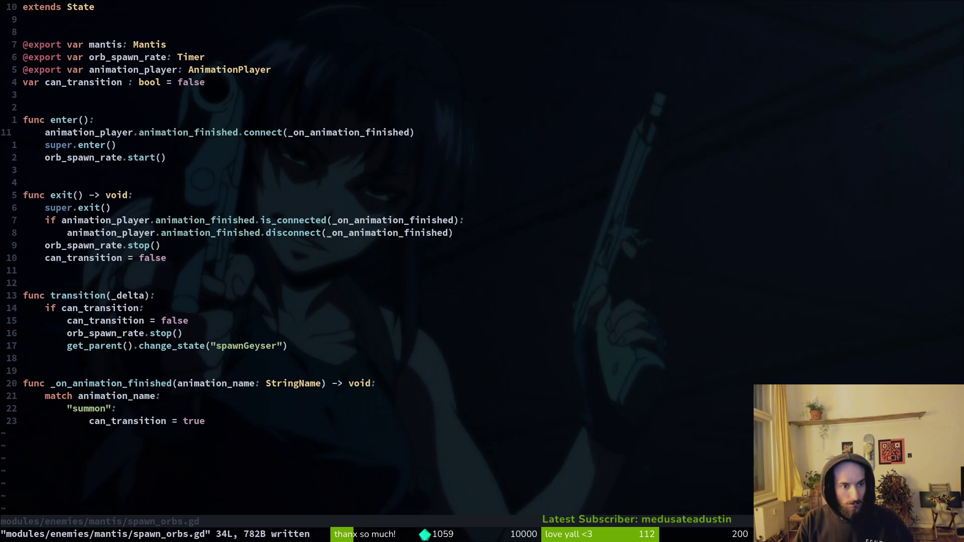
key("j")
key("j")
key("j")
key("alt+Tab")
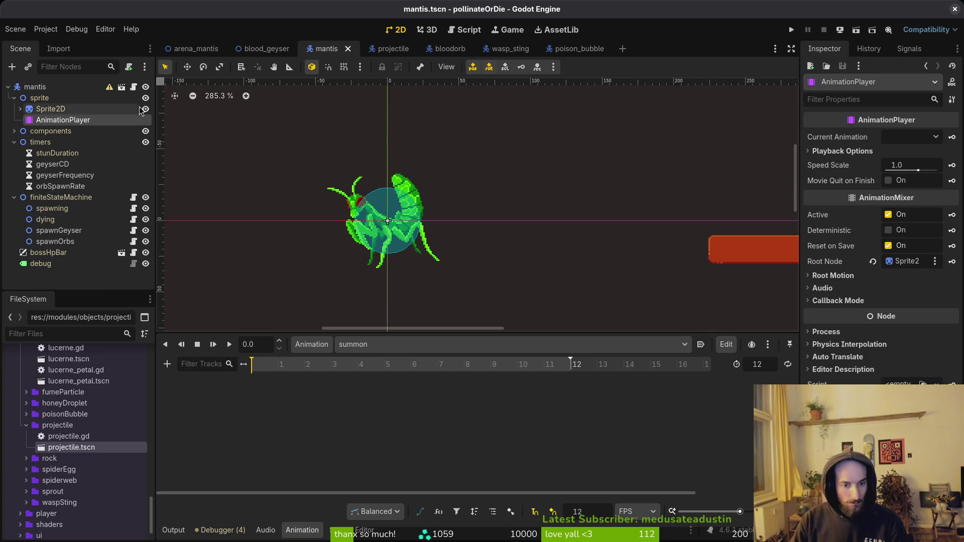
key("alt+Tab")
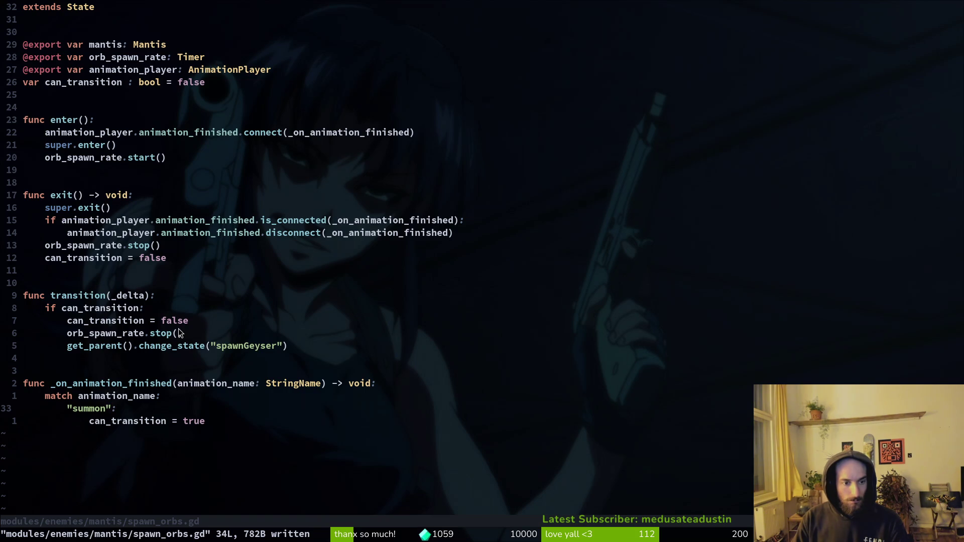
key("alt+Tab")
key("alt+Tab")
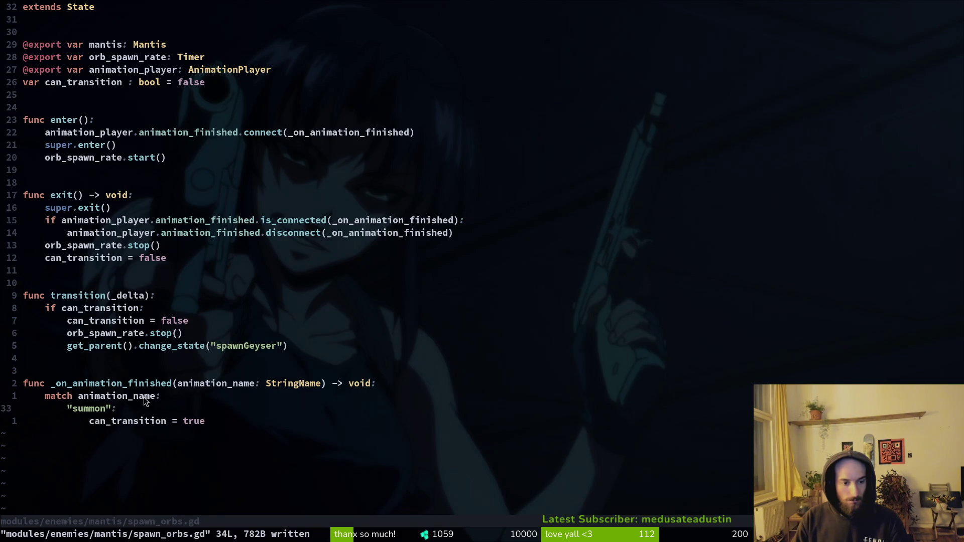
type("o")
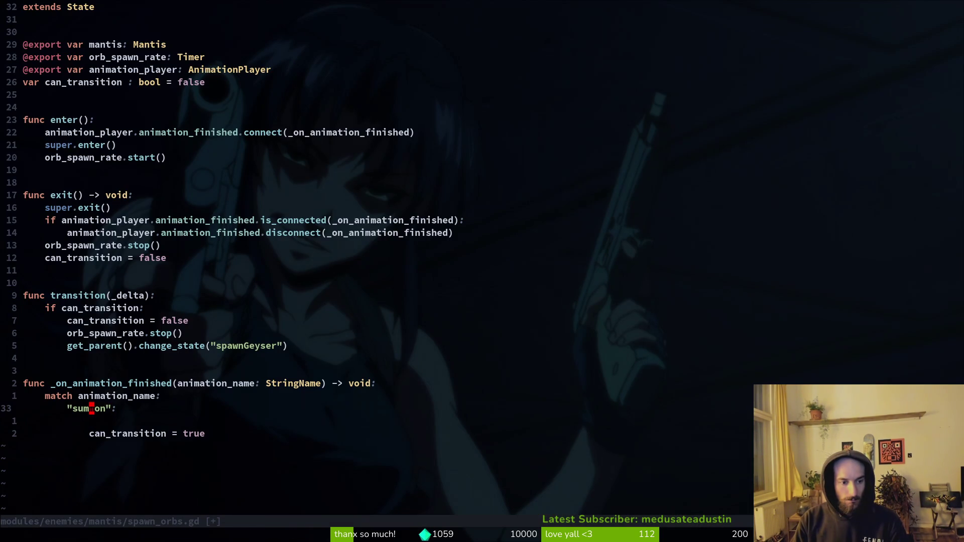
type("oprint_debug(\"yo")
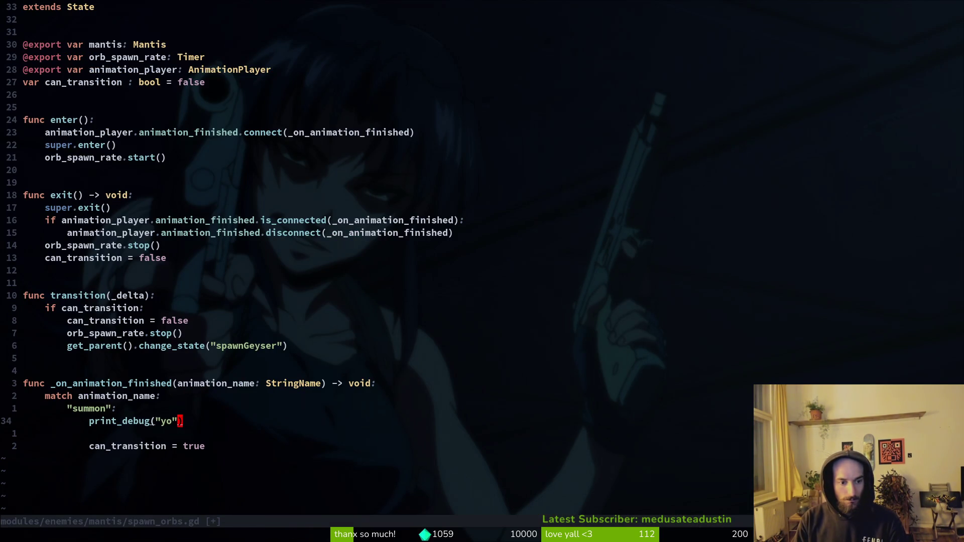
key("Escape")
key("j")
key("d")
key("d")
type(":w")
key("Return")
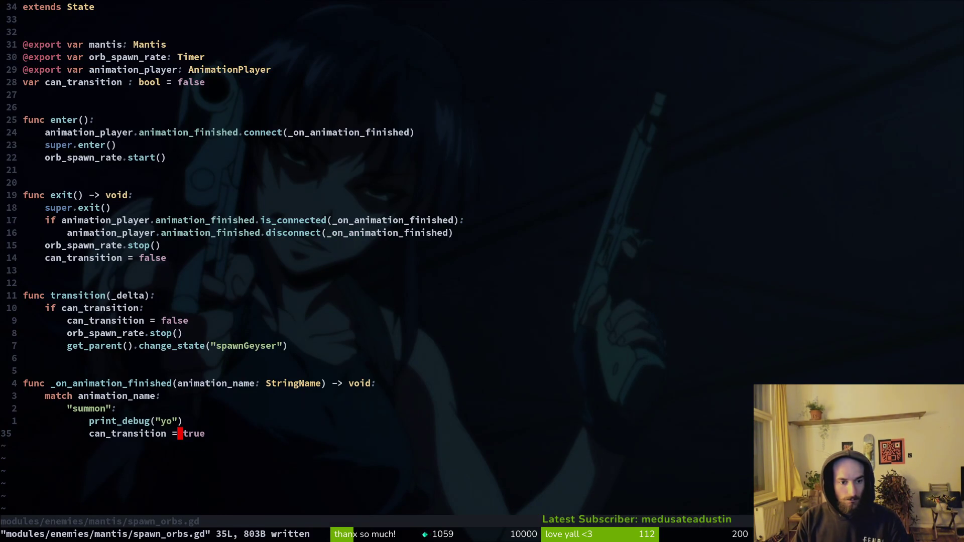
key("alt+Tab")
key("F5")
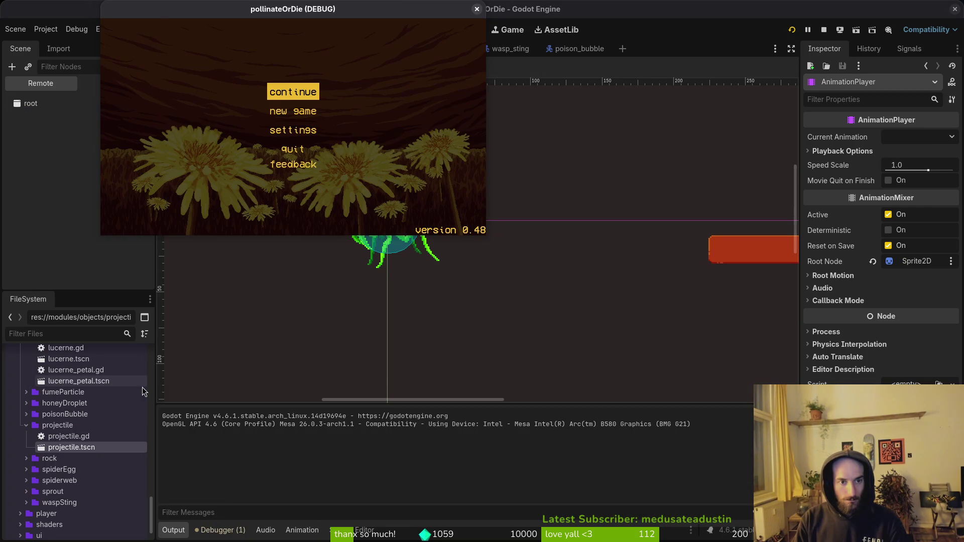
Step: Play the mantis level, pause to review bloodorb "player" output, then close the game
key("Return")
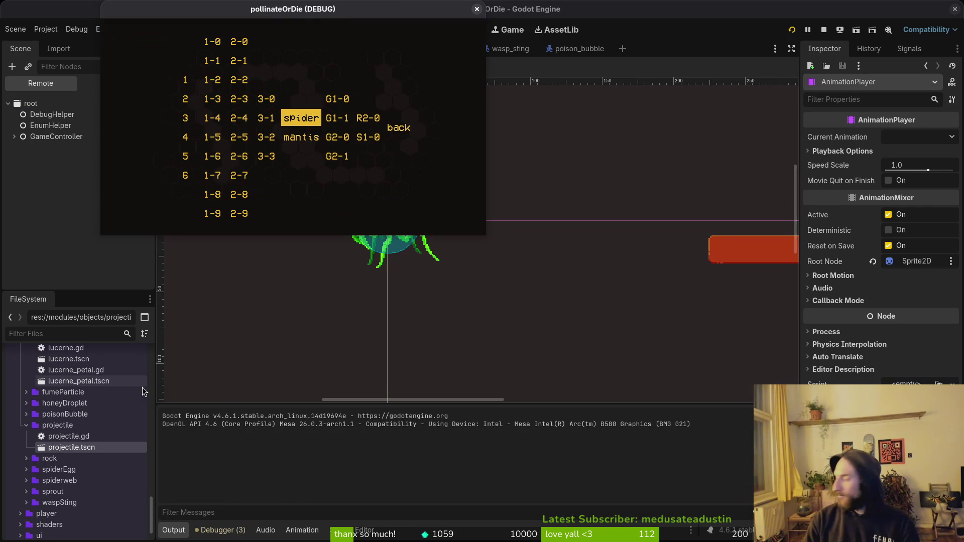
key("Down")
key("Return")
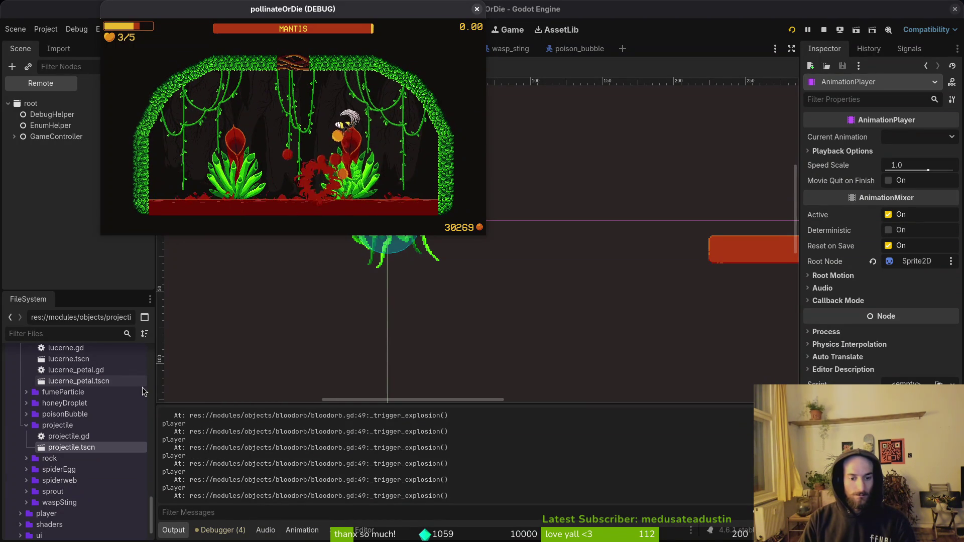
key("Escape")
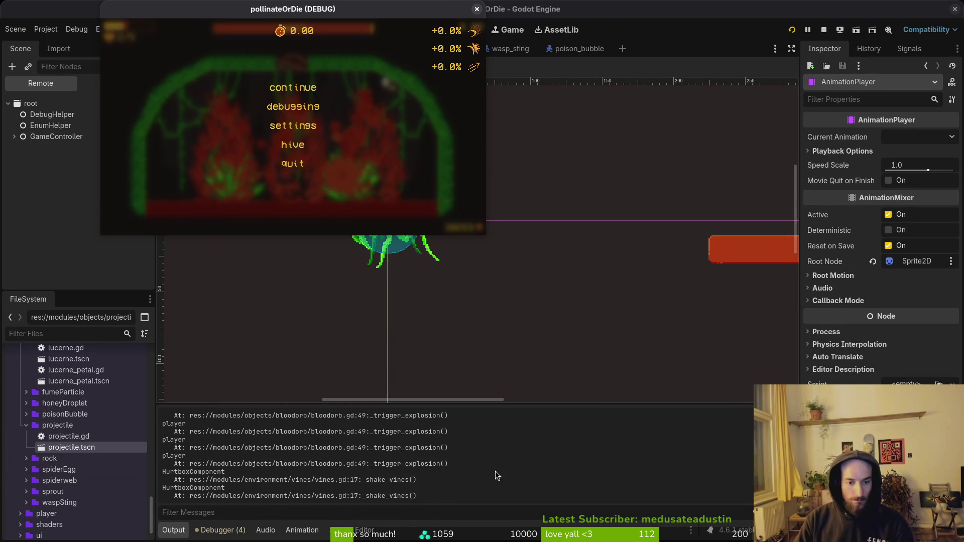
scroll(617, 478, "up", 10)
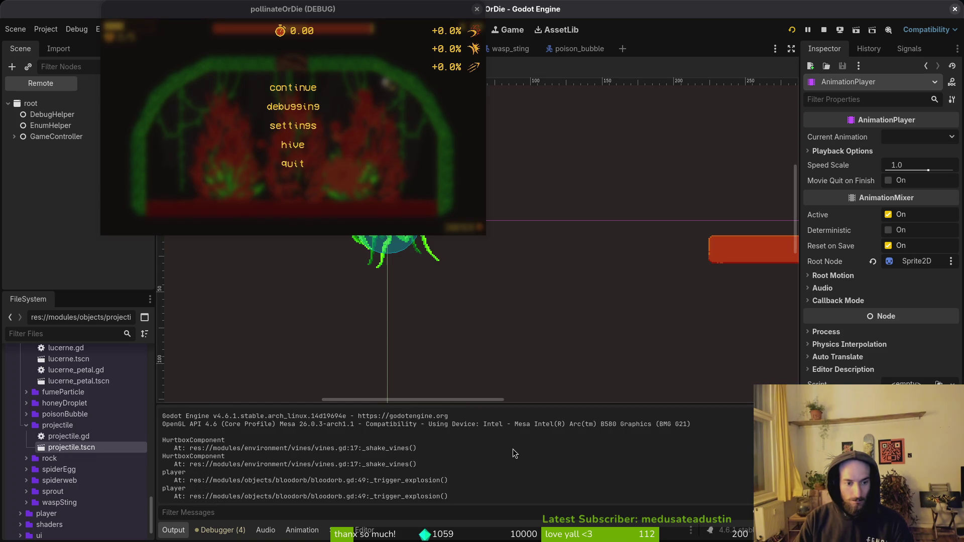
left_click(477, 9)
key("alt+Tab")
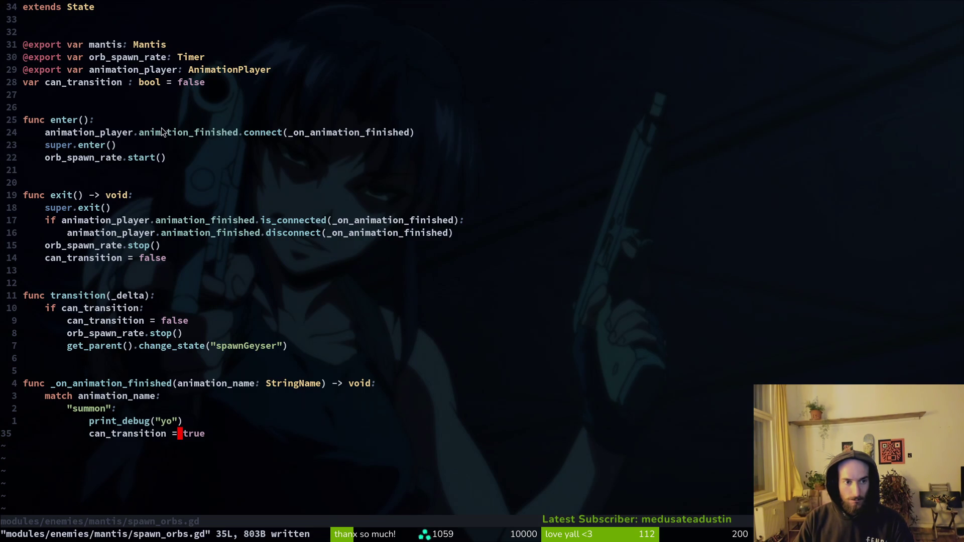
Step: Check the spawnOrbs state node in the editor, then return to spawn_orbs.gd
left_click(97, 133)
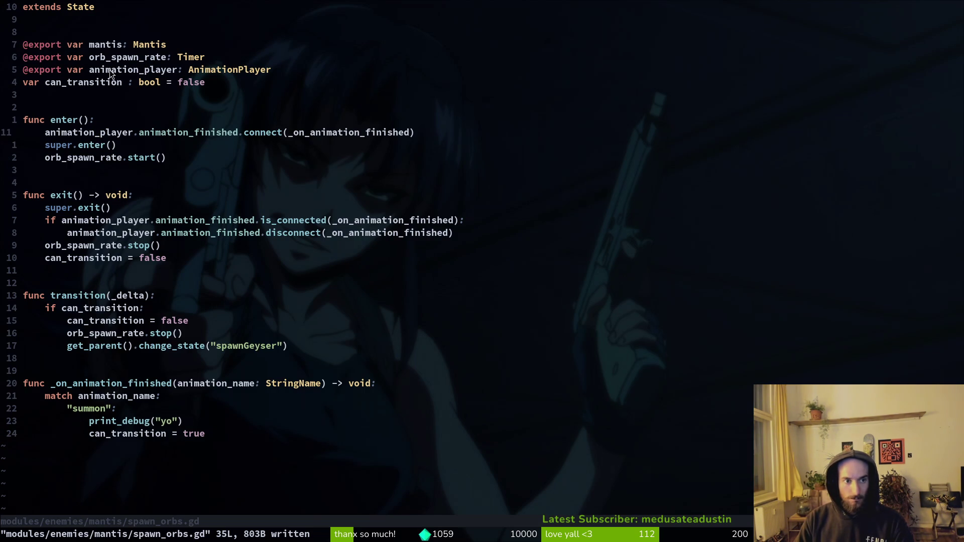
key("alt+Tab")
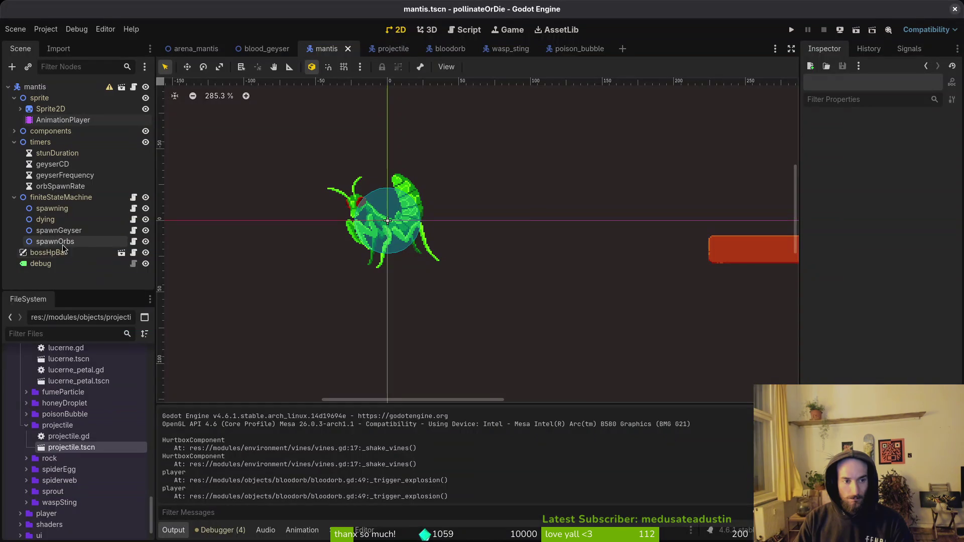
left_click(55, 242)
key("alt+Tab")
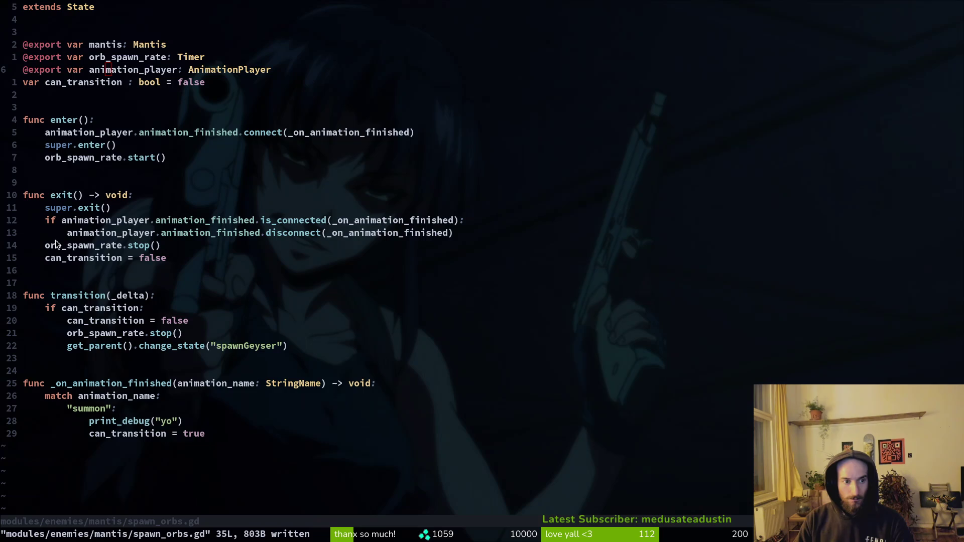
Step: Add animation_player.play("summon") on a new line inside enter()
left_click(219, 348)
key("V")
key("k")
key("y")
key("k")
key("k")
key("k")
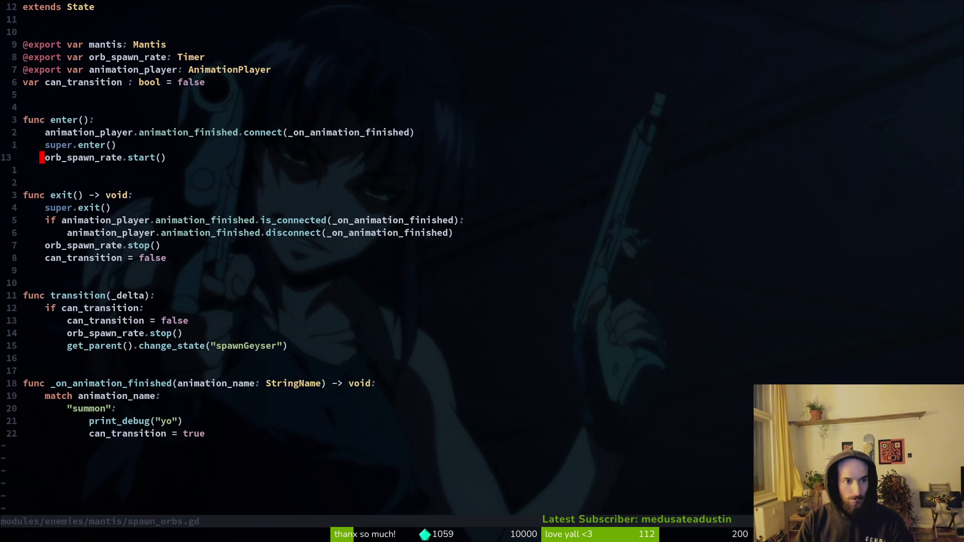
type("Oanimation_playerl")
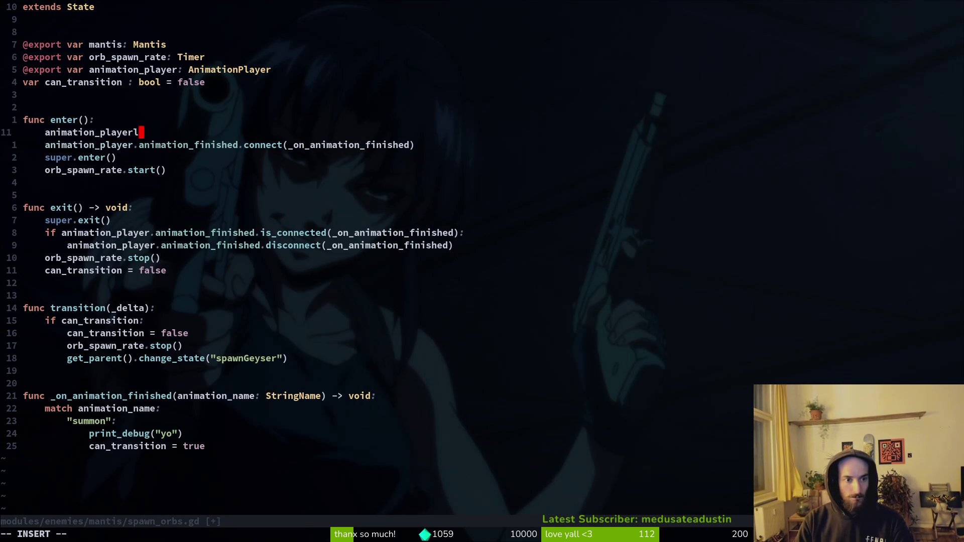
key("BackSpace")
type("playerp")
key("BackSpace")
type(".play(\"summon\"")
Step: Move super.enter() above the play call, save with :w, and launch the game
key("Escape")
key("shift+v")
key("Escape")
key("j")
key("j")
key("shift+v")
key("shift+k")
key("shift+k")
key("Escape")
type(":w")
key("Return")
key("j")
key("j")
key("shift+v")
key("shift+k")
key("shift+k")
key("Escape")
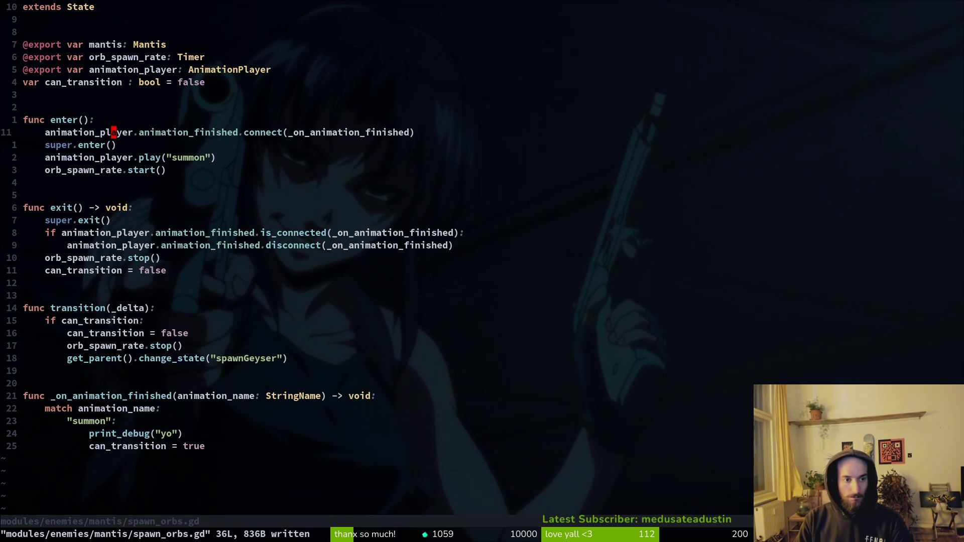
key("alt+Tab")
key("F5")
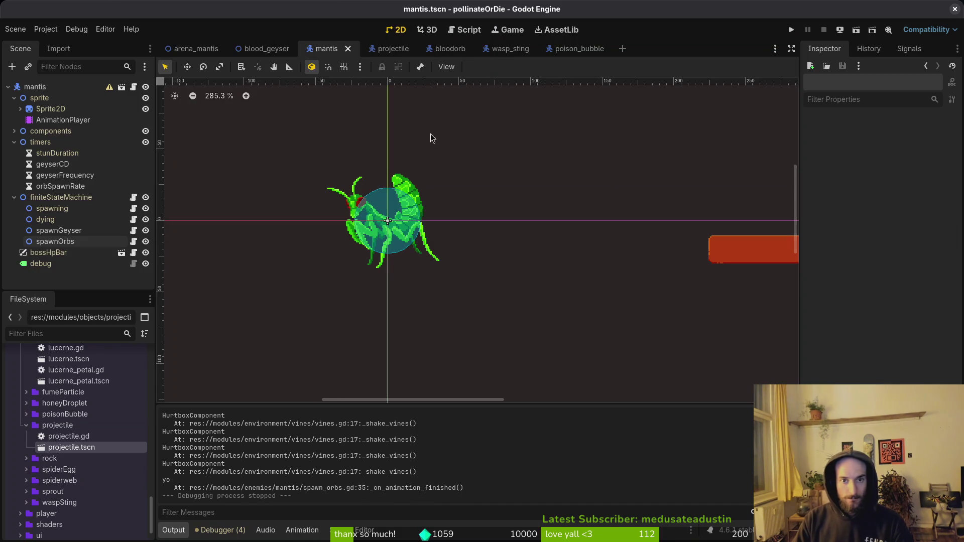
Step: Set orbSpawnRate's Wait Time to 0.5, playtest the MANTIS stage, then stop the game
left_click(63, 186)
left_click(920, 153)
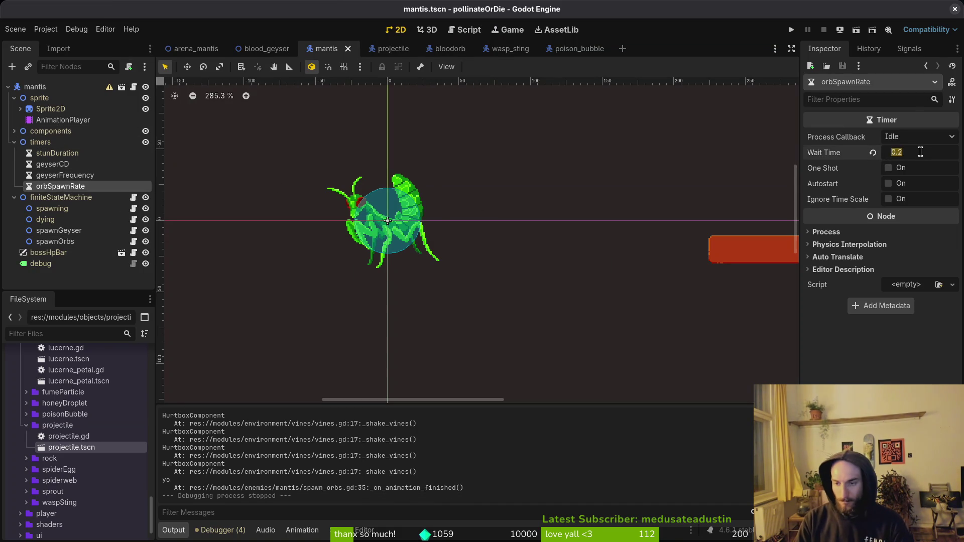
type("0.5")
left_click(791, 31)
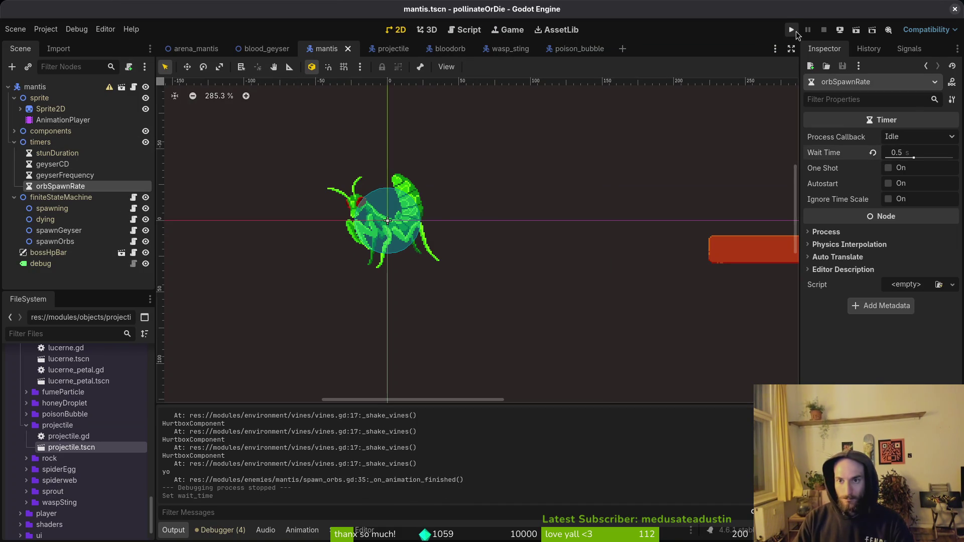
key("Return")
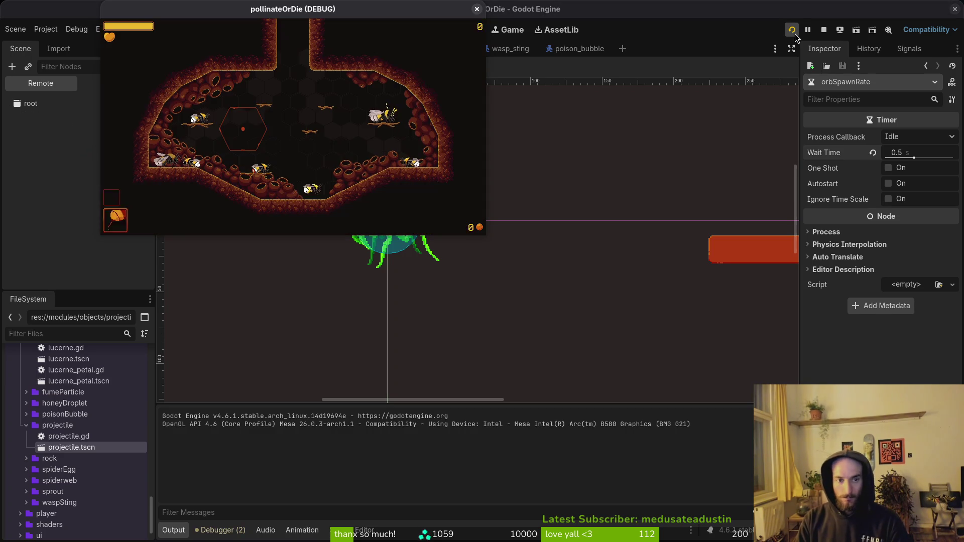
key("Return")
key("Down")
key("Return")
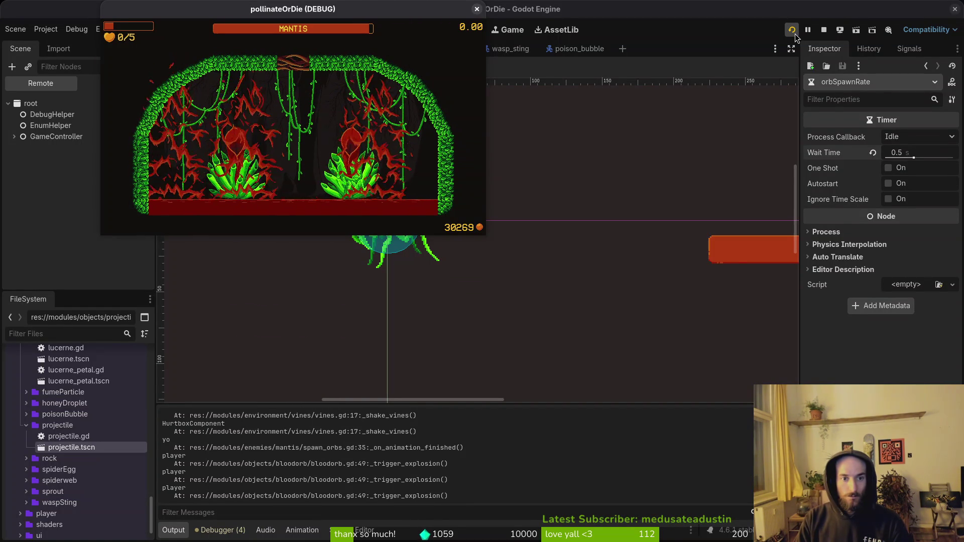
left_click(477, 9)
left_click(955, 9)
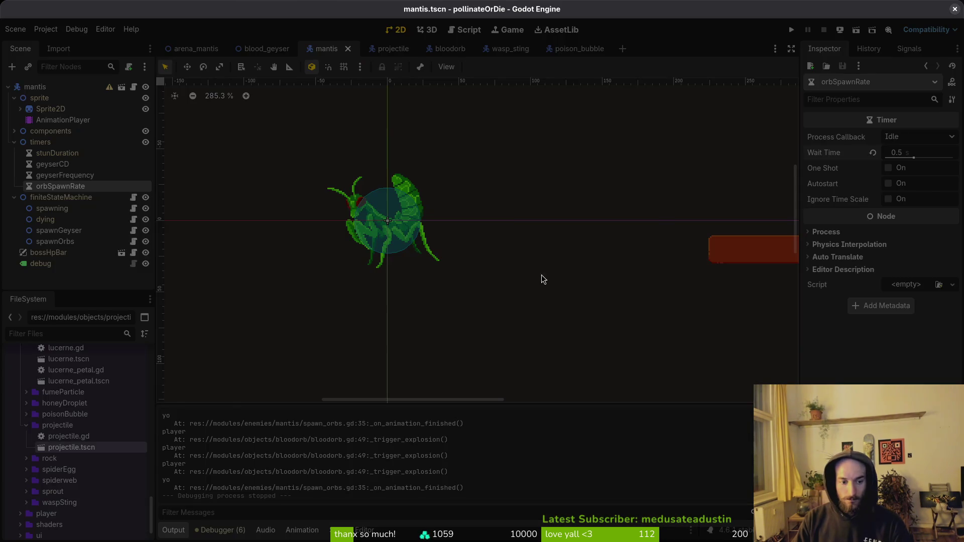
Step: Quit vim with :q and run tig status in the terminal
key("alt+Tab")
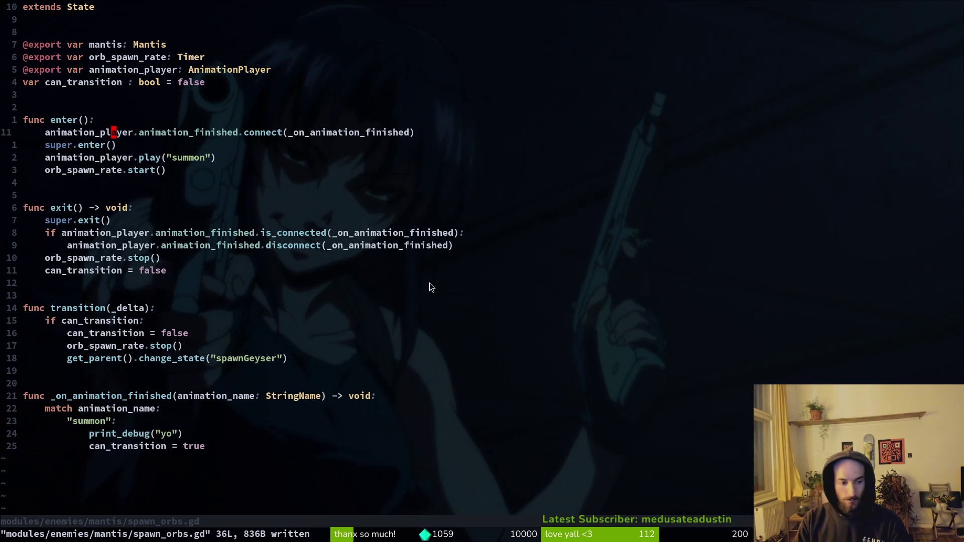
type(":q")
key("Return")
type("tig status")
key("Return")
Step: Stage mantis.gd, mantis.tscn, spawning scripts and arena_mantis.tscn, leaving debug files unstaged, then quit tig
key("Down")
key("Down")
key("Down")
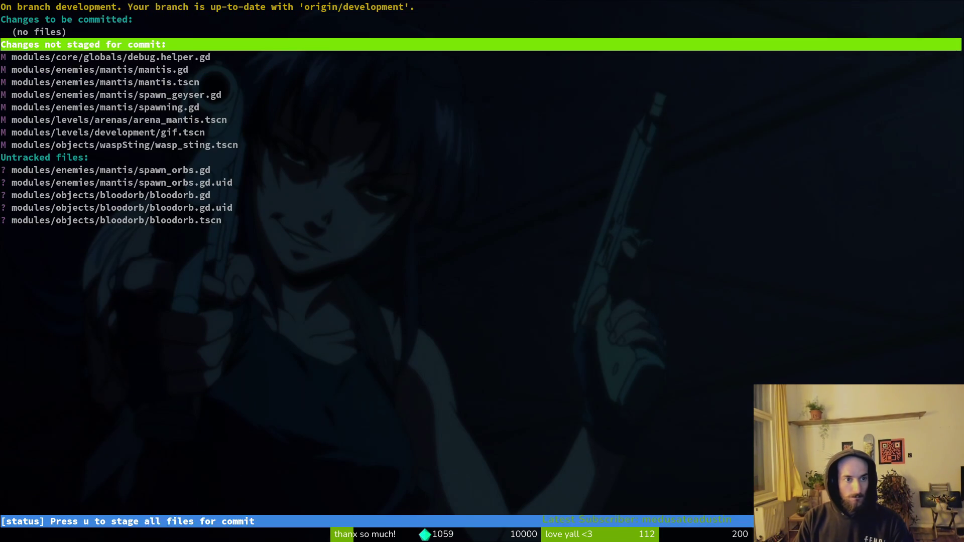
key("Return")
key("u")
key("u")
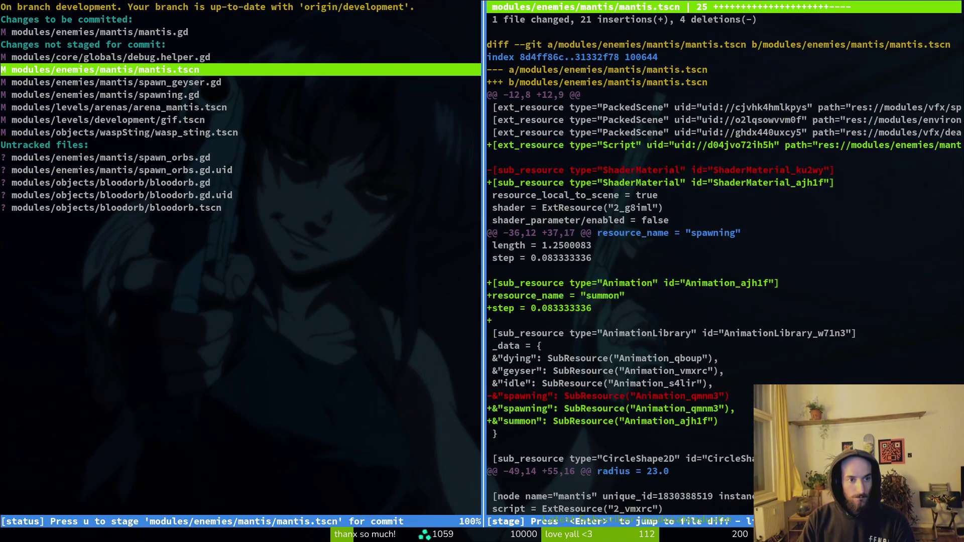
key("Down")
key("u")
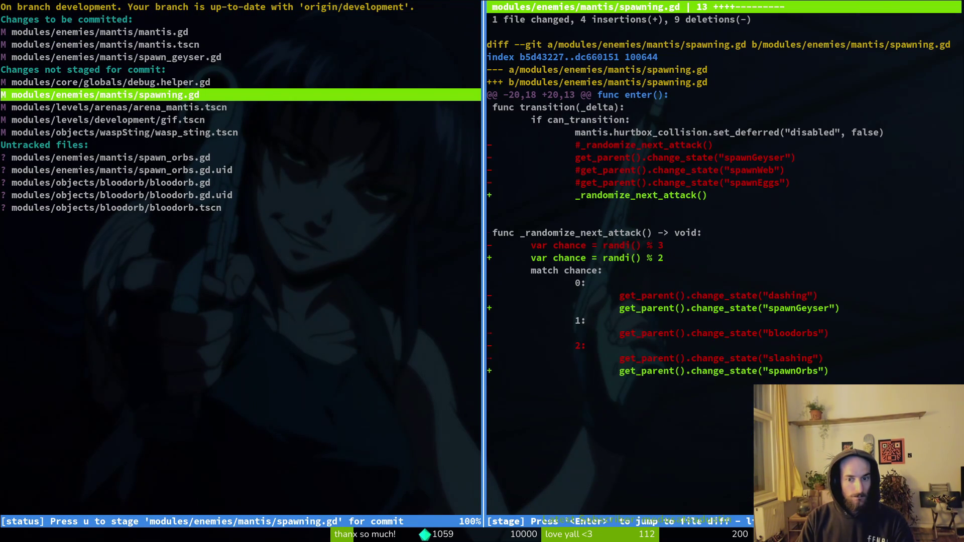
key("u")
key("u")
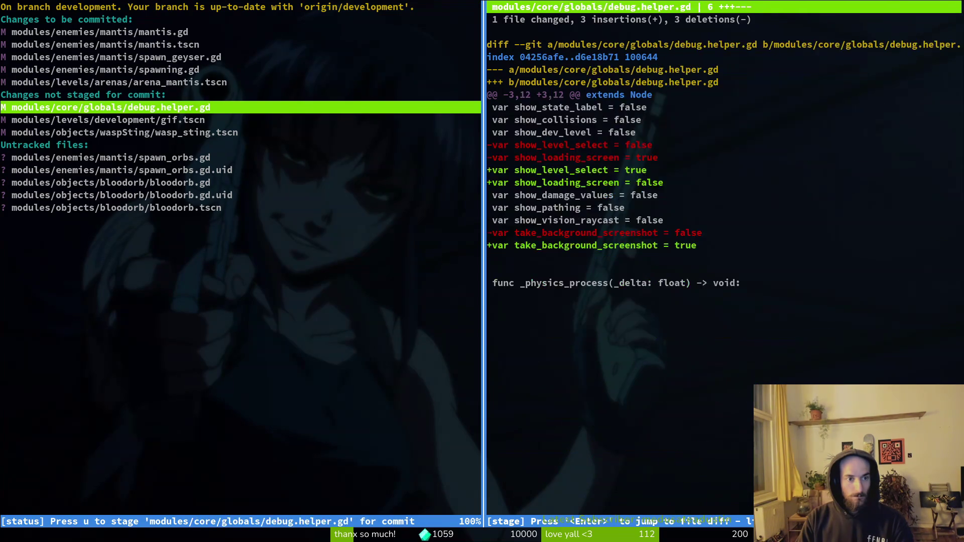
key("Down")
key("Down")
key("Down")
key("u")
key("u")
key("u")
key("u")
type("uQgit commit ")
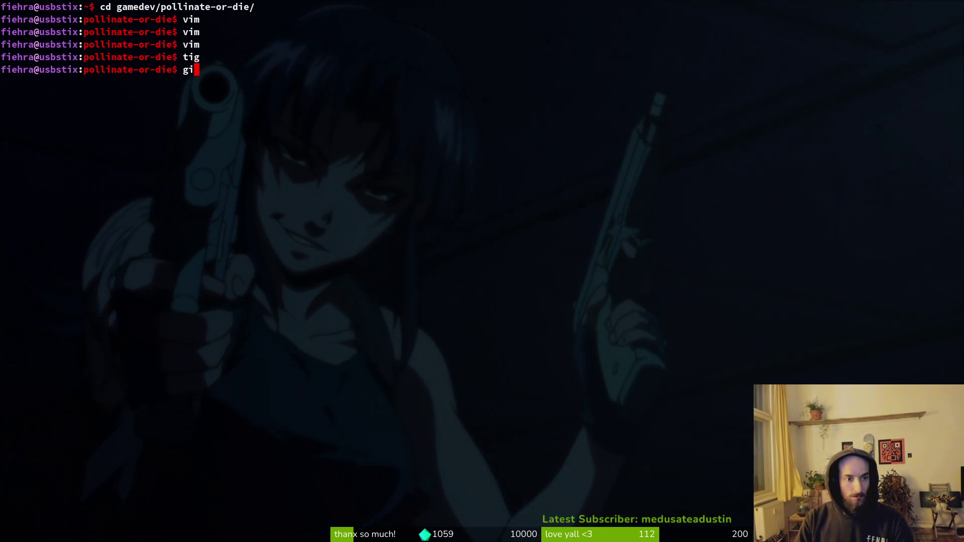
type("-m ")
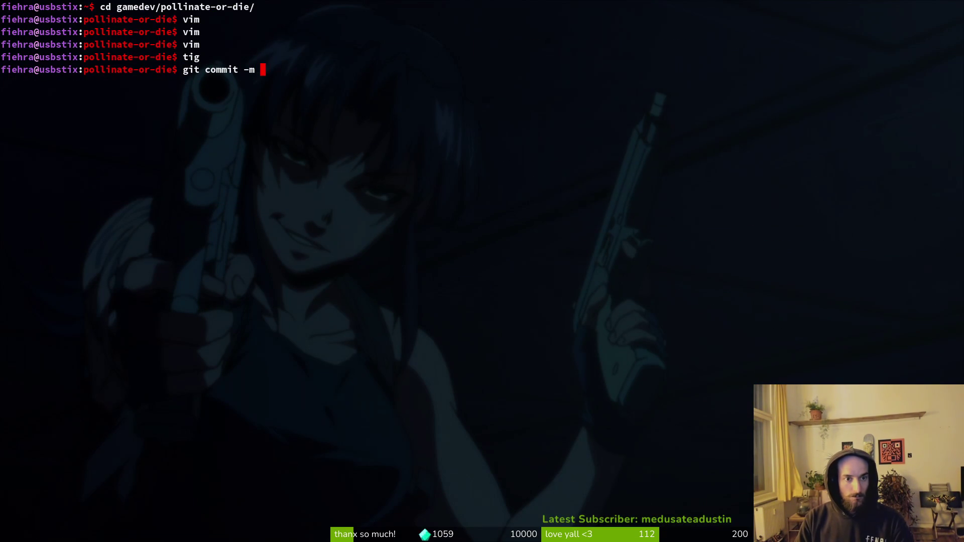
type("\"added blood orb t")
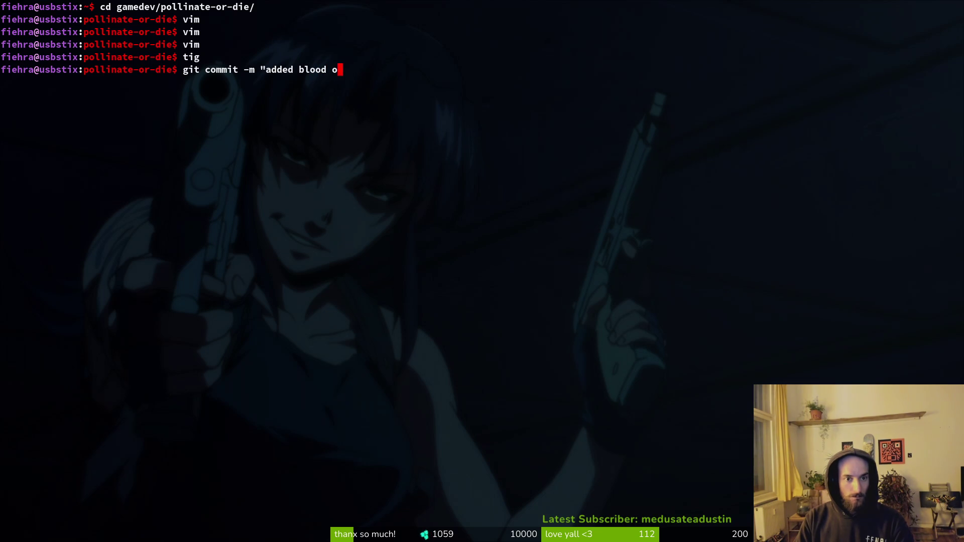
Step: Commit as "added blood orb attack to mantis" and git push to the development branch
key("BackSpace")
type("attack to mantis\"")
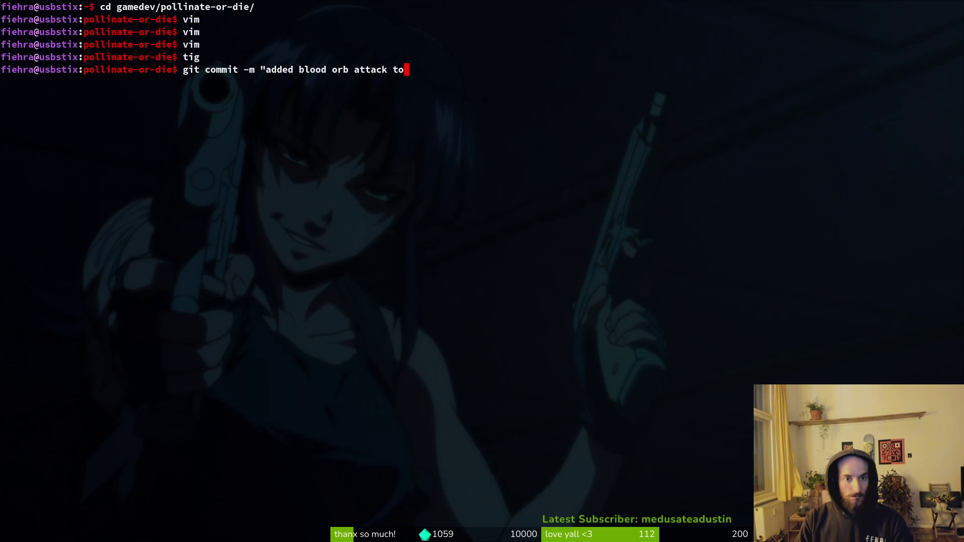
key("Return")
type("git push")
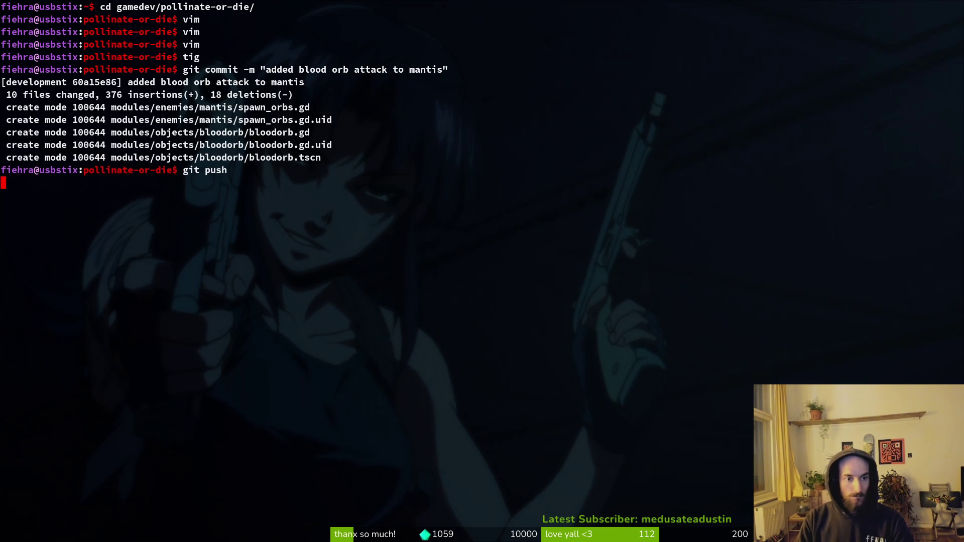
key("Return")
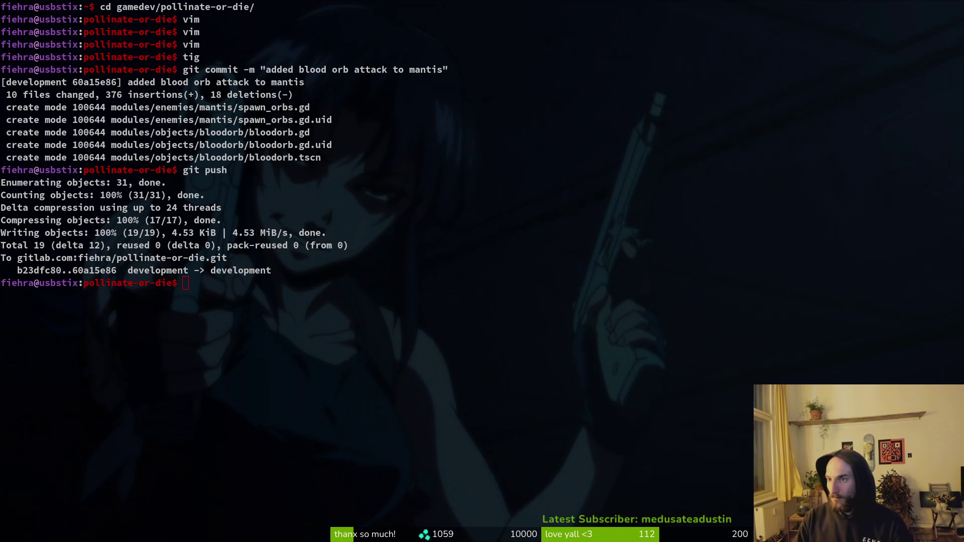
Step: Bring up the browser on the GitLab work items list
key("super")
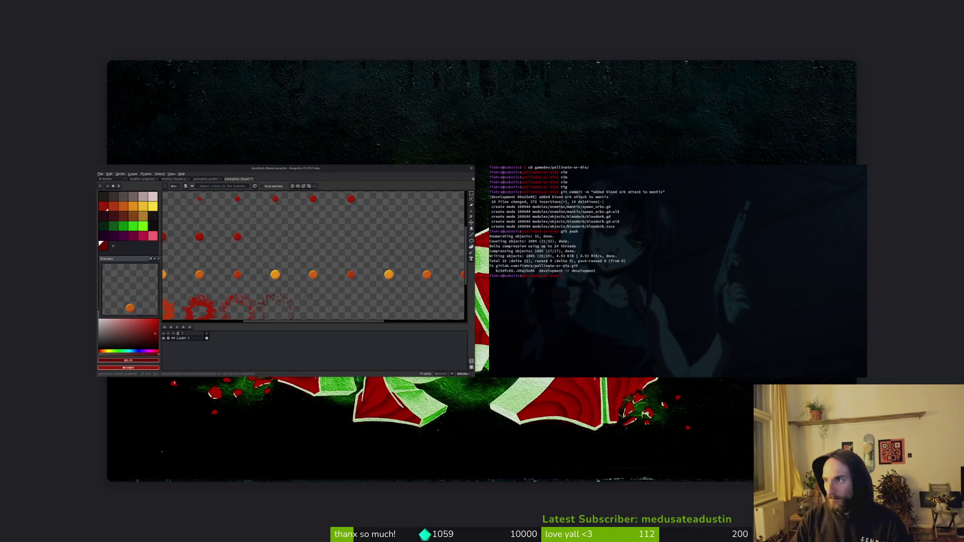
key("super")
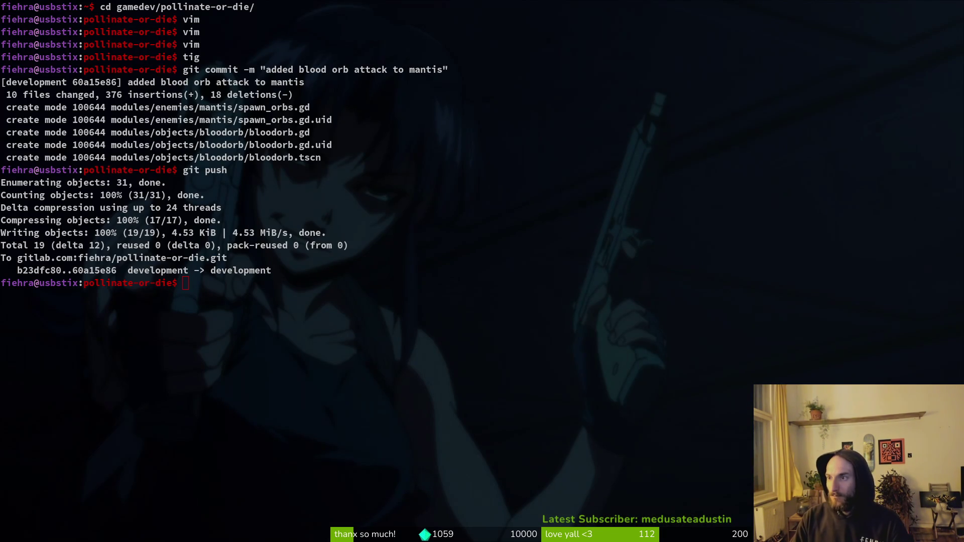
key("super+b")
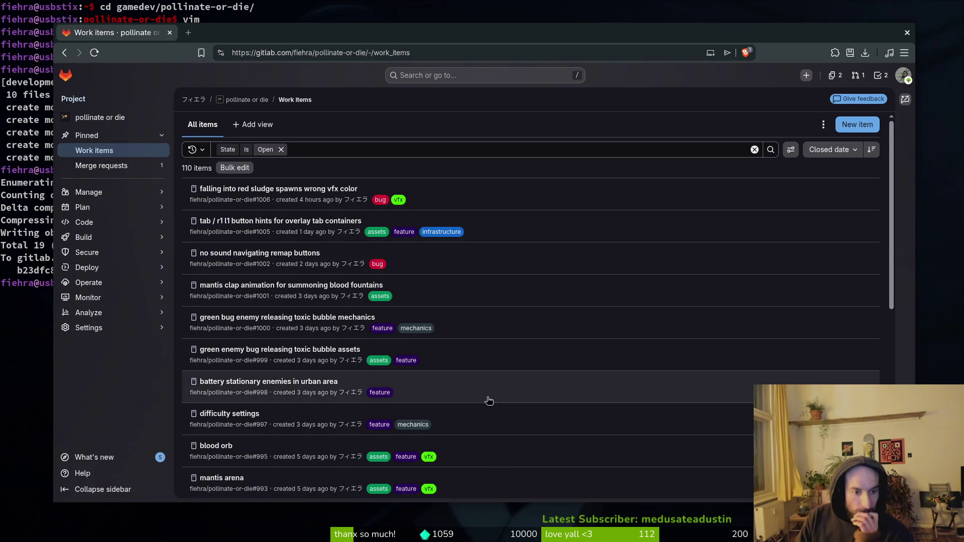
Step: Open the mantis arena work item and read through its details
scroll(490, 407, "down", 5)
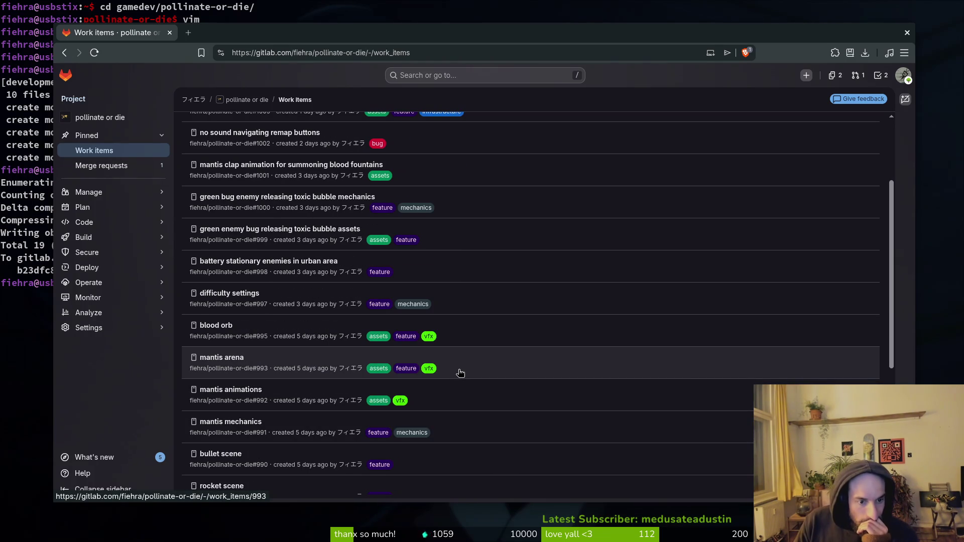
left_click(243, 361)
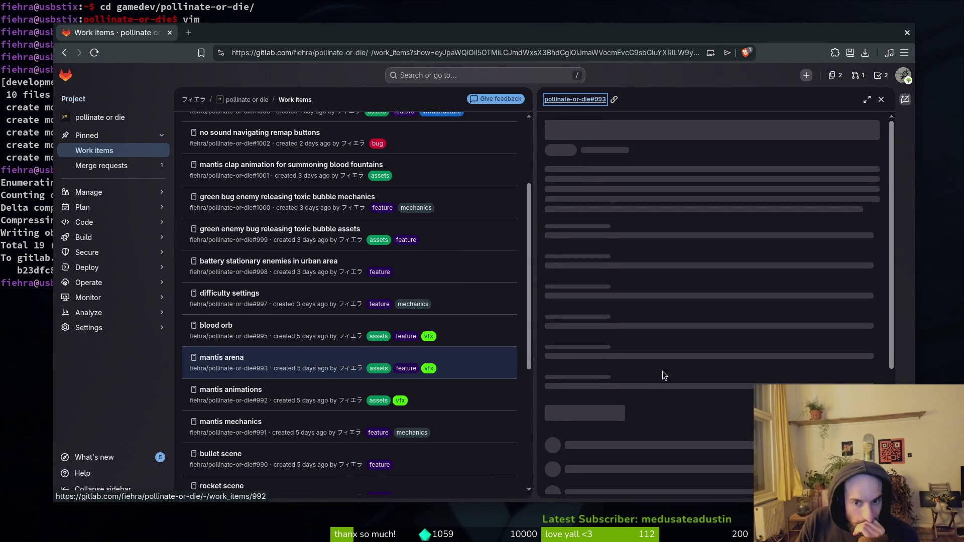
scroll(668, 397, "up", 4)
scroll(676, 347, "down", 5)
scroll(668, 402, "up", 5)
scroll(674, 405, "down", 5)
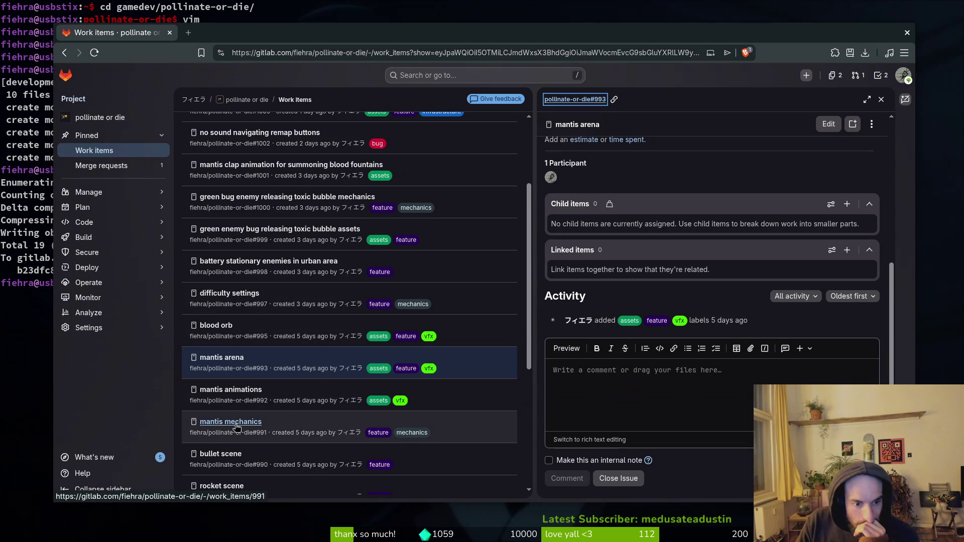
scroll(318, 438, "down", 1)
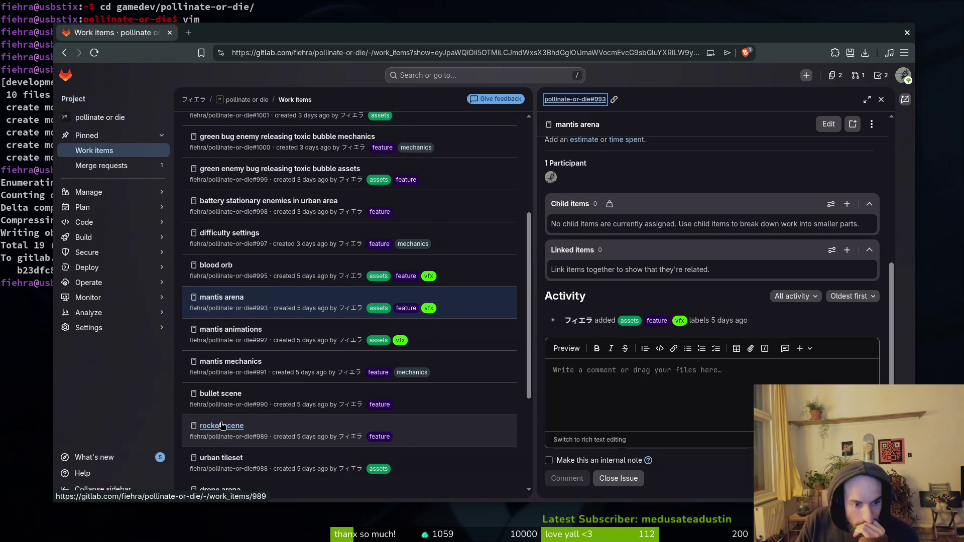
scroll(310, 424, "down", 2)
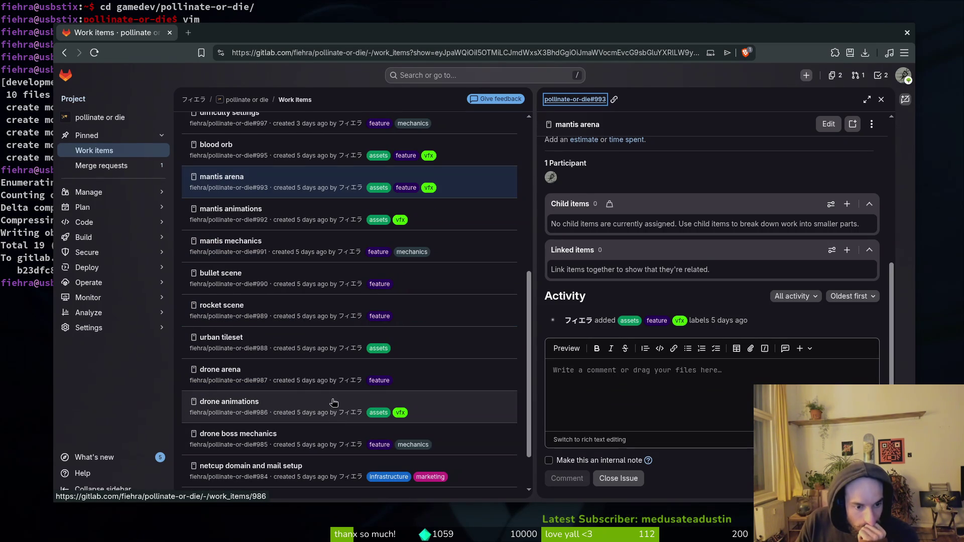
Step: Close the "contrast flash on drone when shooting bullets" item and return to the terminal
left_click(251, 466)
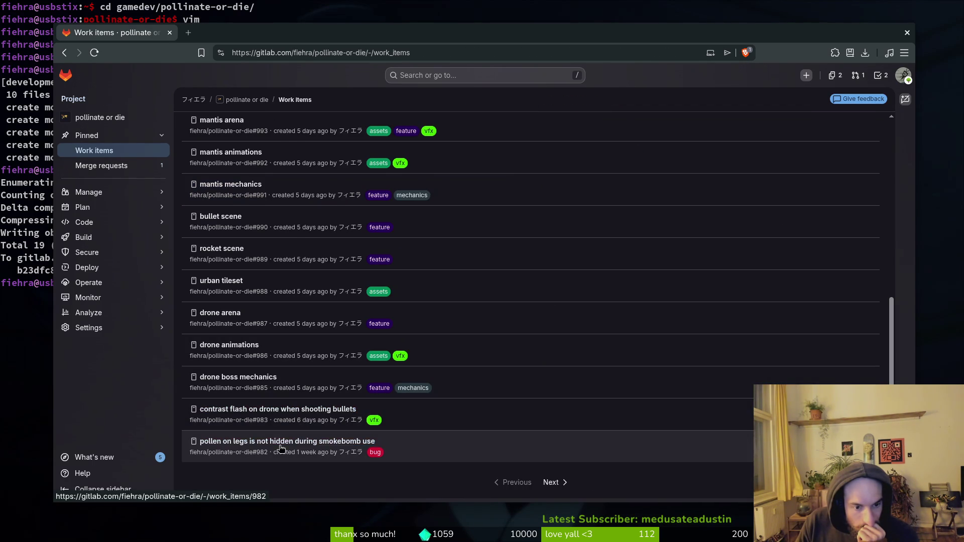
left_click(311, 415)
scroll(653, 377, "down", 5)
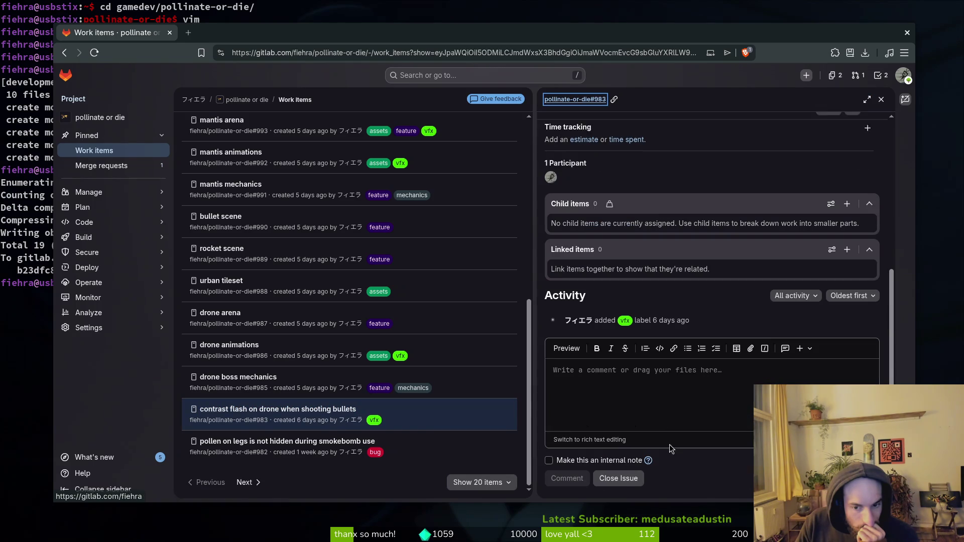
left_click(628, 479)
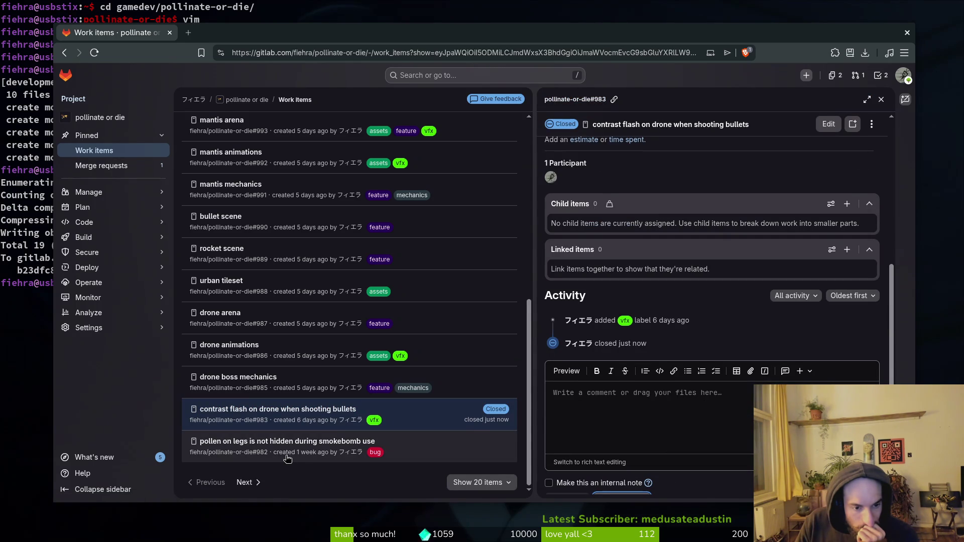
key("Escape")
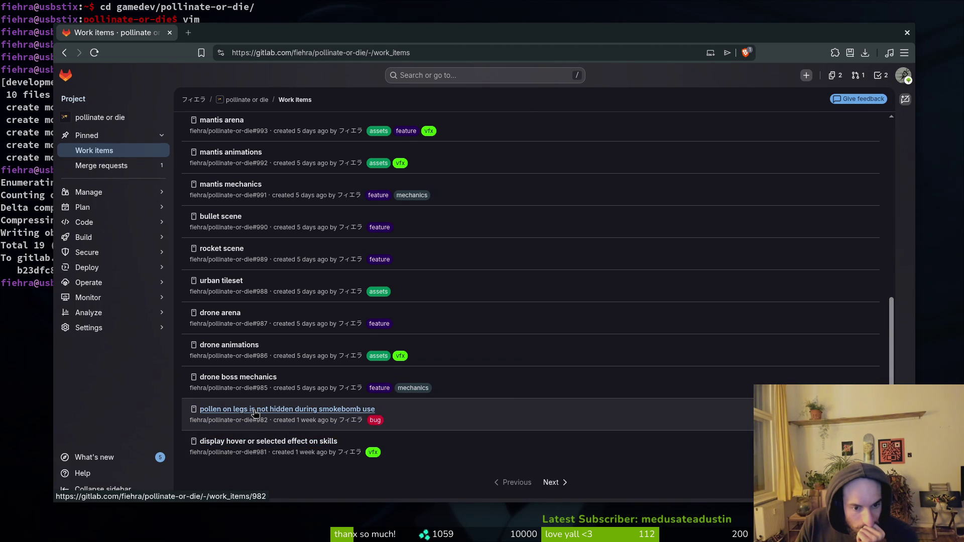
left_click(18, 306)
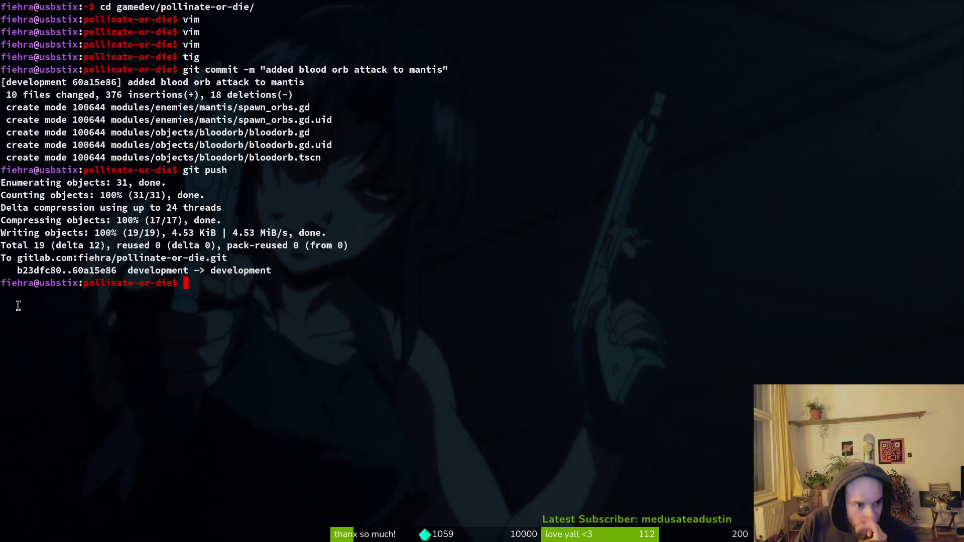
Step: Start vim and open smokebombing.gd from the file finder
type("vim")
key("Return")
type("smoke")
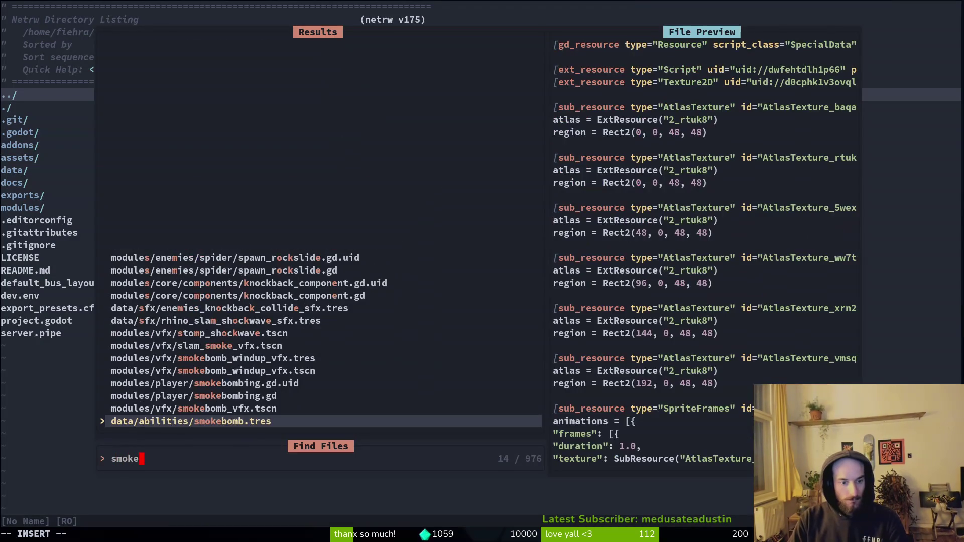
type("bomb")
key("Up")
key("Up")
key("Return")
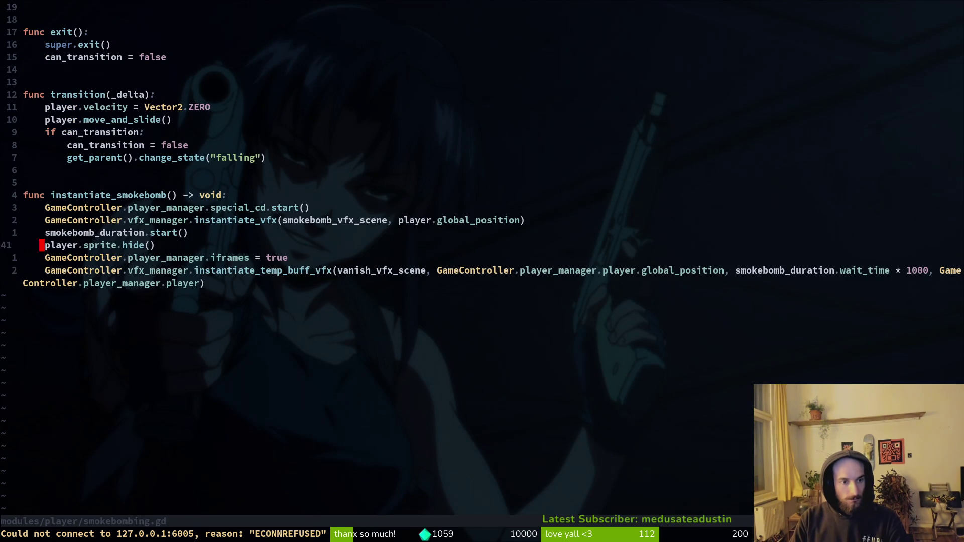
Step: Duplicate the player.sprite.hide() line, undoing accidental edits made near the top
key("y")
key("y")
type("pcw")
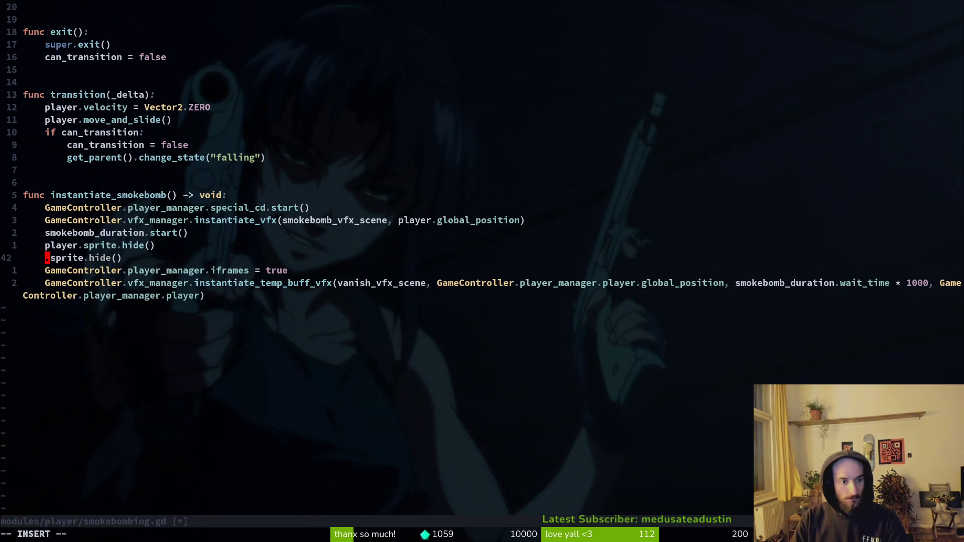
type("pollesp")
key("Escape")
key("ctrl+u")
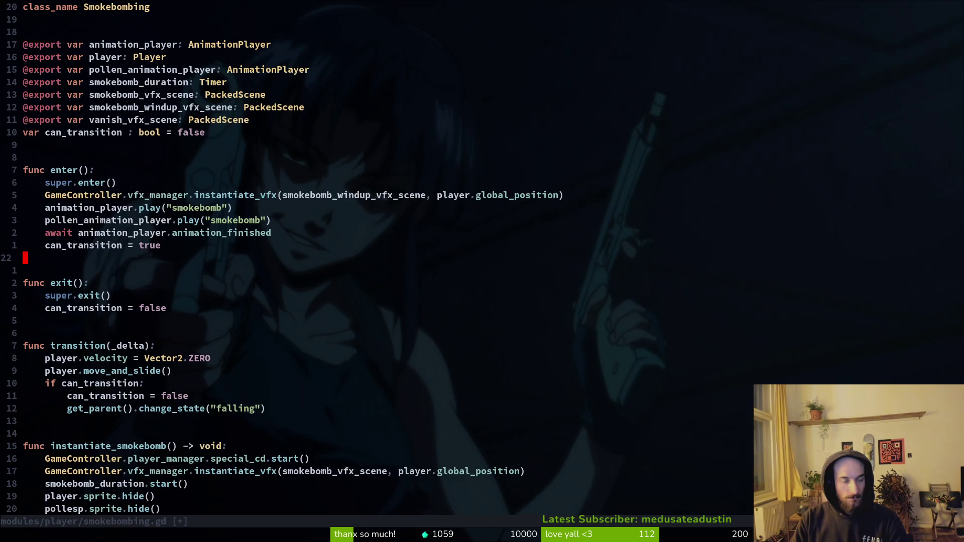
key("g")
key("g")
key("j")
key("j")
type("opl")
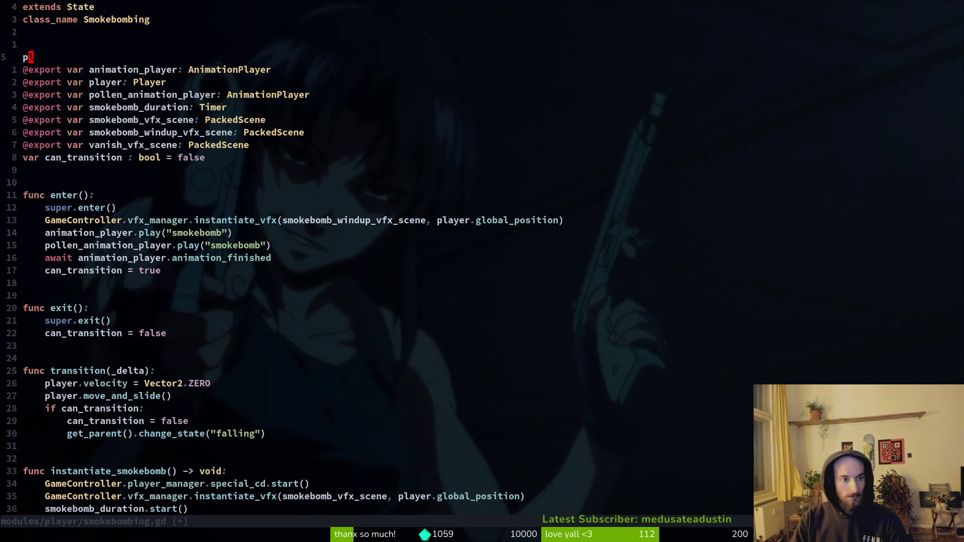
key("Escape")
key("u")
key("u")
key("ctrl+r")
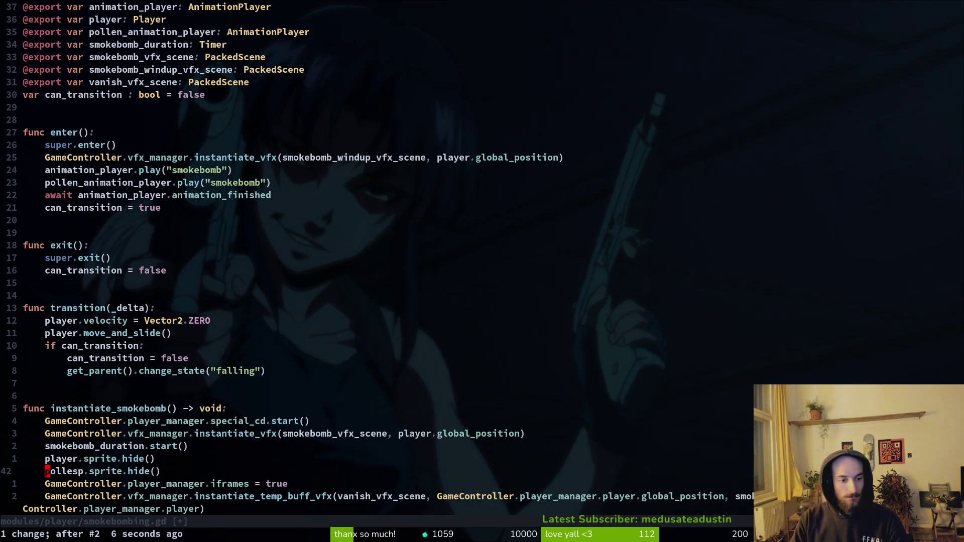
Step: Change the copied line to player.pollen_sprite.hide() and save the script
type("cwplayer")
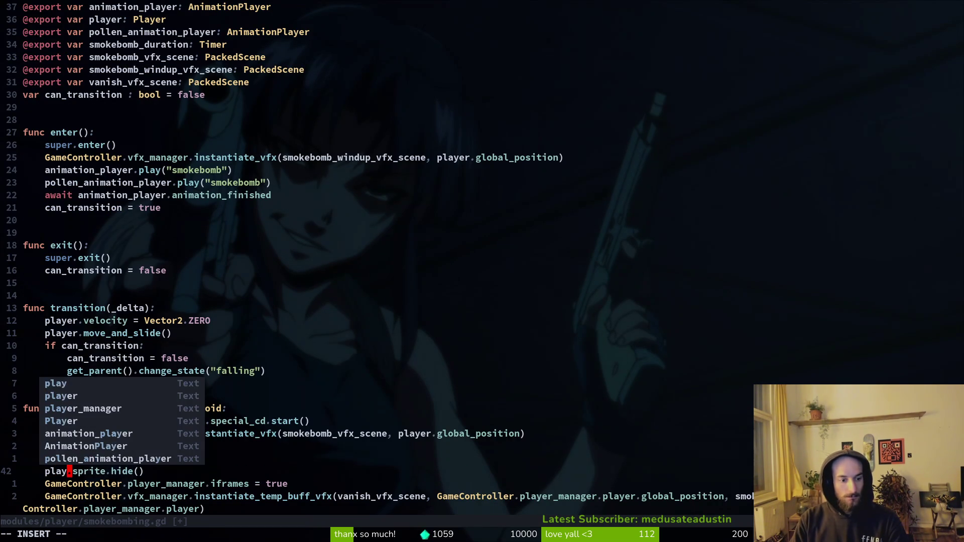
key("Escape")
key("w")
key("w")
type("cwpoll")
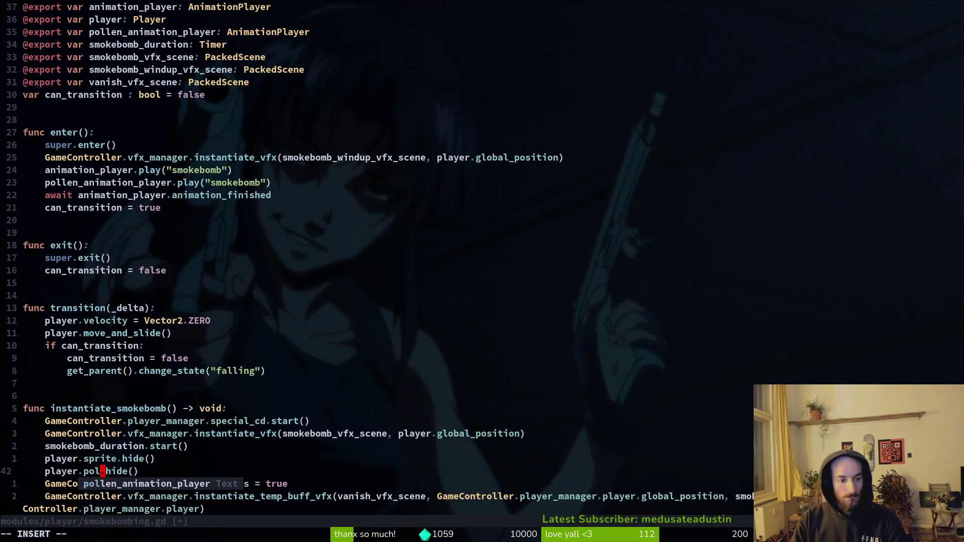
type("en_sprite")
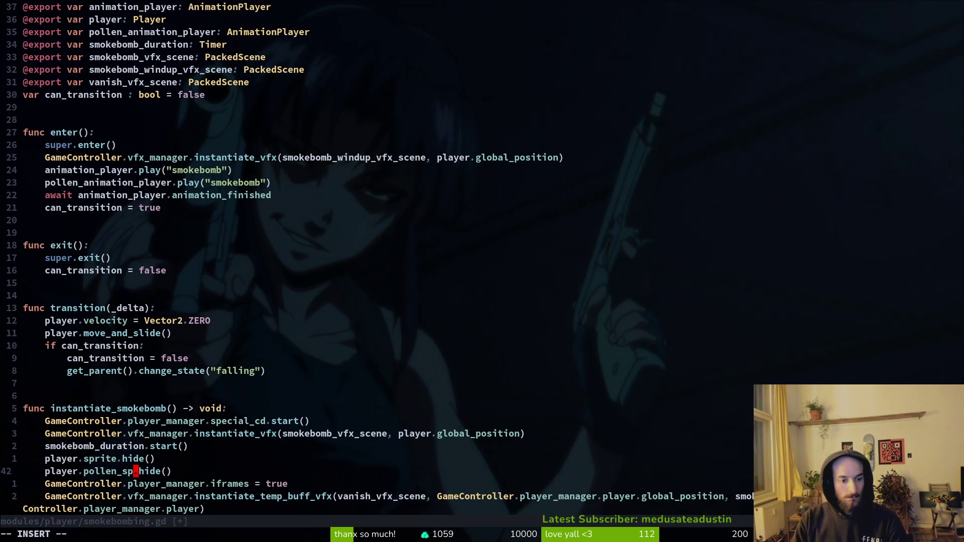
key("Escape")
key("ctrl+s")
key("o")
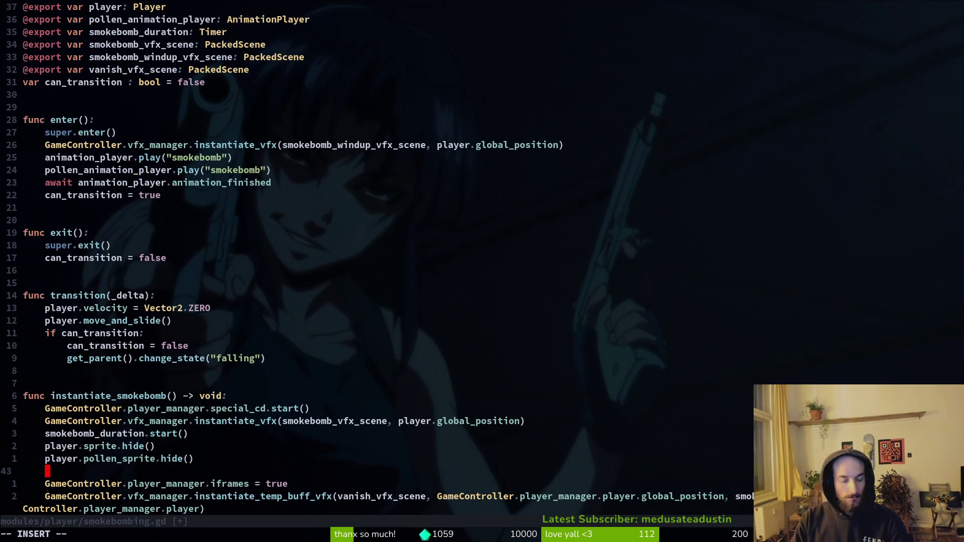
key("Escape")
key("d")
key("d")
Step: Check the pollen sprite's name in player.gd, then return and save smokebombing.gd
key("space")
key("f")
key("f")
type("plgd")
key("Return")
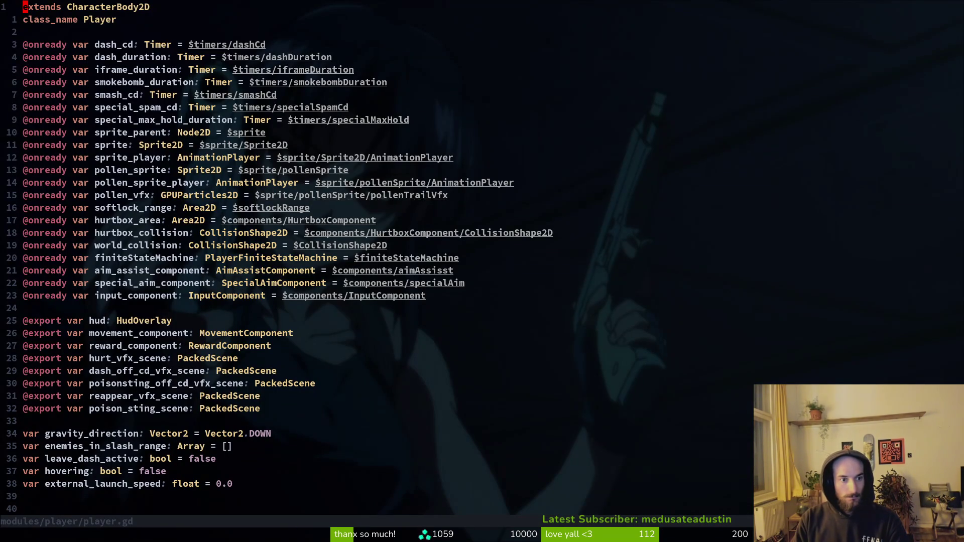
key("ctrl+o")
key("k")
key("V")
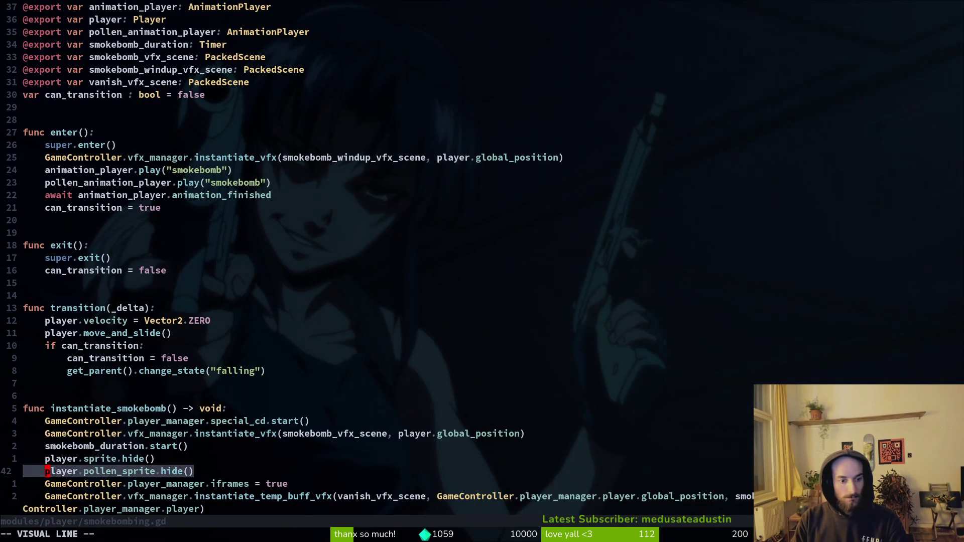
key("y")
key("ctrl+s")
Step: Look over the transition function in smokebombing.gd
key("j")
key("j")
key("k")
key("k")
key("k")
key("k")
key("k")
key("k")
key("k")
key("k")
key("j")
key("k")
key("j")
key("j")
key("j")
key("j")
key("j")
key("j")
key("j")
key("j")
key("j")
key("k")
key("k")
key("k")
key("k")
key("k")
key("k")
key("k")
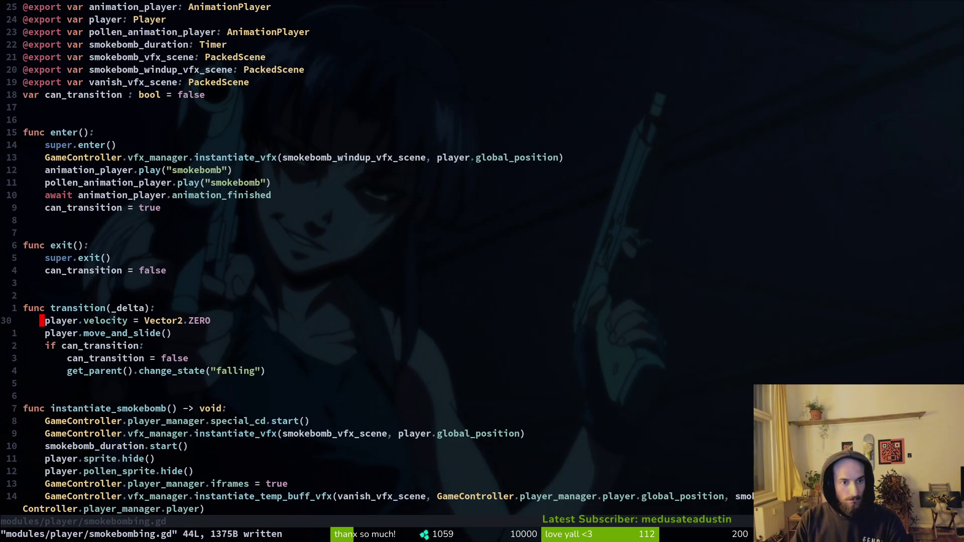
Step: Copy sprite.hide and run a project-wide grep for "sprite.show()"
key("shift+g")
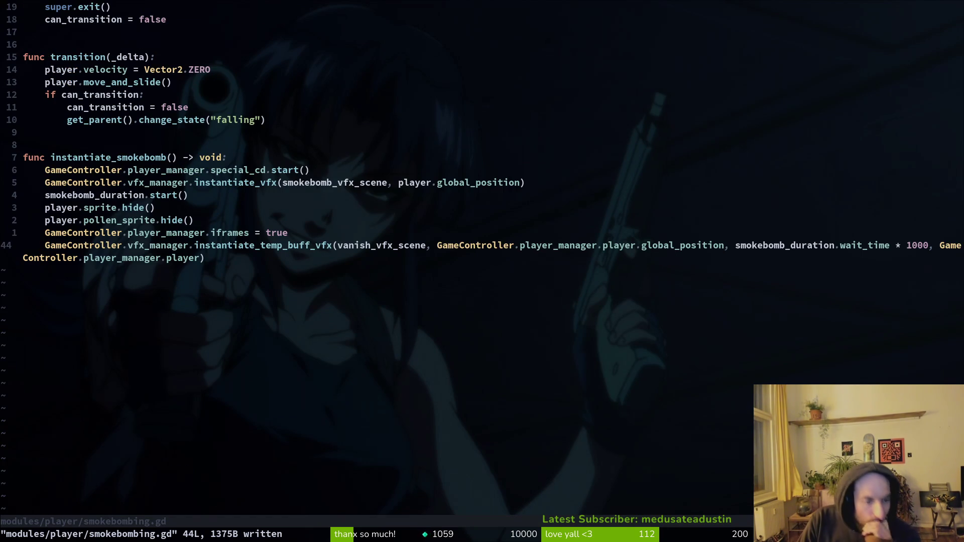
key("k")
key("k")
key("k")
key("j")
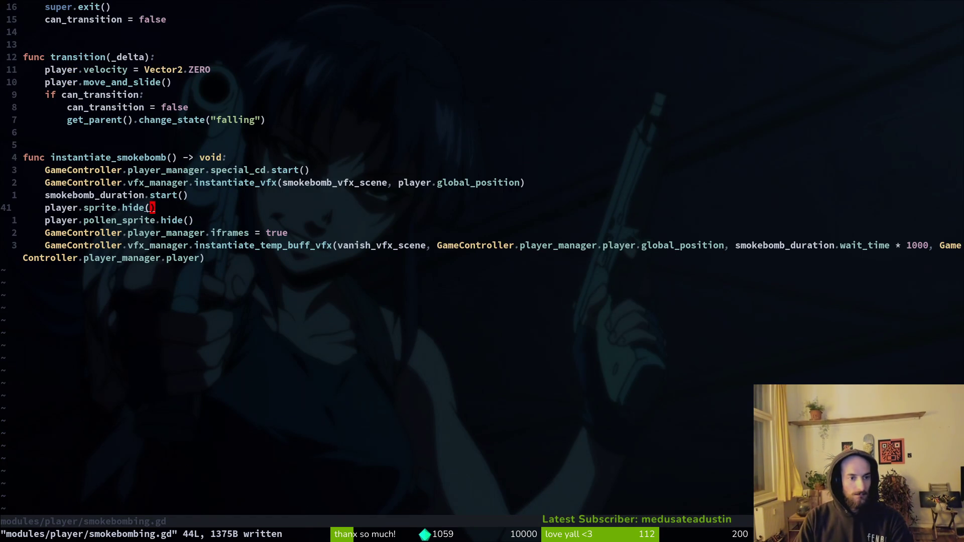
key("h")
key("h")
key("h")
key("b")
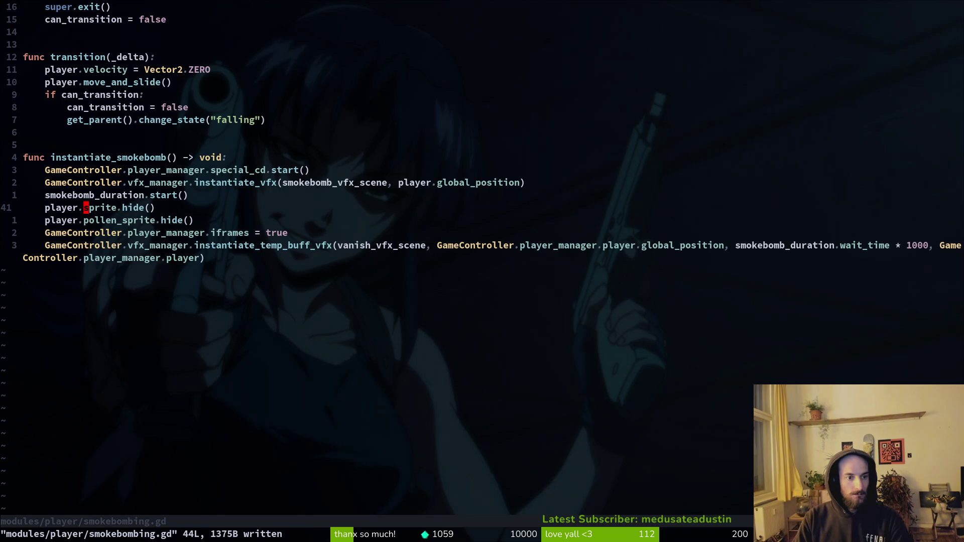
key("v")
key("w")
key("e")
key("y")
key("space")
key("f")
key("g")
key("ctrl+r")
key("quotedbl")
key("BackSpace")
key("BackSpace")
key("BackSpace")
Step: Search the project for 'sprite.show(' and open the player.gd match at the reappear code
type("show(")
key("Return")
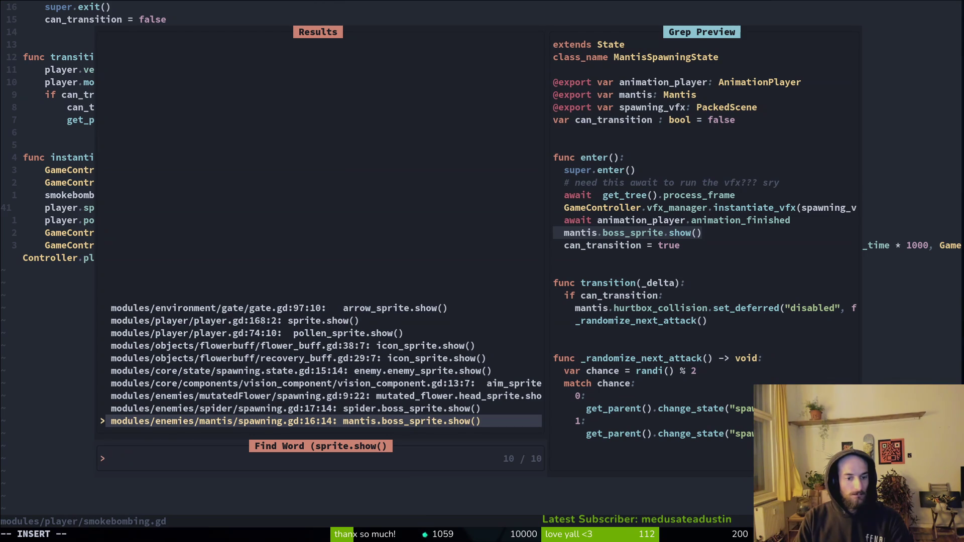
key("Down")
key("Down")
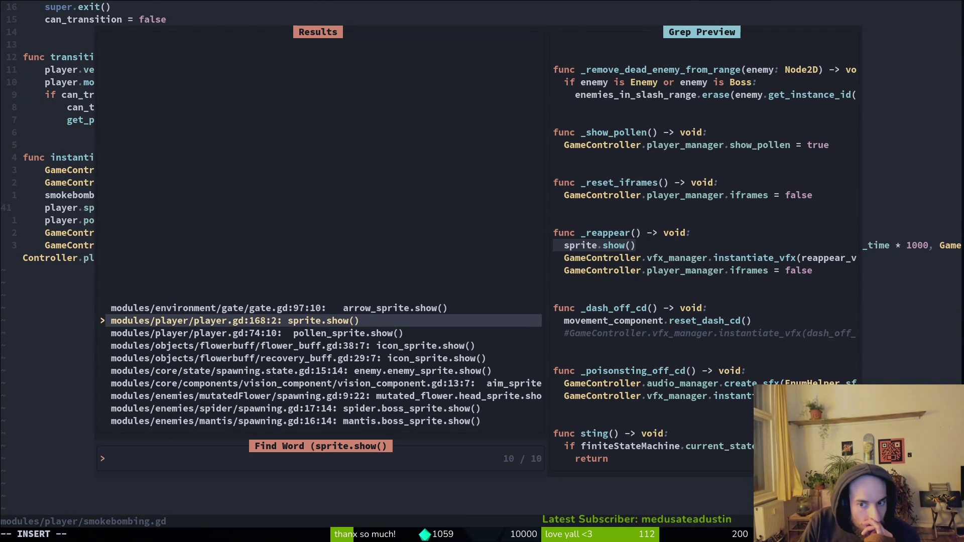
key("Return")
Step: Add pollen_sprite.show() below sprite.show() in _reappear and save player.gd
key("y")
key("y")
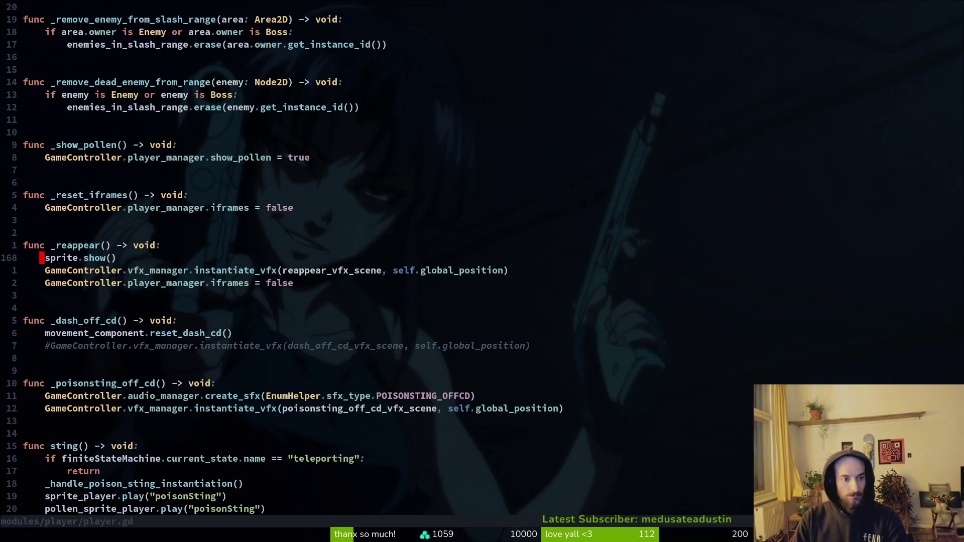
type("pcwpollen")
key("Tab")
key("Tab")
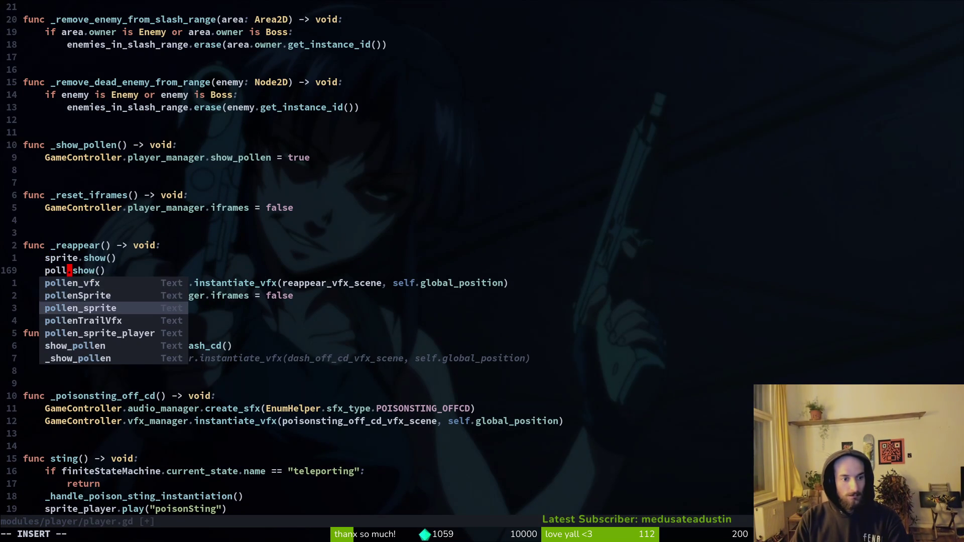
key("Return")
key("Escape")
type(":w")
key("Return")
Step: Look up where the _reappear function is used in the project
key("k")
key("k")
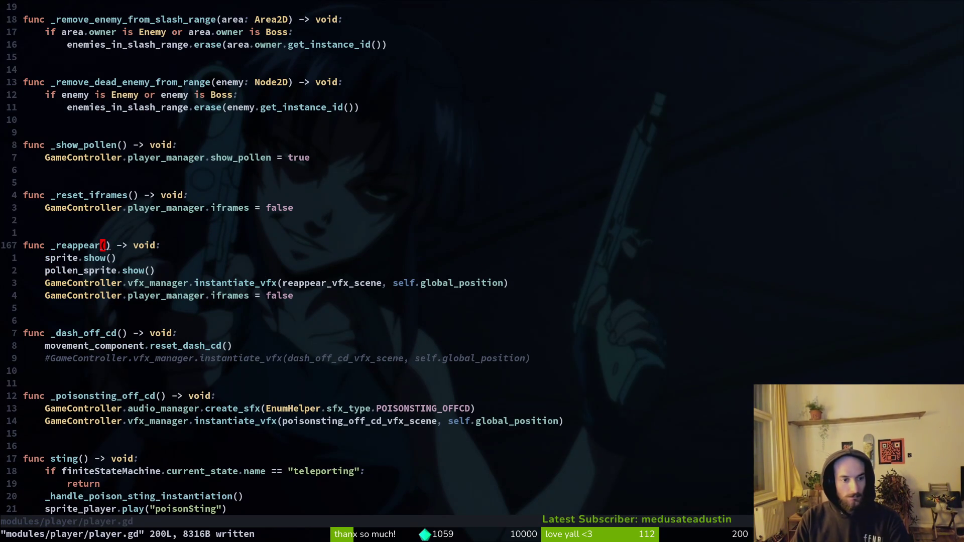
key("b")
key("v")
key("e")
key("space")
key("f")
key("w")
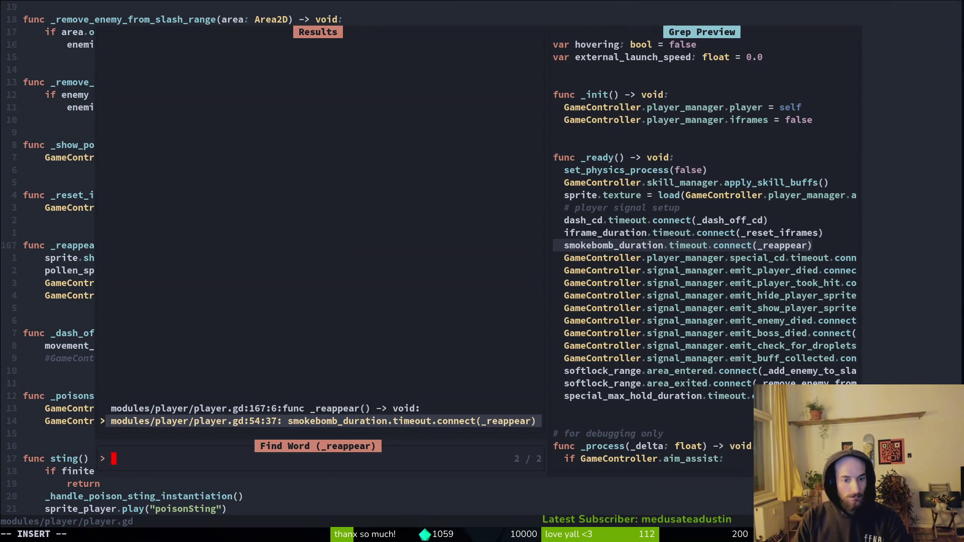
key("Escape")
Step: Quit Vim and return to the Godot Engine workspace
type(":q")
key("Return")
key("alt+Tab")
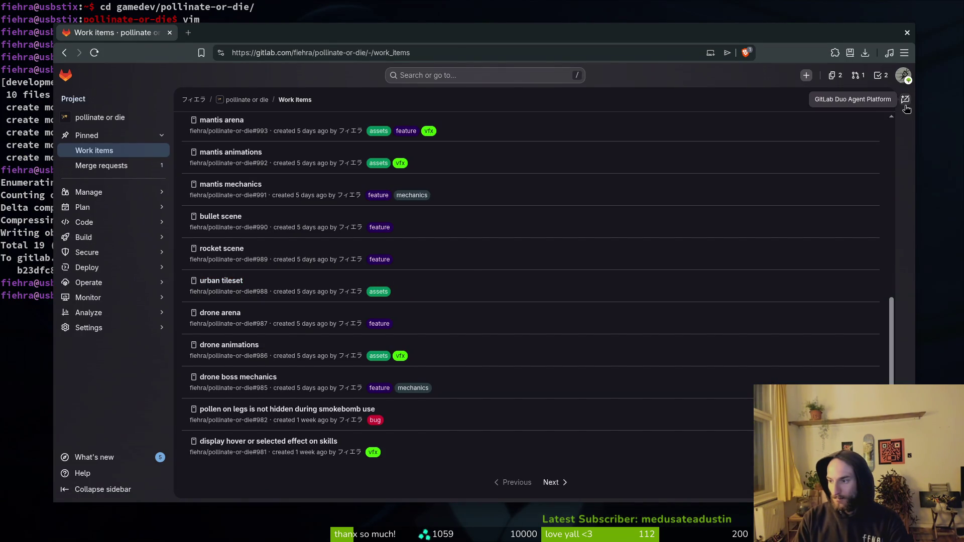
key("super+2")
key("super+1")
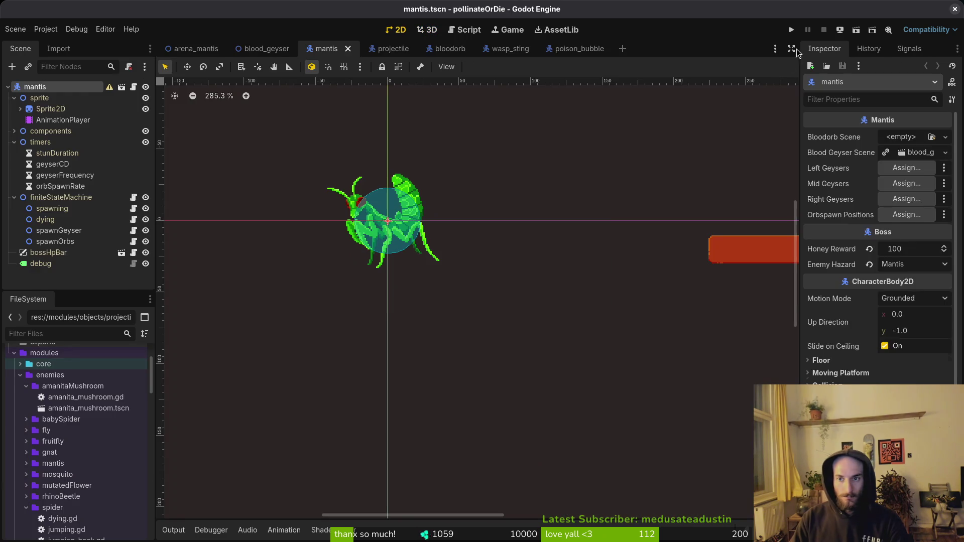
Step: Run the project and continue the saved game from the title menu
left_click(791, 30)
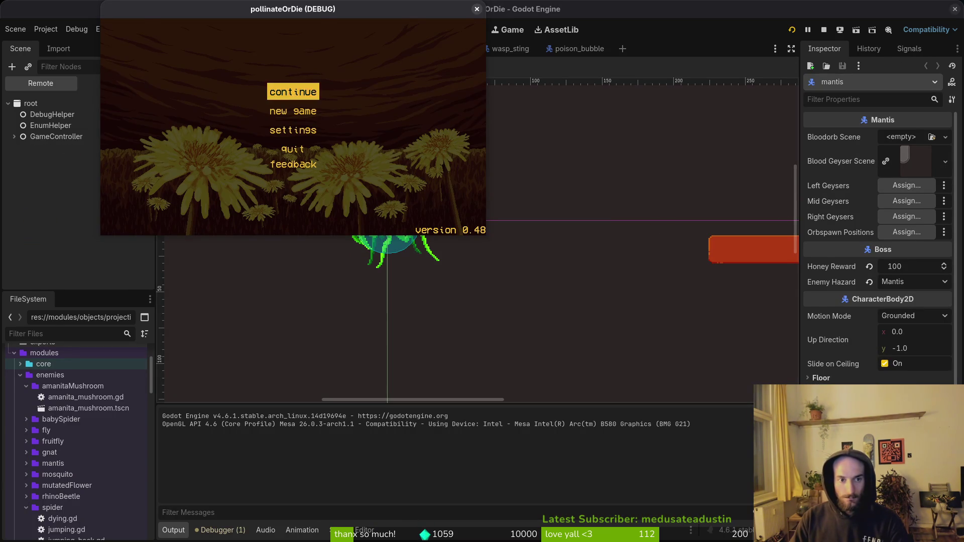
key("Return")
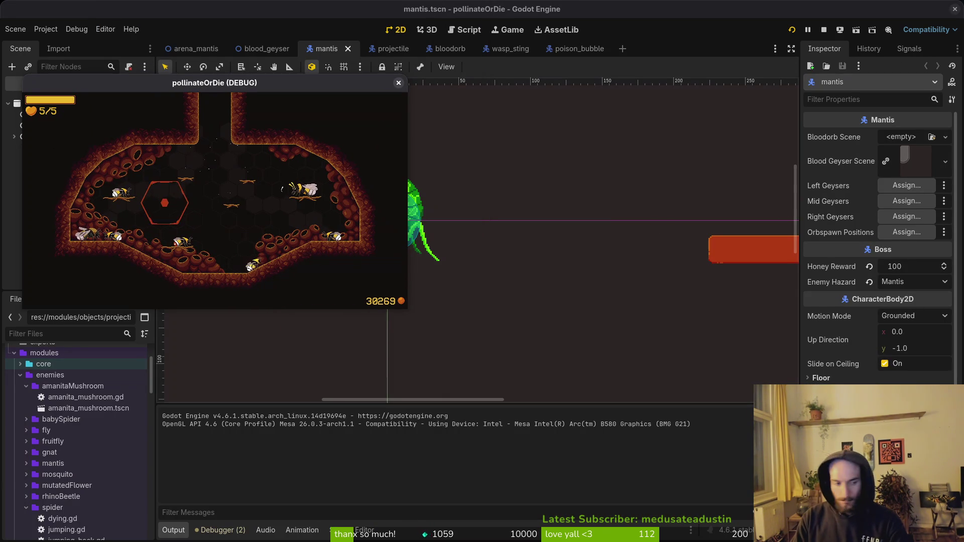